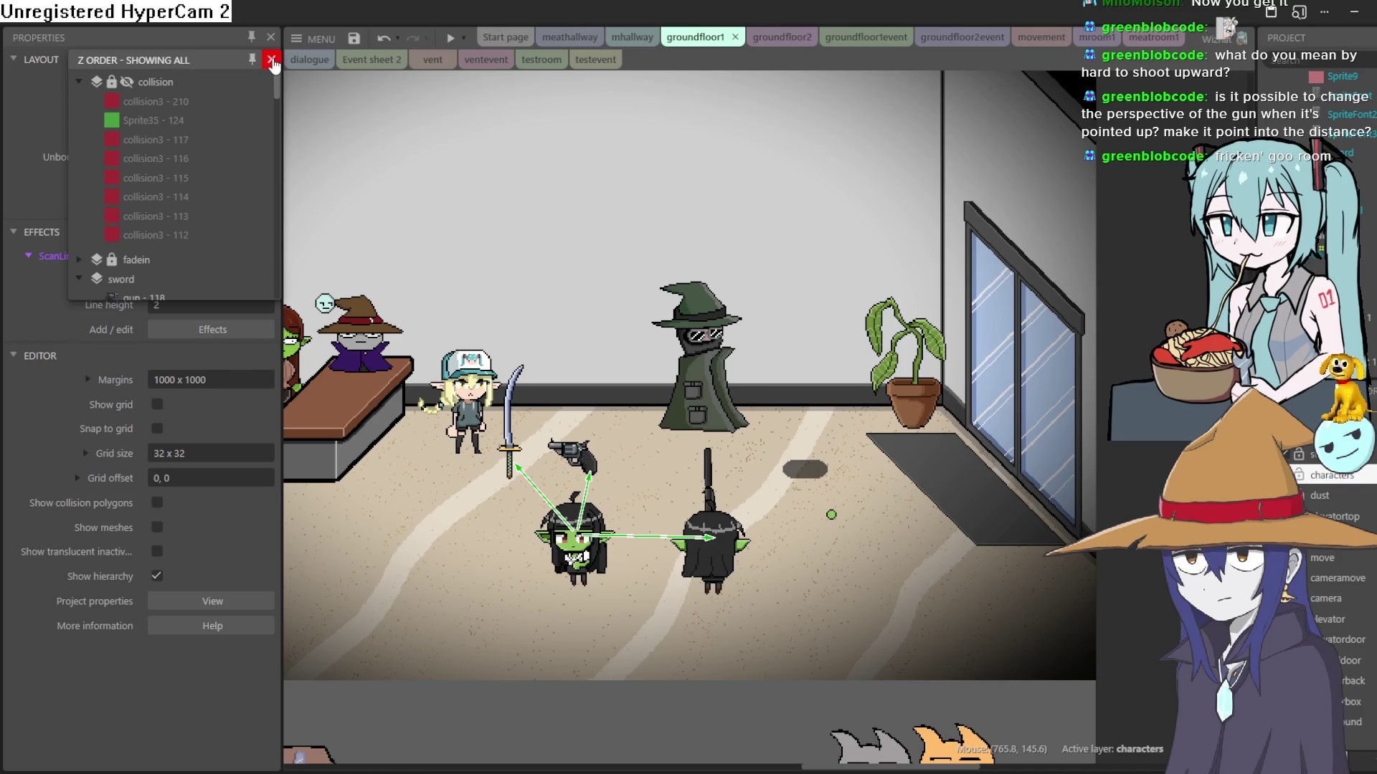
Step: Move the back-facing goblin to the lower right of the groundfloor1 room
{"action": "left_click_drag", "start_coordinate": [730, 409], "coordinate": [741, 398]}
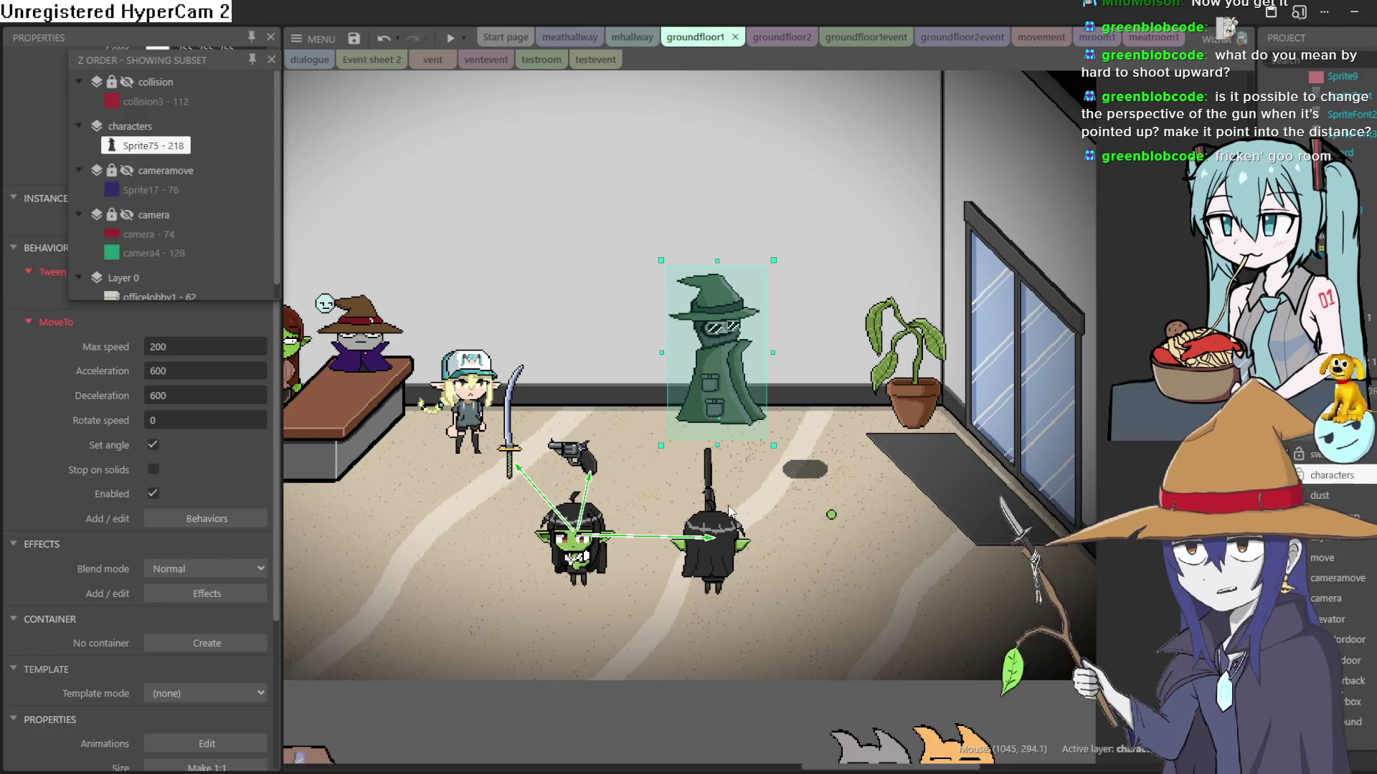
{"action": "scroll", "coordinate": [704, 553], "scroll_direction": "up", "scroll_amount": 3}
{"action": "scroll", "coordinate": [701, 554], "scroll_direction": "down", "scroll_amount": 3}
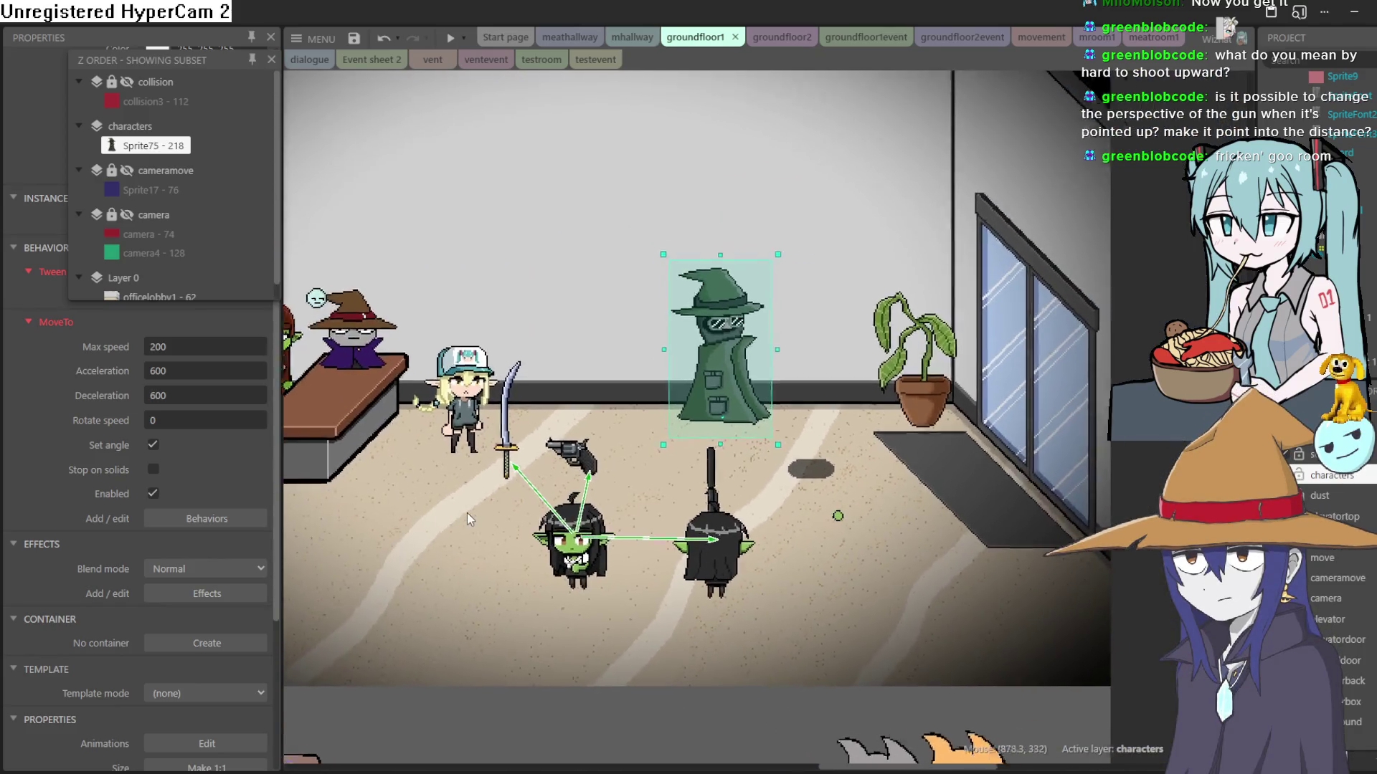
{"action": "scroll", "coordinate": [760, 486], "scroll_direction": "up", "scroll_amount": 2}
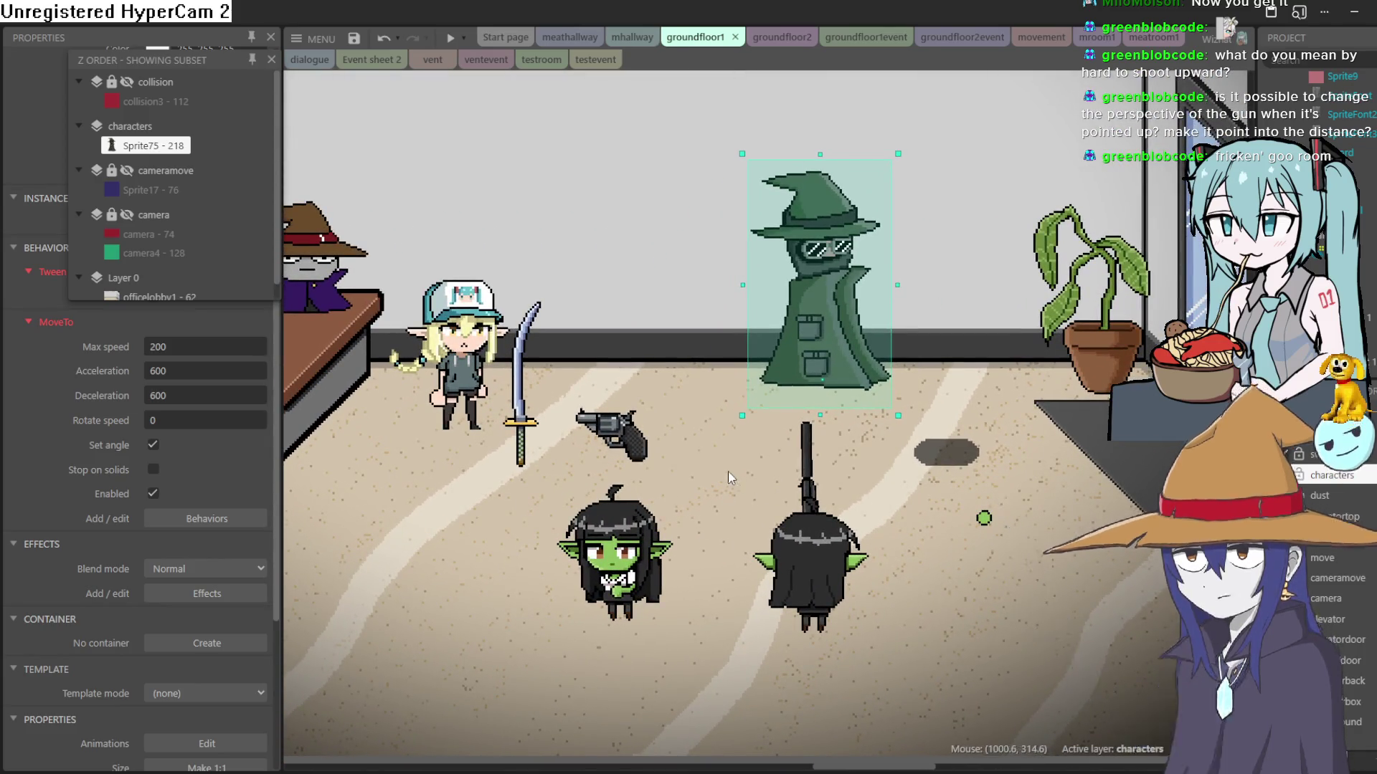
{"action": "scroll", "coordinate": [728, 471], "scroll_direction": "down", "scroll_amount": 2}
{"action": "scroll", "coordinate": [723, 471], "scroll_direction": "up", "scroll_amount": 2}
{"action": "scroll", "coordinate": [720, 485], "scroll_direction": "up", "scroll_amount": 1}
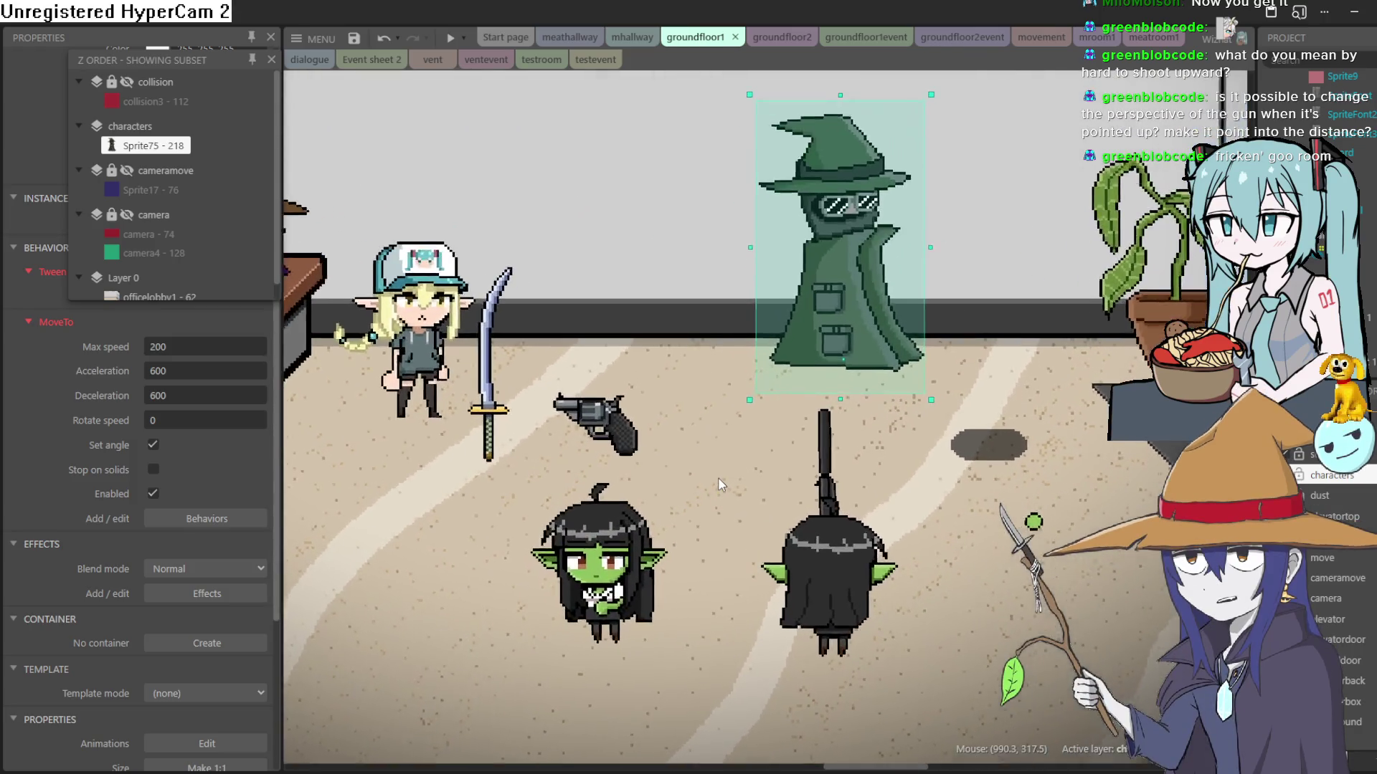
{"action": "scroll", "coordinate": [718, 477], "scroll_direction": "down", "scroll_amount": 2}
{"action": "left_click_drag", "start_coordinate": [722, 479], "coordinate": [820, 464]}
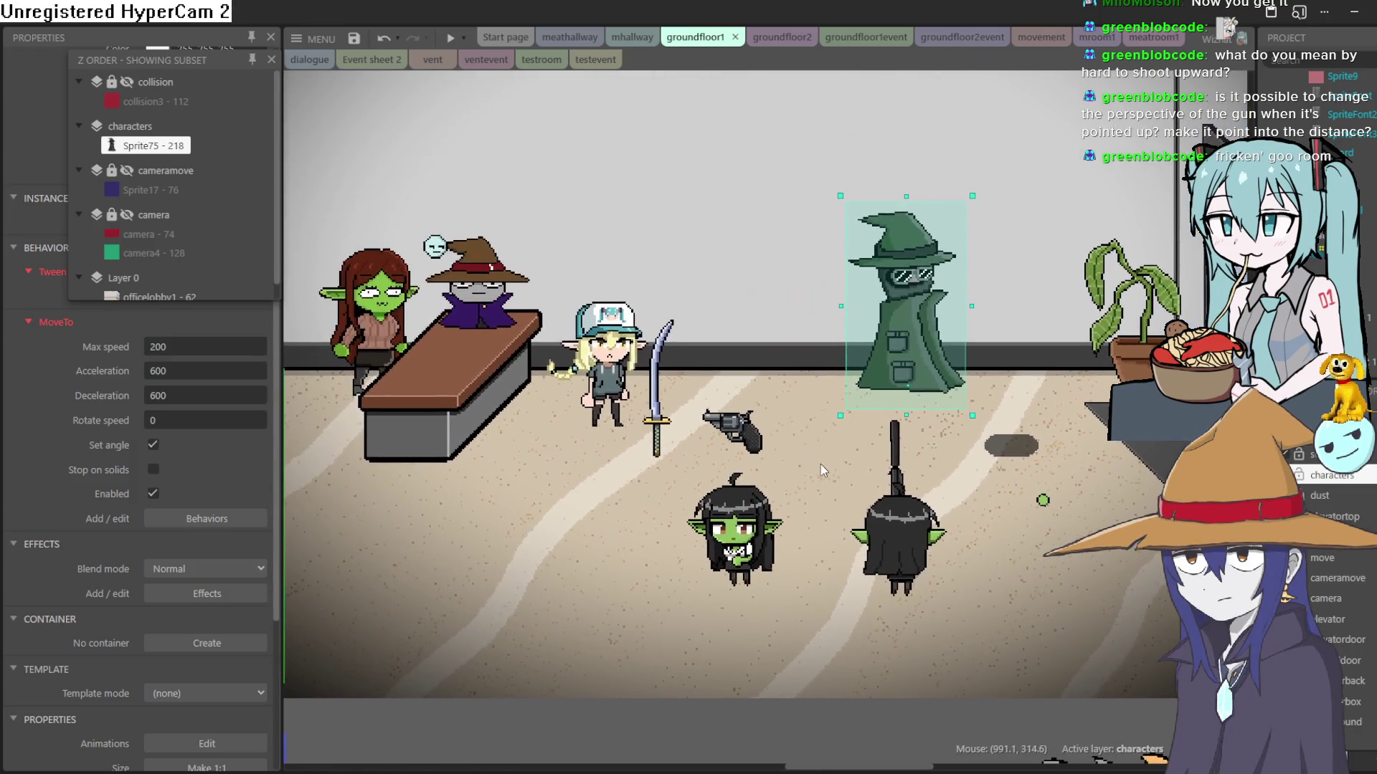
{"action": "left_click_drag", "start_coordinate": [896, 540], "coordinate": [1021, 571]}
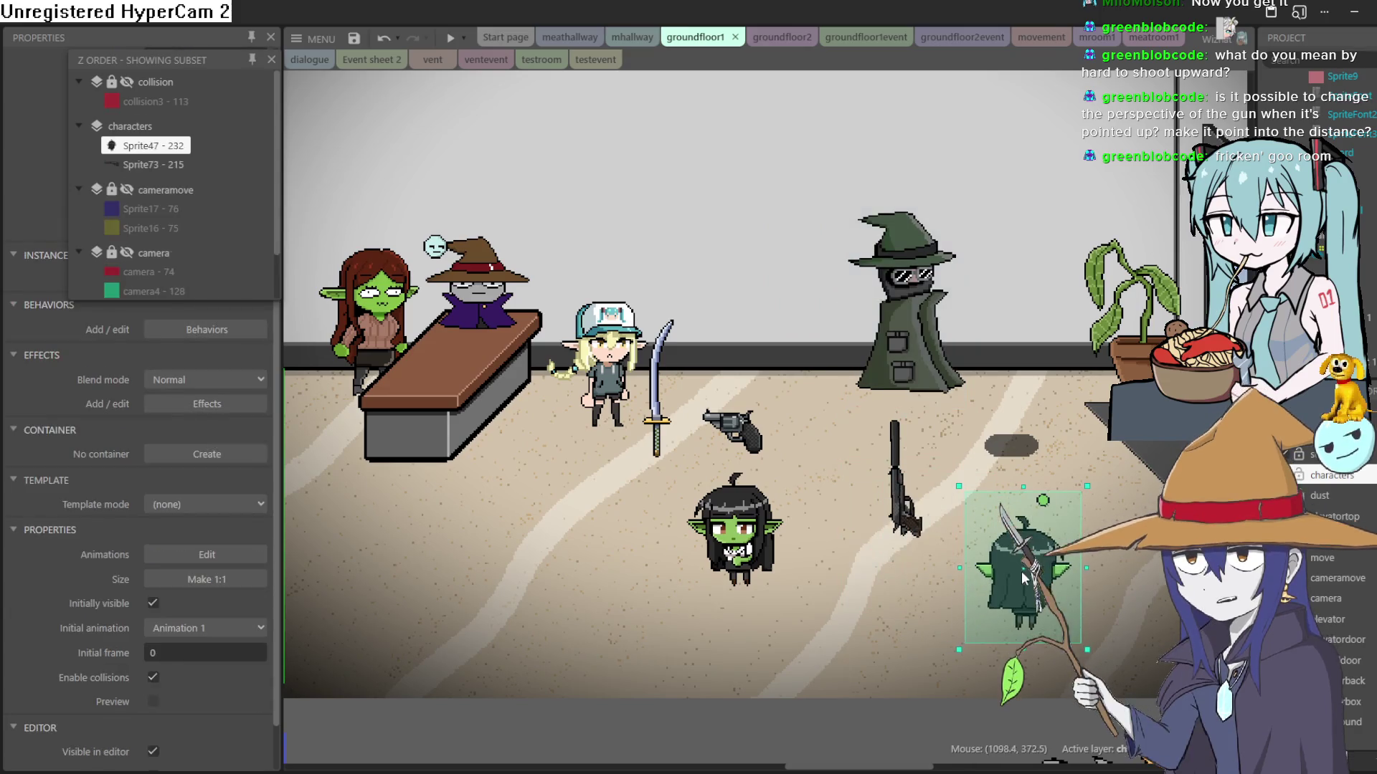
Step: Place the upright gun beside the revolver and move the goblin next to the desk
{"action": "mouse_move", "coordinate": [909, 531]}
{"action": "left_mouse_down"}
{"action": "mouse_move", "coordinate": [738, 461]}
{"action": "mouse_move", "coordinate": [665, 470]}
{"action": "mouse_move", "coordinate": [785, 602]}
{"action": "mouse_move", "coordinate": [672, 477]}
{"action": "mouse_move", "coordinate": [816, 527]}
{"action": "mouse_move", "coordinate": [742, 459]}
{"action": "mouse_move", "coordinate": [889, 531]}
{"action": "mouse_move", "coordinate": [1003, 509]}
{"action": "mouse_move", "coordinate": [846, 474]}
{"action": "left_mouse_up"}
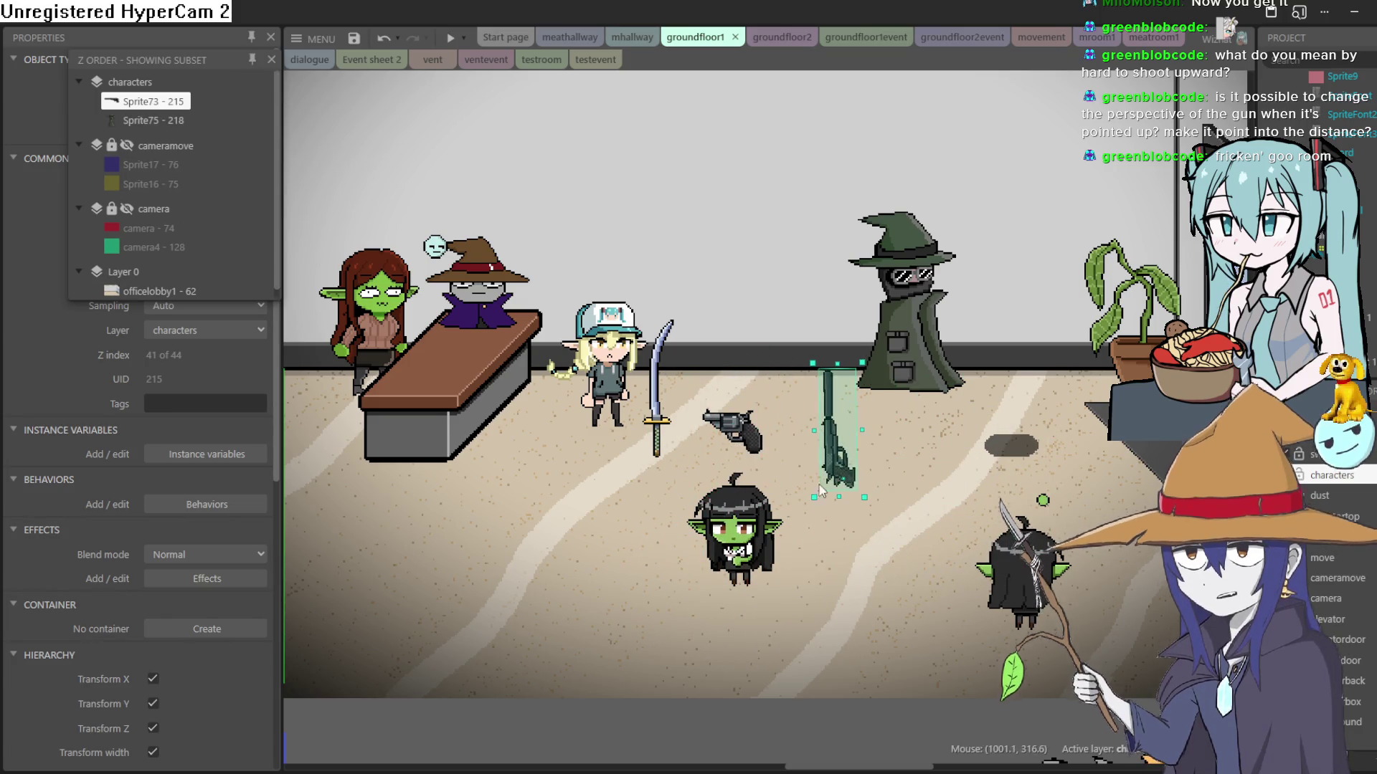
{"action": "scroll", "coordinate": [729, 516], "scroll_direction": "down", "scroll_amount": 2}
{"action": "scroll", "coordinate": [729, 516], "scroll_direction": "down", "scroll_amount": 2}
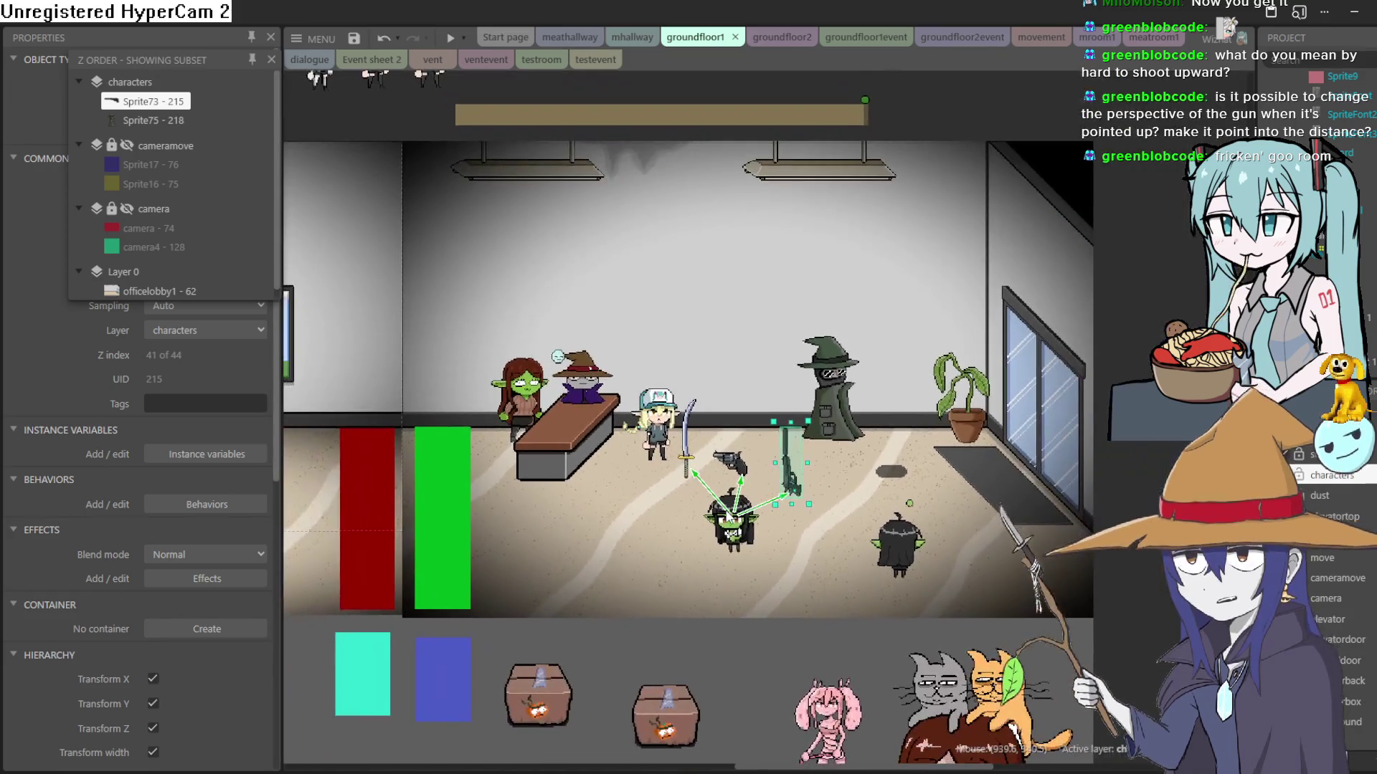
{"action": "mouse_move", "coordinate": [729, 516]}
{"action": "left_mouse_down"}
{"action": "mouse_move", "coordinate": [947, 521]}
{"action": "mouse_move", "coordinate": [875, 495]}
{"action": "mouse_move", "coordinate": [735, 498]}
{"action": "mouse_move", "coordinate": [652, 448]}
{"action": "mouse_move", "coordinate": [549, 513]}
{"action": "left_mouse_up"}
{"action": "left_click_drag", "start_coordinate": [639, 229], "coordinate": [773, 318]}
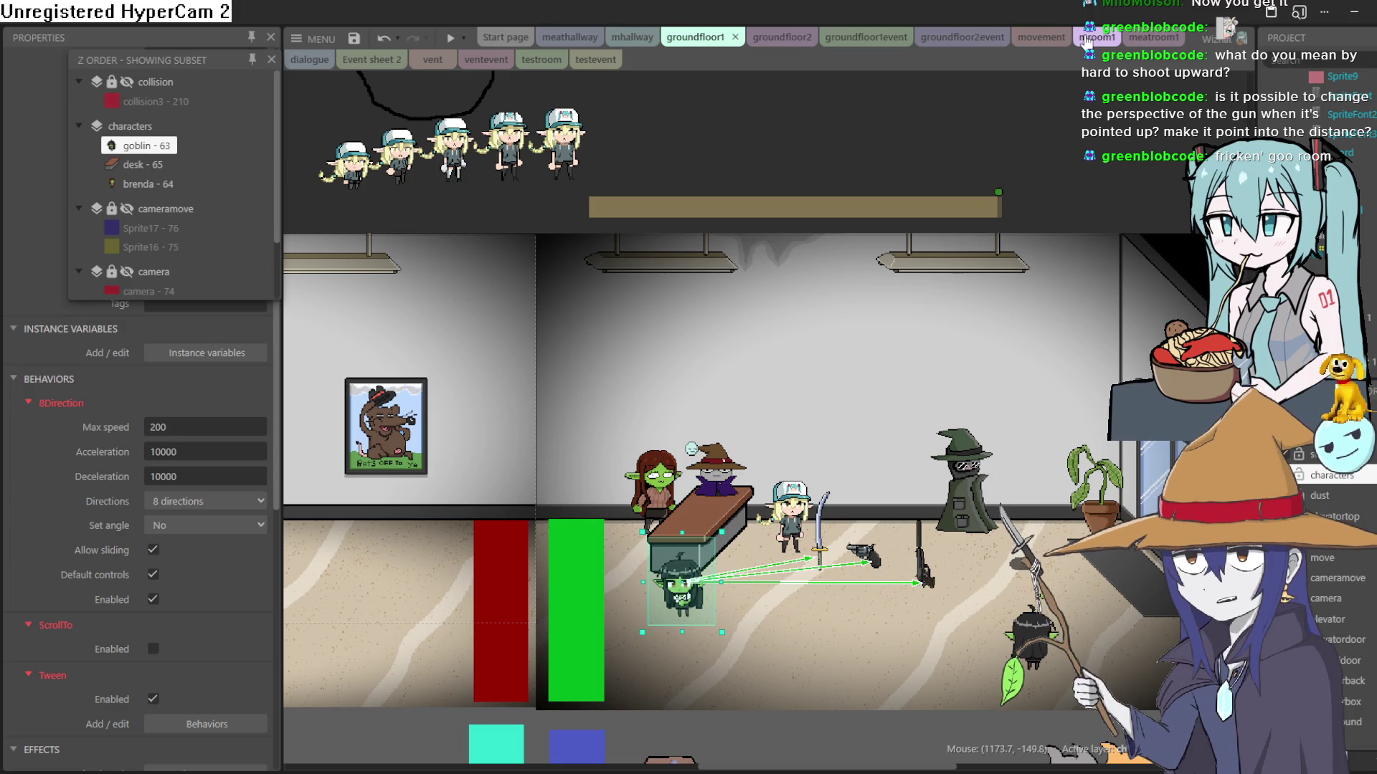
Step: Browse the movement and groundfloor event sheets and the groundfloor1, groundfloor2 and mhallway layouts
{"action": "left_click", "coordinate": [1050, 44]}
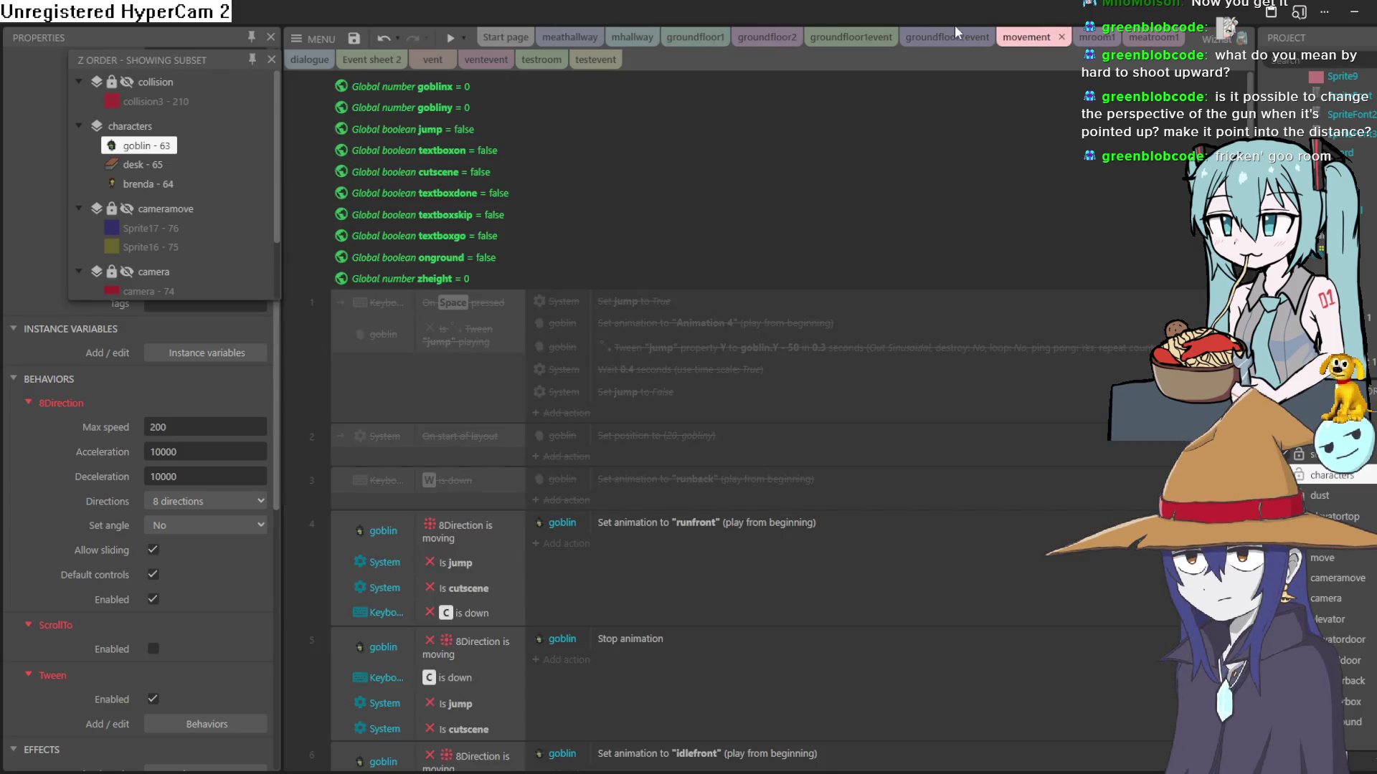
{"action": "left_click", "coordinate": [956, 34]}
{"action": "left_click", "coordinate": [846, 37]}
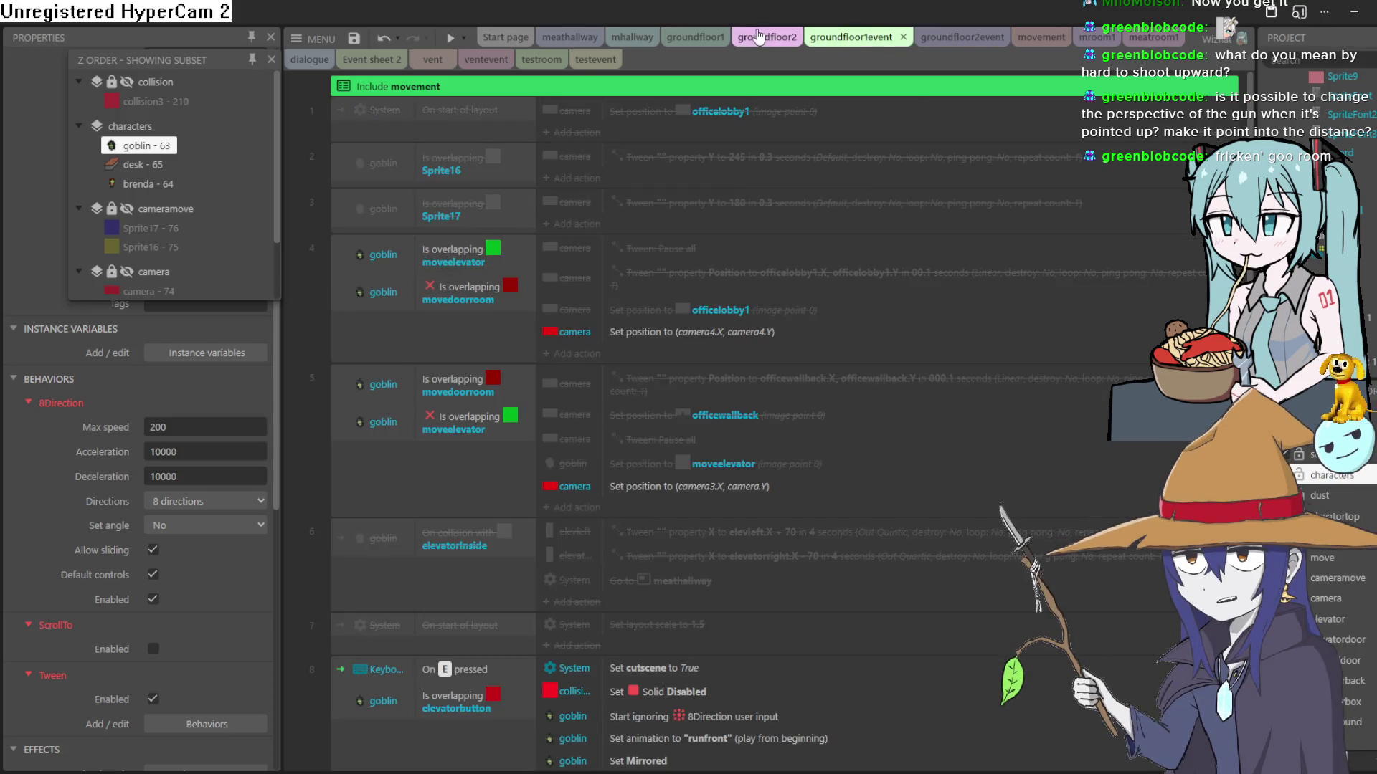
{"action": "left_click", "coordinate": [759, 36]}
{"action": "left_click", "coordinate": [708, 41]}
{"action": "left_click", "coordinate": [623, 43]}
{"action": "left_click", "coordinate": [739, 46]}
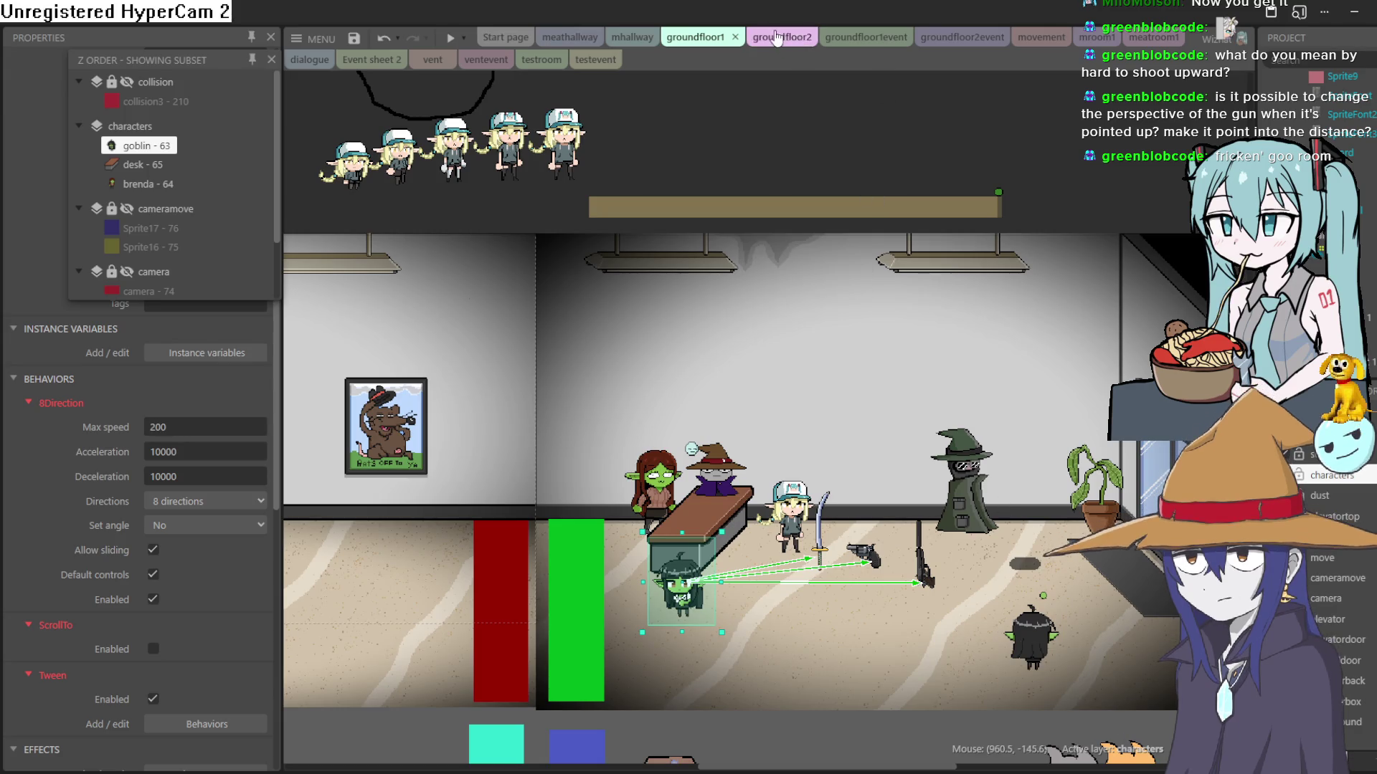
{"action": "left_click", "coordinate": [778, 36]}
Step: Return to the movement event sheet's global variables and goblin events, then open bossroom
{"action": "scroll", "coordinate": [808, 324], "scroll_direction": "up", "scroll_amount": 3}
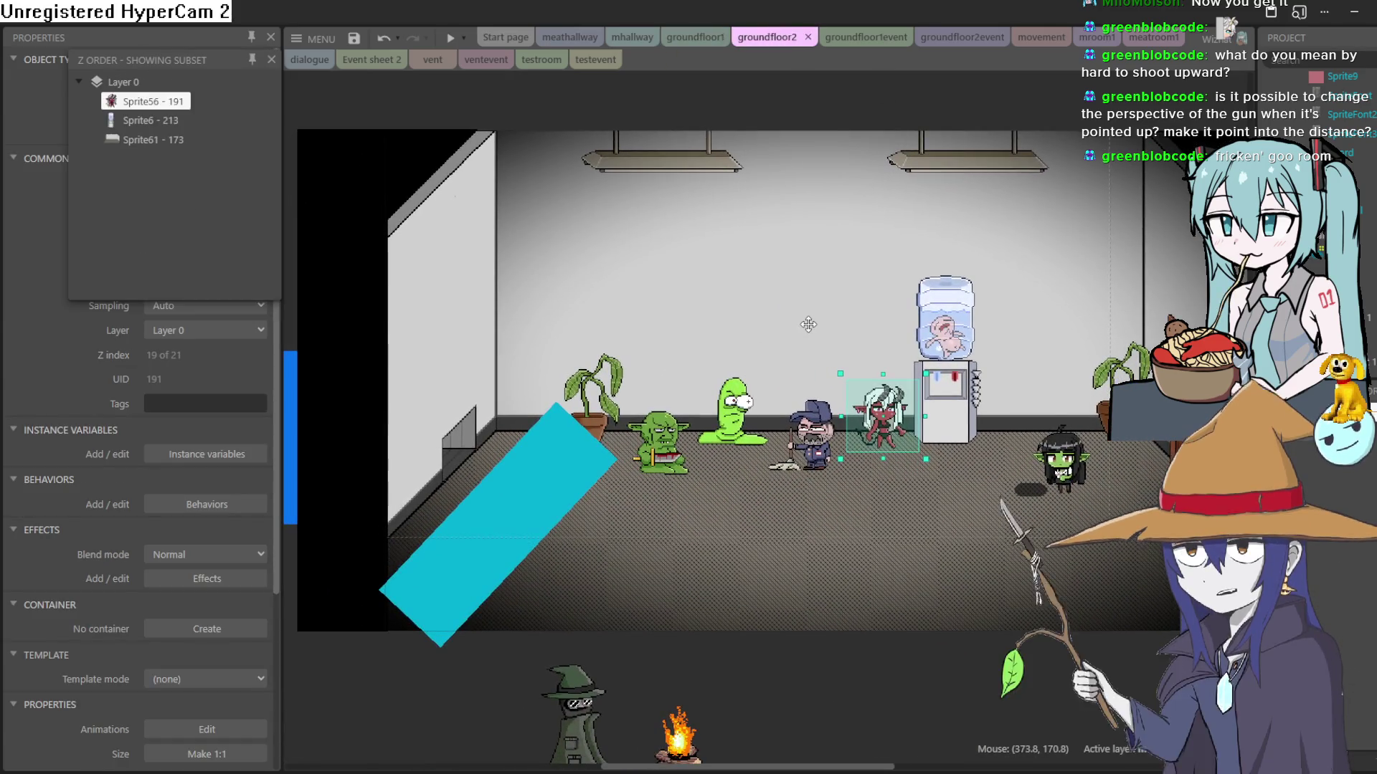
{"action": "left_click_drag", "start_coordinate": [808, 324], "coordinate": [655, 350]}
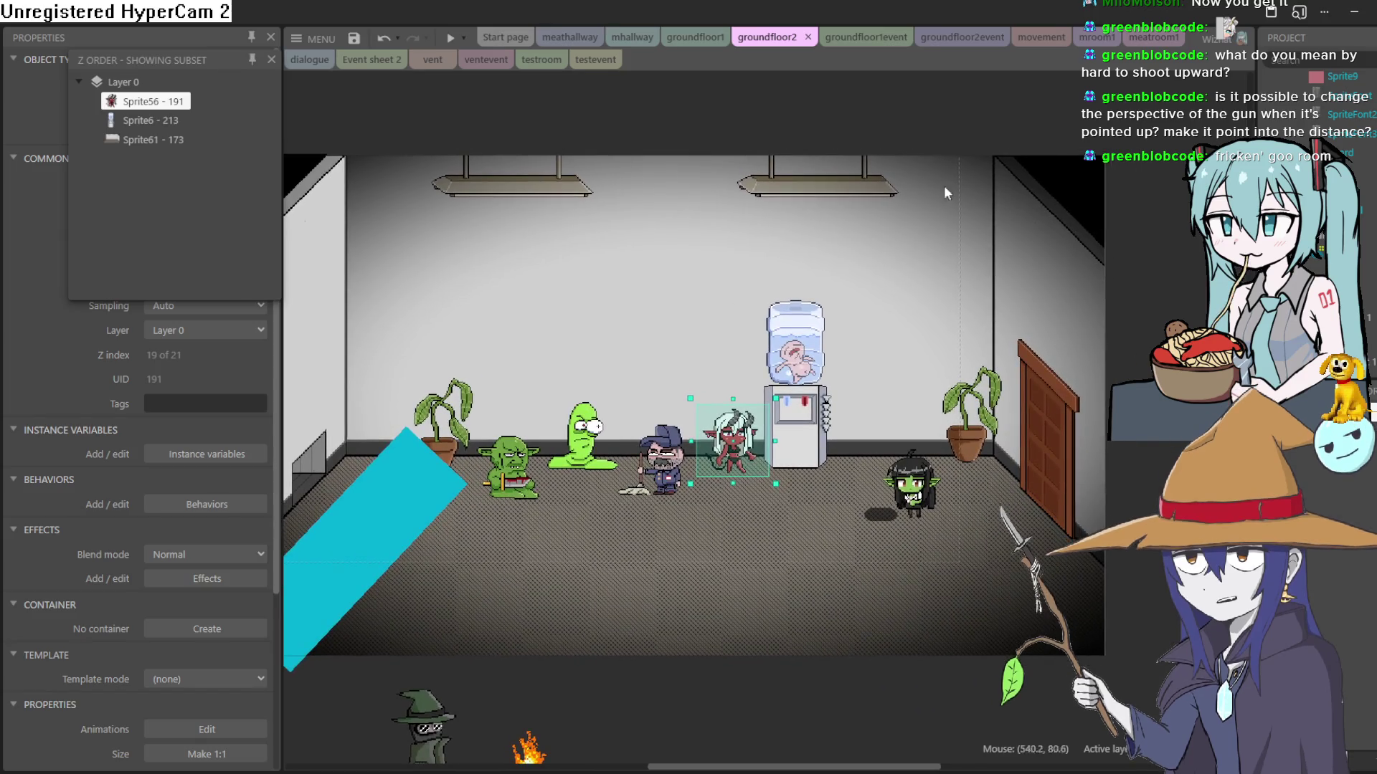
{"action": "left_click", "coordinate": [1040, 38]}
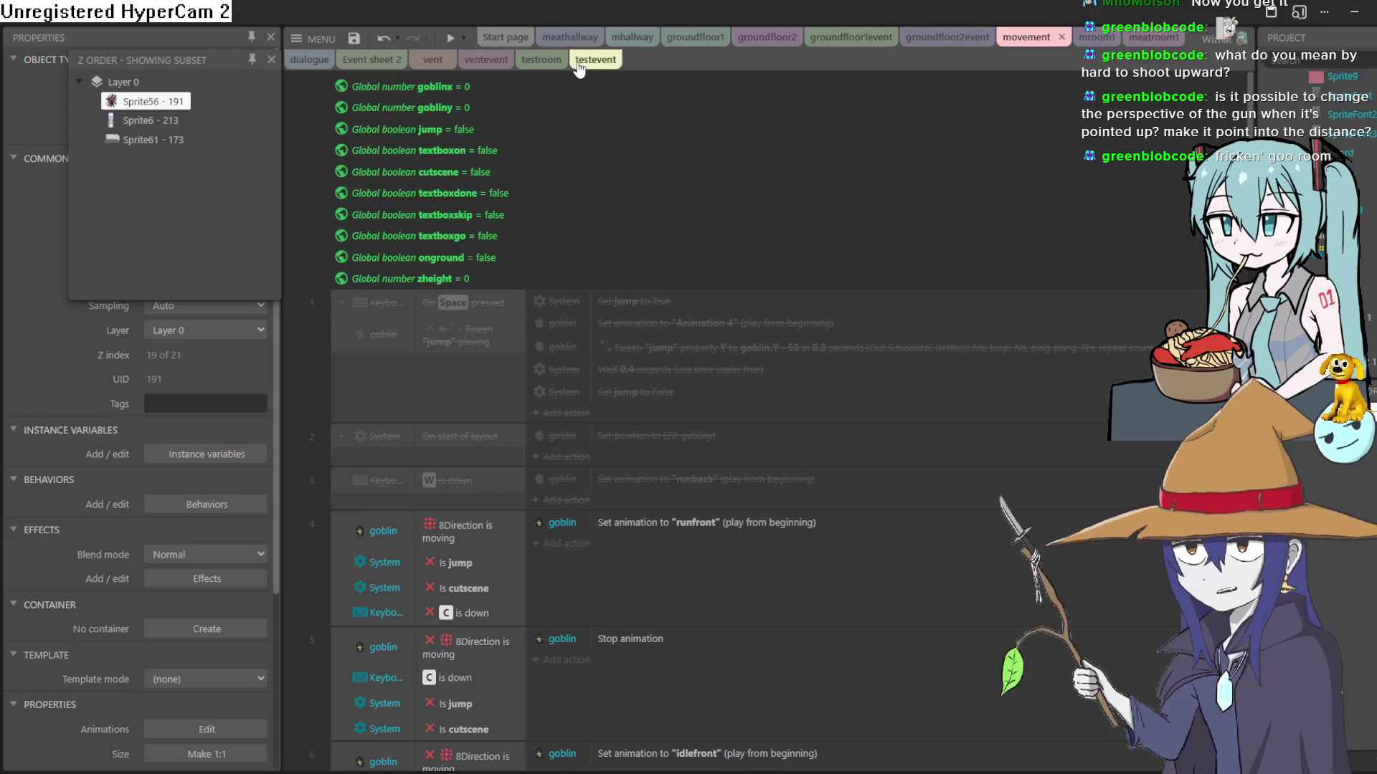
{"action": "scroll", "coordinate": [1348, 143], "scroll_direction": "up", "scroll_amount": 5}
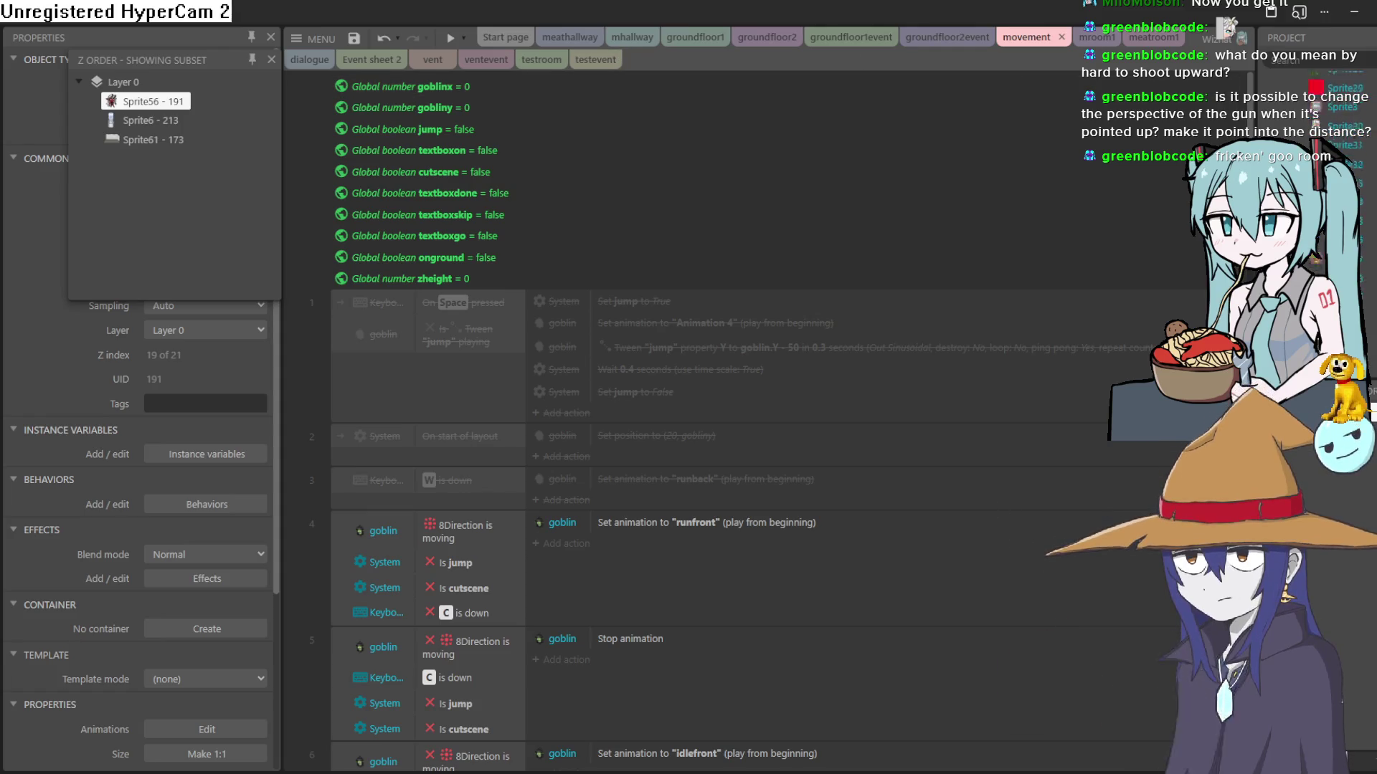
{"action": "scroll", "coordinate": [1341, 115], "scroll_direction": "up", "scroll_amount": 3}
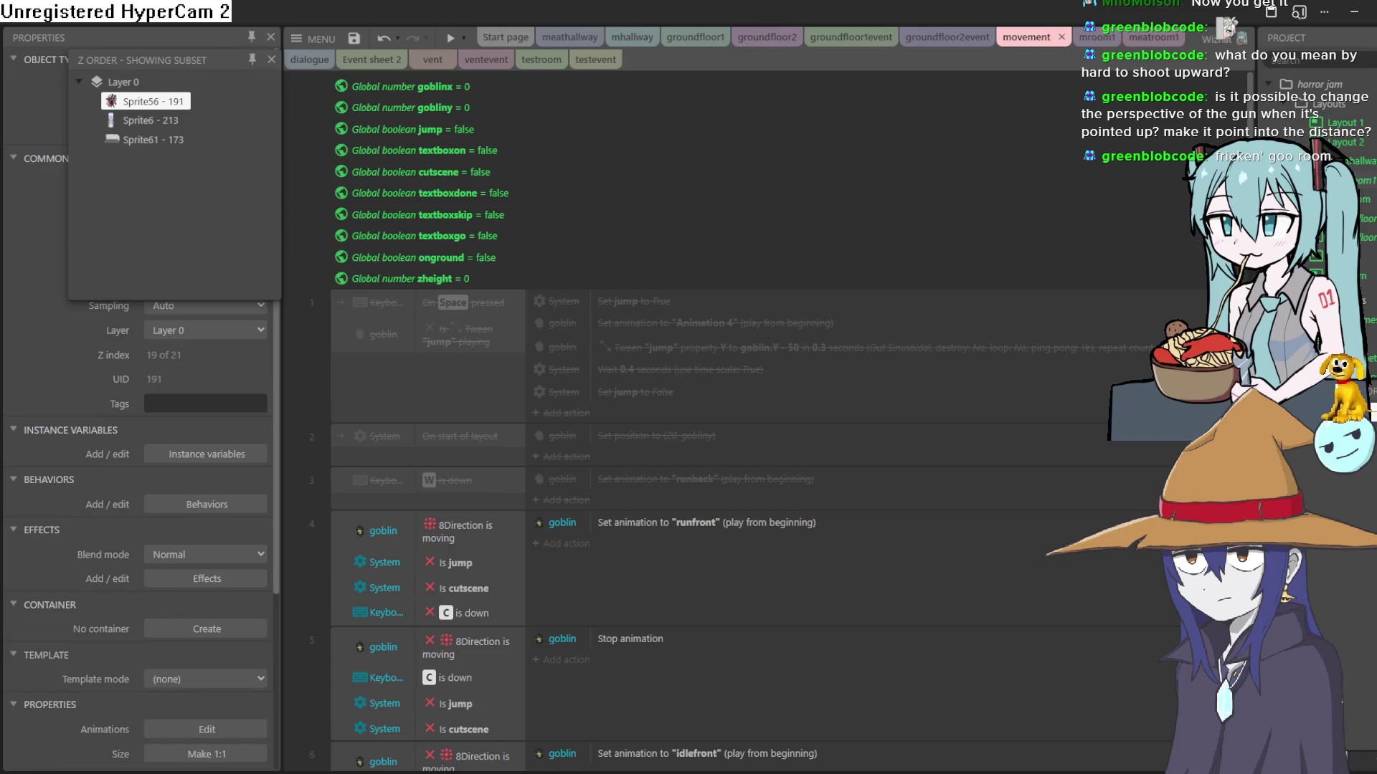
{"action": "double_click", "coordinate": [1369, 203]}
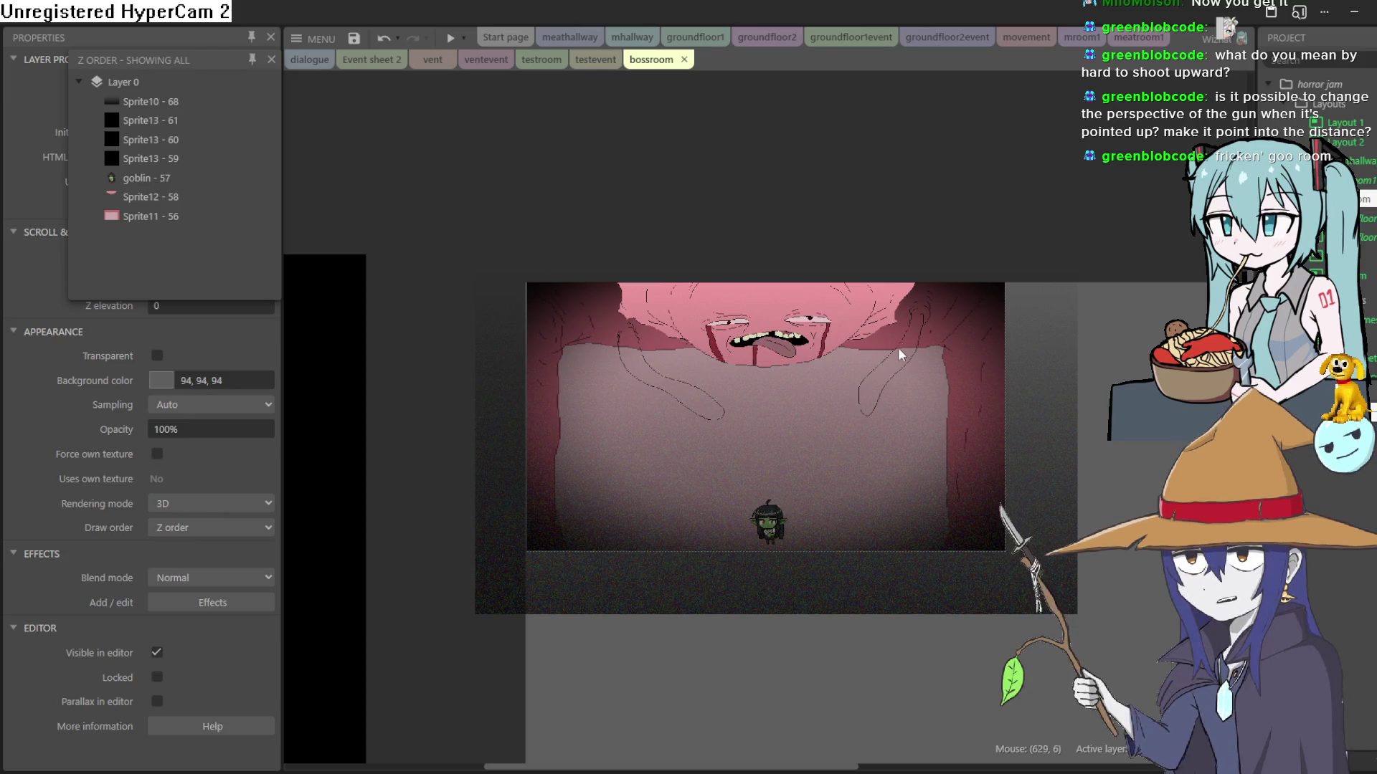
Step: Center the goblin in bossroom and drop Sprite73 from the Project panel just above it
{"action": "scroll", "coordinate": [829, 530], "scroll_direction": "up", "scroll_amount": 5}
{"action": "mouse_move", "coordinate": [829, 530]}
{"action": "left_mouse_down"}
{"action": "mouse_move", "coordinate": [989, 433]}
{"action": "mouse_move", "coordinate": [950, 399]}
{"action": "left_mouse_up"}
{"action": "scroll", "coordinate": [1365, 279], "scroll_direction": "down", "scroll_amount": 5}
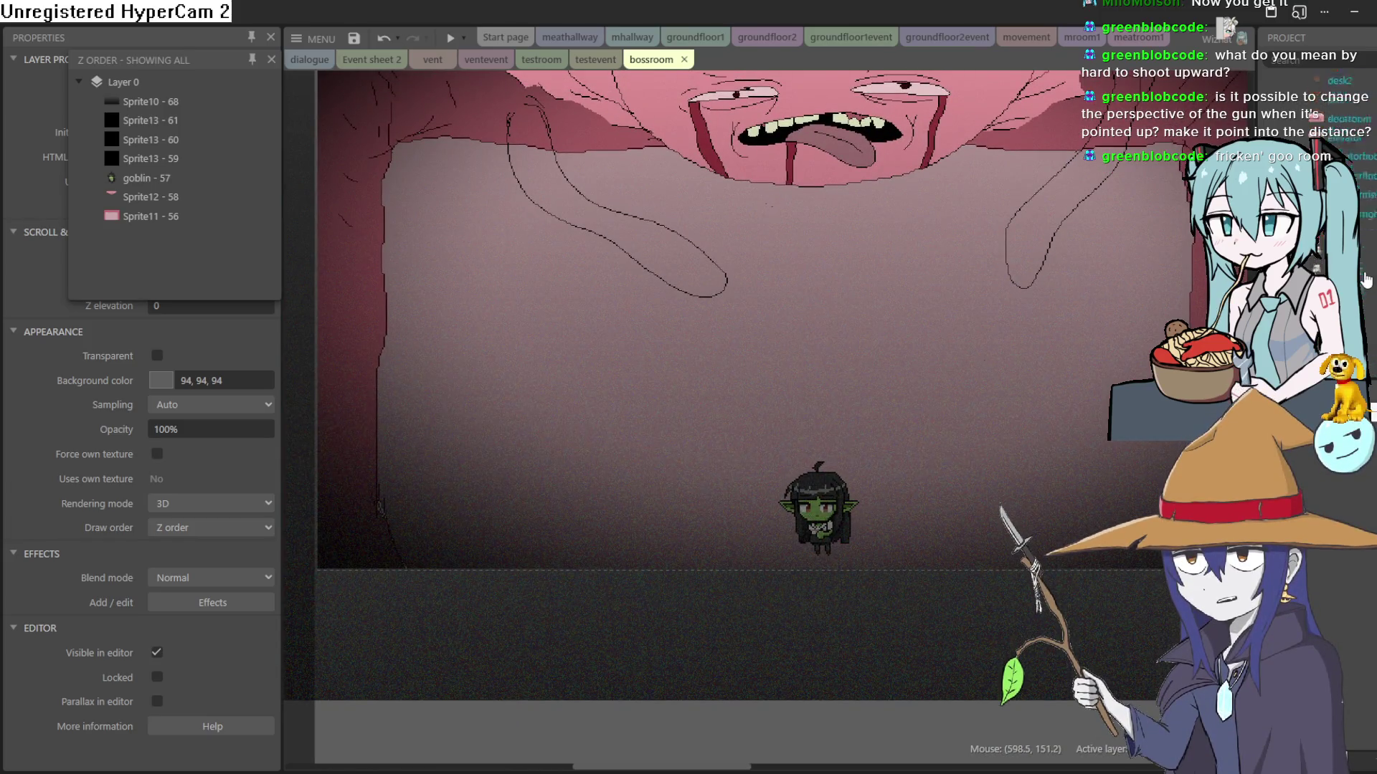
{"action": "scroll", "coordinate": [1368, 215], "scroll_direction": "down", "scroll_amount": 5}
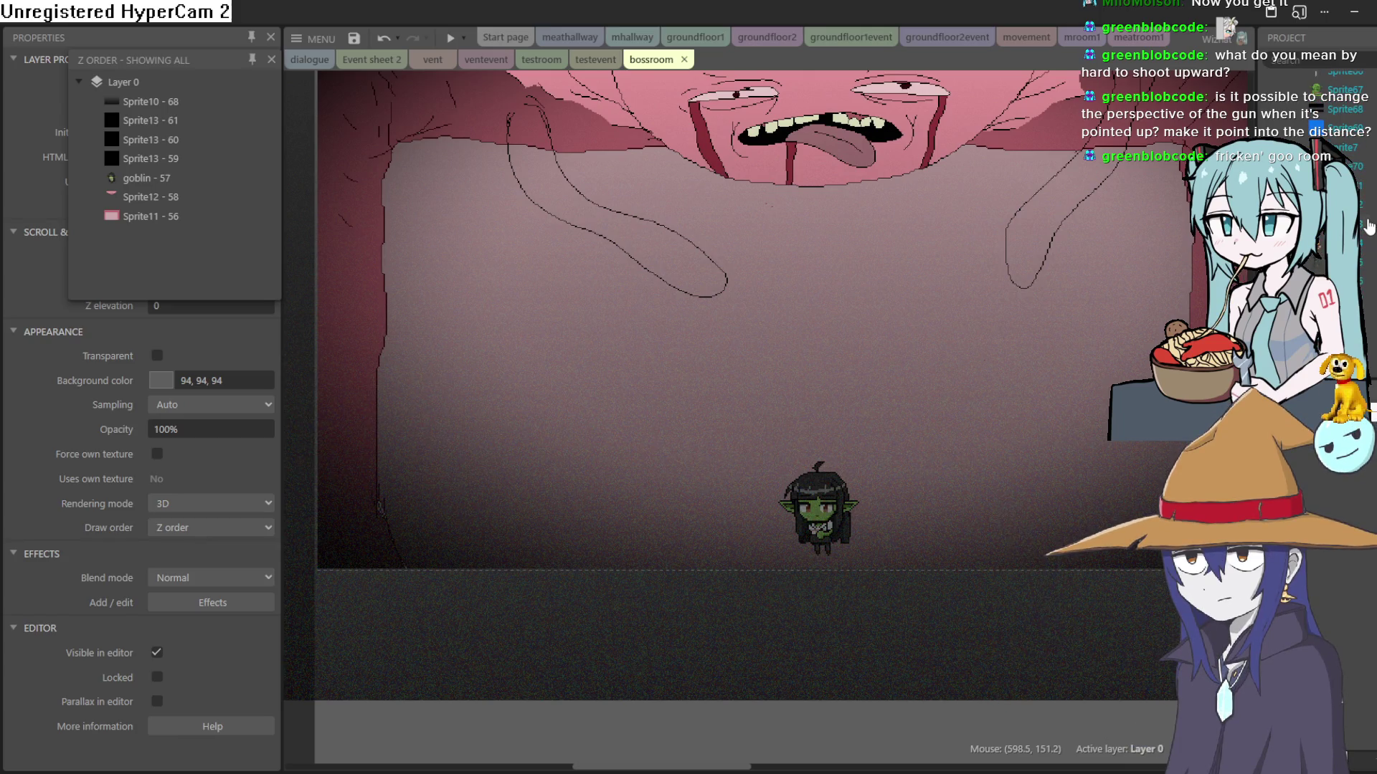
{"action": "mouse_move", "coordinate": [1363, 228]}
{"action": "left_mouse_down"}
{"action": "mouse_move", "coordinate": [823, 287]}
{"action": "mouse_move", "coordinate": [821, 451]}
{"action": "mouse_move", "coordinate": [806, 409]}
{"action": "mouse_move", "coordinate": [742, 410]}
{"action": "mouse_move", "coordinate": [826, 440]}
{"action": "left_mouse_up"}
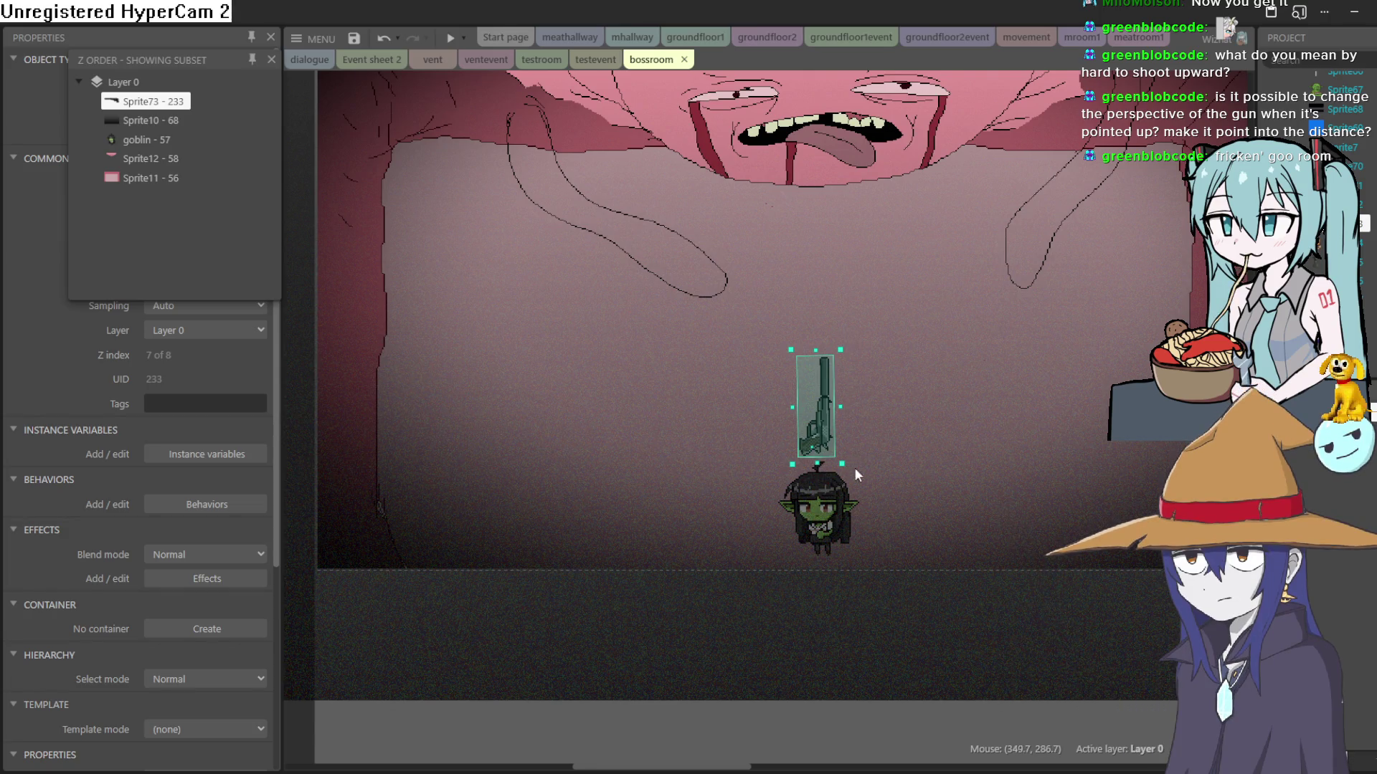
Step: Undo the accidental shift of the full-screen noise overlay
{"action": "left_click", "coordinate": [819, 482]}
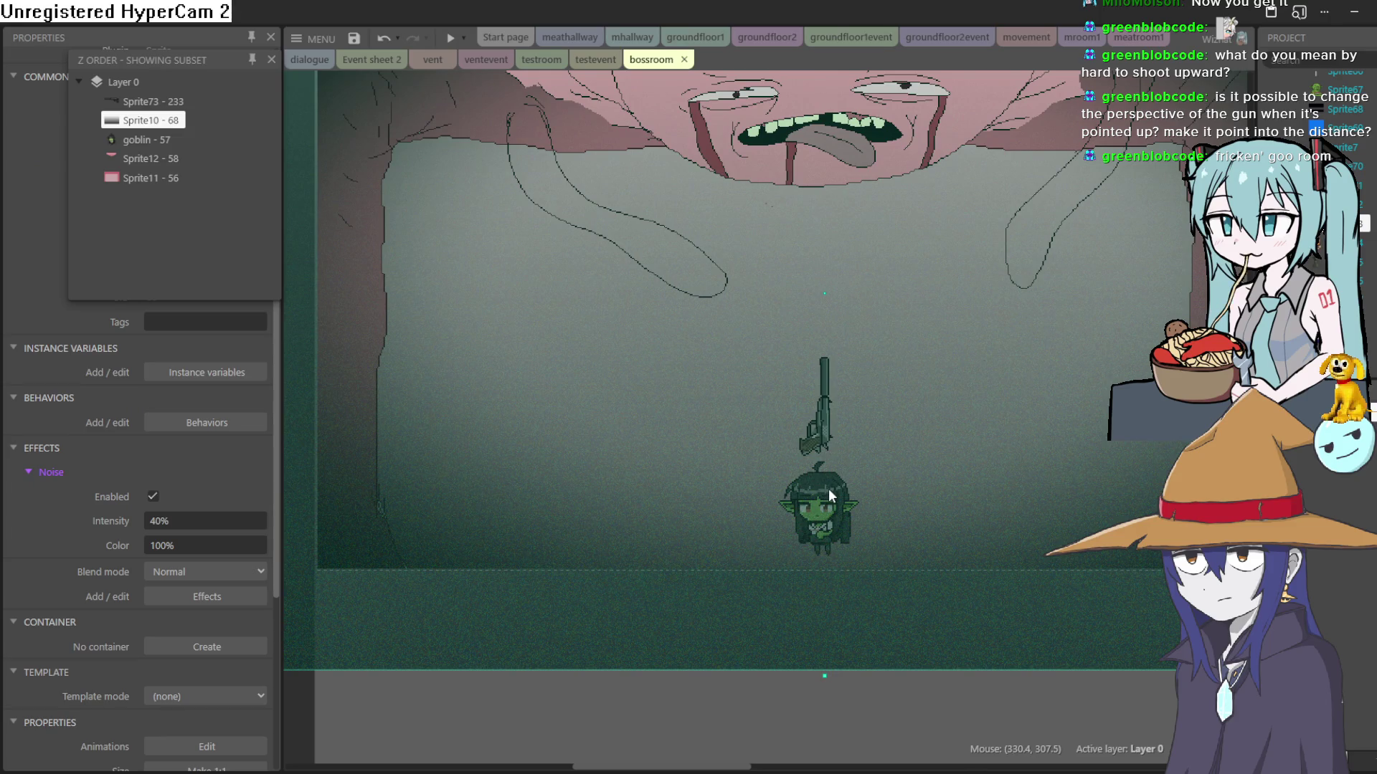
{"action": "left_click_drag", "start_coordinate": [828, 488], "coordinate": [828, 490]}
{"action": "left_click", "coordinate": [893, 724]}
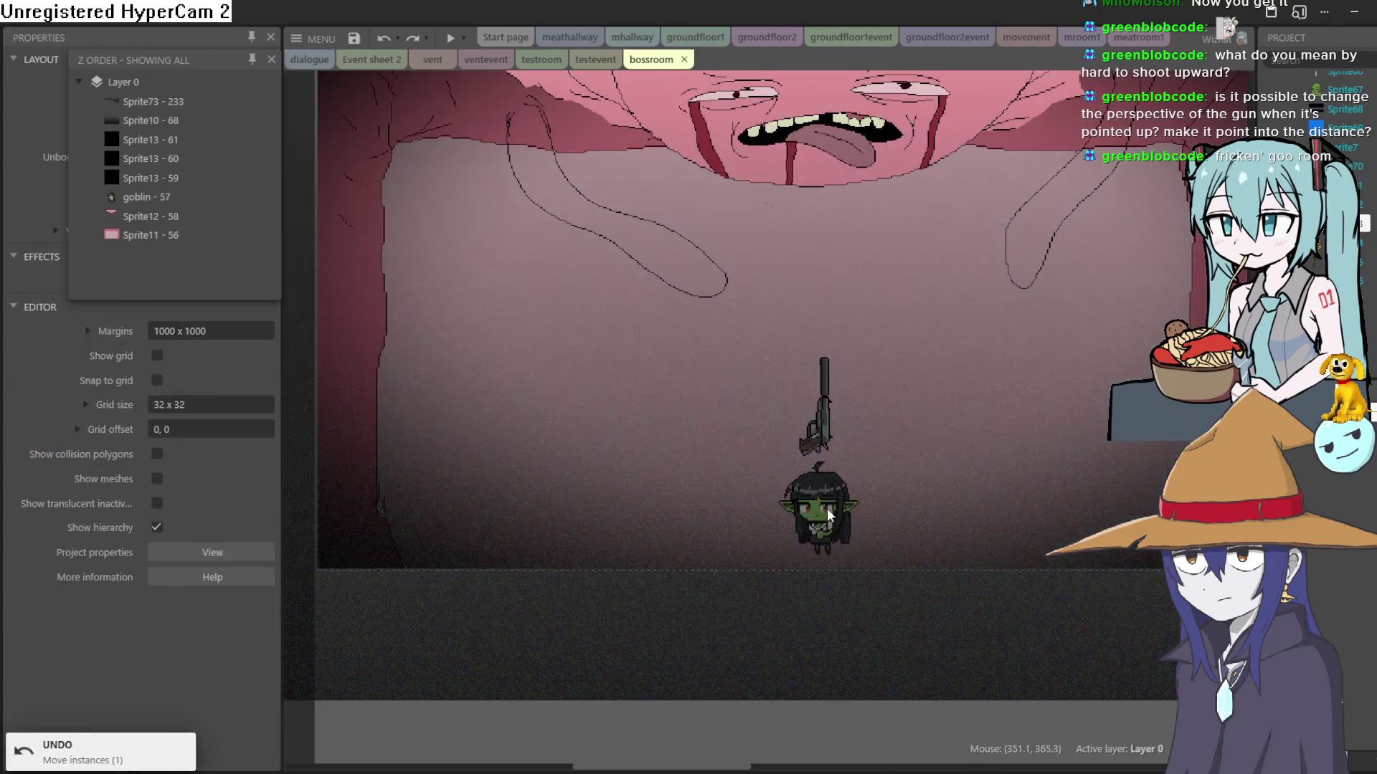
{"action": "left_click", "coordinate": [823, 504]}
{"action": "key", "text": "ctrl+z"}
Step: Rotate the Sprite73 gun toward horizontal and place it beside the goblin's right side
{"action": "left_click", "coordinate": [783, 417]}
{"action": "mouse_move", "coordinate": [791, 425]}
{"action": "left_mouse_down"}
{"action": "mouse_move", "coordinate": [843, 430]}
{"action": "mouse_move", "coordinate": [840, 416]}
{"action": "mouse_move", "coordinate": [824, 423]}
{"action": "left_mouse_up"}
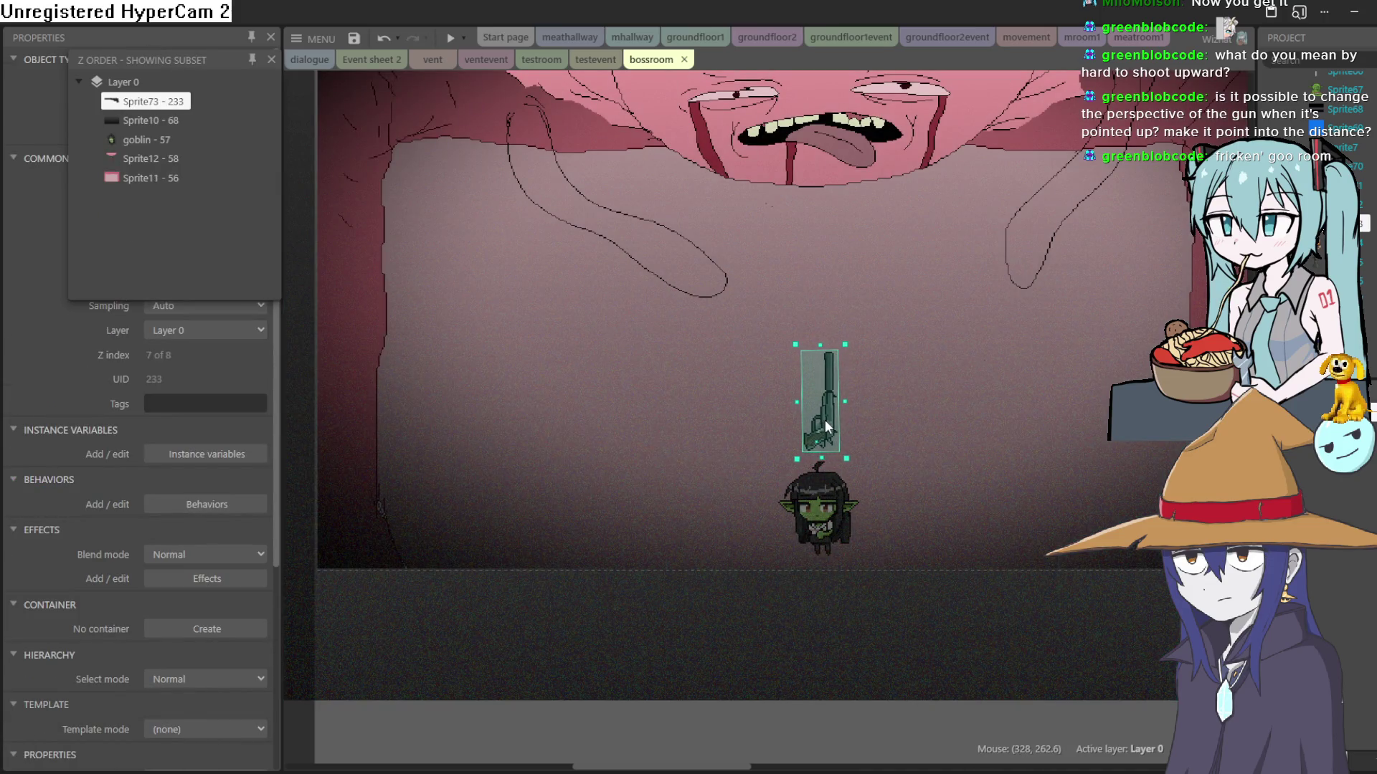
{"action": "scroll", "coordinate": [875, 389], "scroll_direction": "down", "scroll_amount": 2}
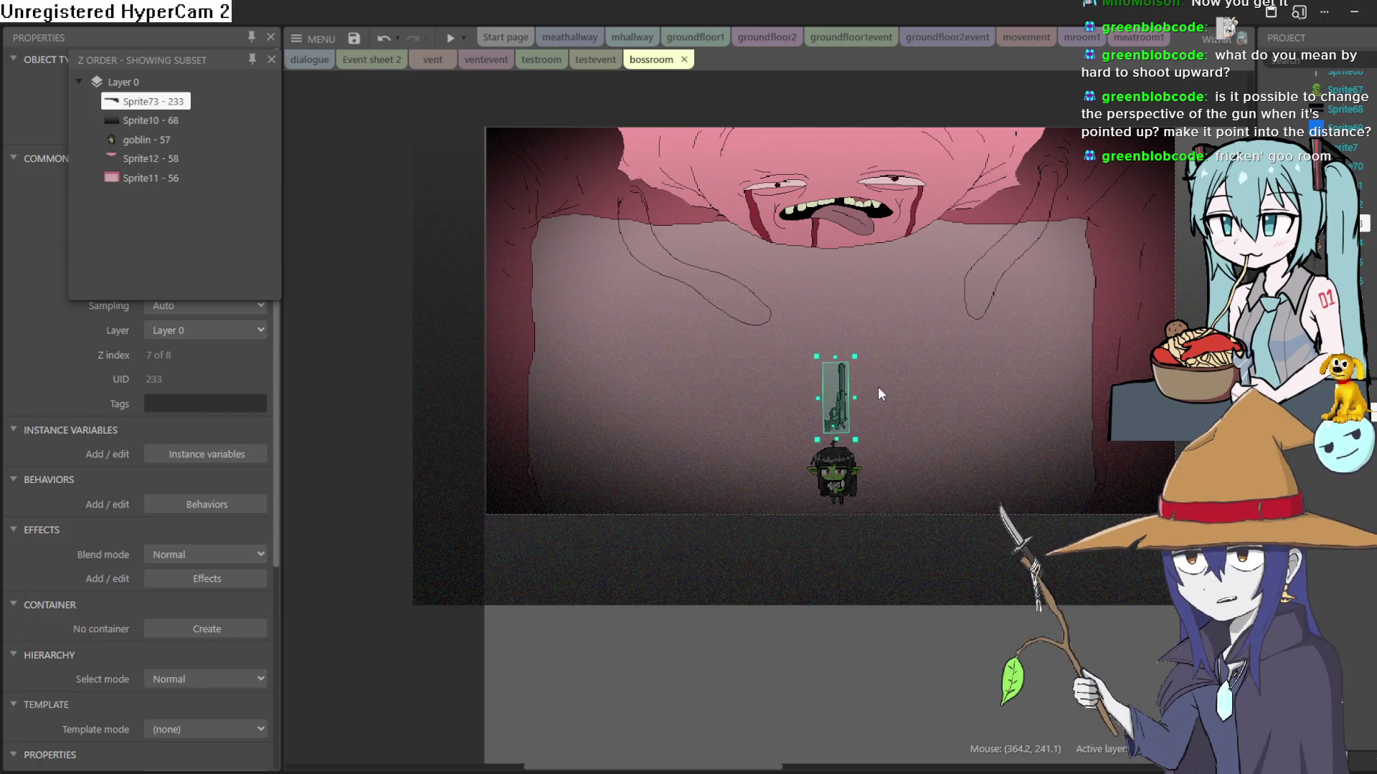
{"action": "scroll", "coordinate": [878, 386], "scroll_direction": "up", "scroll_amount": 2}
{"action": "mouse_move", "coordinate": [828, 330]}
{"action": "left_mouse_down"}
{"action": "mouse_move", "coordinate": [649, 326]}
{"action": "mouse_move", "coordinate": [585, 413]}
{"action": "mouse_move", "coordinate": [803, 344]}
{"action": "mouse_move", "coordinate": [849, 452]}
{"action": "mouse_move", "coordinate": [820, 439]}
{"action": "mouse_move", "coordinate": [798, 454]}
{"action": "left_mouse_up"}
{"action": "left_click_drag", "start_coordinate": [826, 339], "coordinate": [823, 335]}
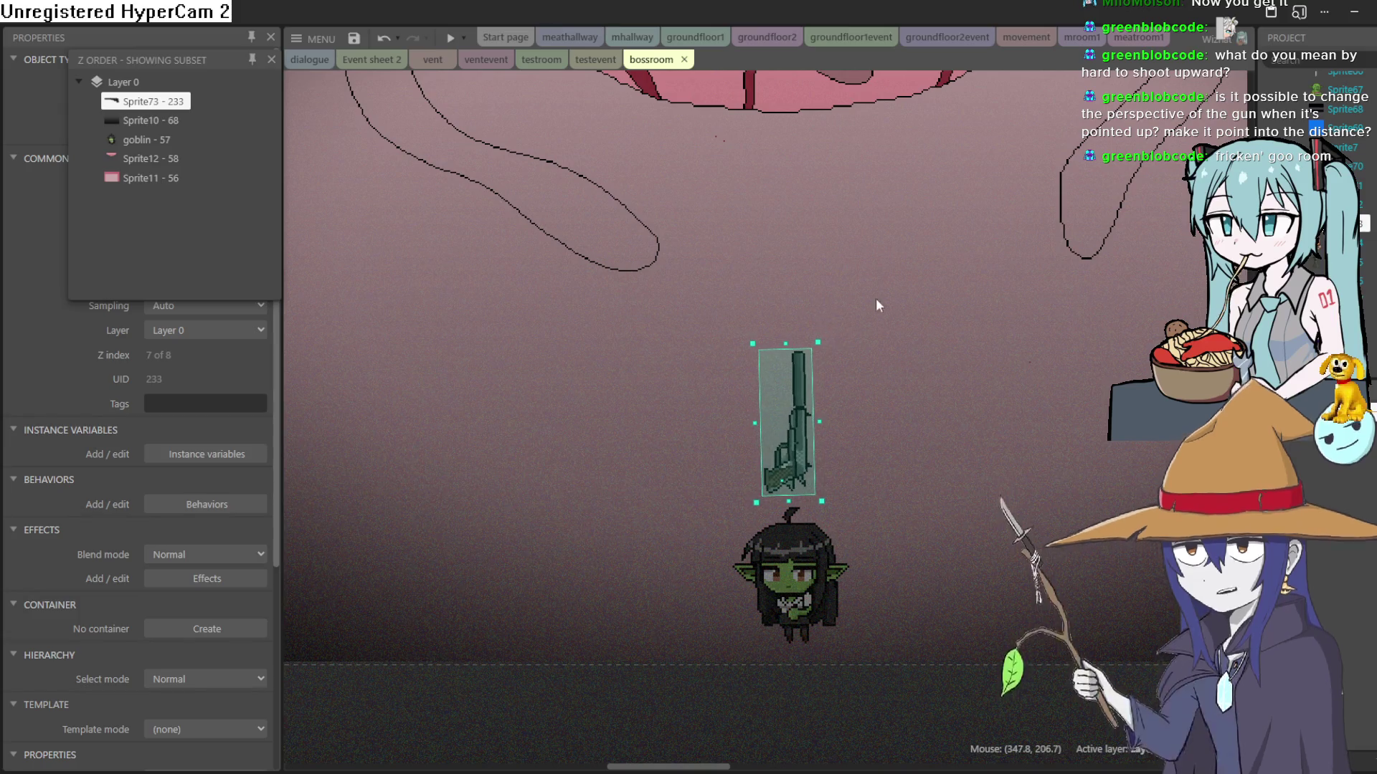
{"action": "scroll", "coordinate": [964, 161], "scroll_direction": "down", "scroll_amount": 2}
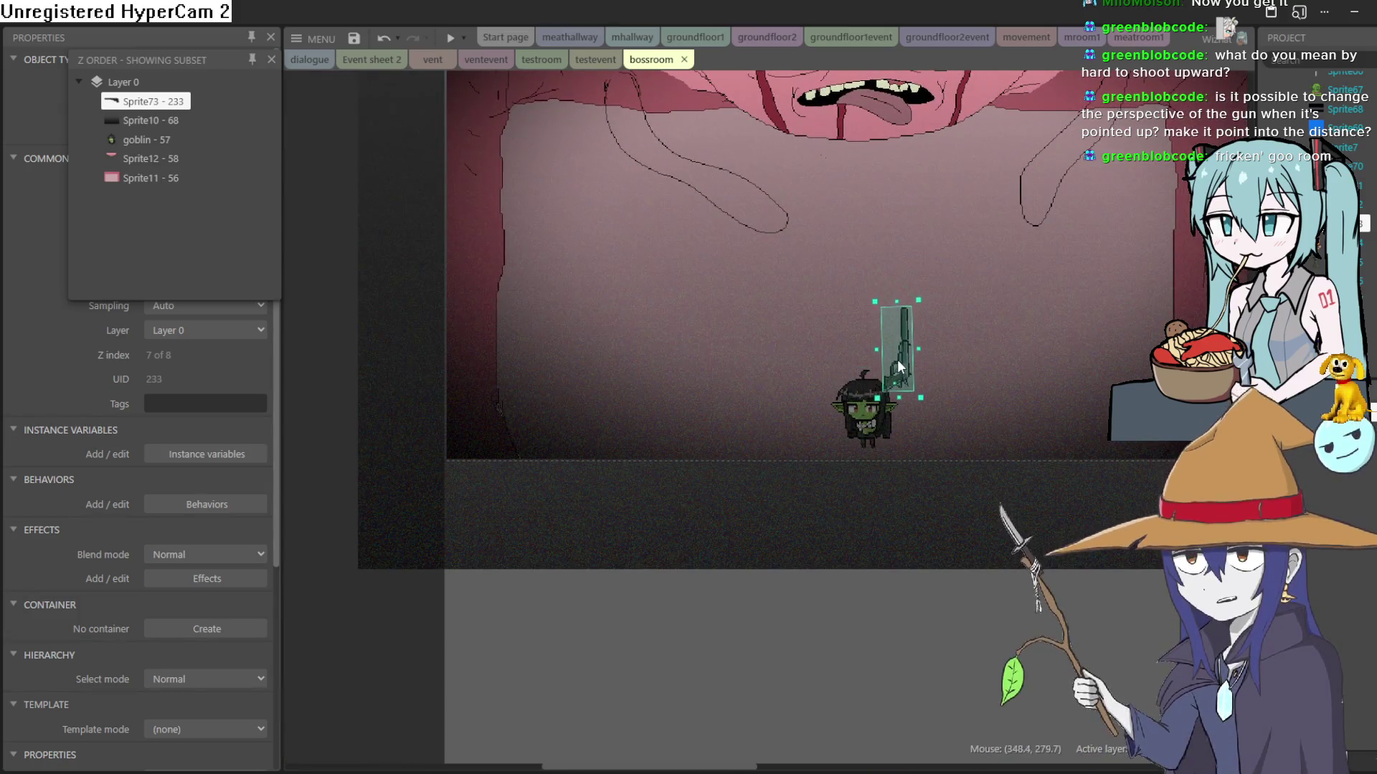
{"action": "left_click_drag", "start_coordinate": [883, 273], "coordinate": [960, 329]}
{"action": "mouse_move", "coordinate": [922, 377]}
{"action": "left_mouse_down"}
{"action": "mouse_move", "coordinate": [943, 407]}
{"action": "mouse_move", "coordinate": [1008, 406]}
{"action": "mouse_move", "coordinate": [1014, 450]}
{"action": "mouse_move", "coordinate": [952, 433]}
{"action": "left_mouse_up"}
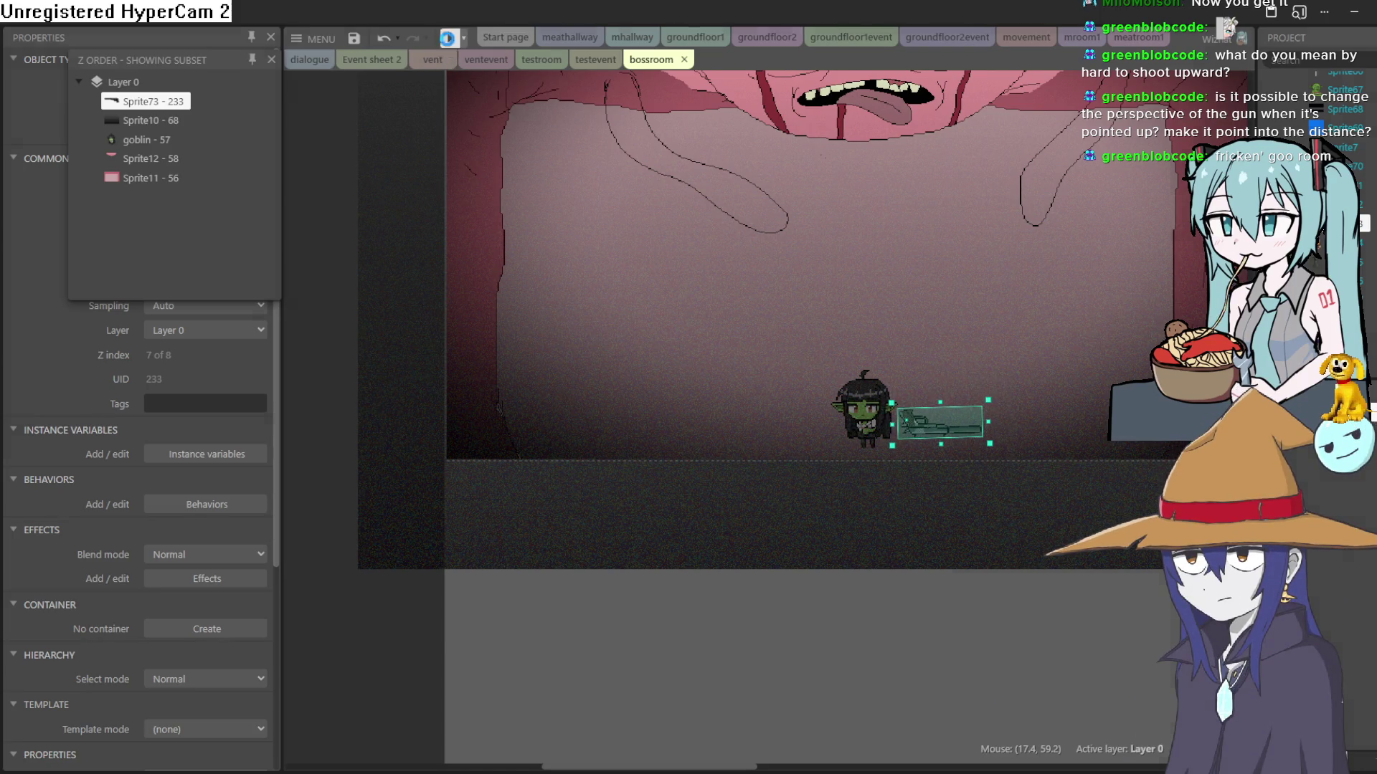
Step: Run a preview of bossroom enlarged to fill the screen
{"action": "left_click", "coordinate": [447, 37]}
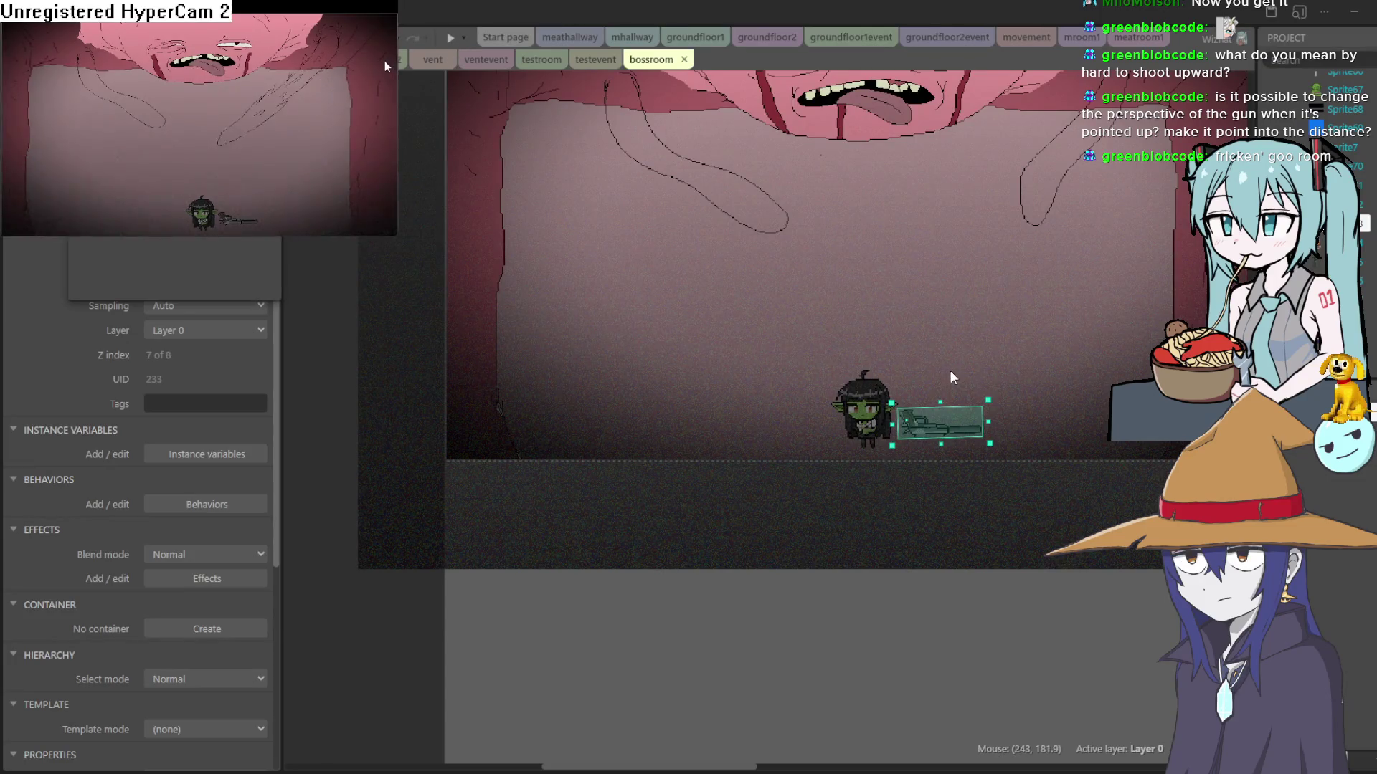
{"action": "key", "text": "Up"}
{"action": "key", "text": "Left"}
Step: Walk the goblin around the boss room in every direction, then close the preview
{"action": "key", "text": "Right"}
{"action": "key", "text": "Down"}
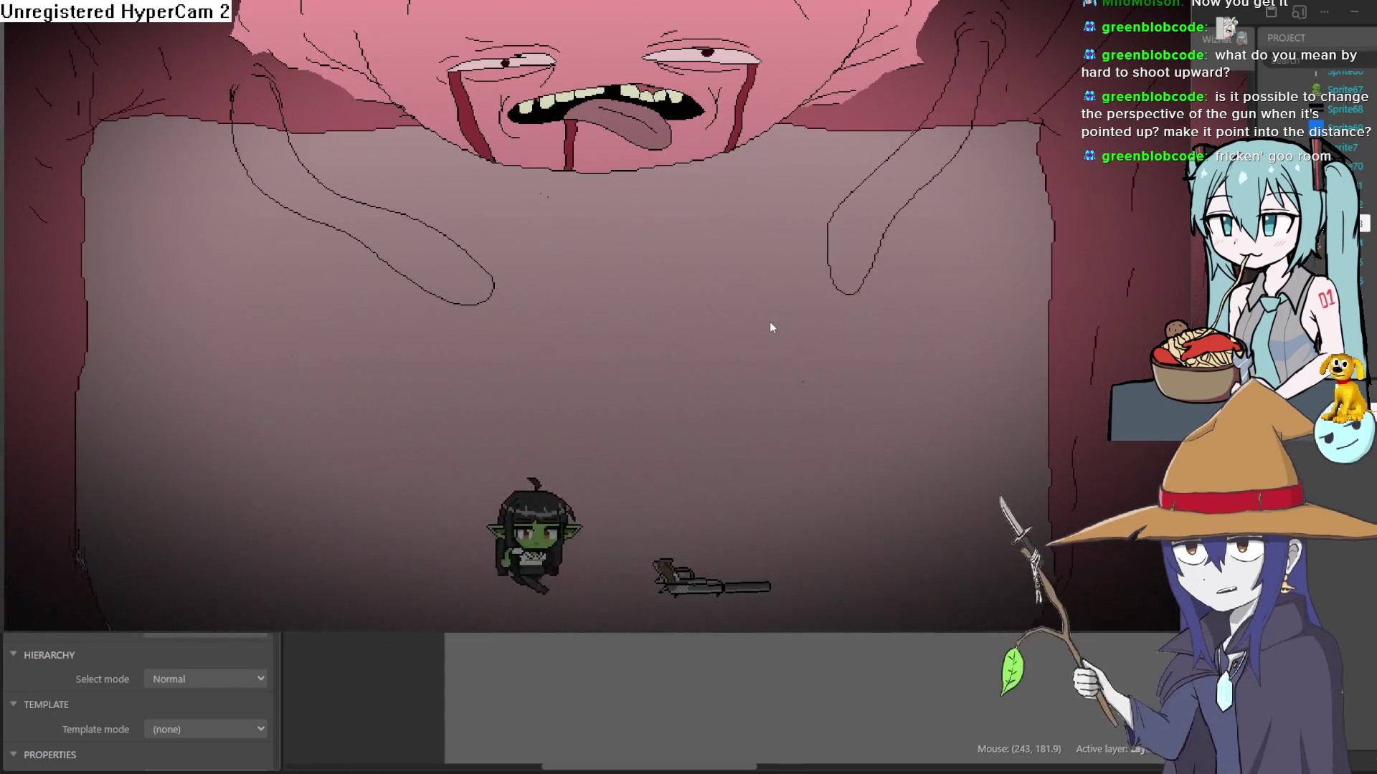
{"action": "key", "text": "Up"}
{"action": "key", "text": "Left"}
{"action": "key", "text": "Down"}
{"action": "key", "text": "Left"}
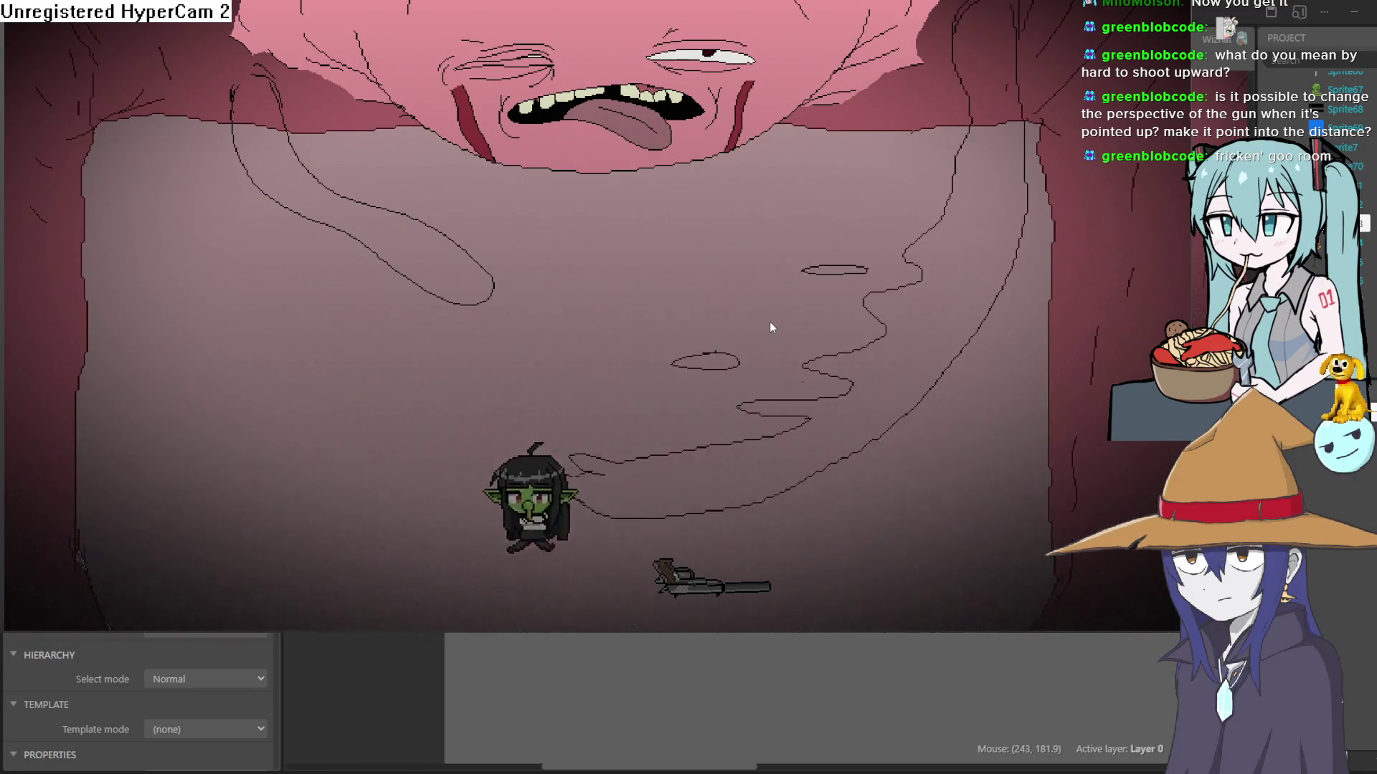
{"action": "key", "text": "Right"}
{"action": "key", "text": "Up"}
{"action": "key", "text": "Left"}
{"action": "key", "text": "Up"}
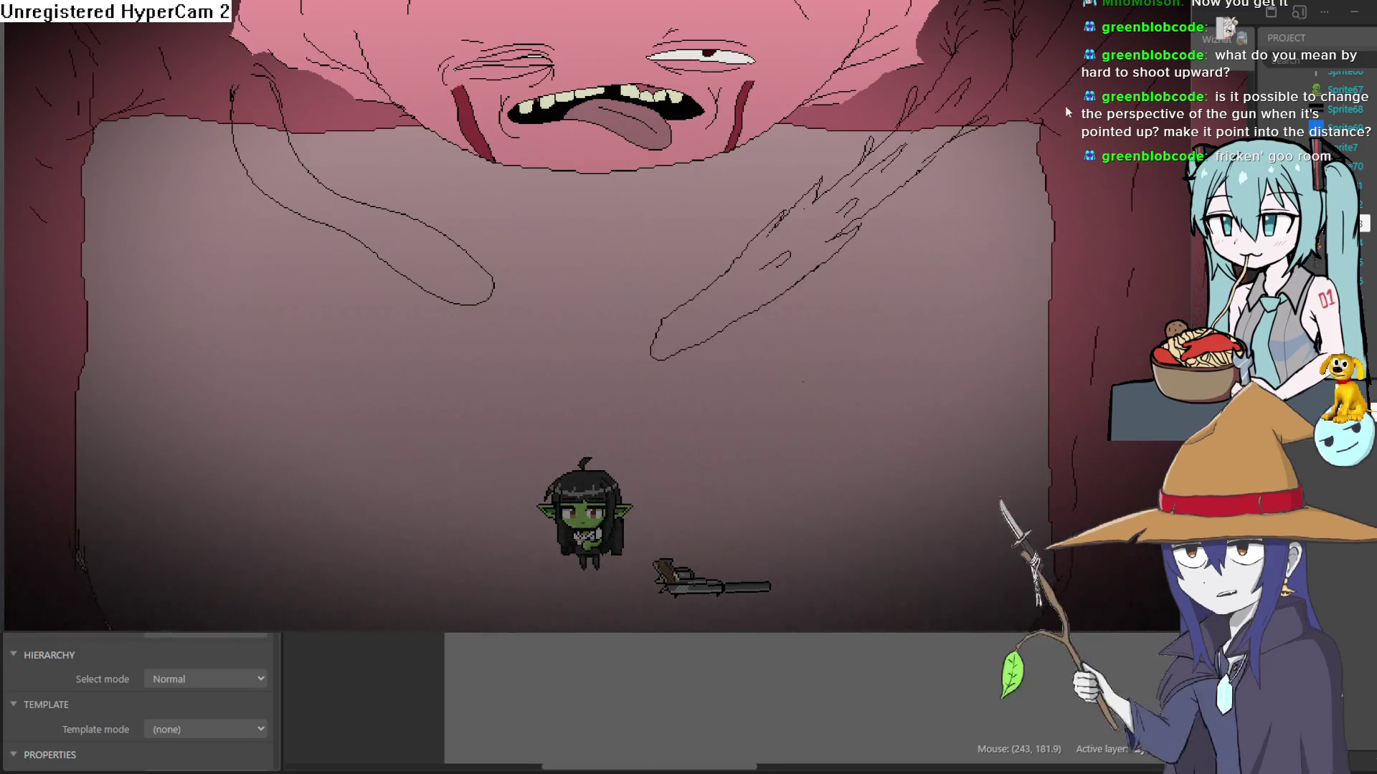
{"action": "key", "text": "Escape"}
{"action": "left_click", "coordinate": [958, 260]}
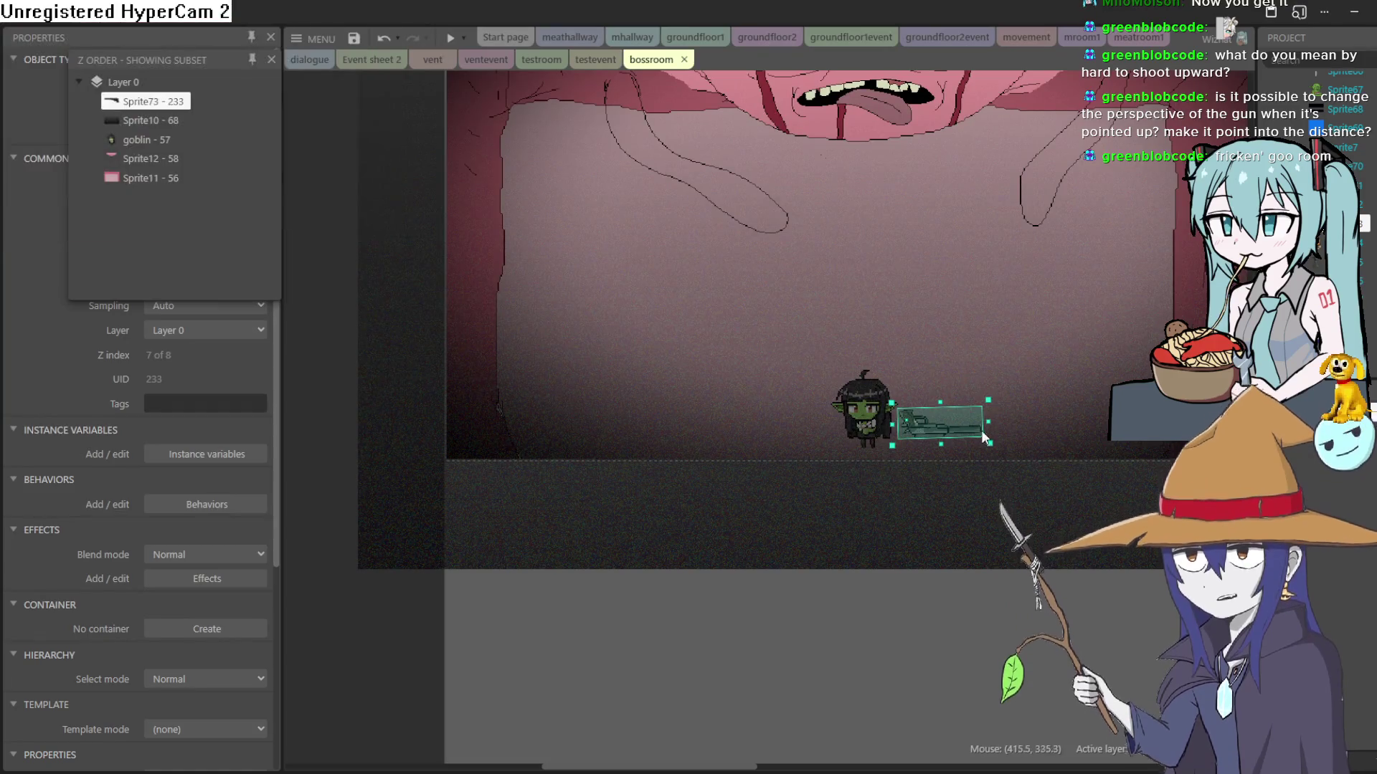
Step: Move the gun back upright directly above the goblin's head, fine-tuning its angle
{"action": "mouse_move", "coordinate": [957, 425]}
{"action": "left_mouse_down"}
{"action": "mouse_move", "coordinate": [963, 357]}
{"action": "mouse_move", "coordinate": [935, 355]}
{"action": "mouse_move", "coordinate": [961, 287]}
{"action": "mouse_move", "coordinate": [950, 181]}
{"action": "mouse_move", "coordinate": [890, 170]}
{"action": "left_mouse_up"}
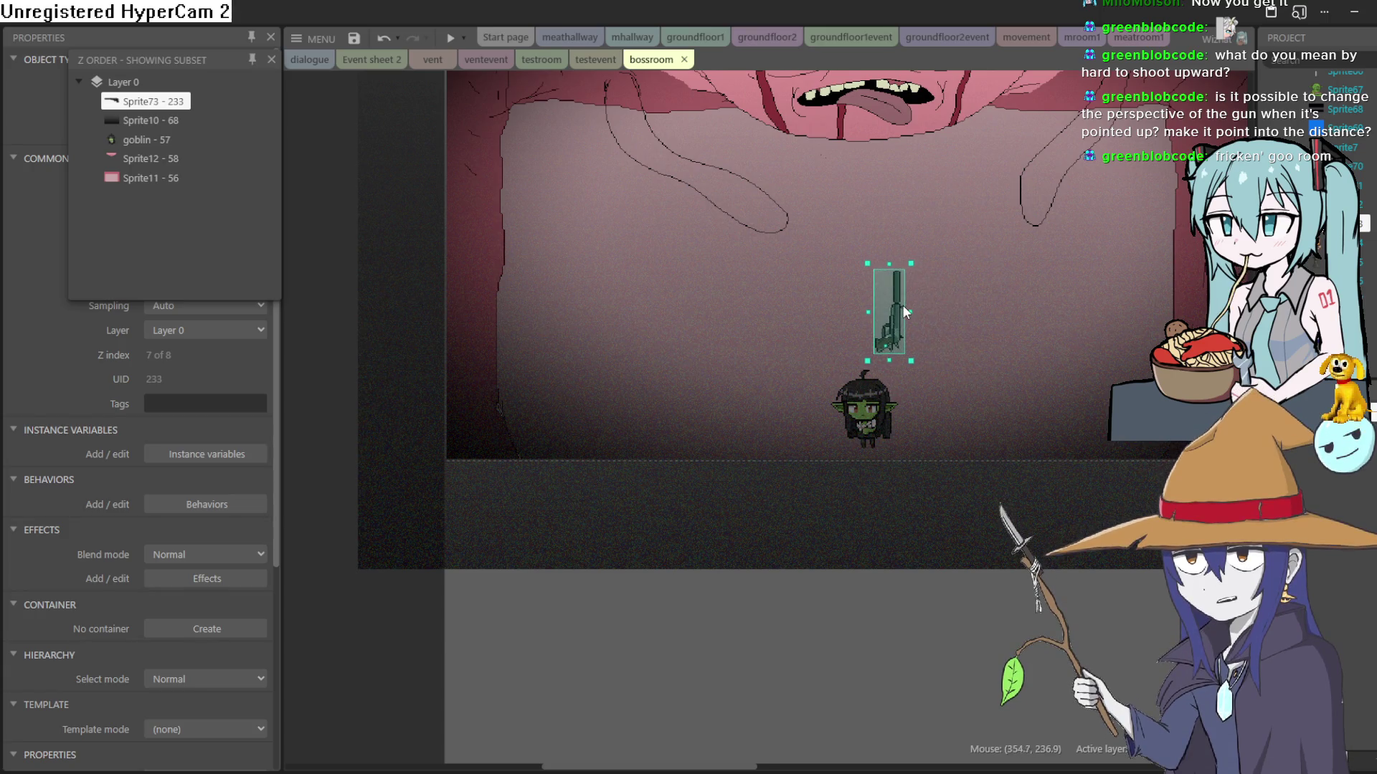
{"action": "left_click_drag", "start_coordinate": [897, 310], "coordinate": [874, 321]}
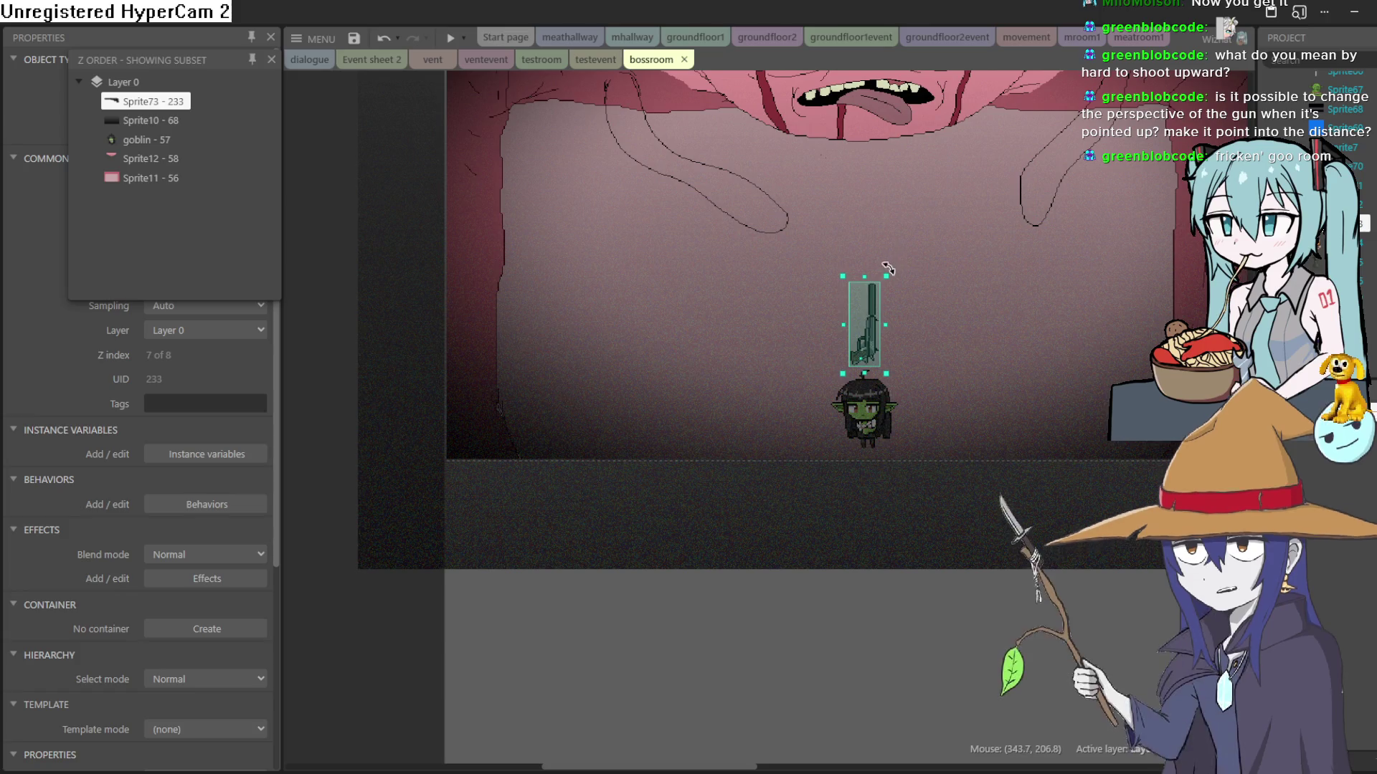
{"action": "mouse_move", "coordinate": [892, 269]}
{"action": "left_mouse_down"}
{"action": "mouse_move", "coordinate": [876, 256]}
{"action": "mouse_move", "coordinate": [886, 262]}
{"action": "left_mouse_up"}
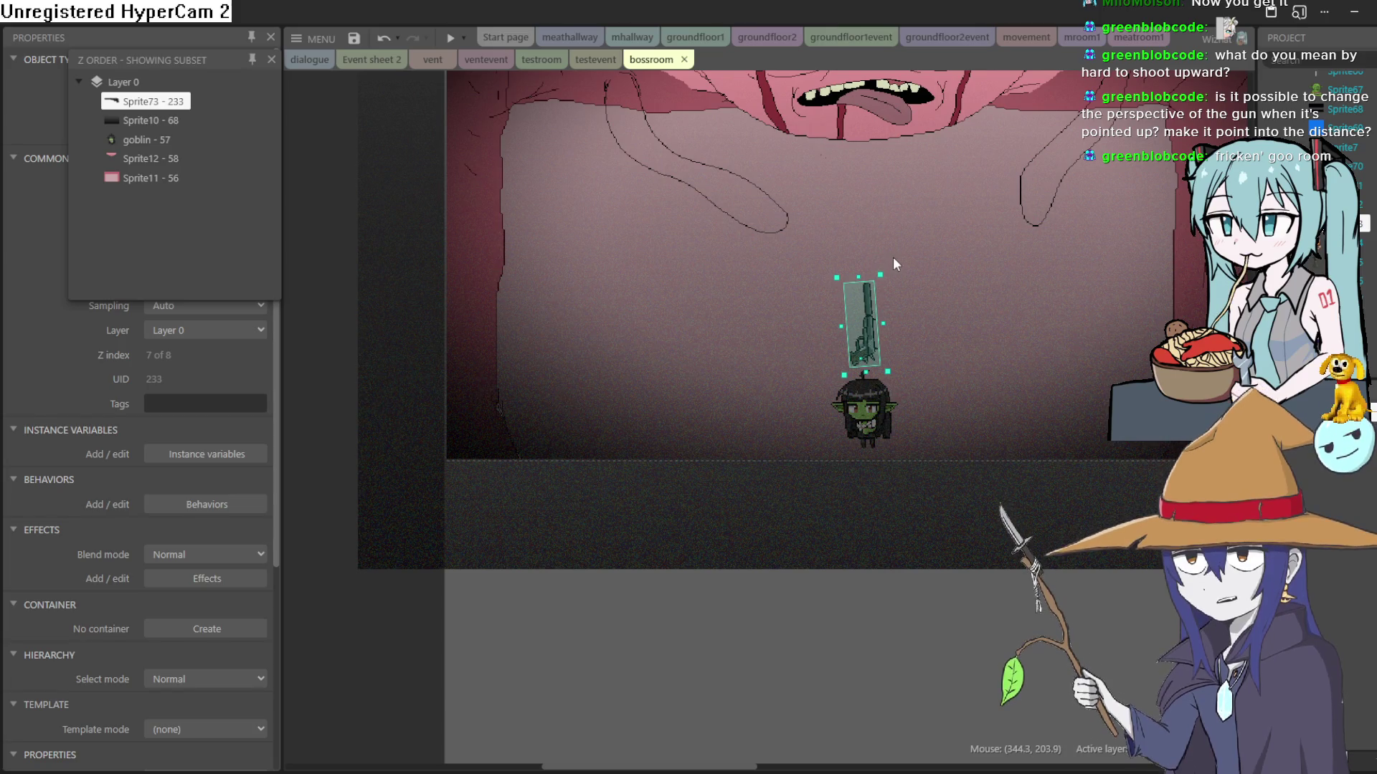
{"action": "left_click_drag", "start_coordinate": [887, 268], "coordinate": [893, 270]}
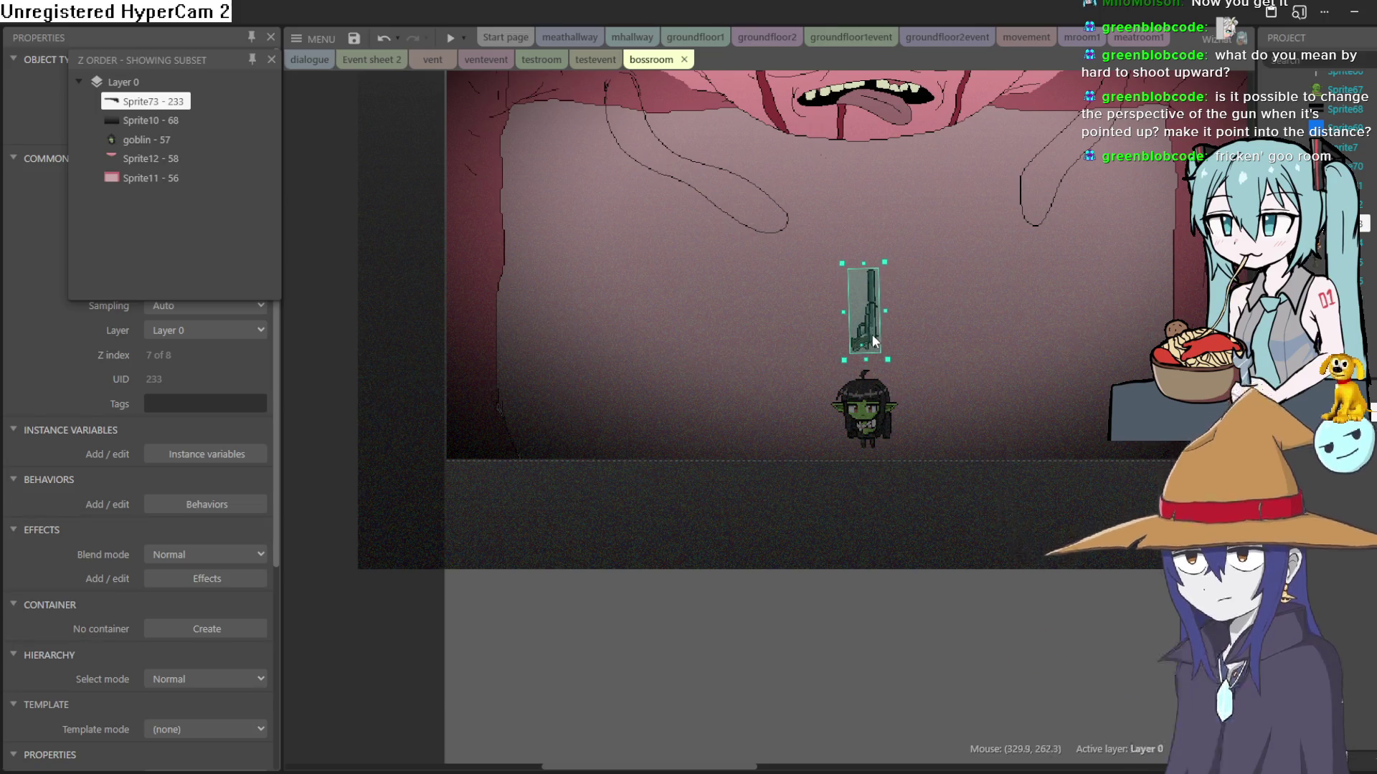
{"action": "left_click_drag", "start_coordinate": [871, 352], "coordinate": [872, 350]}
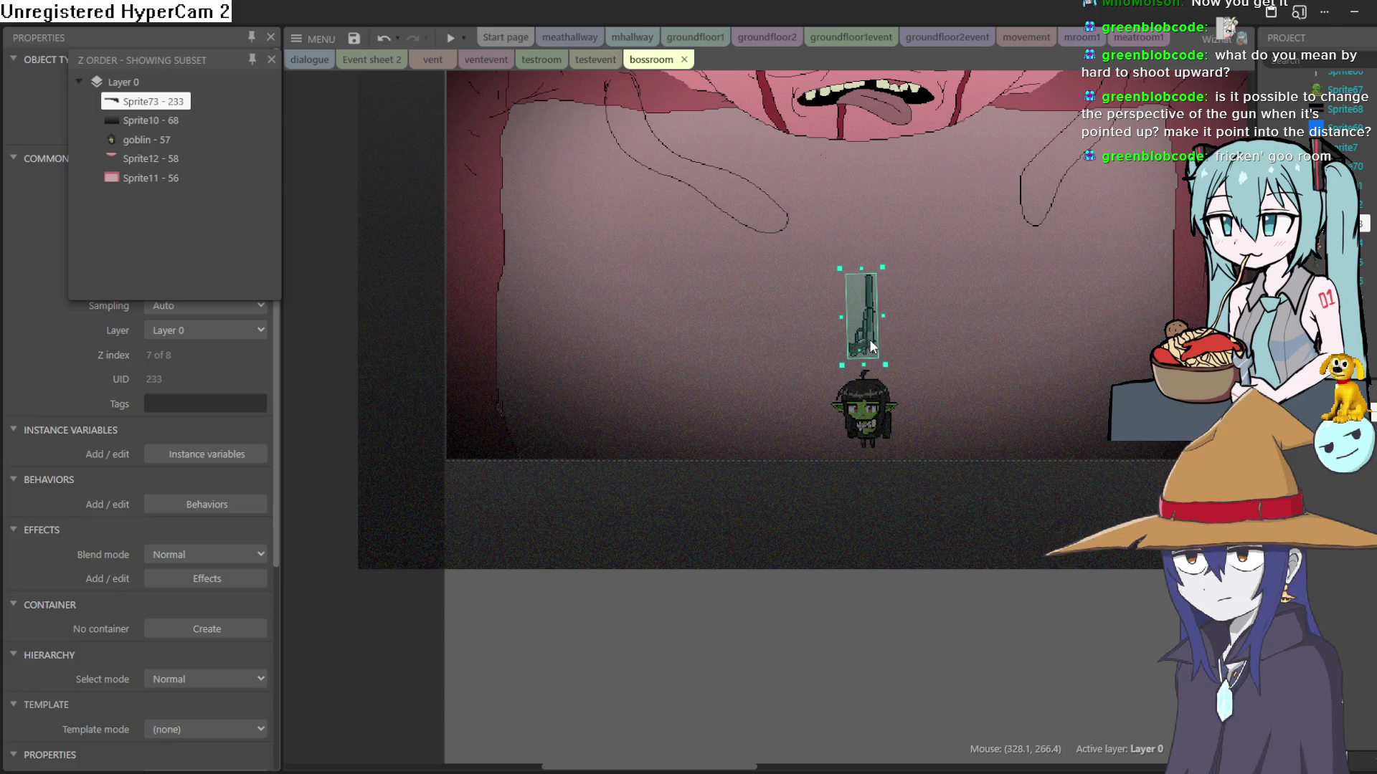
{"action": "left_click", "coordinate": [875, 400]}
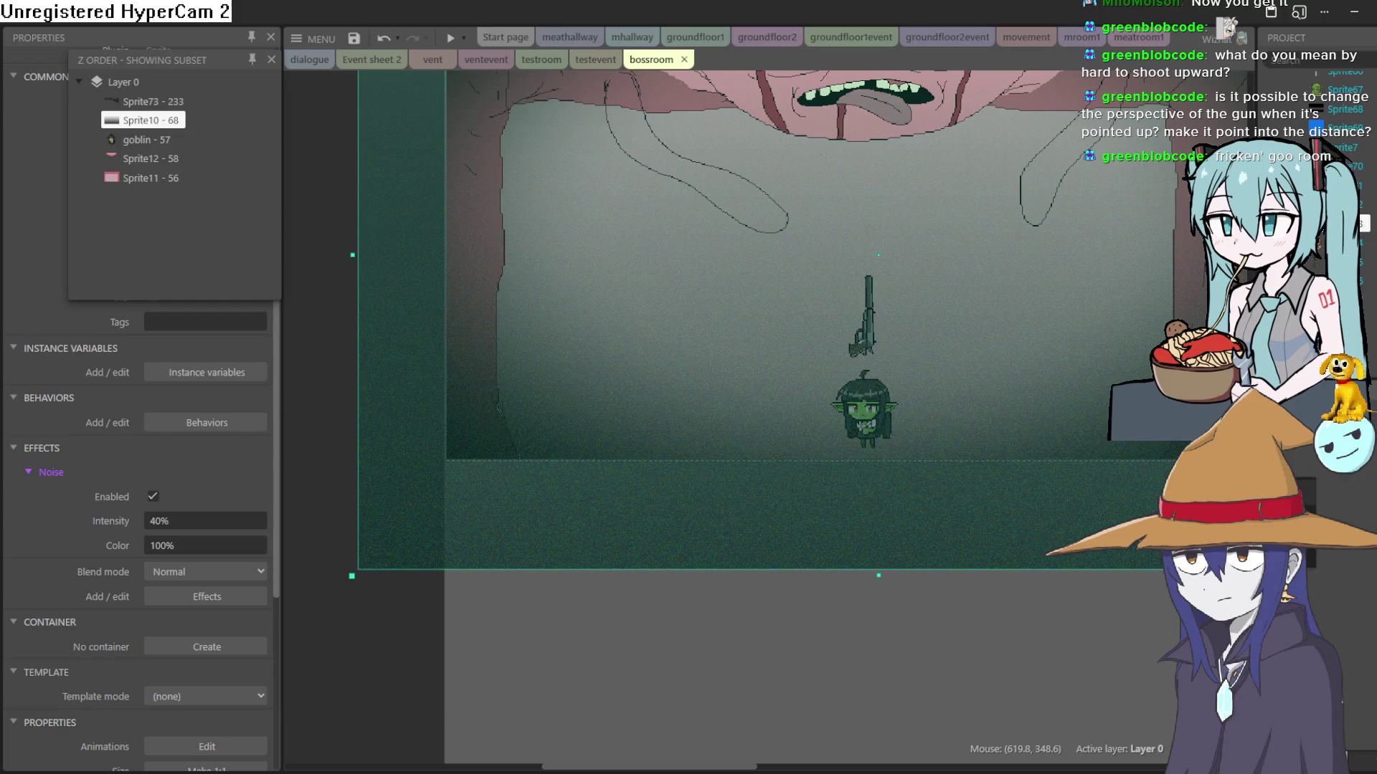
Step: Rename Layer 1 to shadow, move Sprite10 - 68 onto it, and lock the layer
{"action": "left_click", "coordinate": [1312, 495]}
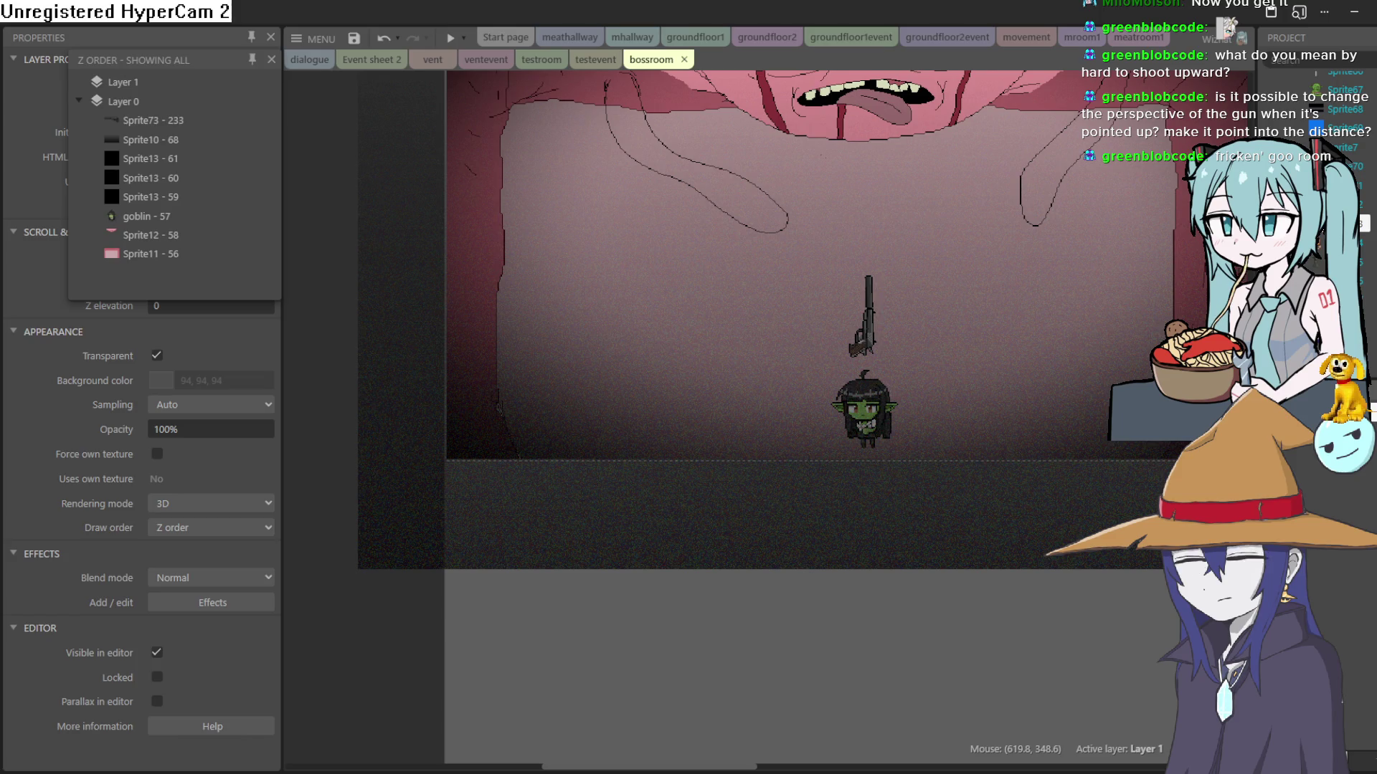
{"action": "left_click", "coordinate": [149, 143]}
{"action": "right_click", "coordinate": [148, 141]}
{"action": "left_click", "coordinate": [124, 141]}
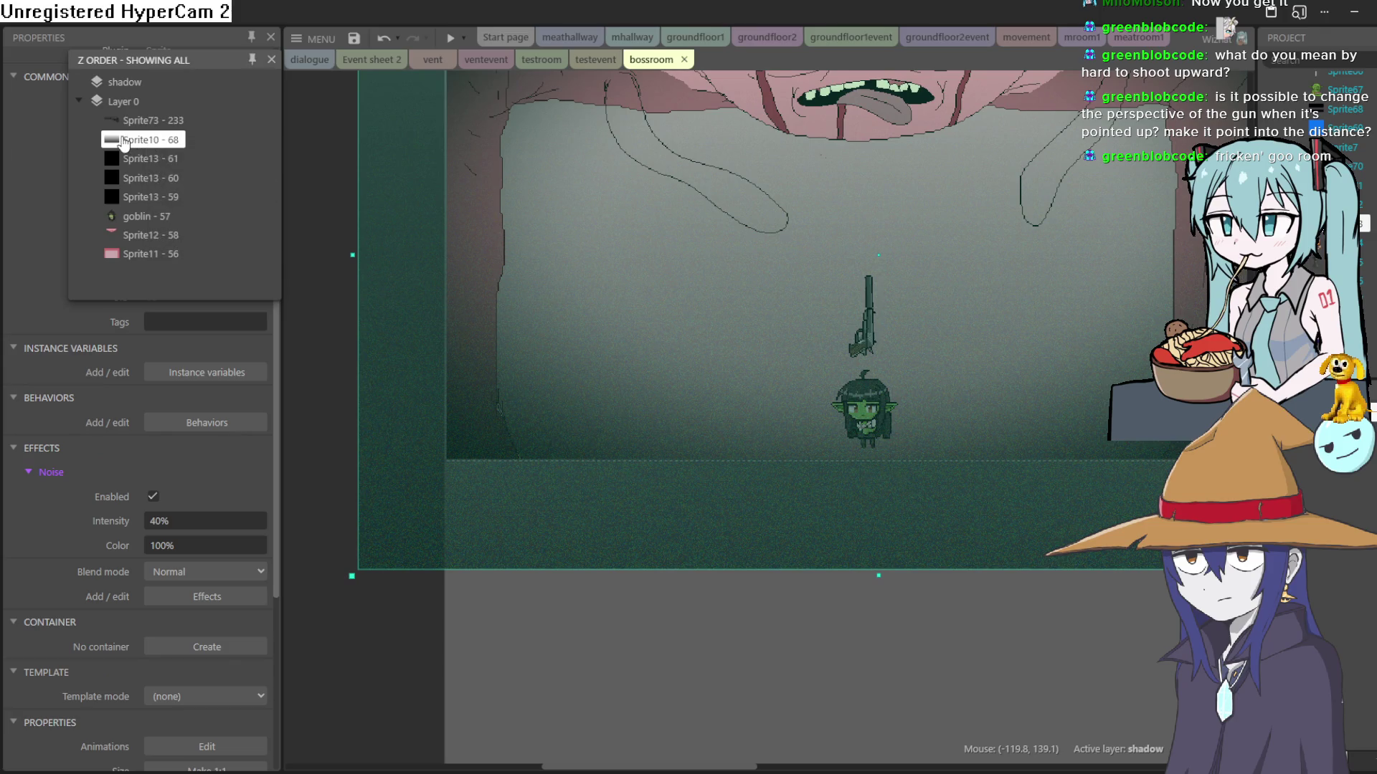
{"action": "left_click_drag", "start_coordinate": [134, 84], "coordinate": [135, 83]}
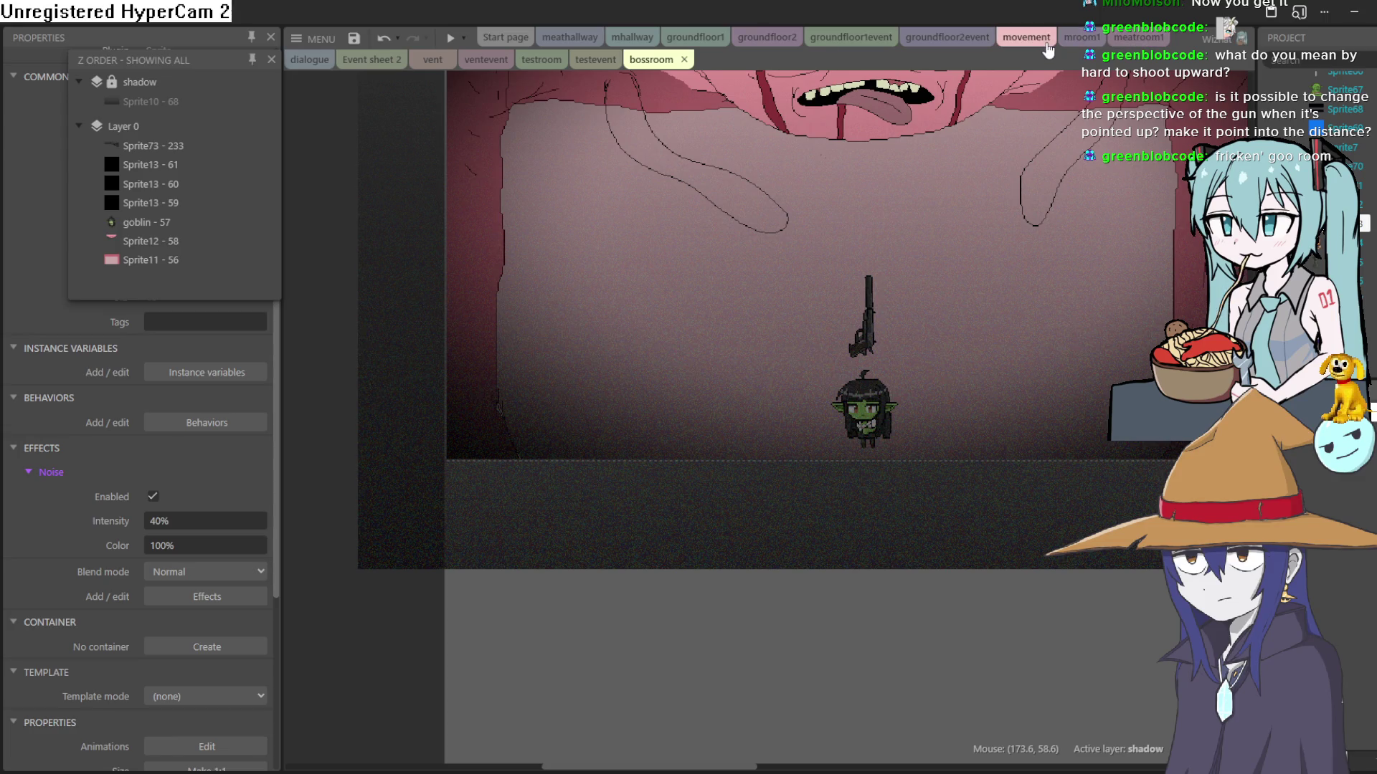
{"action": "left_click", "coordinate": [1145, 40]}
Step: Move the suited man Sprite48 far left, disable its Tween behavior, and run a preview
{"action": "scroll", "coordinate": [510, 423], "scroll_direction": "down", "scroll_amount": 5}
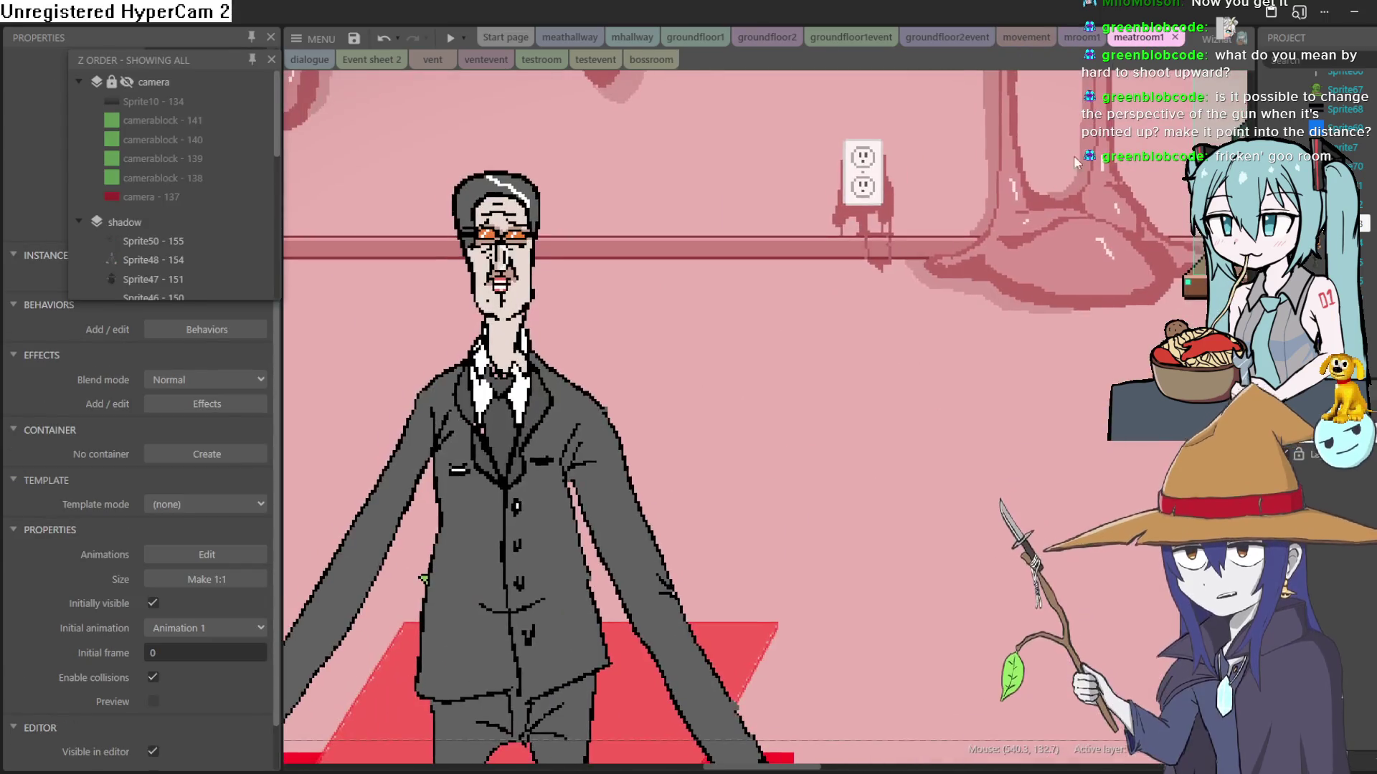
{"action": "scroll", "coordinate": [732, 283], "scroll_direction": "up", "scroll_amount": 2}
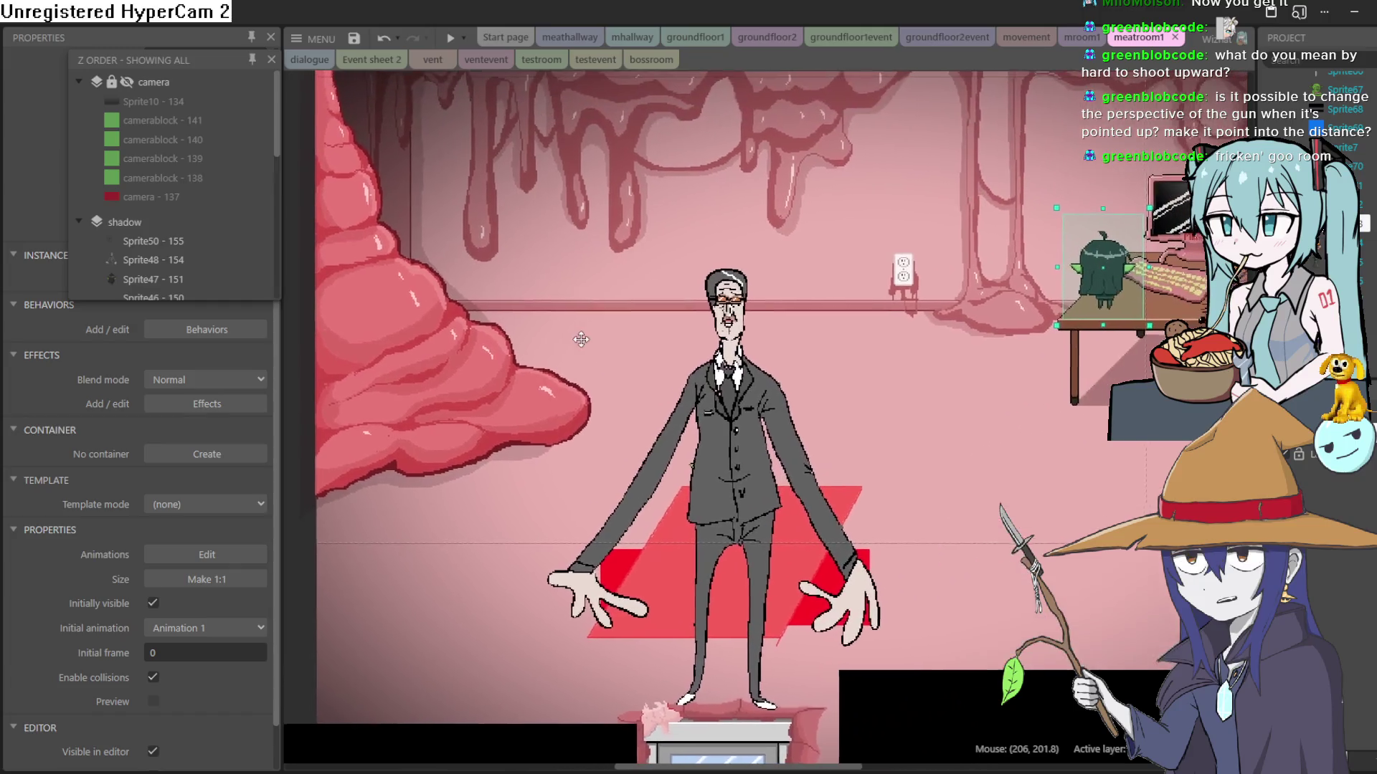
{"action": "mouse_move", "coordinate": [803, 435]}
{"action": "left_mouse_down"}
{"action": "mouse_move", "coordinate": [246, 451]}
{"action": "mouse_move", "coordinate": [331, 367]}
{"action": "left_mouse_up"}
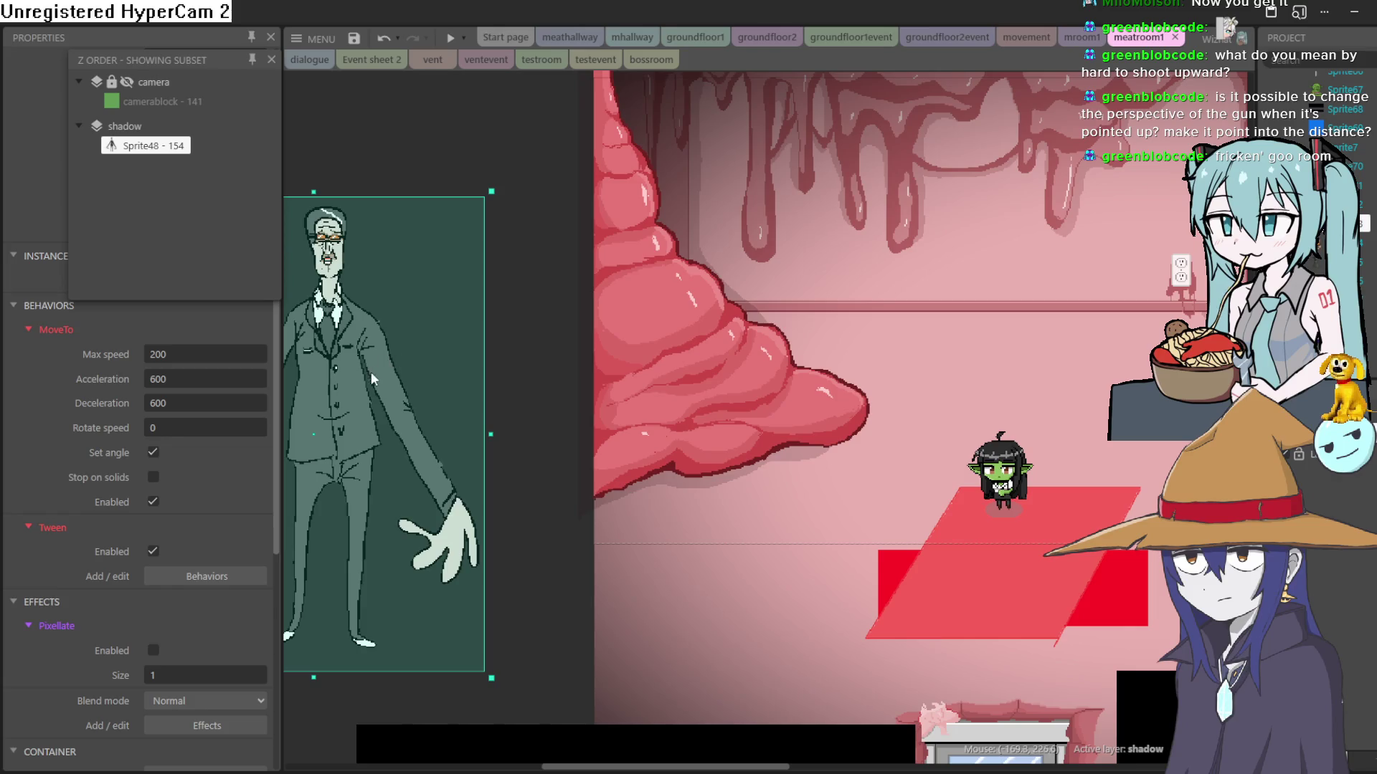
{"action": "left_click", "coordinate": [153, 552]}
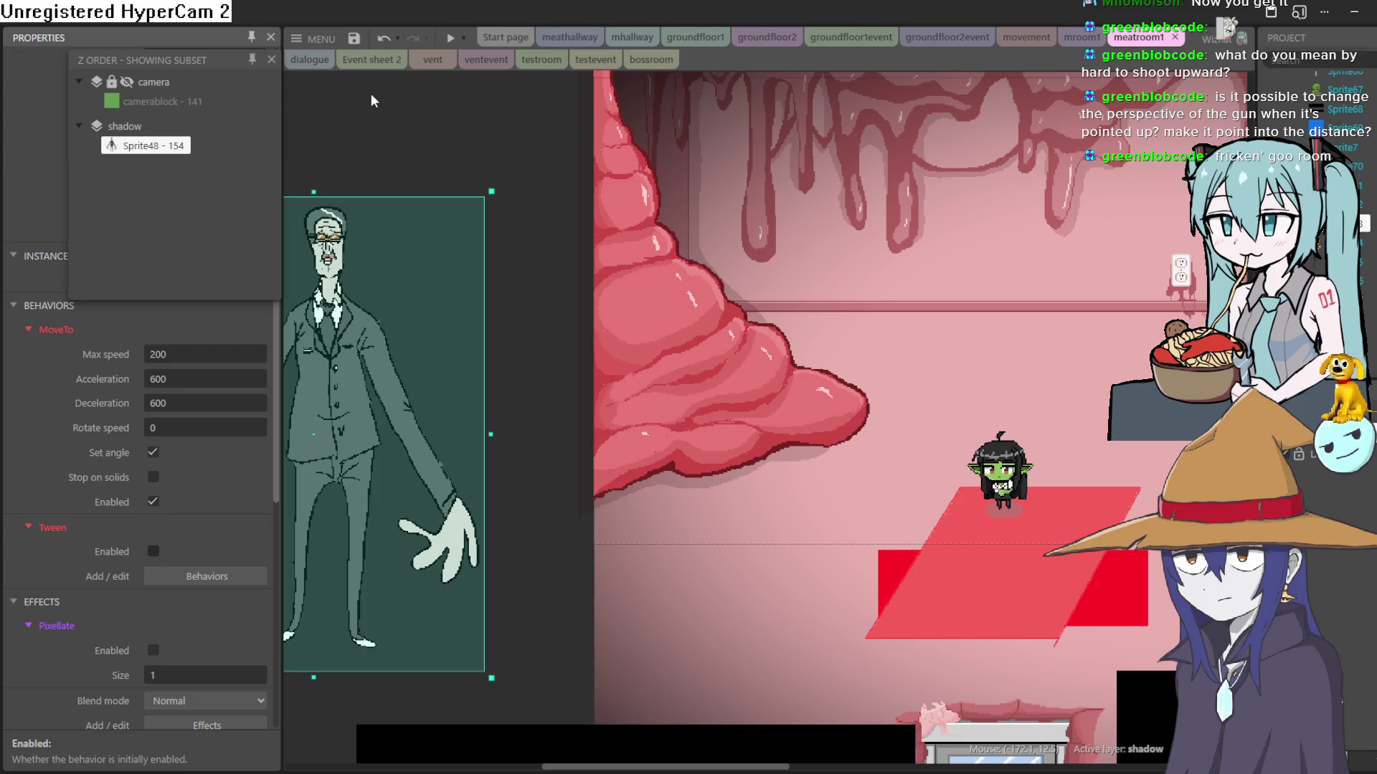
{"action": "left_click", "coordinate": [451, 38]}
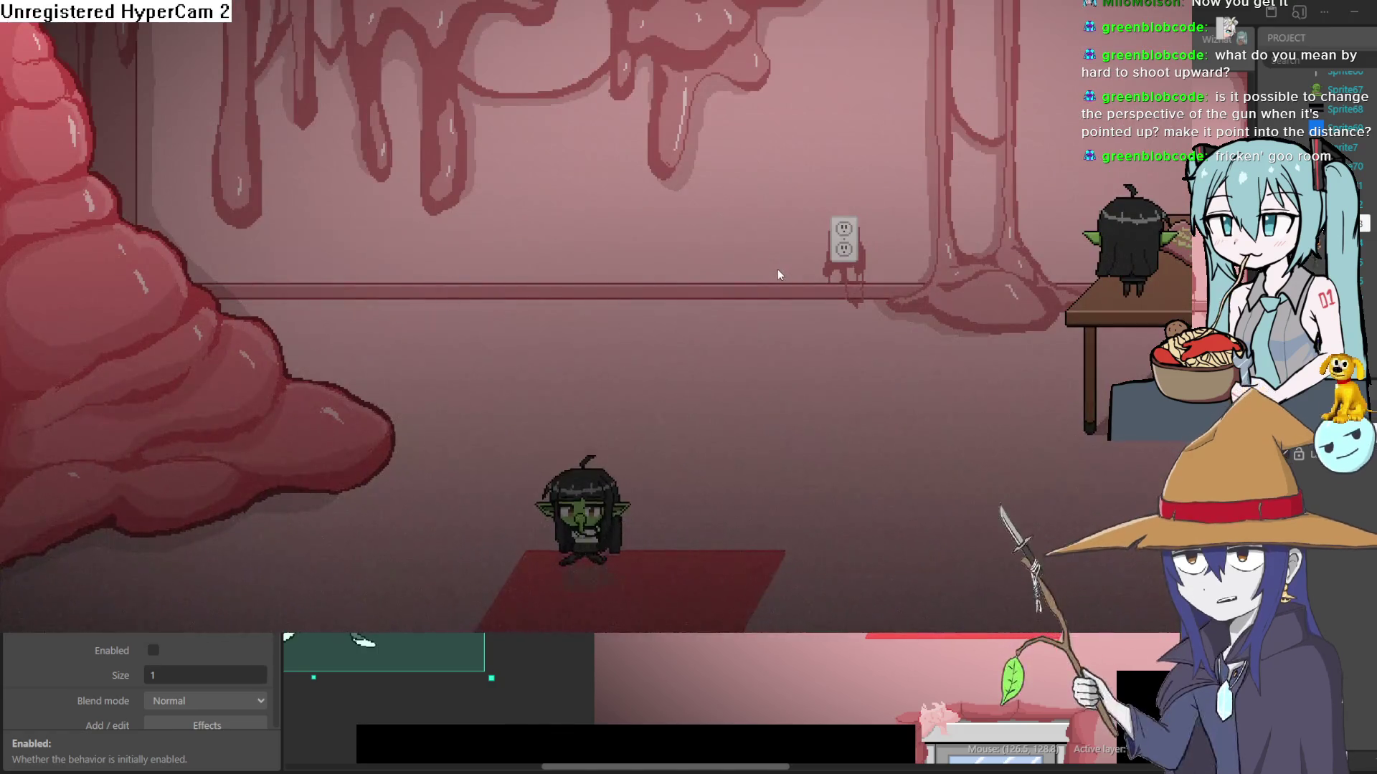
Step: Walk the goblin around meatroom1's flesh mound and onto the doormat to change rooms
{"action": "key", "text": "Left"}
{"action": "key", "text": "Left"}
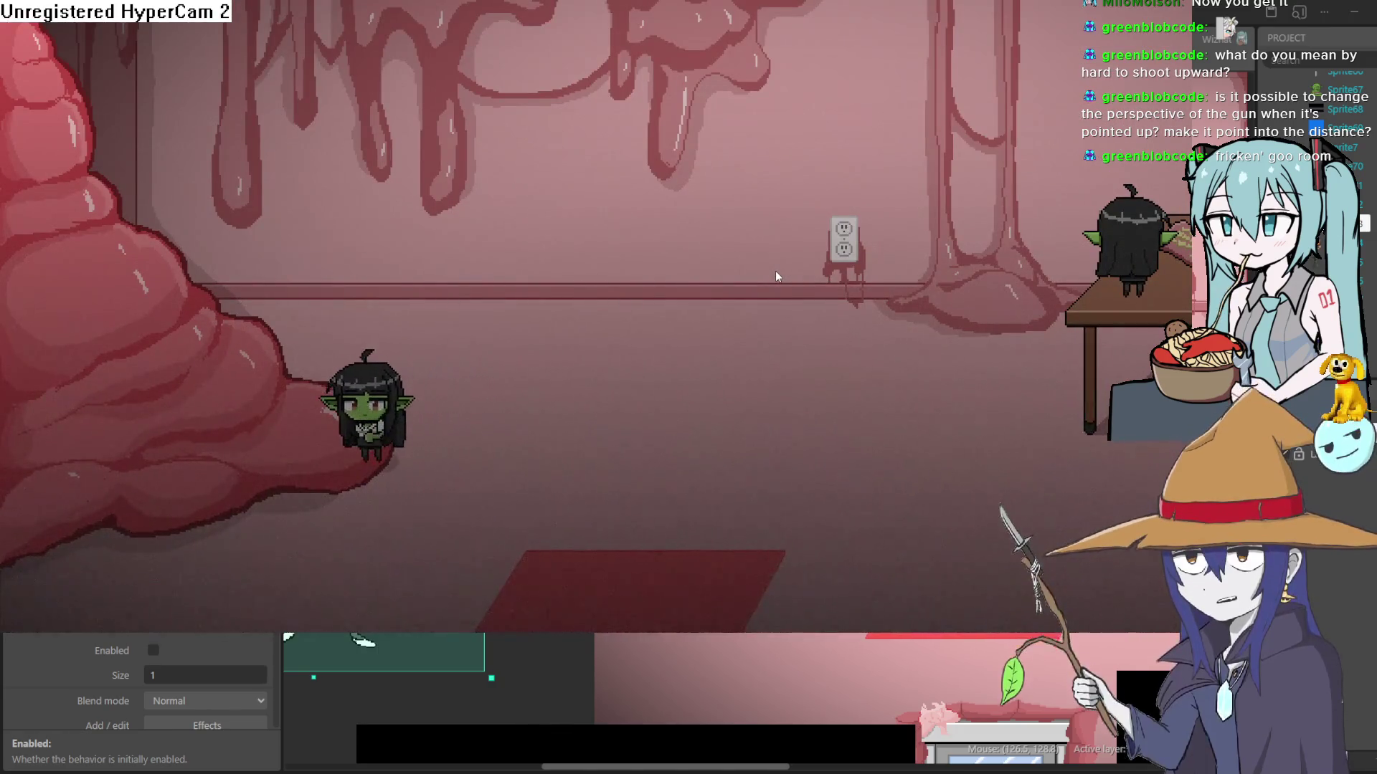
{"action": "key", "text": "Right"}
{"action": "key", "text": "Left"}
{"action": "key", "text": "Right"}
{"action": "key", "text": "Down"}
{"action": "key", "text": "Left"}
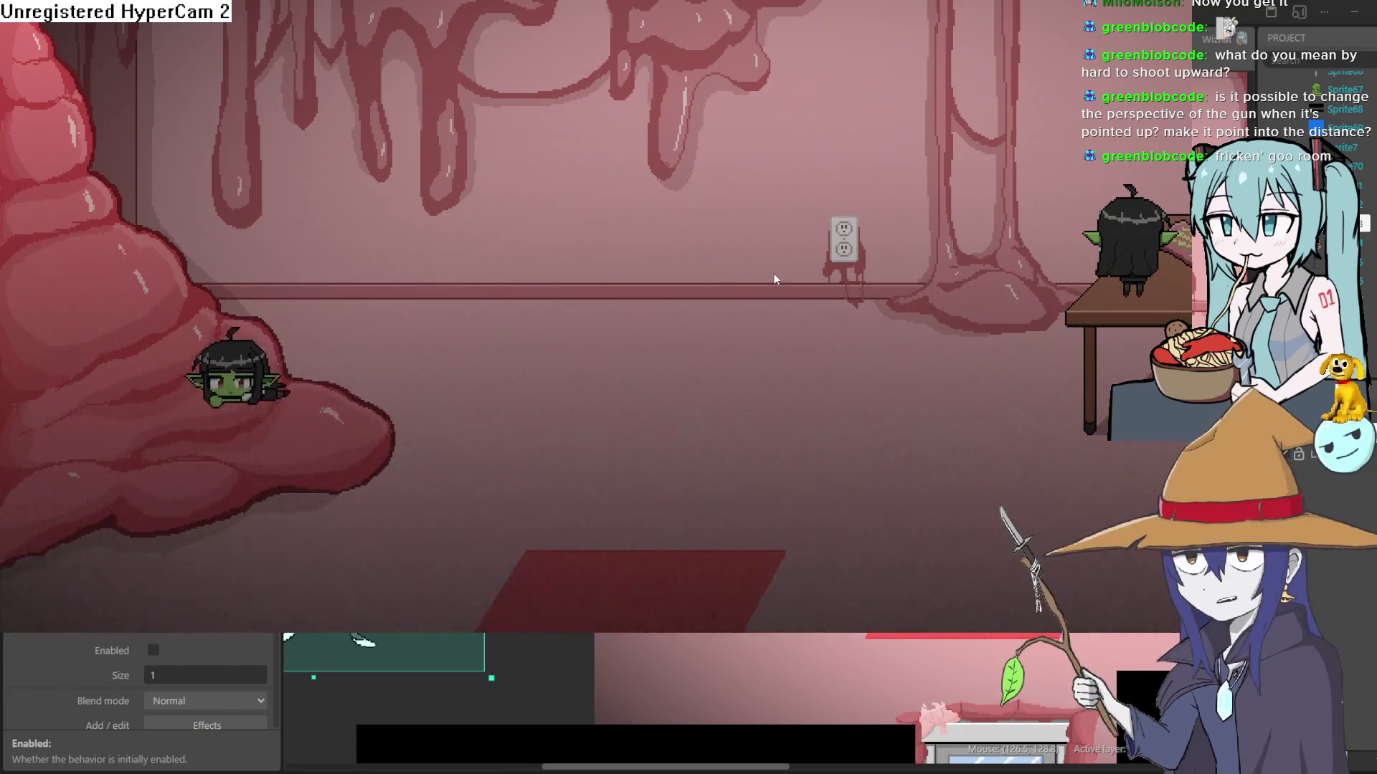
{"action": "key", "text": "Right"}
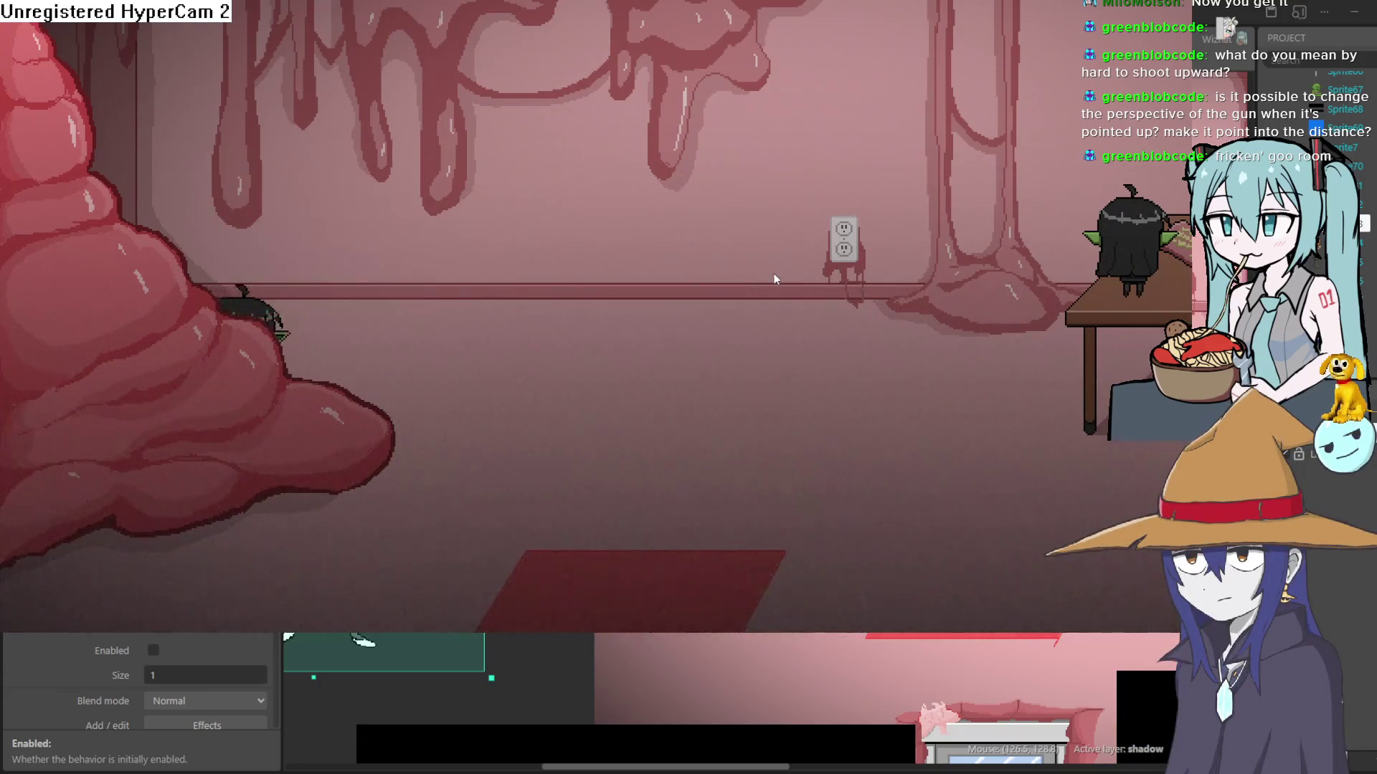
{"action": "key", "text": "Right"}
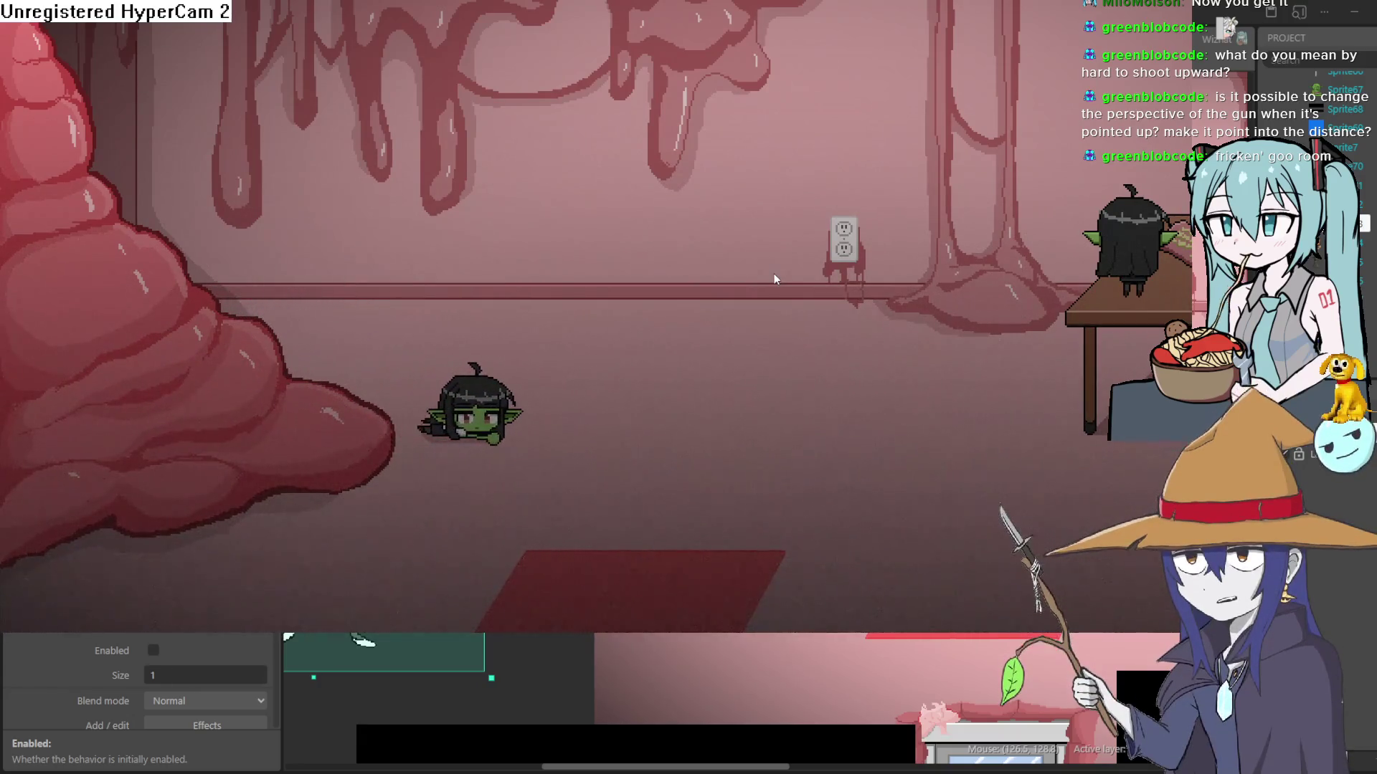
{"action": "key", "text": "Right"}
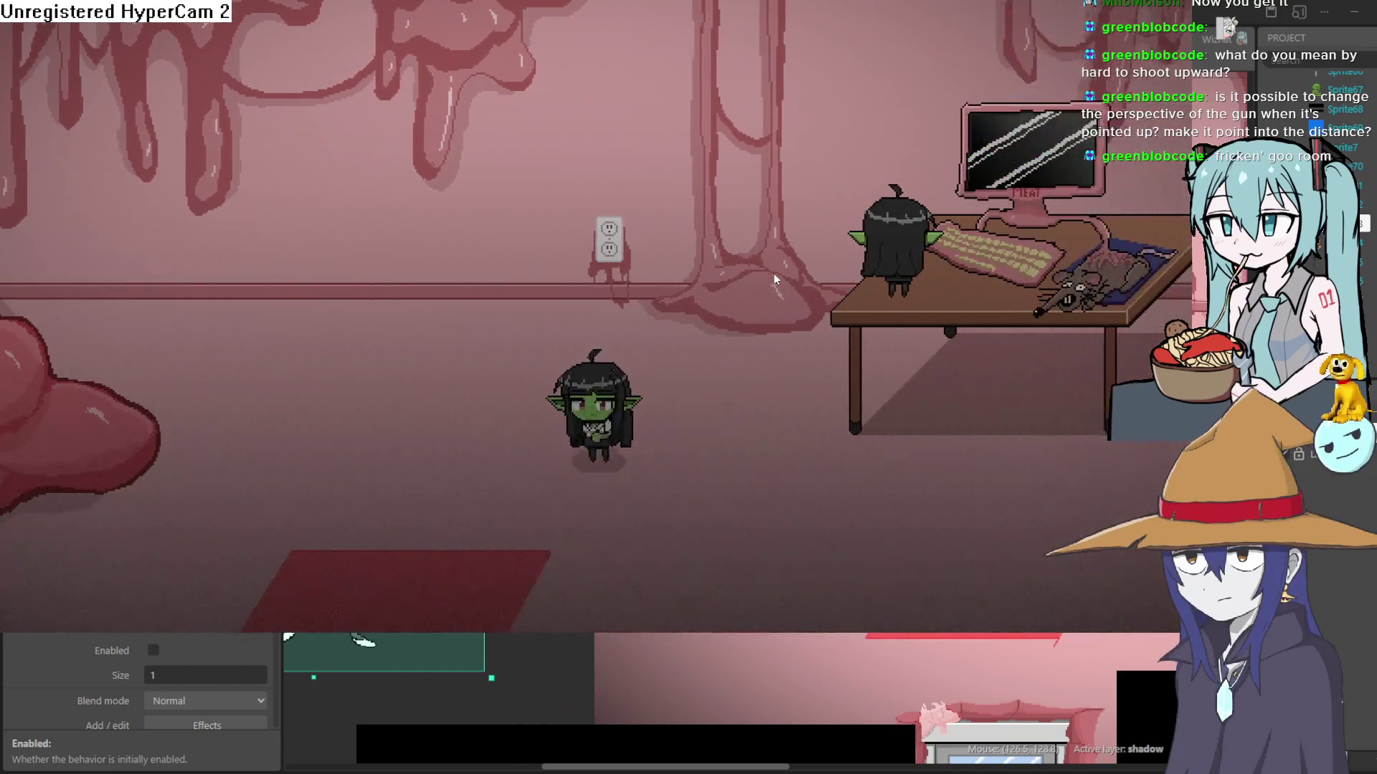
{"action": "key", "text": "Left"}
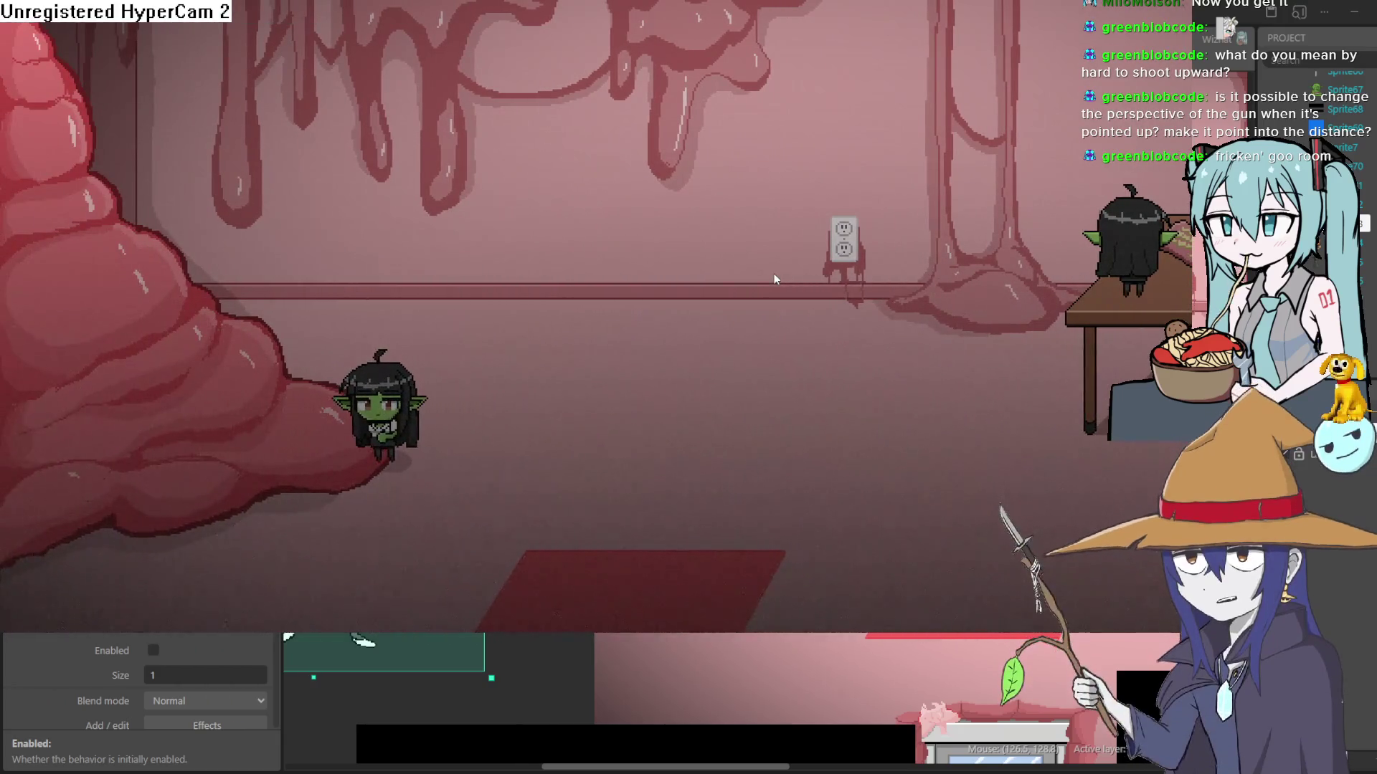
{"action": "key", "text": "Left"}
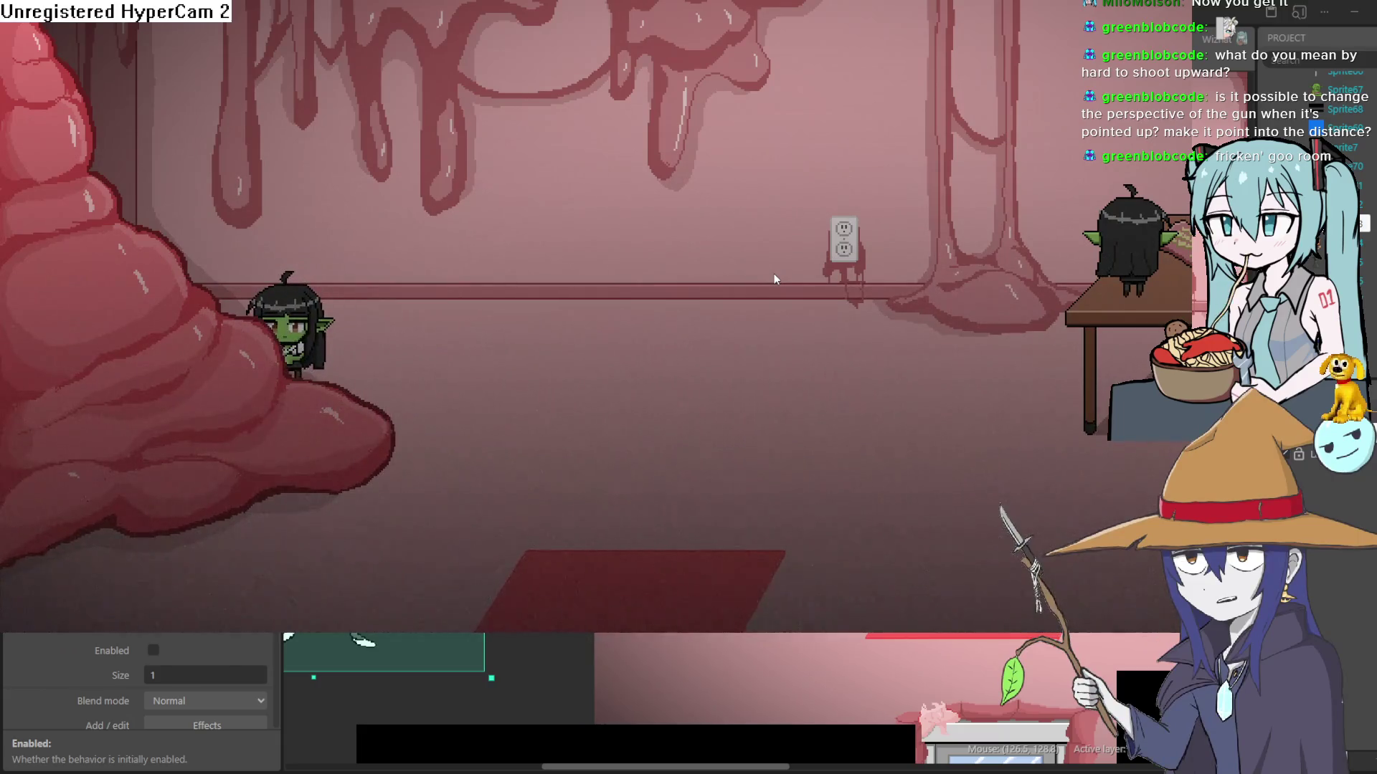
{"action": "key", "text": "Left"}
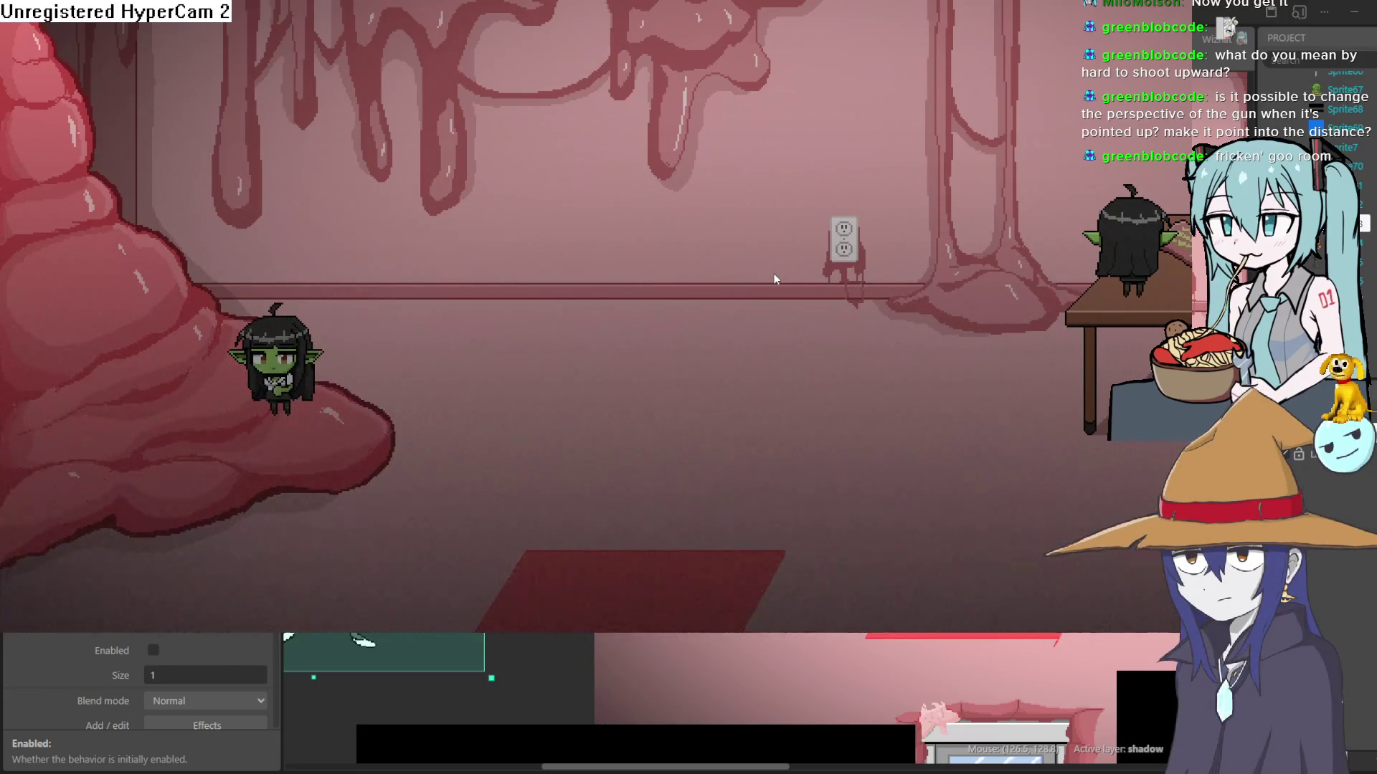
{"action": "key", "text": "Left"}
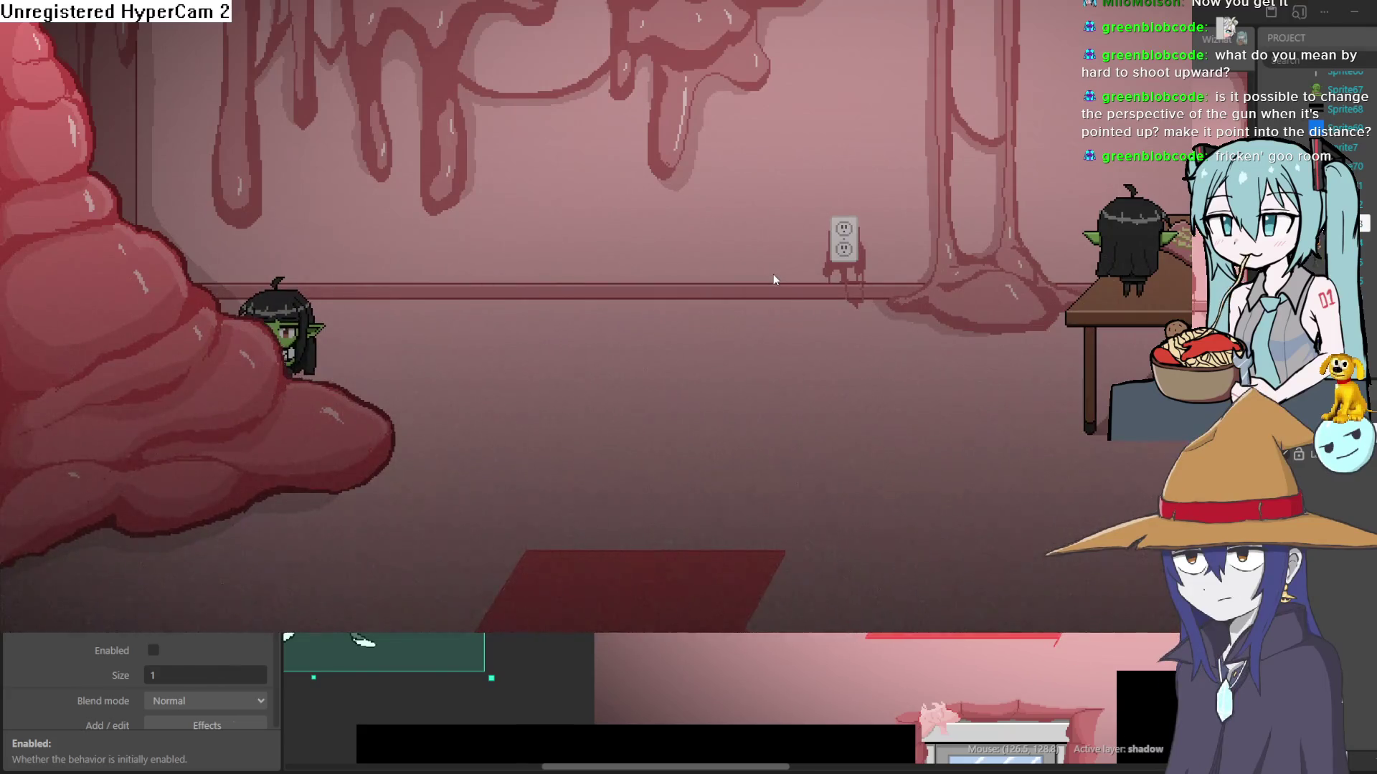
{"action": "key", "text": "Right"}
{"action": "key", "text": "Down"}
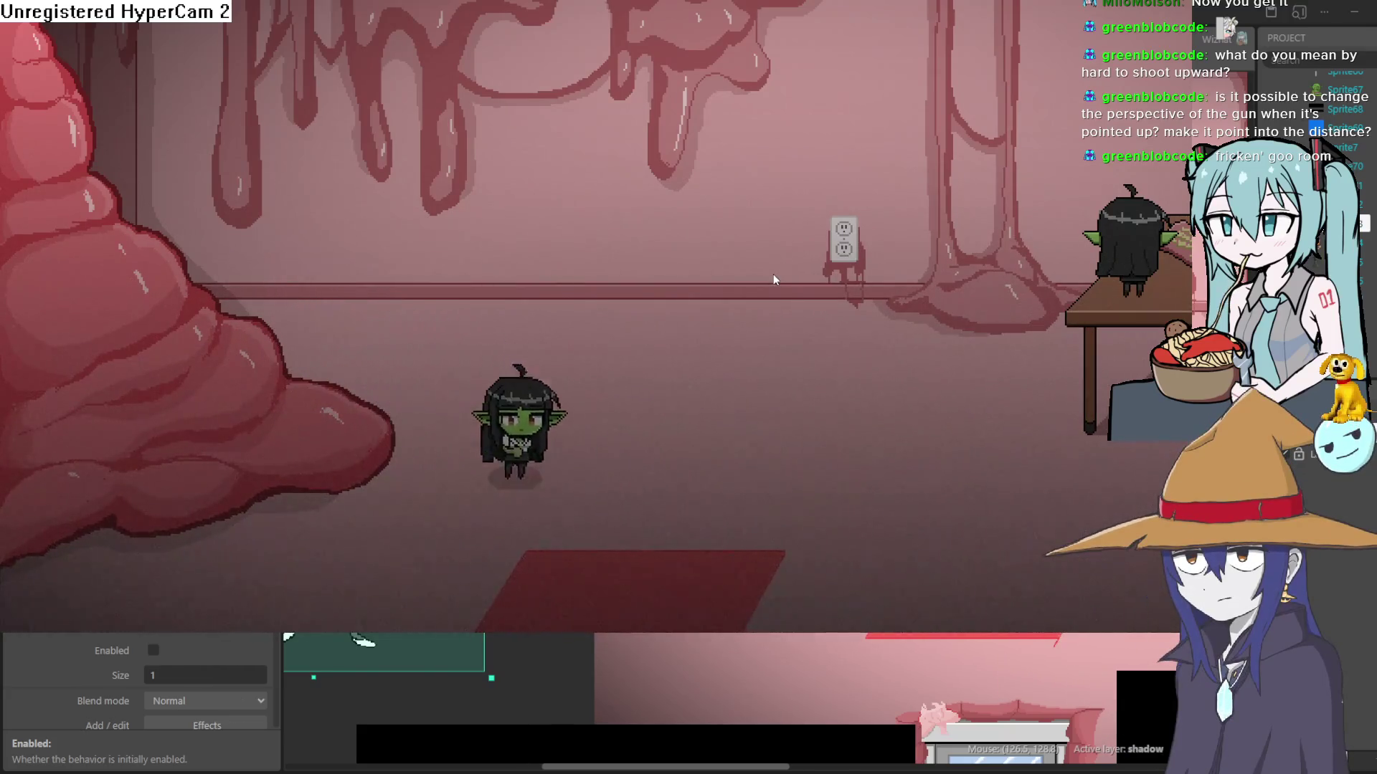
{"action": "key", "text": "Down"}
Step: Walk the goblin through the cracked door into the goo room, crawl under the desk, then close the preview
{"action": "key", "text": "Left"}
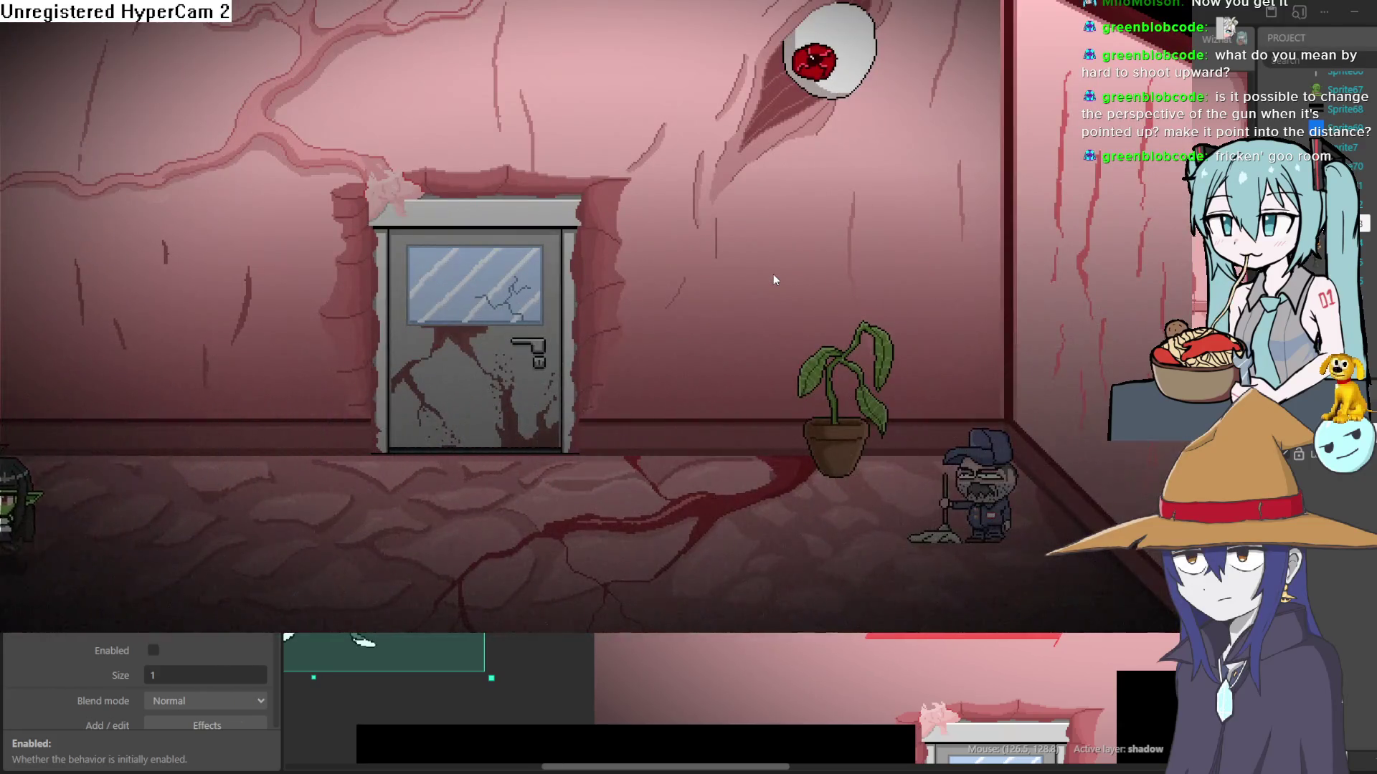
{"action": "key", "text": "Left"}
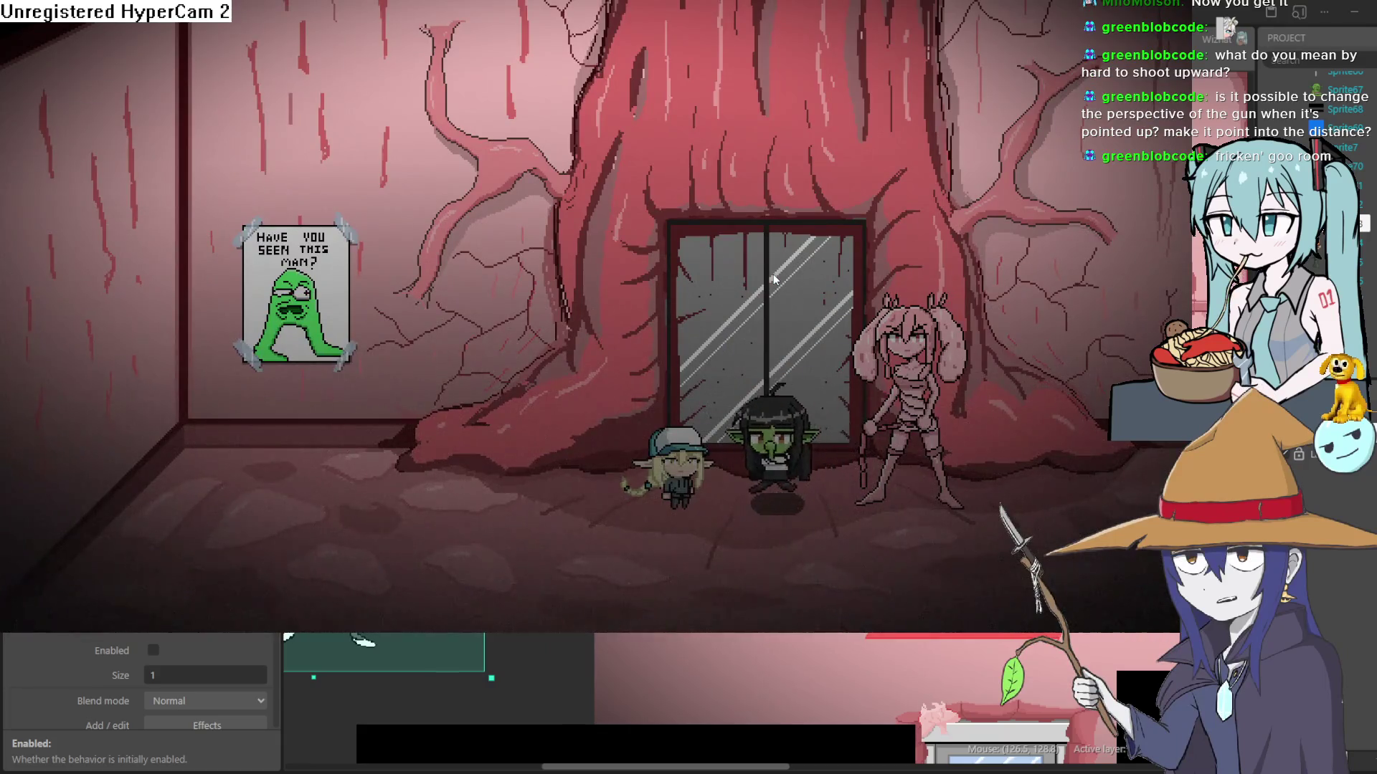
{"action": "key", "text": "Right"}
{"action": "key", "text": "Down"}
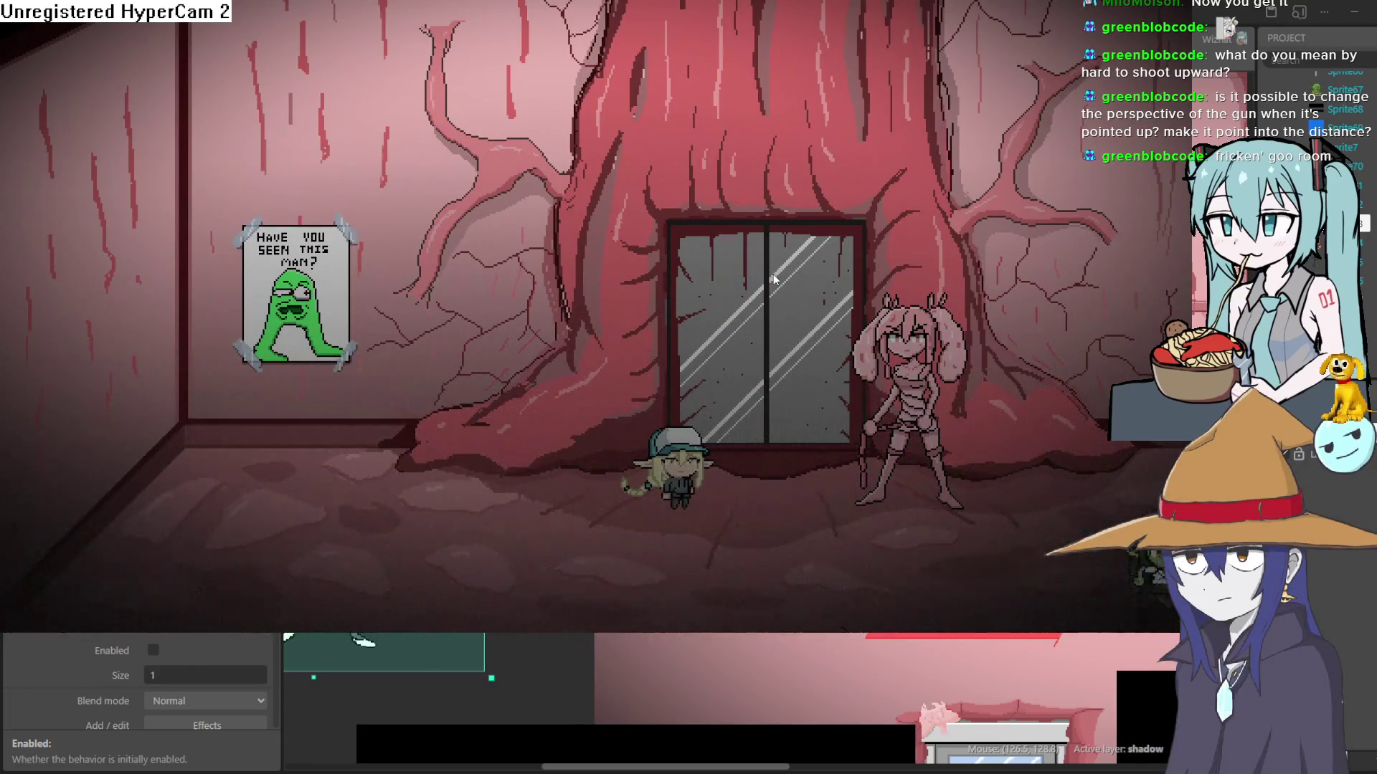
{"action": "key", "text": "Right"}
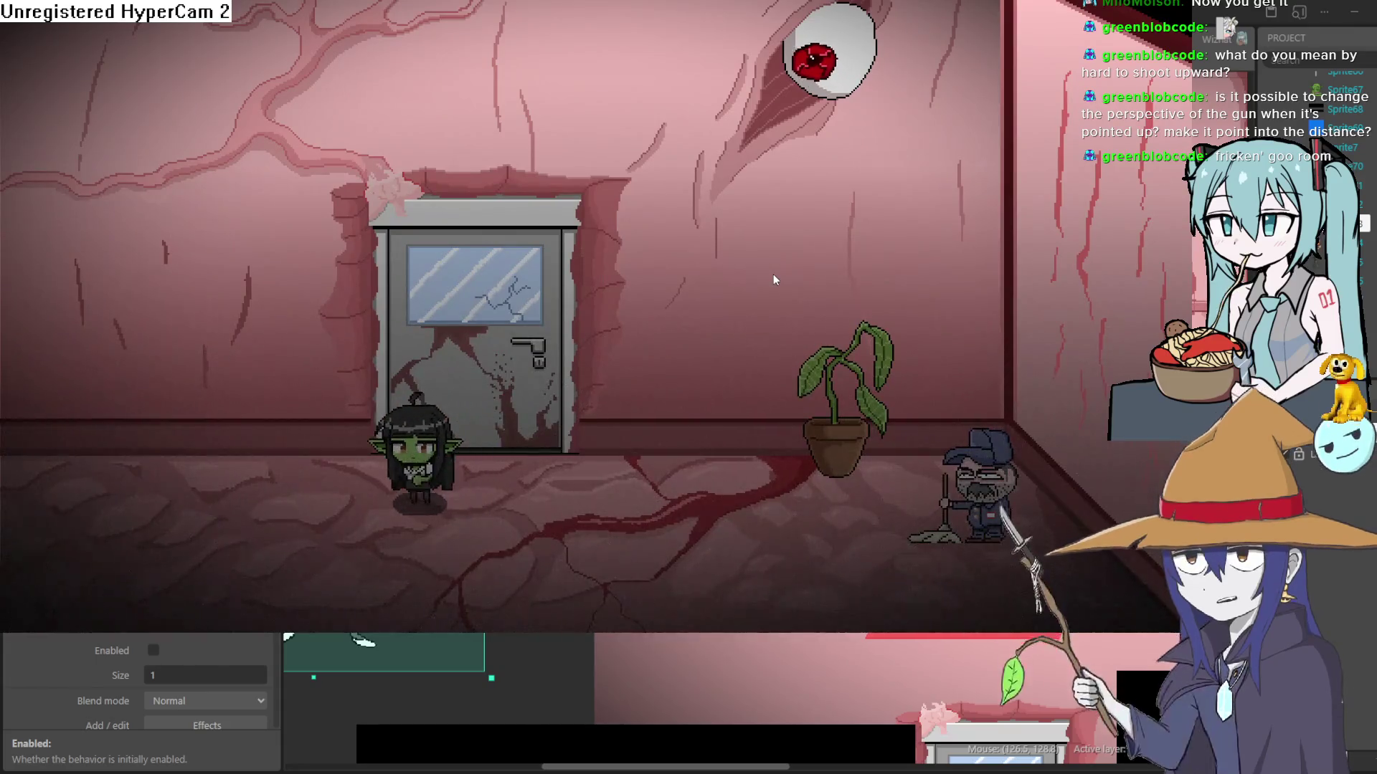
{"action": "key", "text": "Up"}
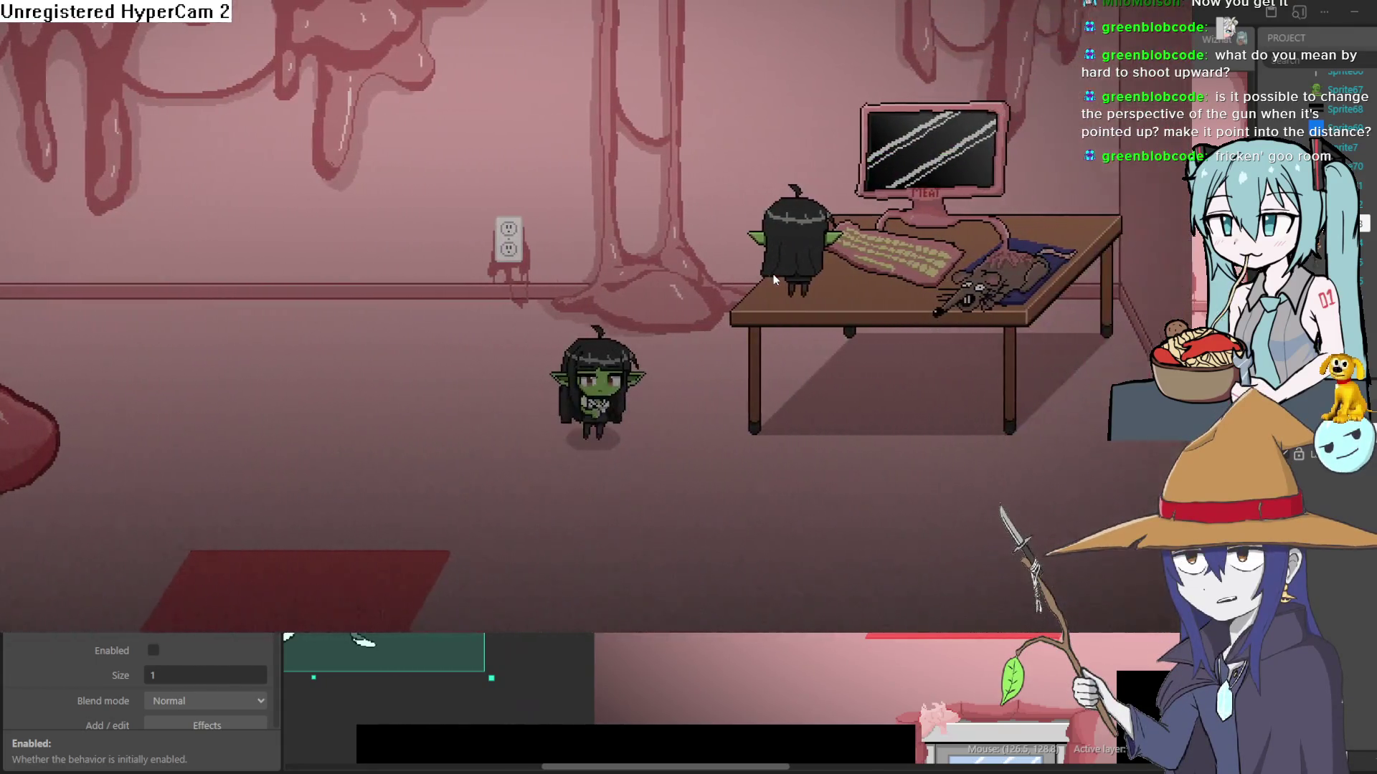
{"action": "key", "text": "Right"}
{"action": "key", "text": "Down"}
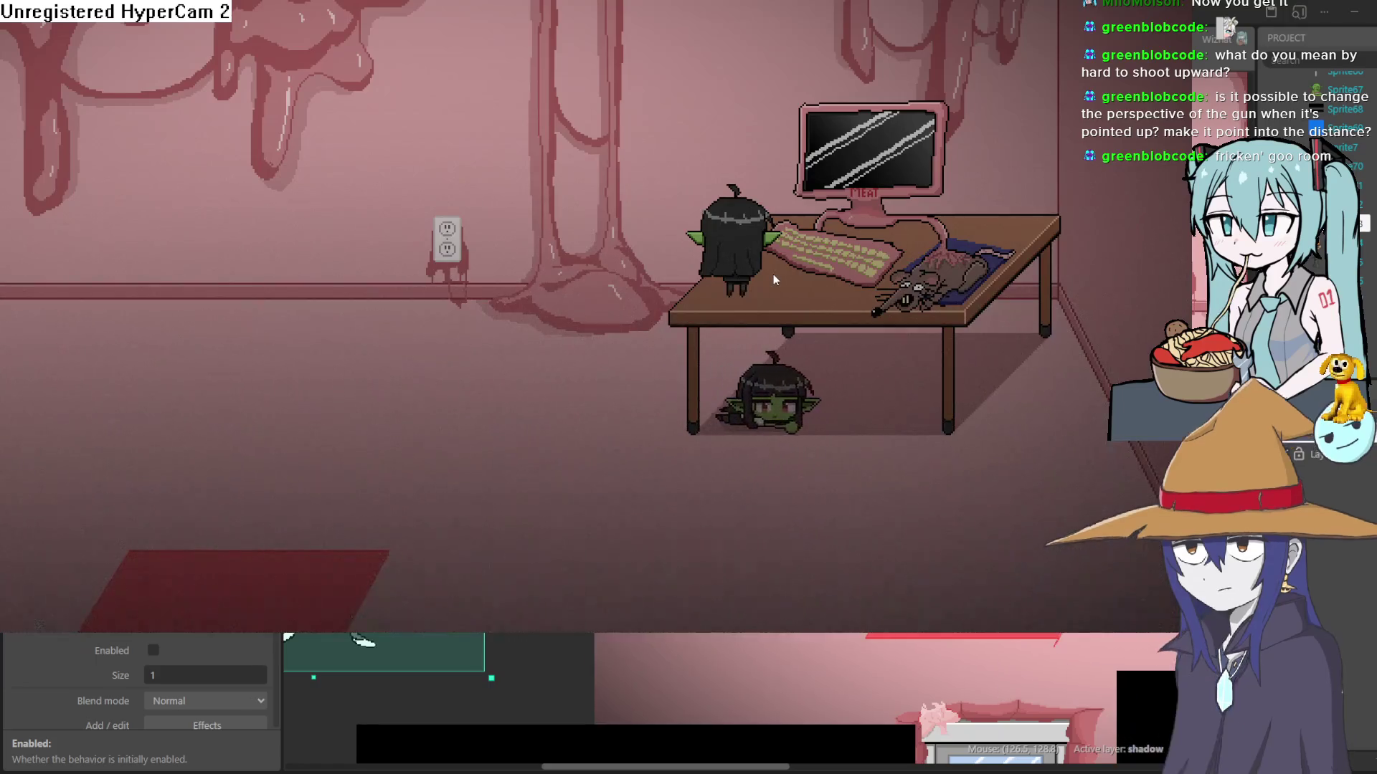
{"action": "key", "text": "Right"}
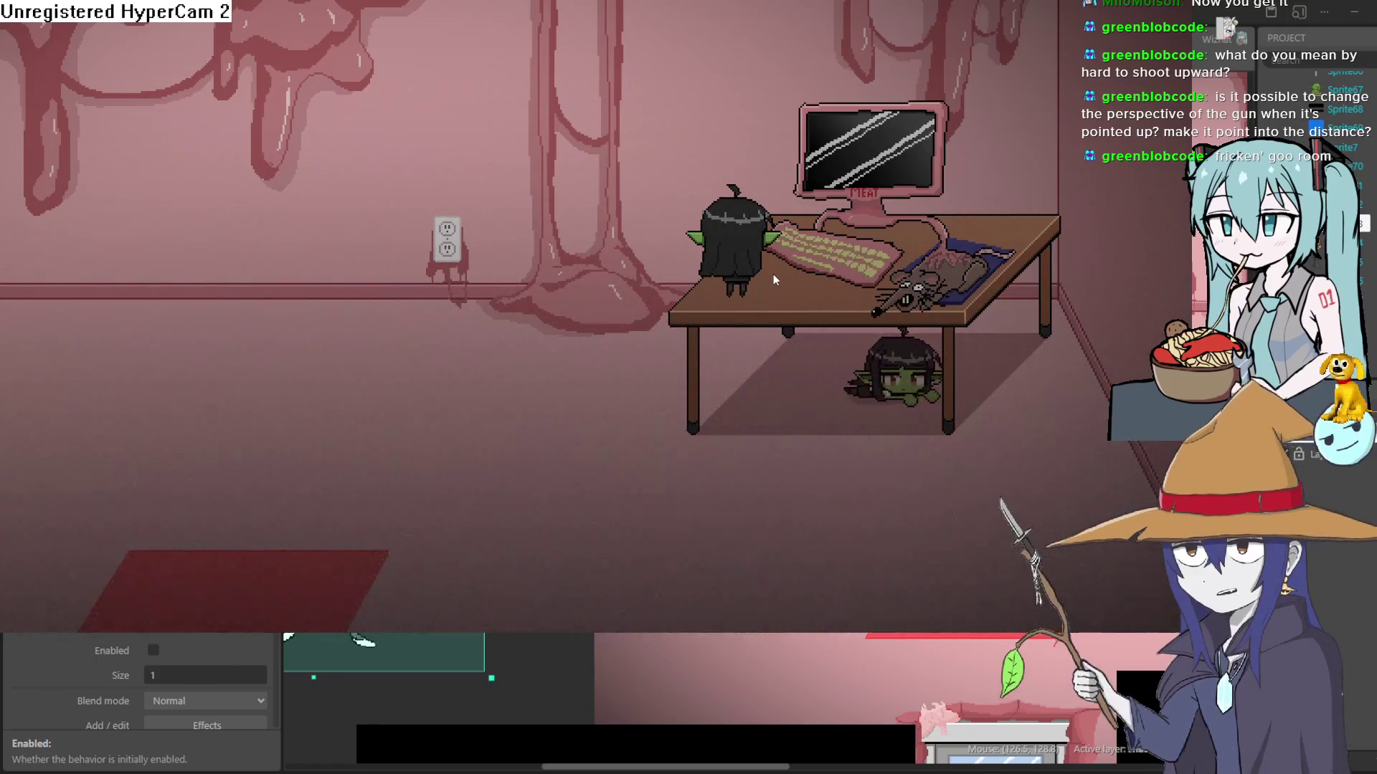
{"action": "key", "text": "Left"}
{"action": "key", "text": "Left"}
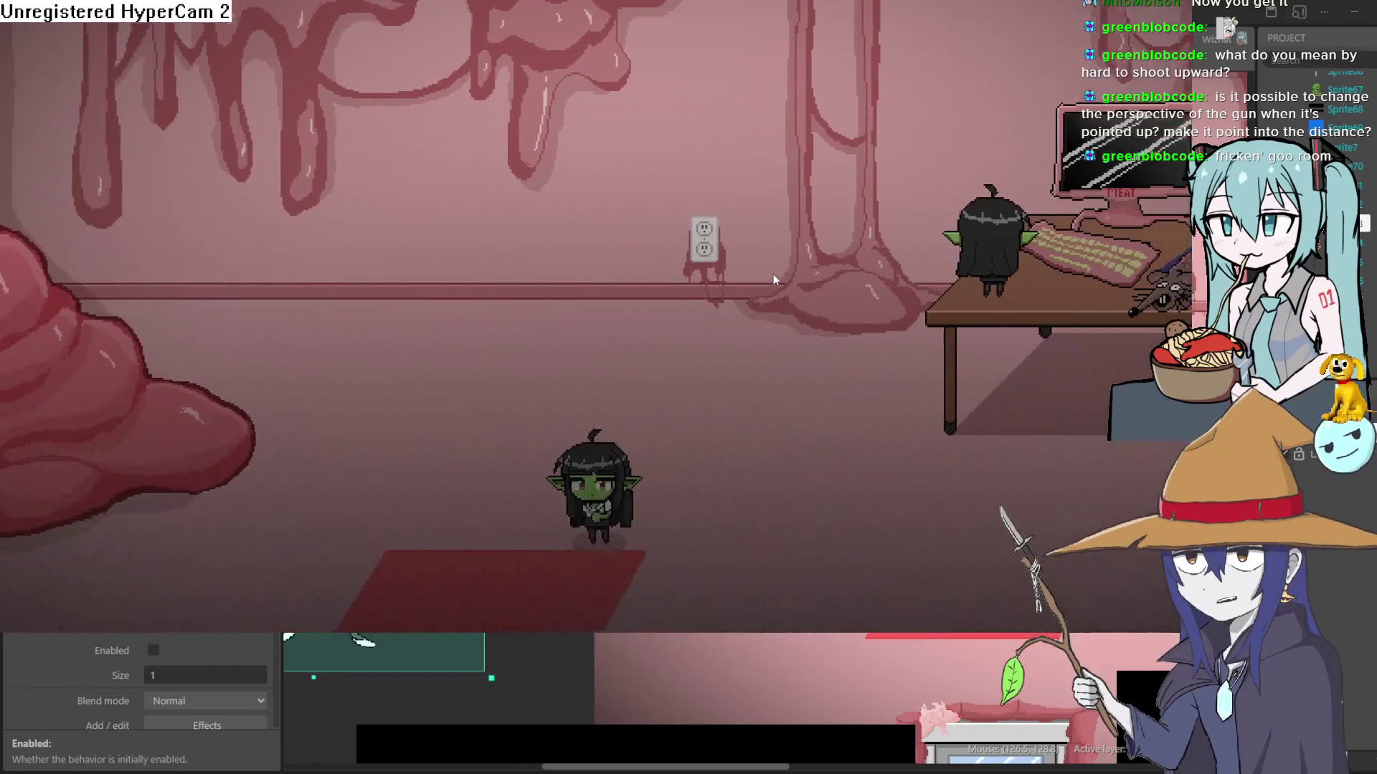
{"action": "key", "text": "Down"}
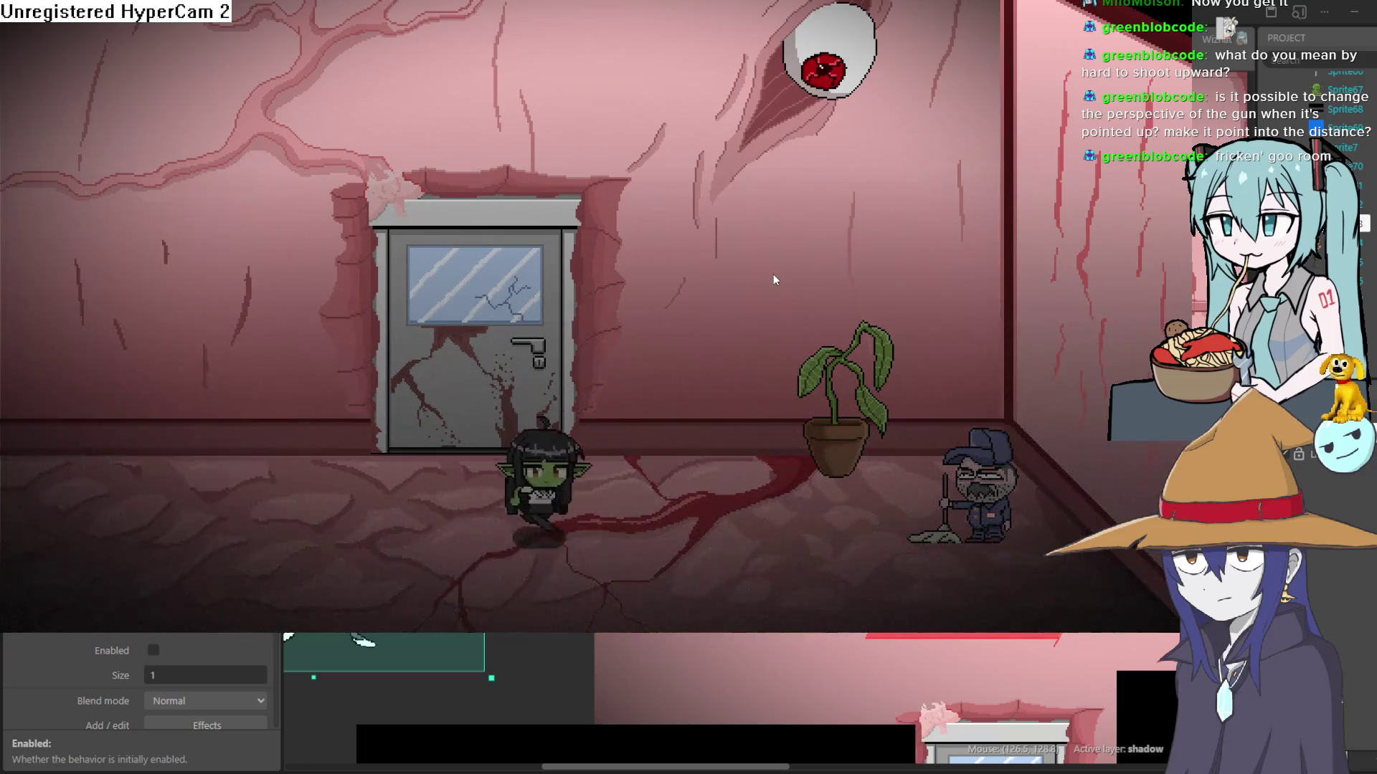
{"action": "key", "text": "Right"}
{"action": "key", "text": "Left"}
{"action": "key", "text": "Up"}
{"action": "key", "text": "Right"}
{"action": "key", "text": "F11"}
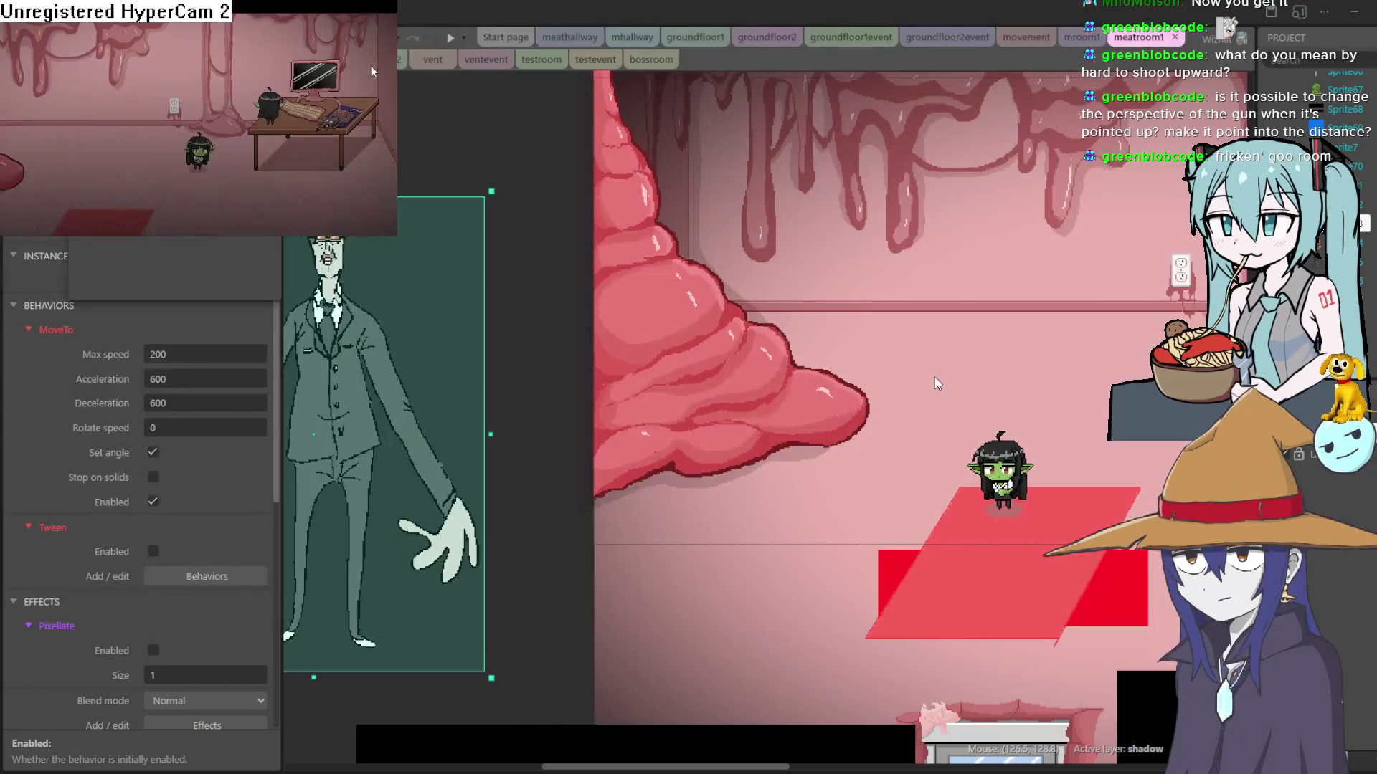
{"action": "key", "text": "alt+F4"}
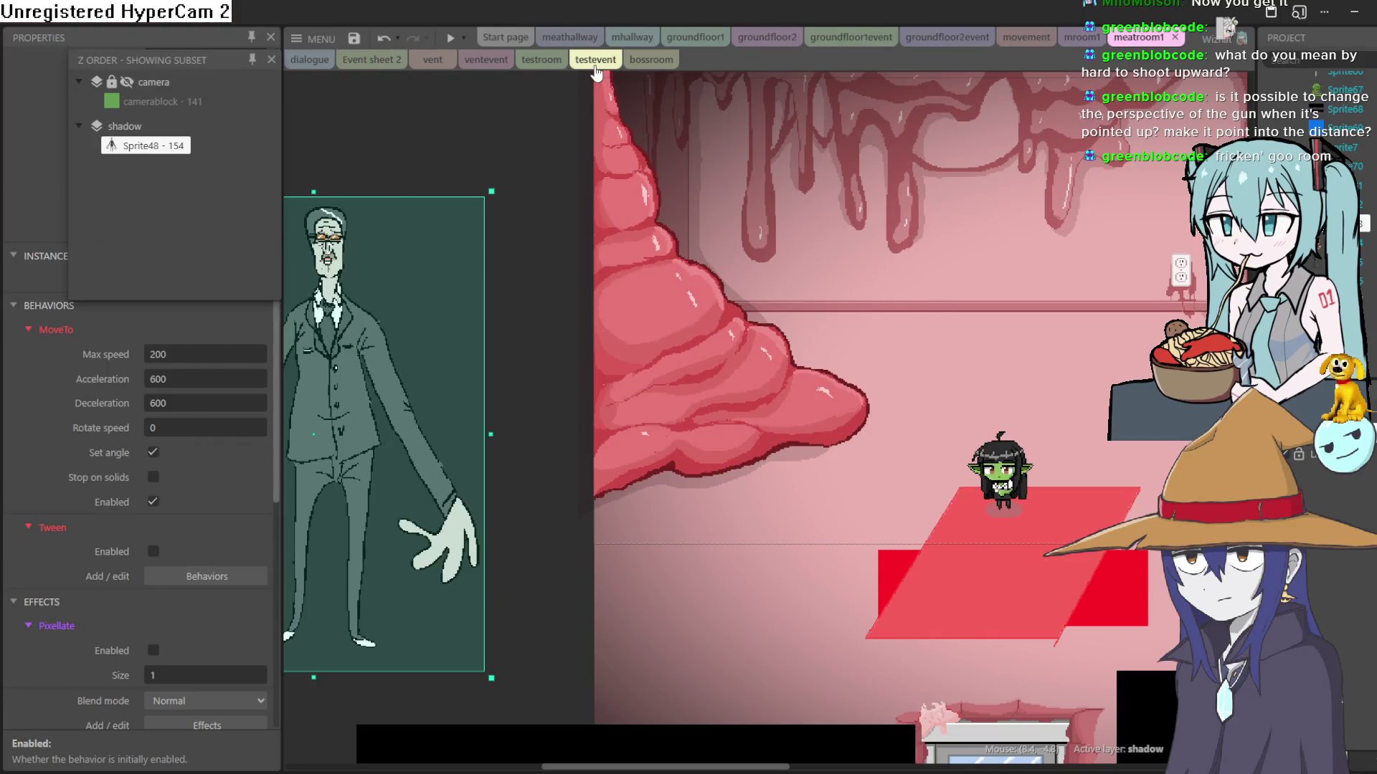
Step: In bossroom, nudge Sprite73 a few pixels so it rests just above the goblin's head
{"action": "left_click", "coordinate": [644, 63]}
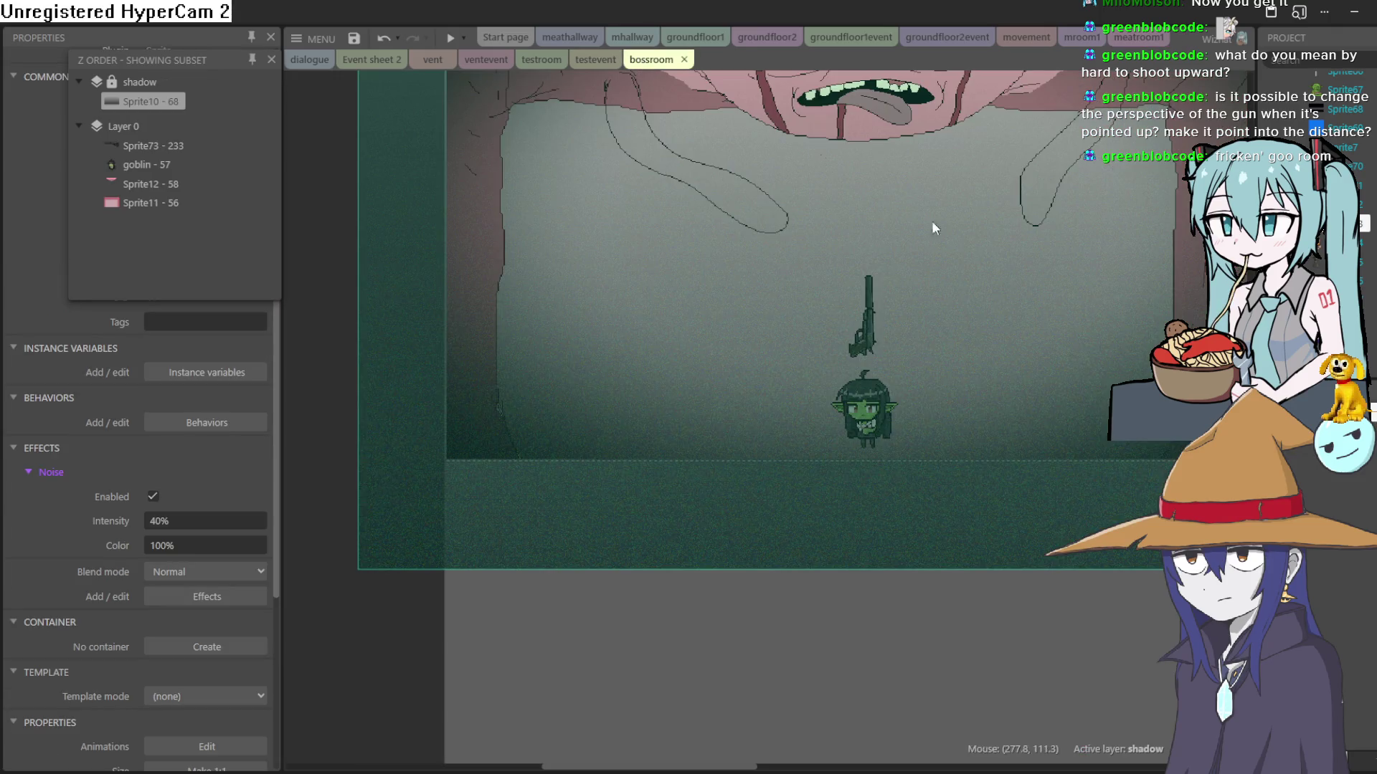
{"action": "scroll", "coordinate": [931, 221], "scroll_direction": "up", "scroll_amount": 2}
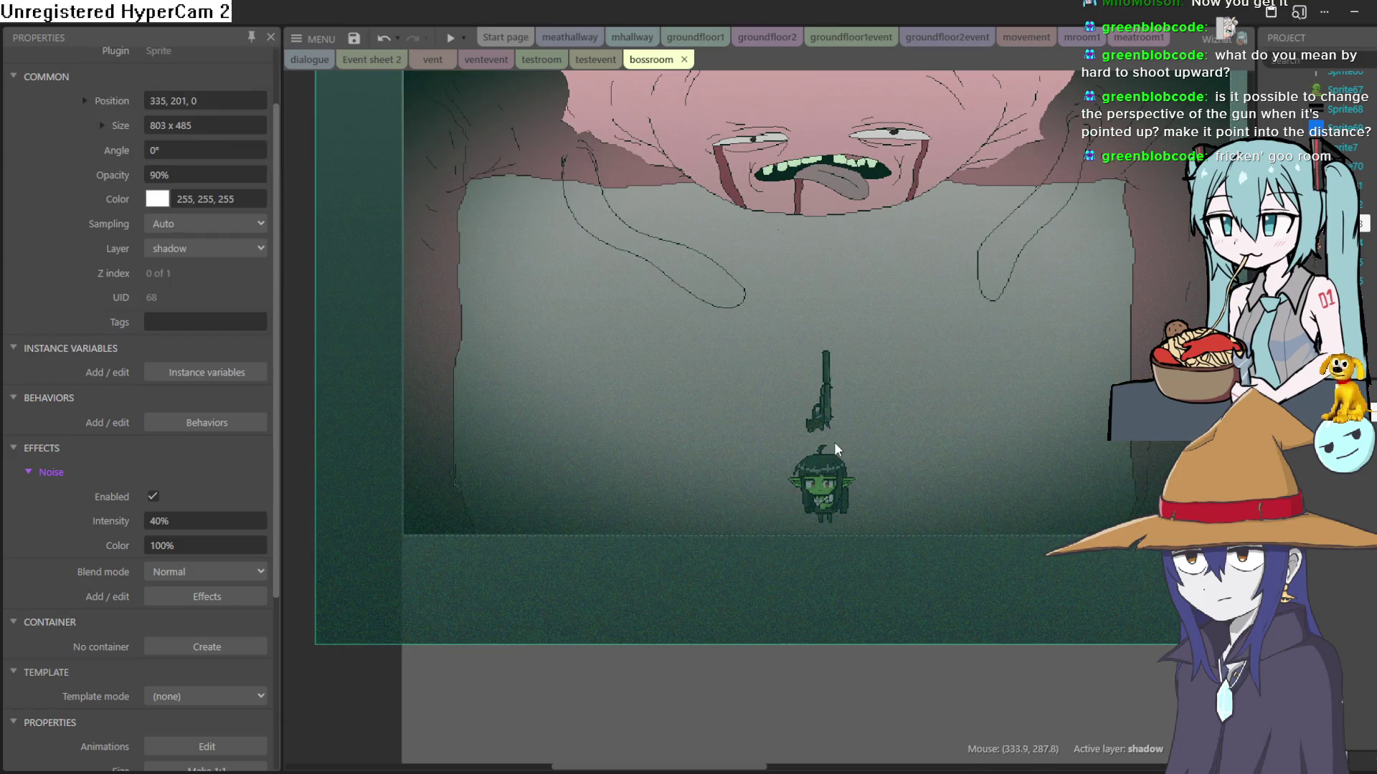
{"action": "left_click", "coordinate": [816, 426]}
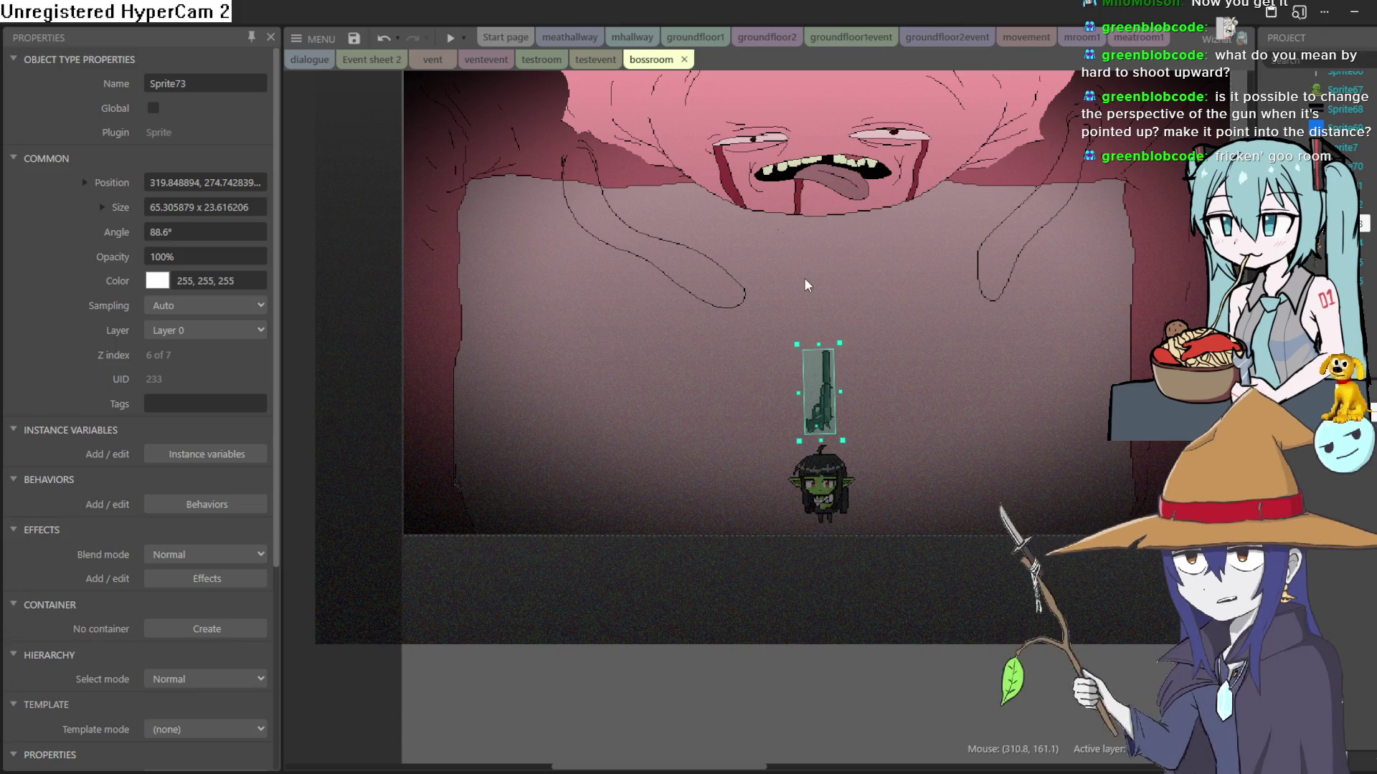
{"action": "scroll", "coordinate": [827, 368], "scroll_direction": "up", "scroll_amount": 2}
{"action": "scroll", "coordinate": [830, 378], "scroll_direction": "down", "scroll_amount": 1}
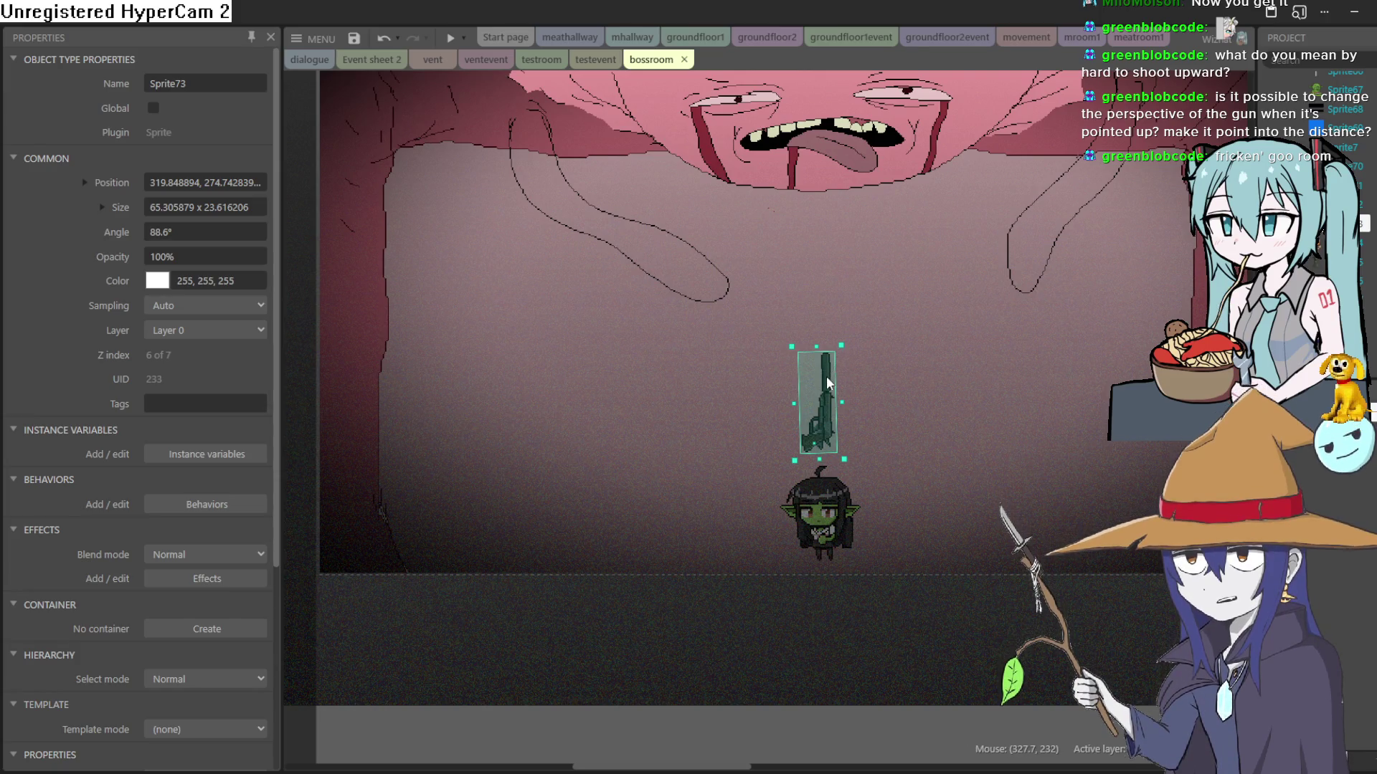
{"action": "left_click_drag", "start_coordinate": [826, 383], "coordinate": [829, 386]}
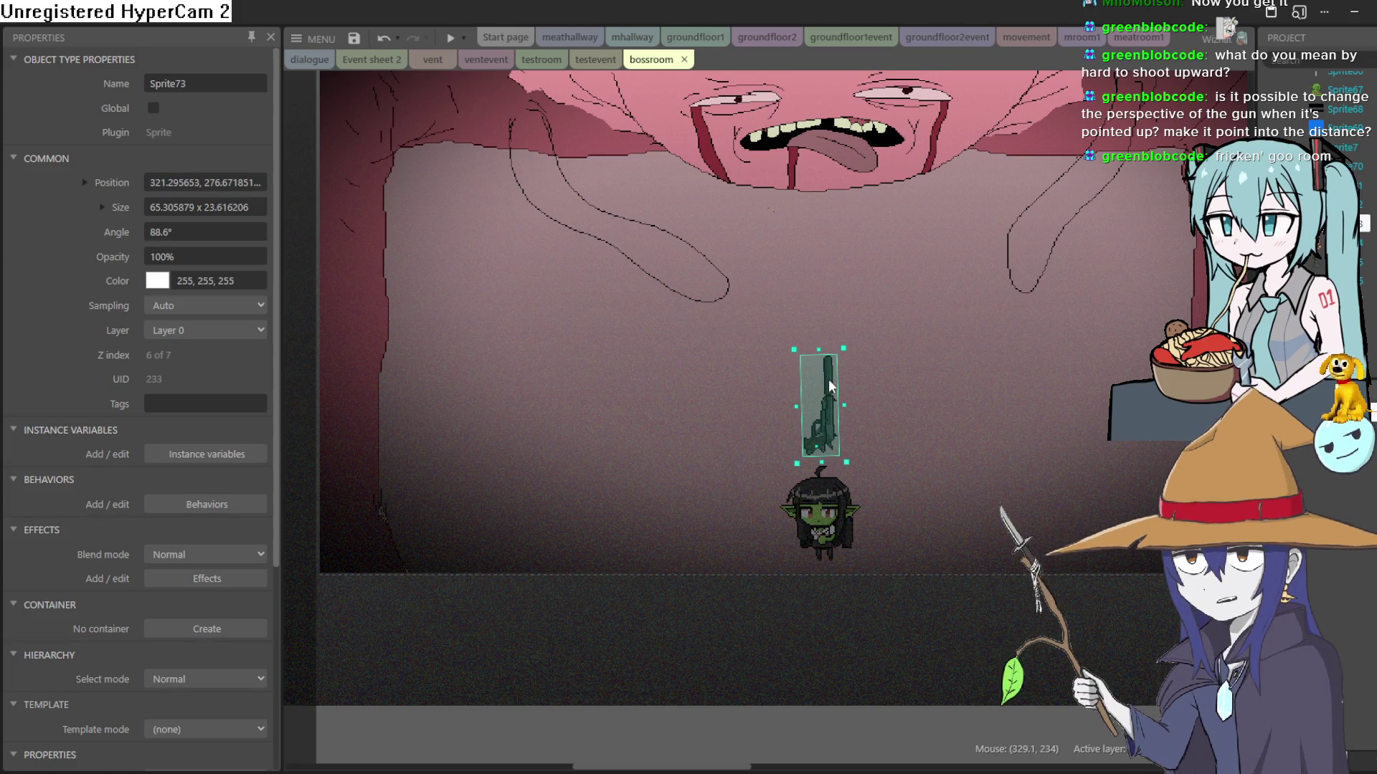
{"action": "left_click", "coordinate": [859, 340]}
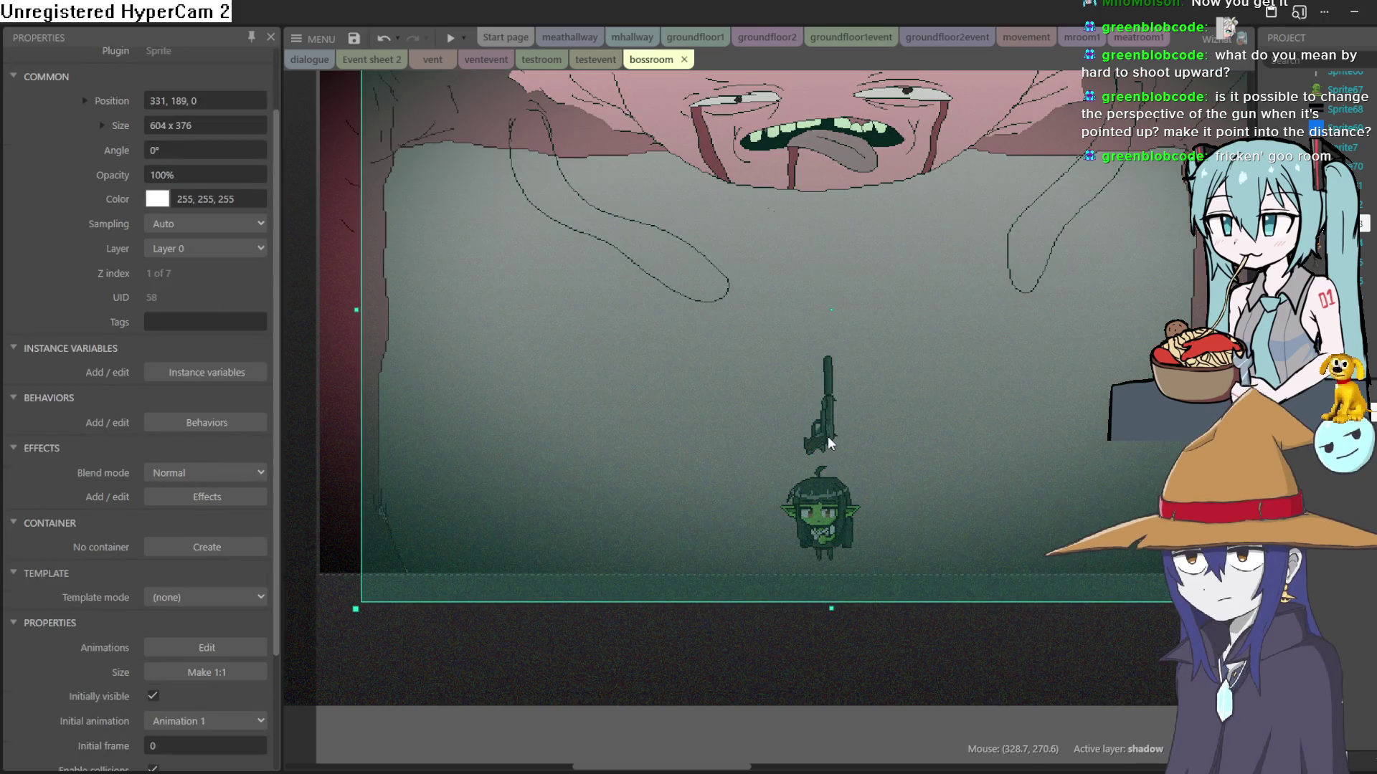
{"action": "left_click", "coordinate": [829, 431]}
{"action": "left_click_drag", "start_coordinate": [828, 430], "coordinate": [823, 432]}
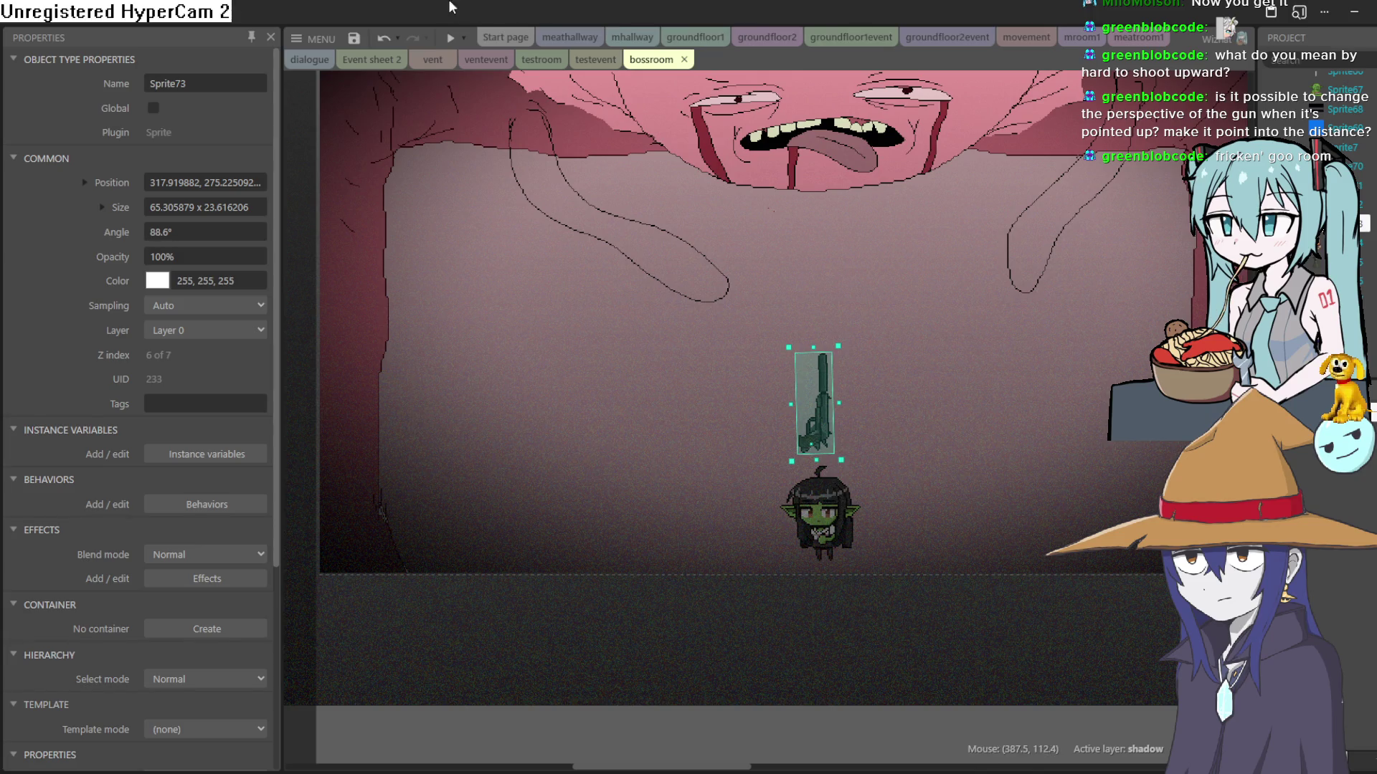
{"action": "left_click_drag", "start_coordinate": [819, 414], "coordinate": [820, 418]}
{"action": "double_click", "coordinate": [827, 520]}
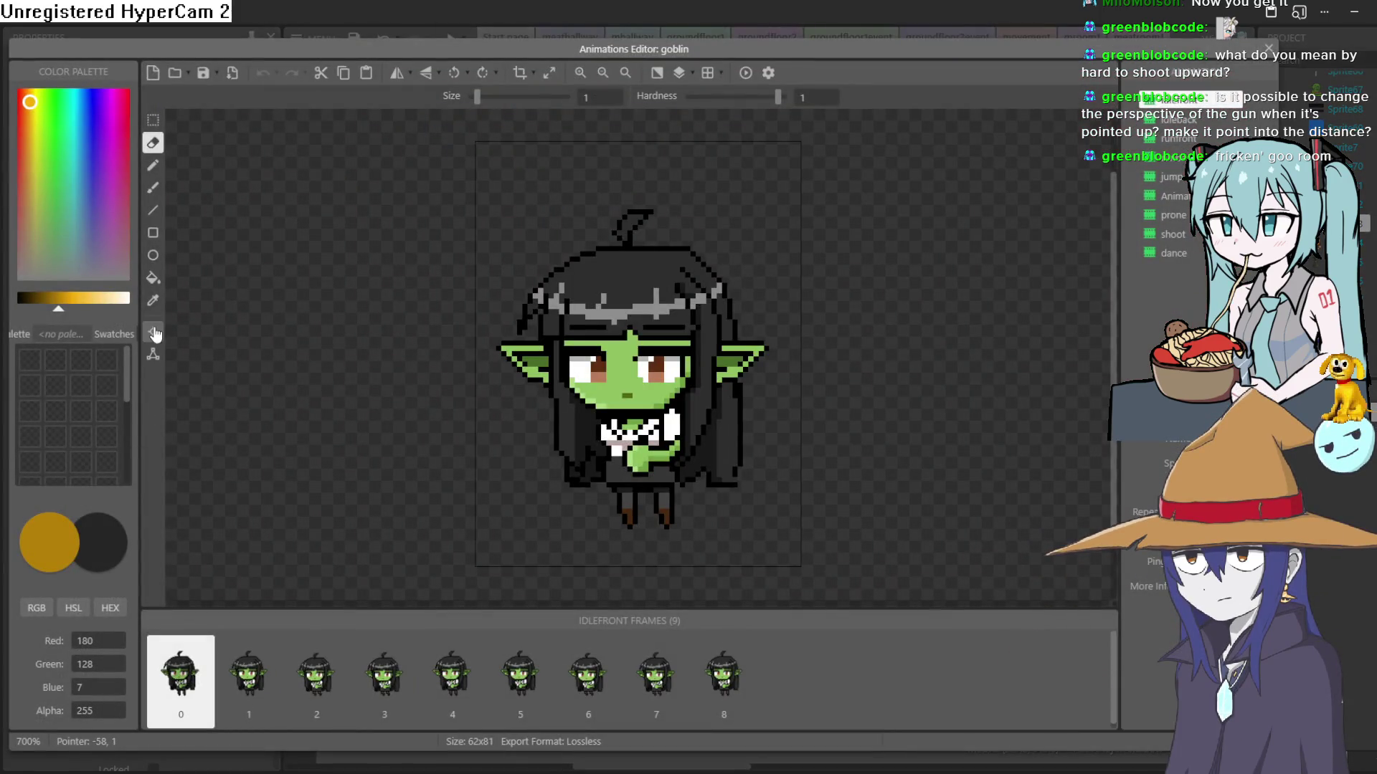
Step: Rename the goblin's Image Point 2 to gunleft
{"action": "left_click", "coordinate": [154, 332]}
{"action": "left_click", "coordinate": [72, 165]}
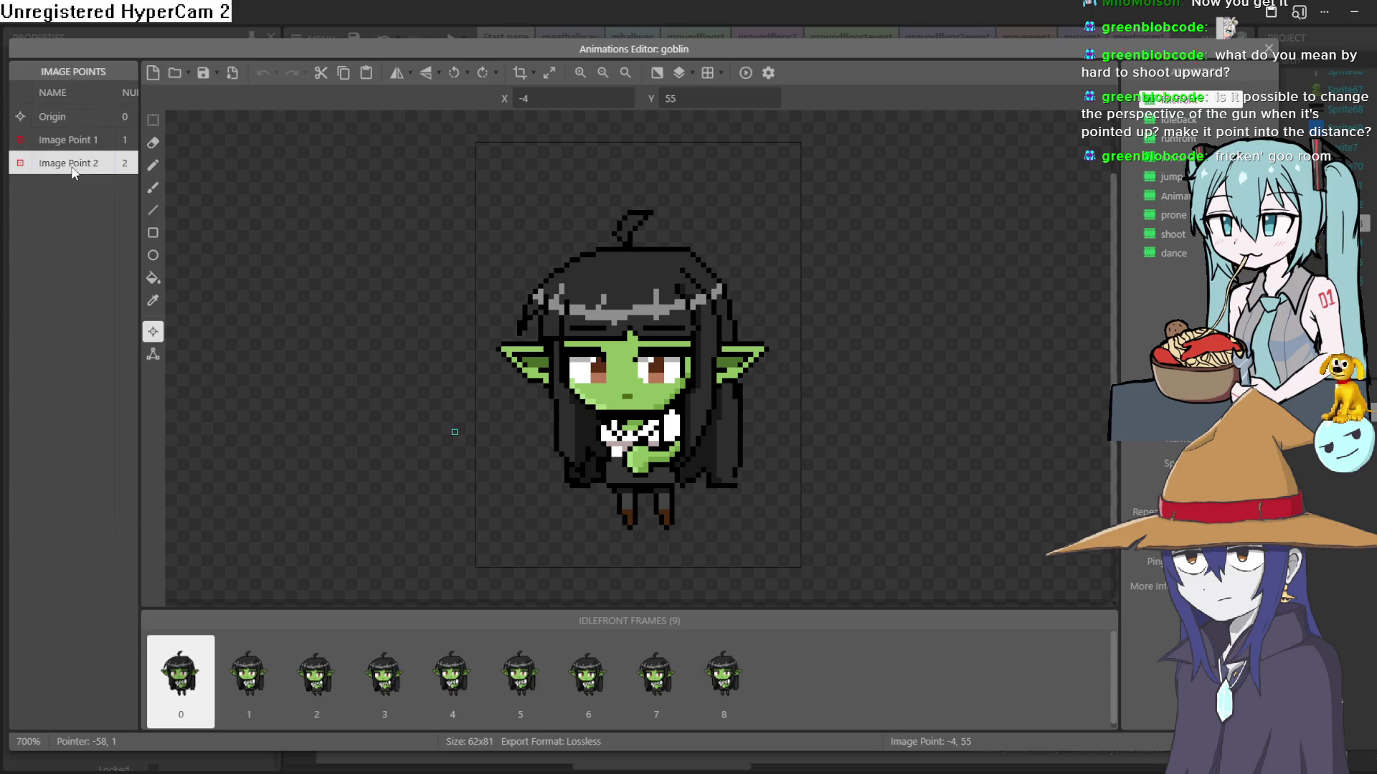
{"action": "left_click", "coordinate": [77, 148]}
{"action": "left_click", "coordinate": [80, 164]}
{"action": "left_click", "coordinate": [80, 164]}
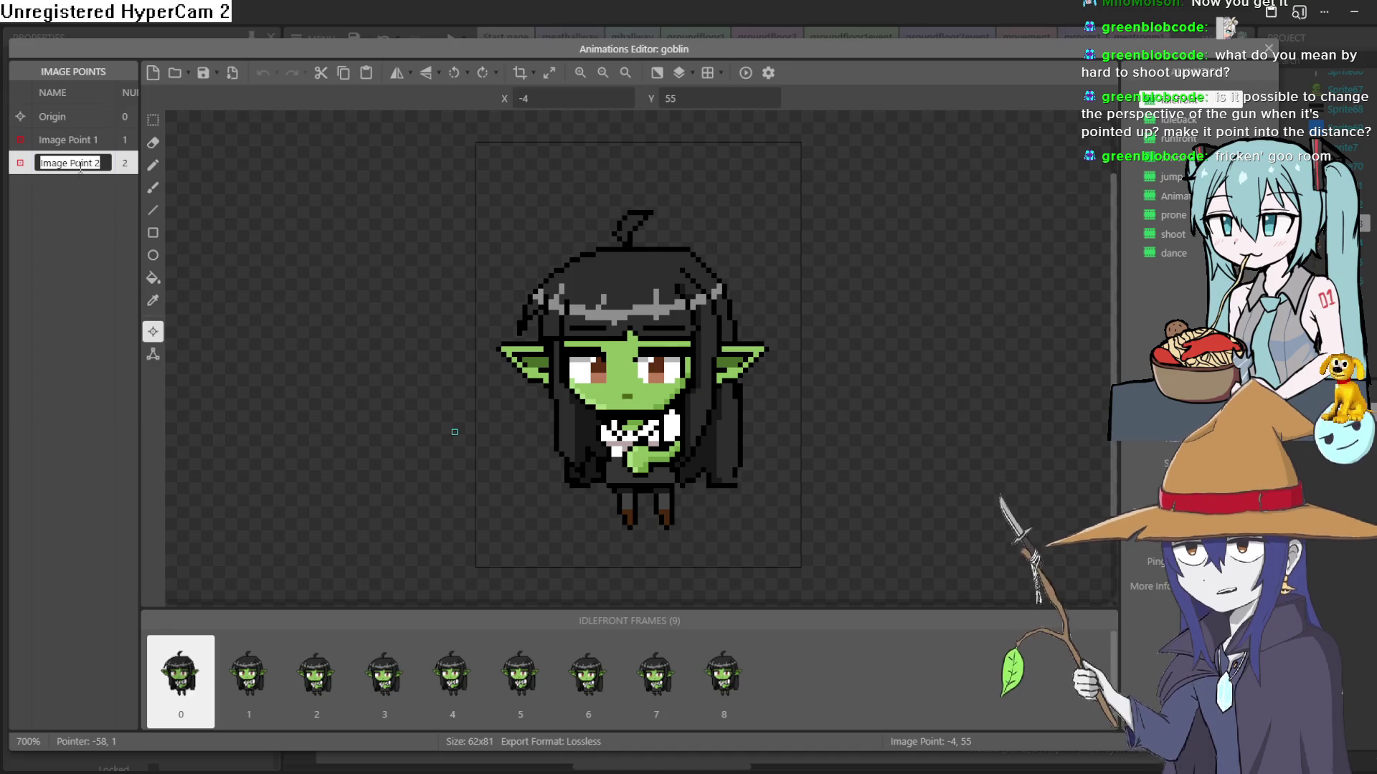
{"action": "type", "text": "gun"}
{"action": "type", "text": "point"}
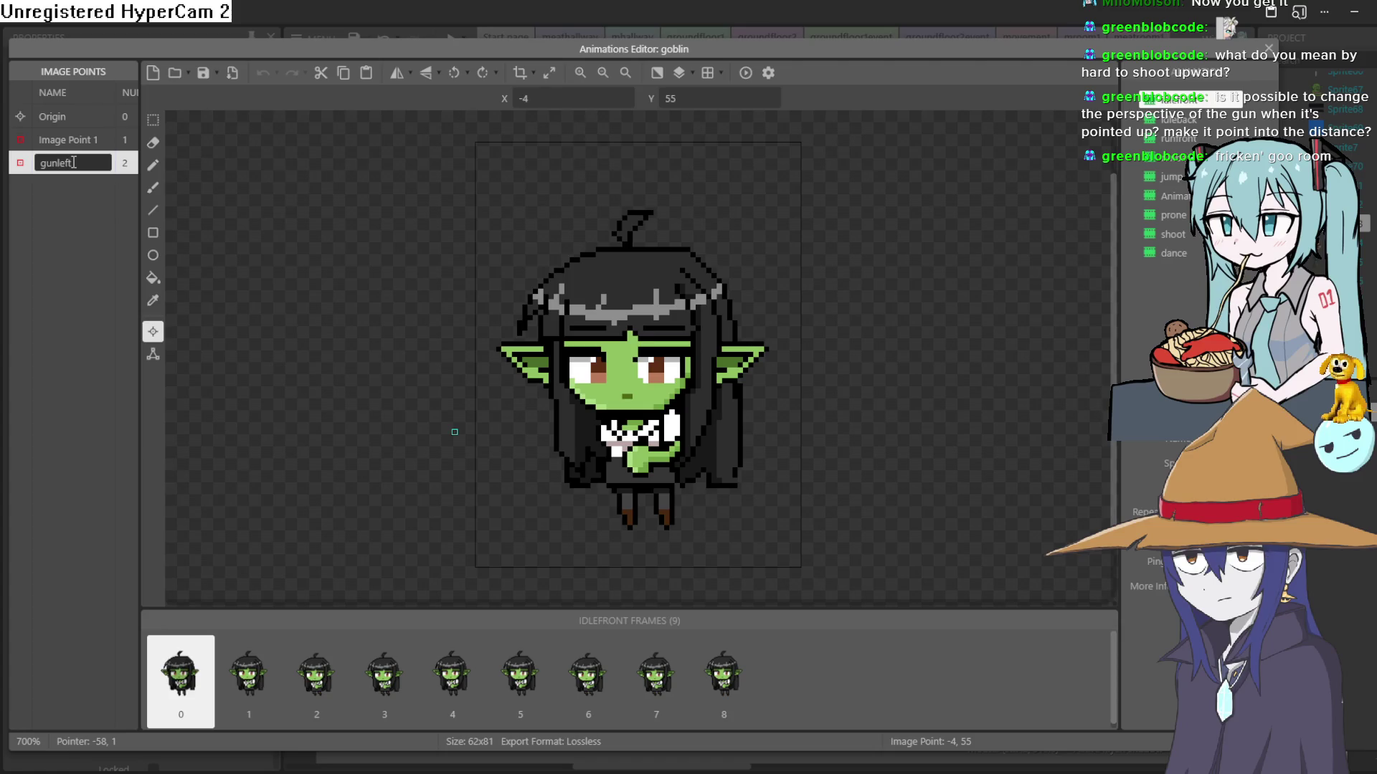
{"action": "key", "text": "Return"}
Step: Add a third image point named gunright
{"action": "right_click", "coordinate": [67, 162]}
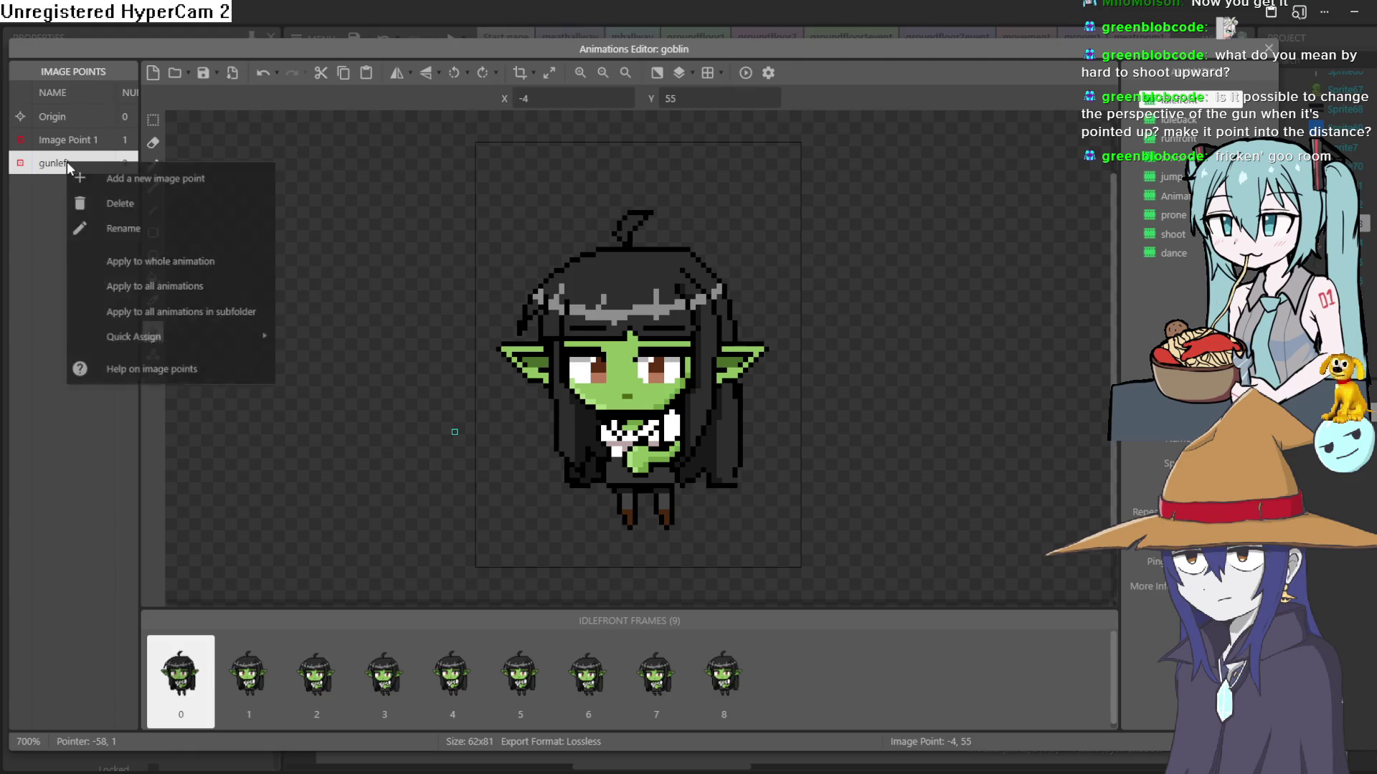
{"action": "left_click", "coordinate": [101, 179]}
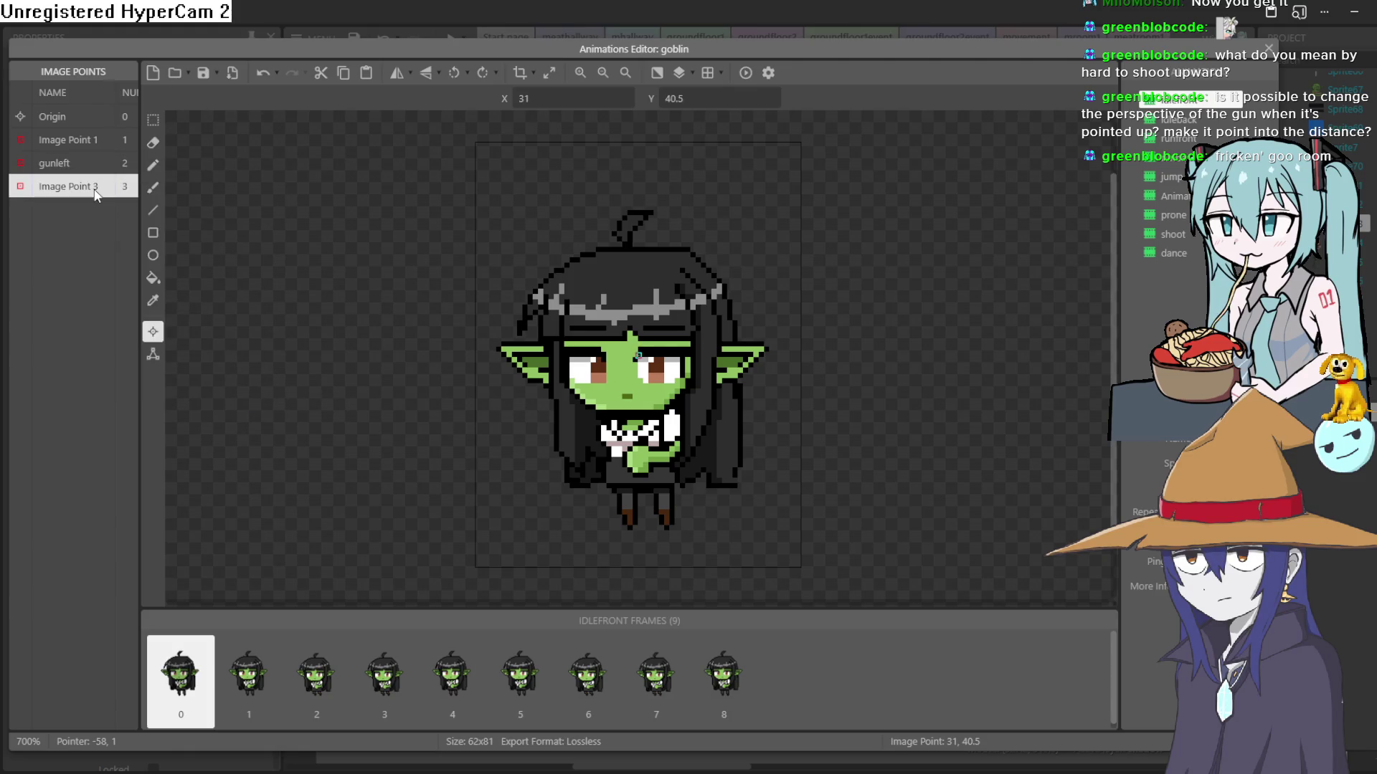
{"action": "right_click", "coordinate": [96, 194]}
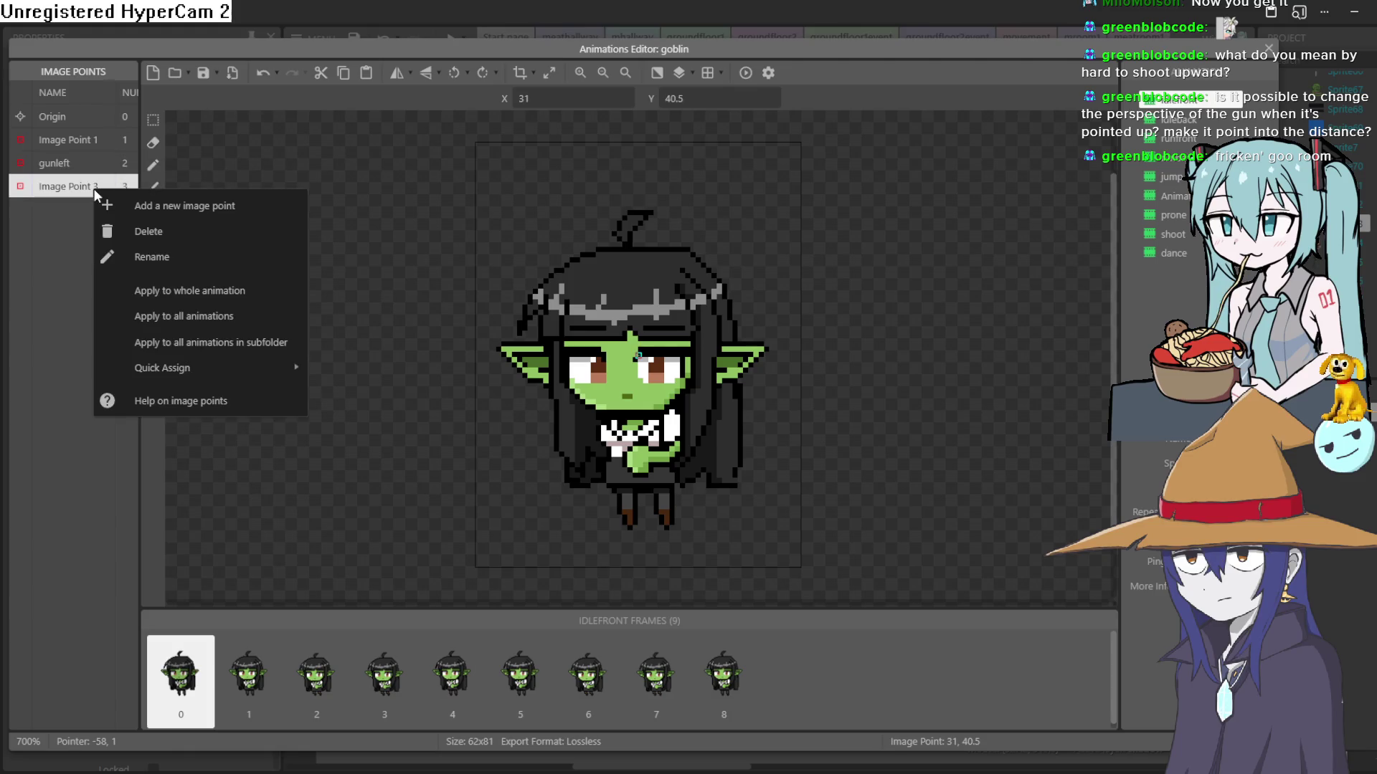
{"action": "left_click", "coordinate": [139, 256]}
{"action": "type", "text": "gunright"}
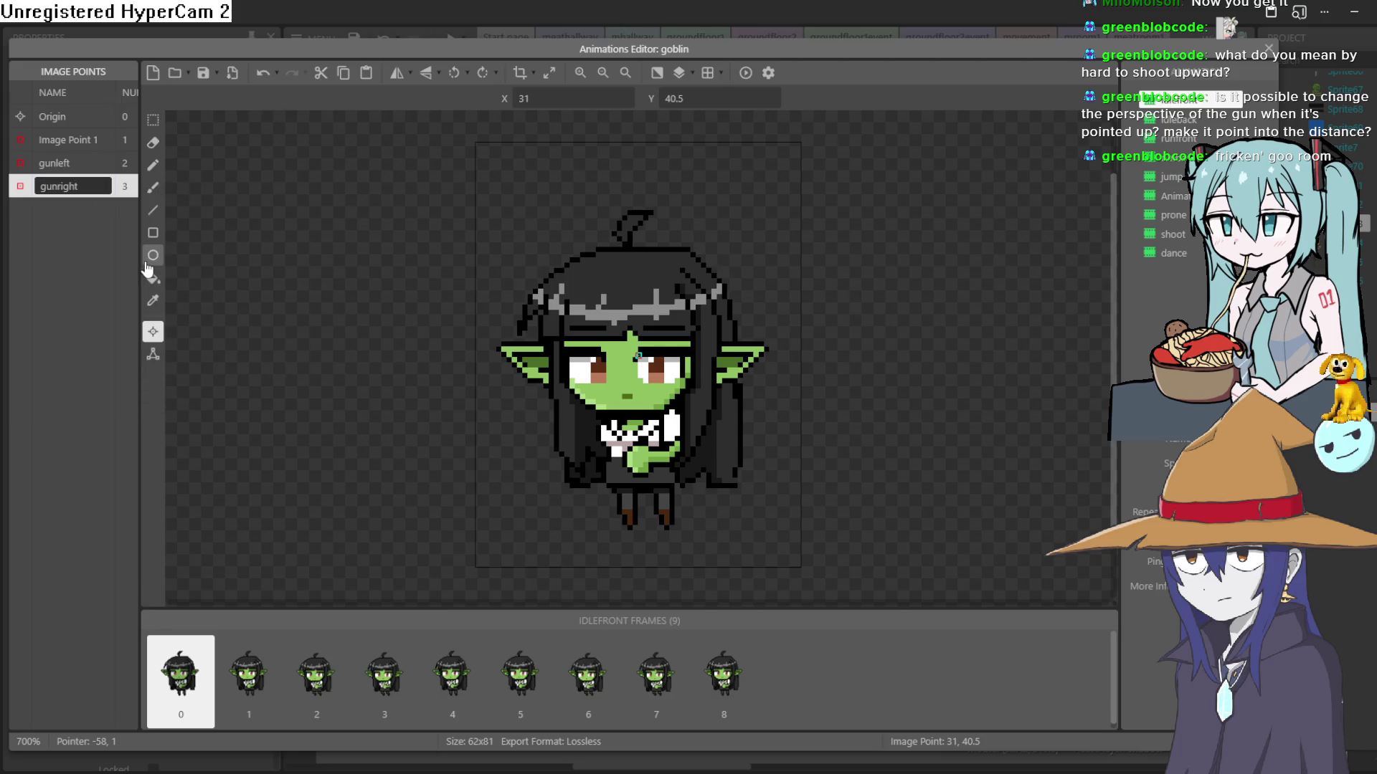
{"action": "key", "text": "Return"}
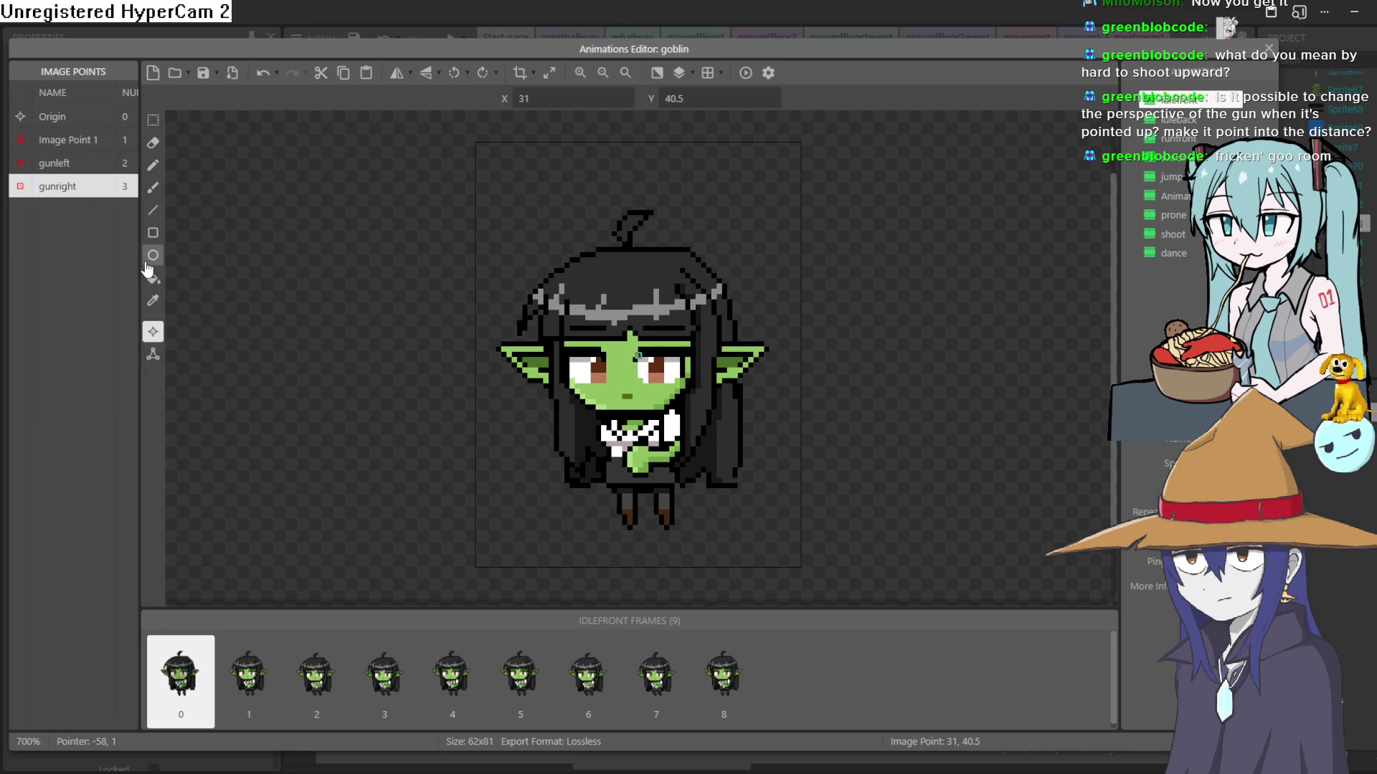
Step: Add a fourth image point named gunup
{"action": "right_click", "coordinate": [54, 187]}
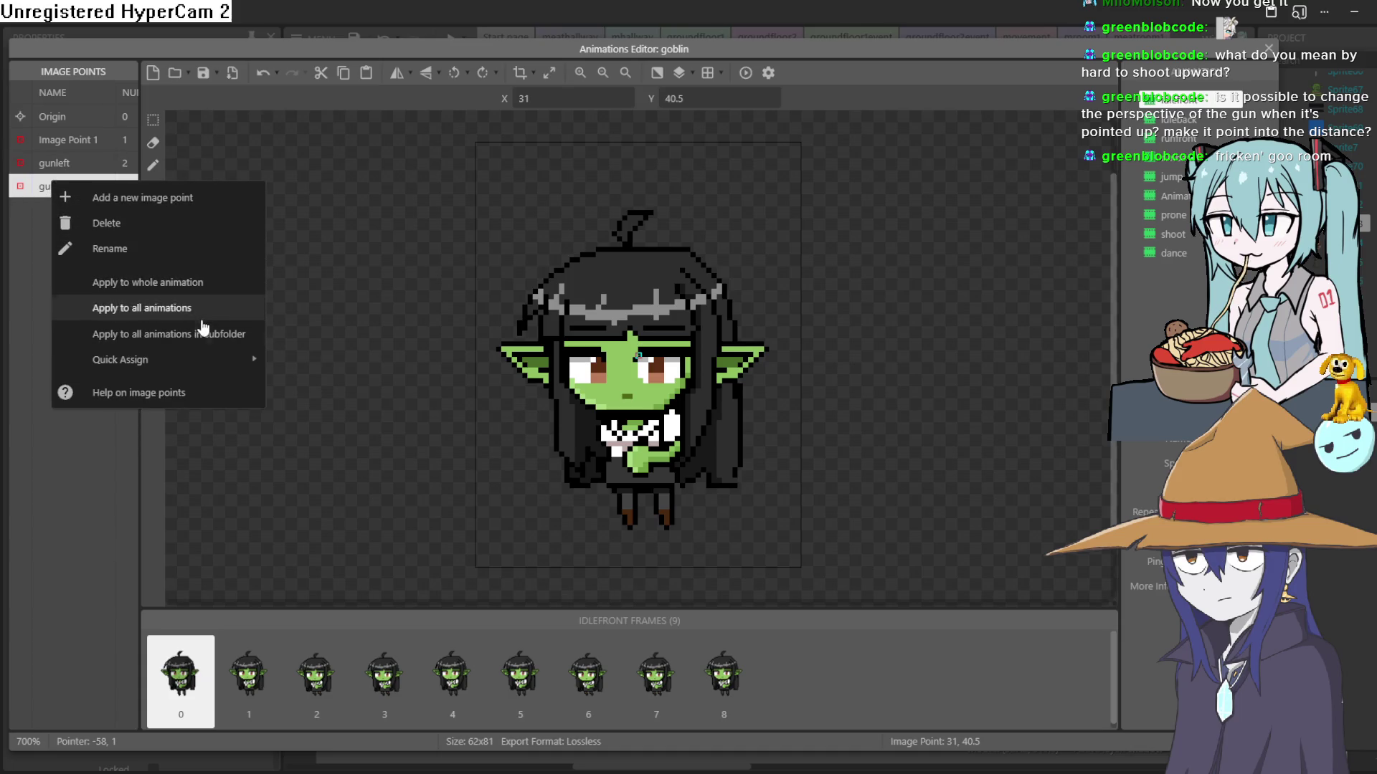
{"action": "left_click", "coordinate": [143, 198]}
{"action": "right_click", "coordinate": [84, 210]}
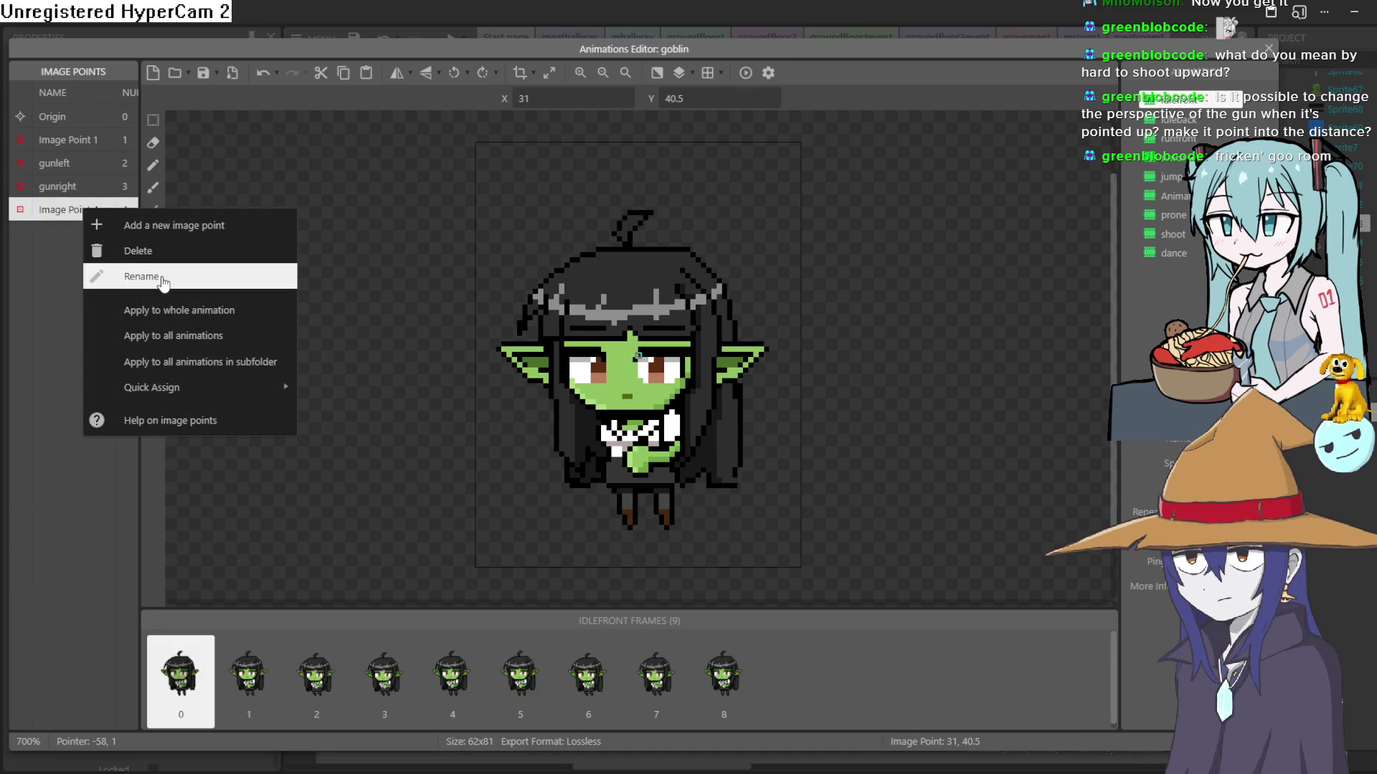
{"action": "left_click", "coordinate": [133, 277]}
{"action": "type", "text": "gu"}
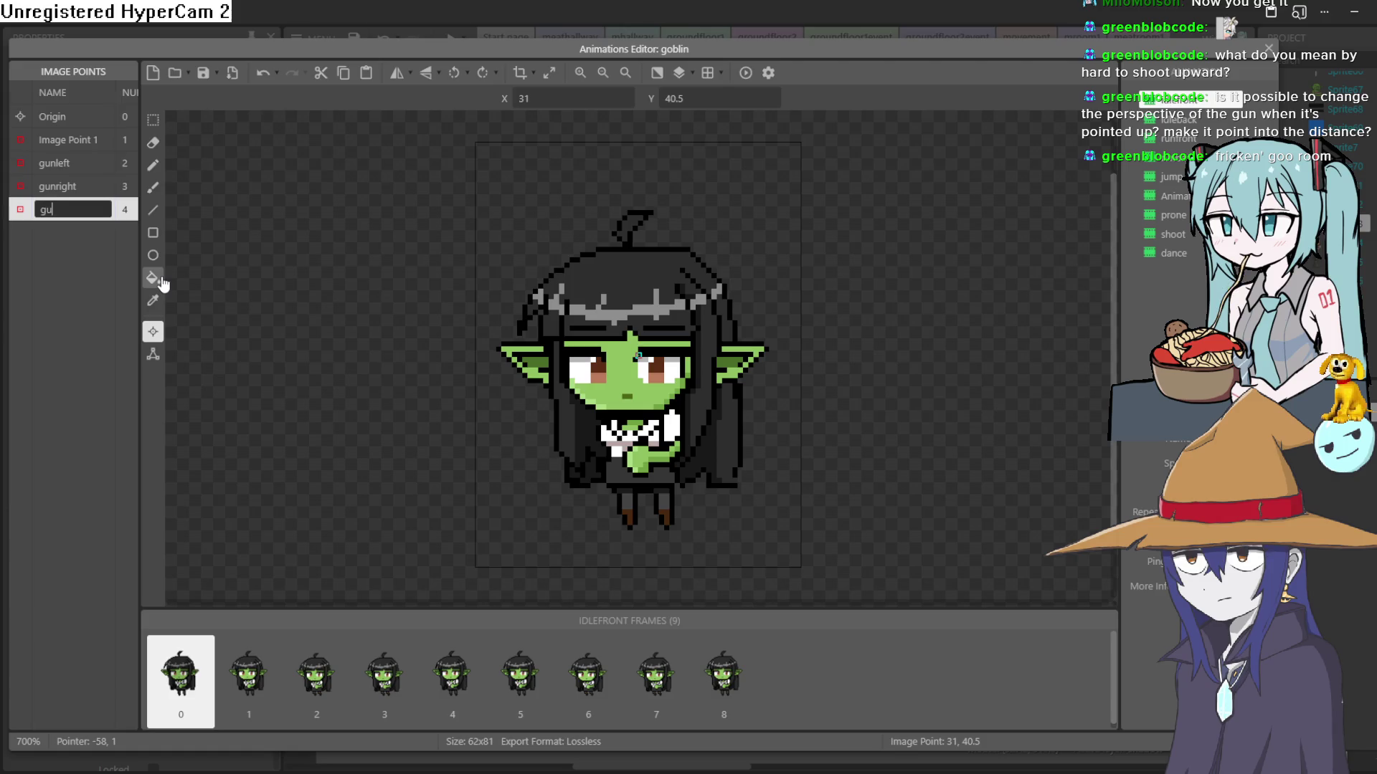
{"action": "type", "text": "nup"}
{"action": "key", "text": "Return"}
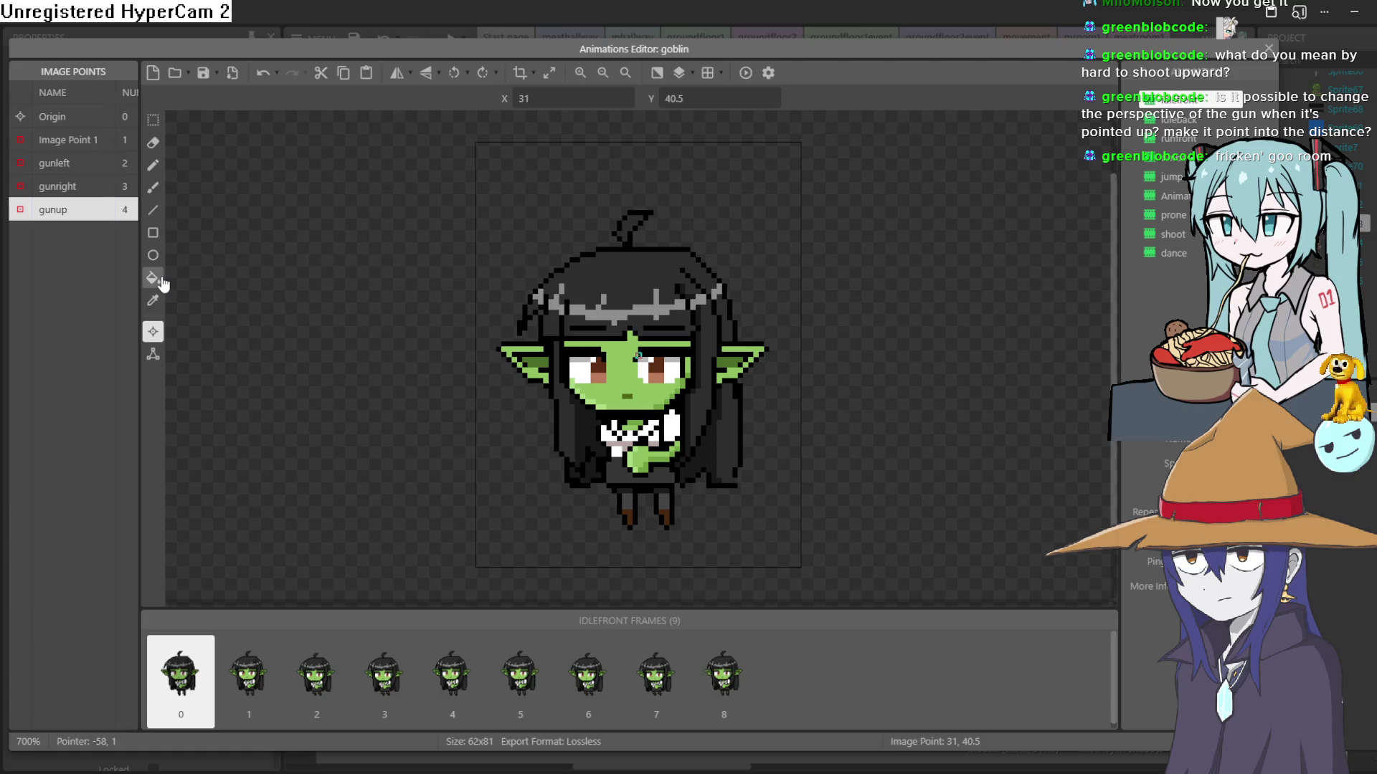
Step: Add a fifth image point named gundown
{"action": "right_click", "coordinate": [53, 213]}
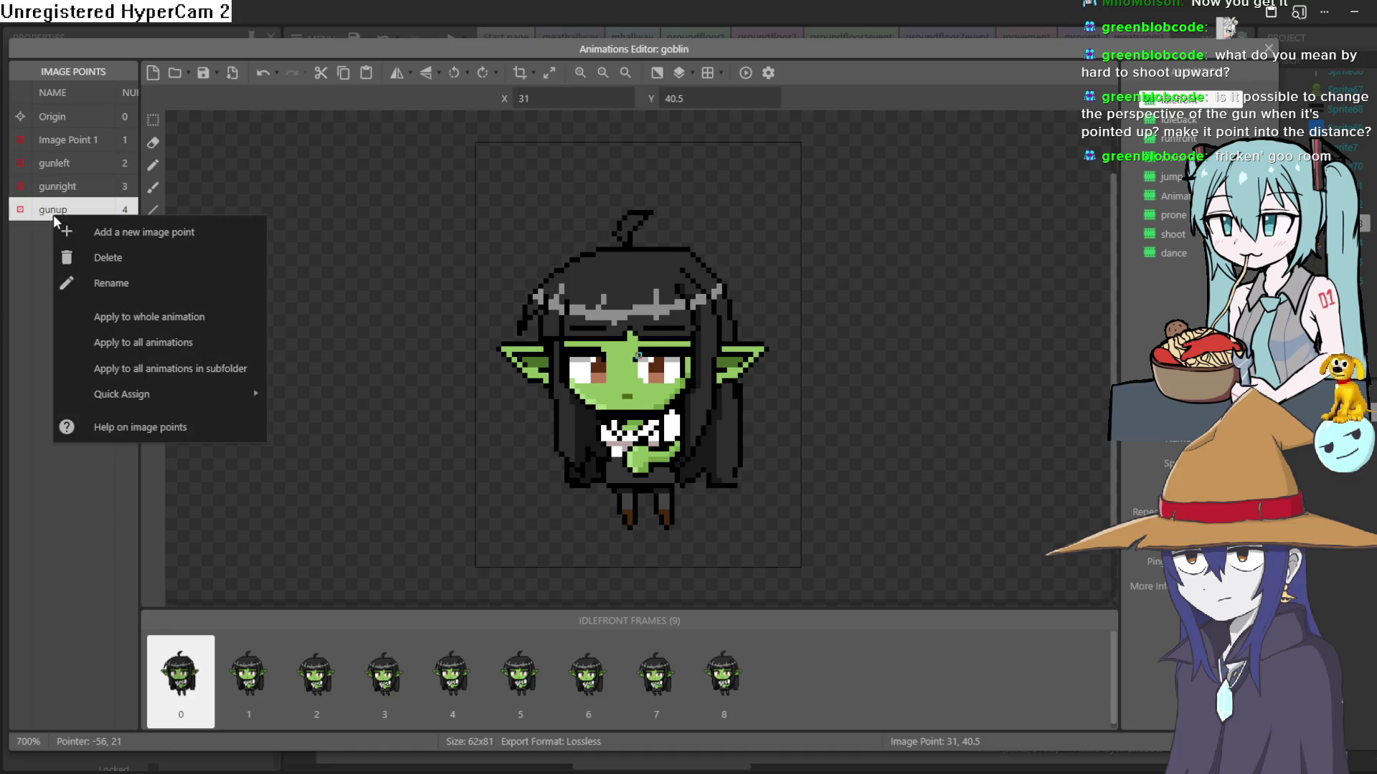
{"action": "left_click", "coordinate": [117, 237]}
{"action": "right_click", "coordinate": [93, 239]}
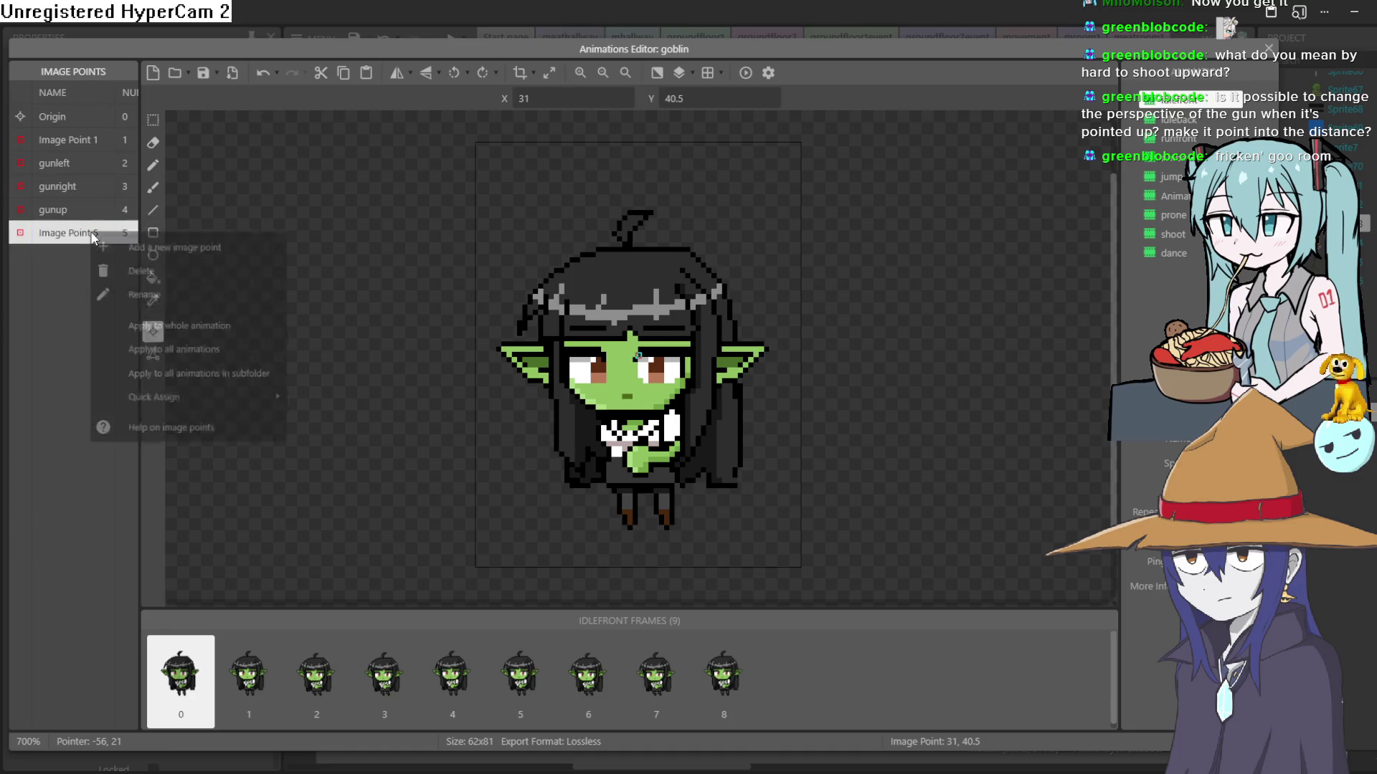
{"action": "left_click", "coordinate": [140, 275]}
{"action": "type", "text": "gundown"}
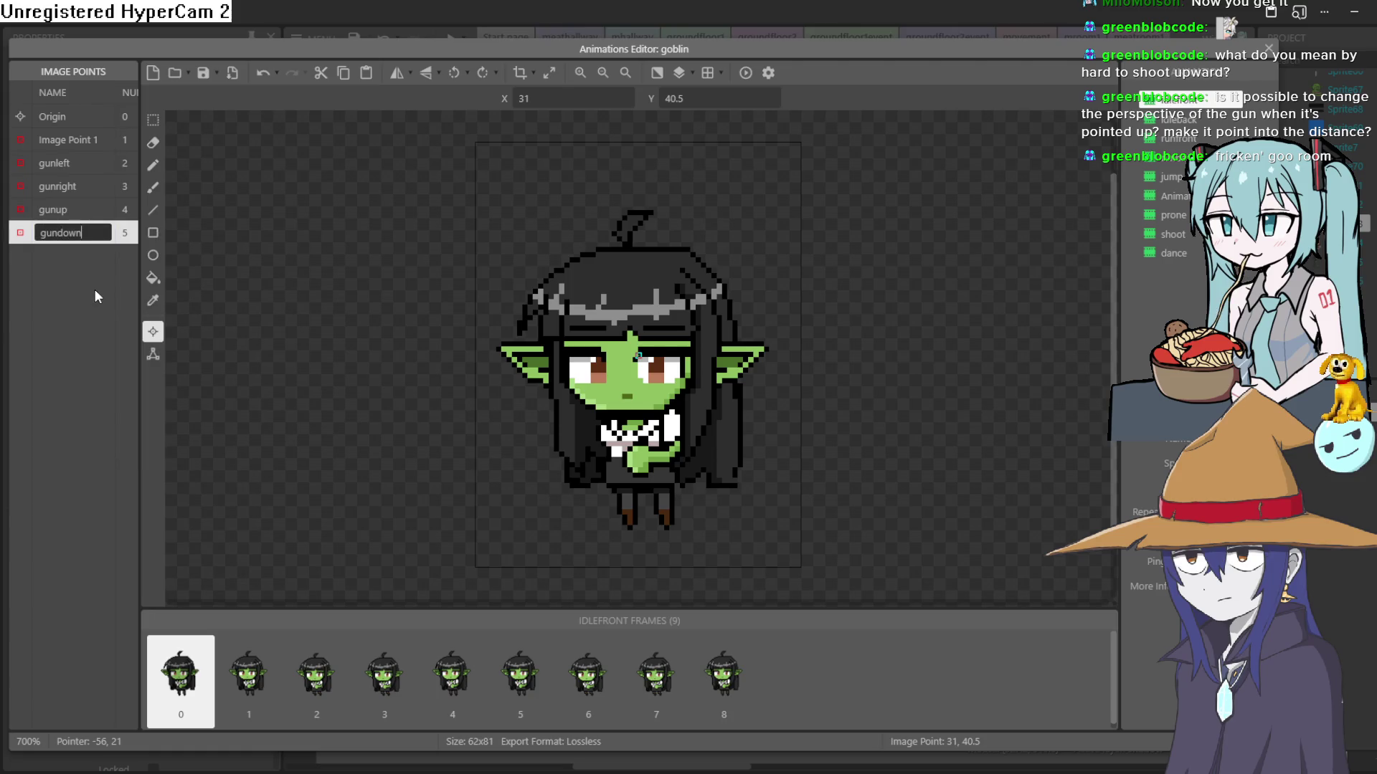
{"action": "key", "text": "Return"}
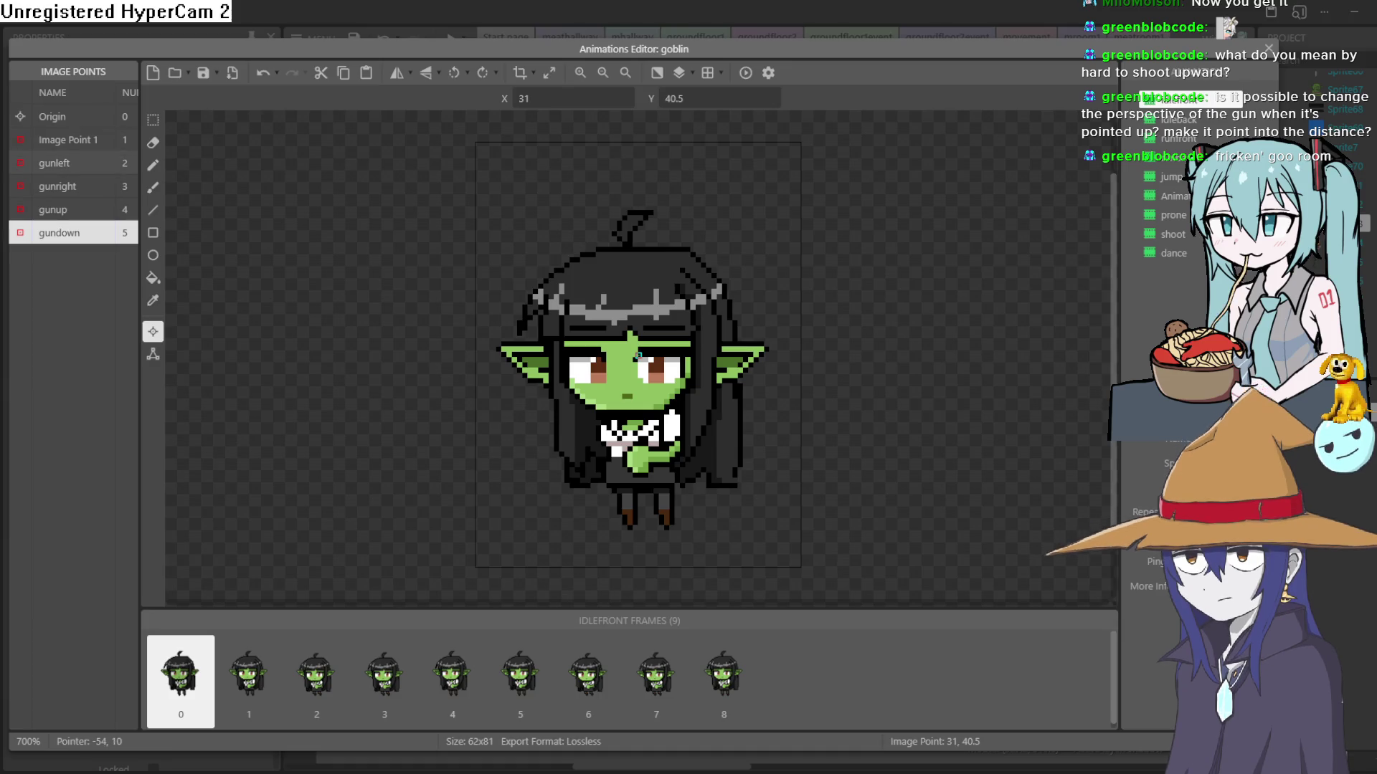
{"action": "left_click", "coordinate": [57, 166]}
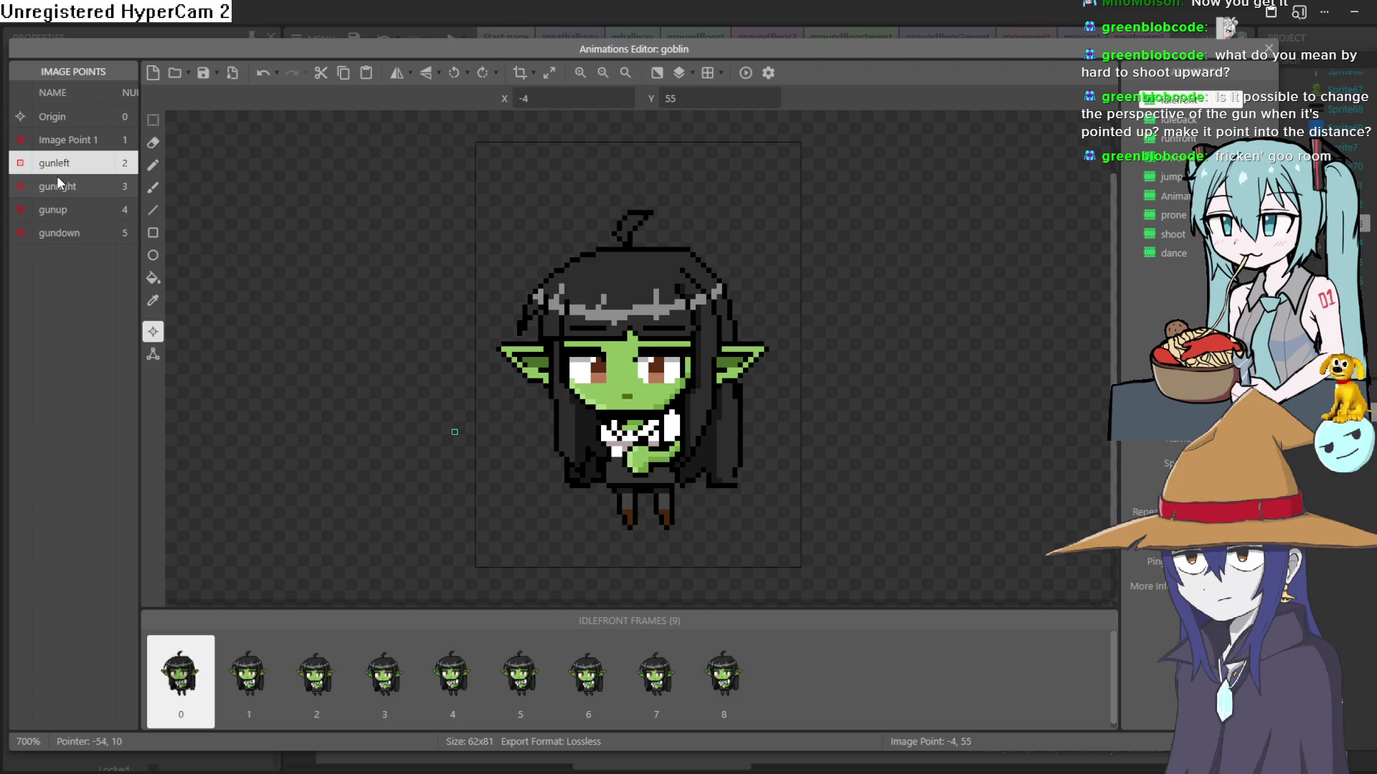
Step: Quick-assign gunright to the right edge and gunup to top centre on frame 0
{"action": "left_click", "coordinate": [71, 208]}
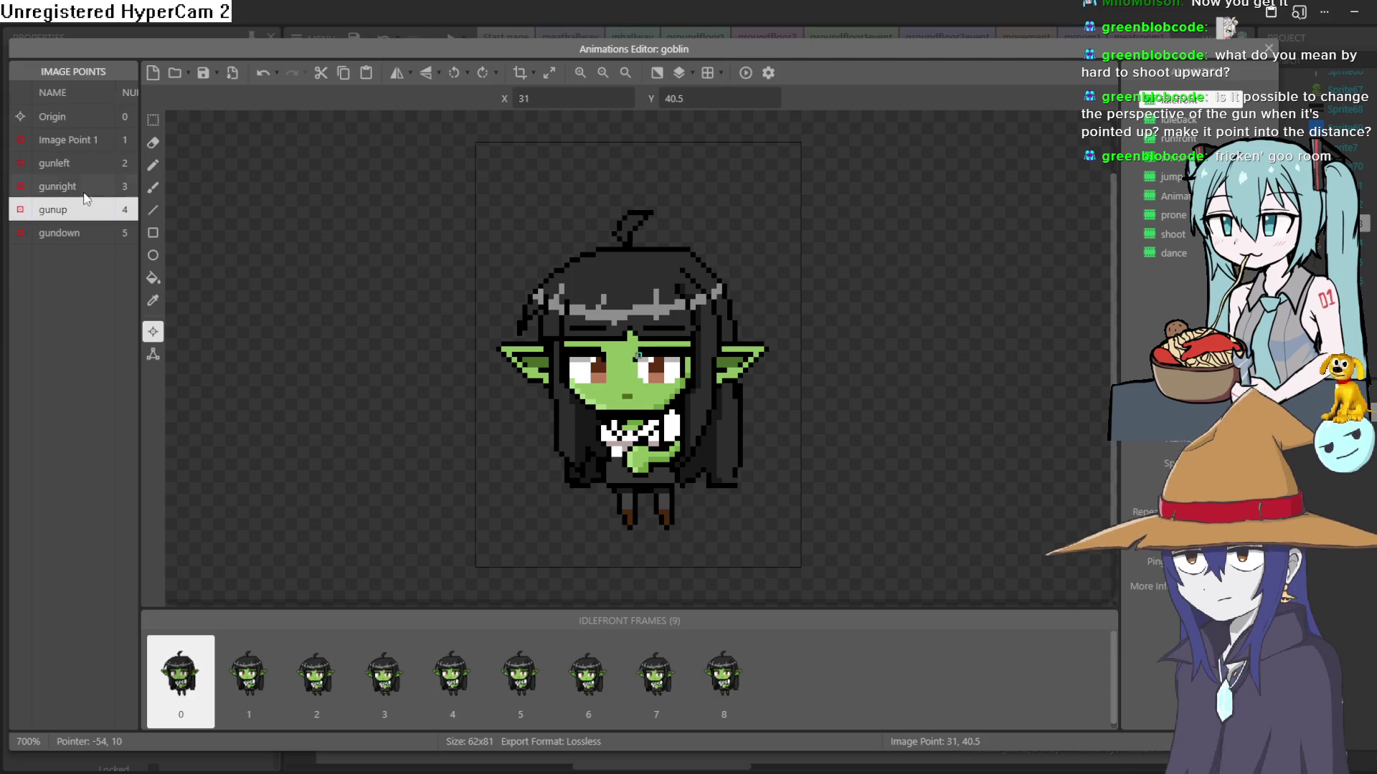
{"action": "left_click", "coordinate": [80, 187]}
{"action": "right_click", "coordinate": [84, 188]}
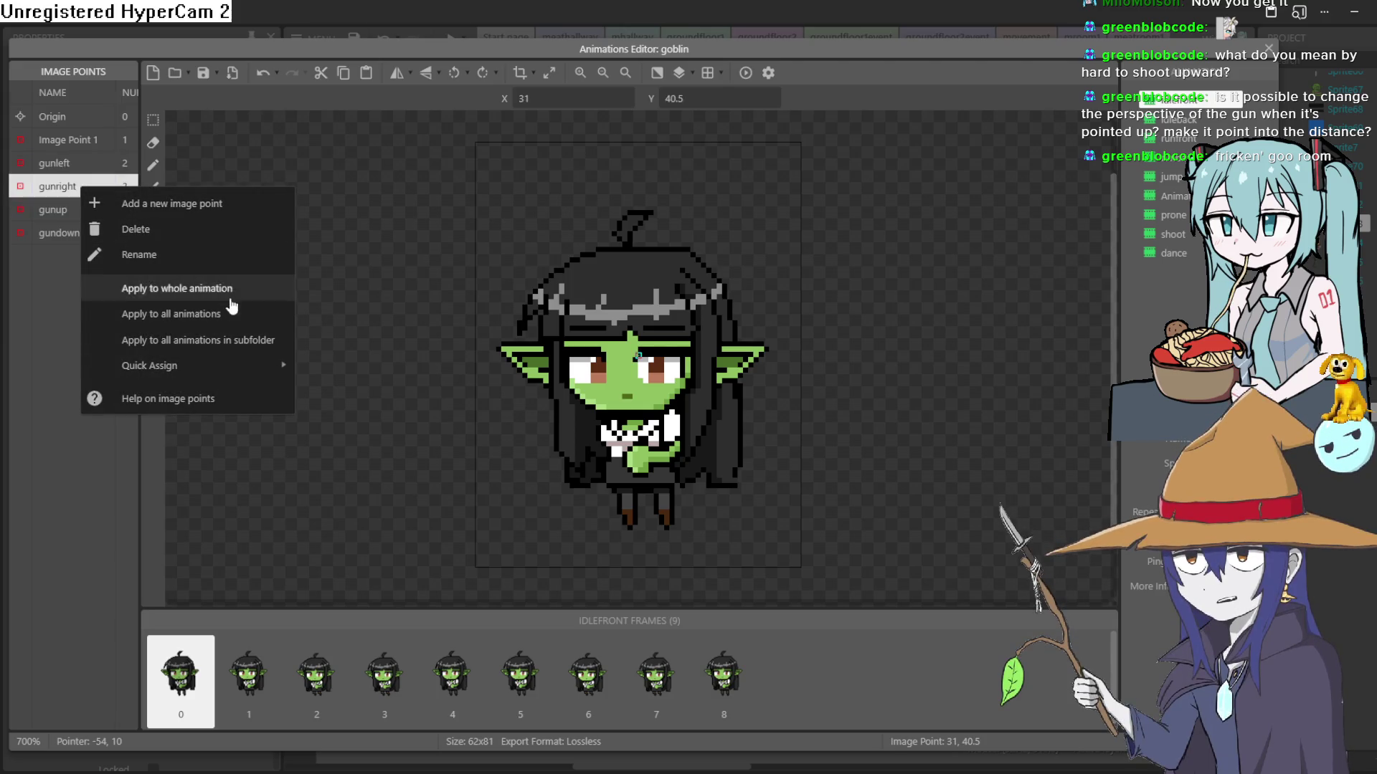
{"action": "mouse_move", "coordinate": [266, 371]}
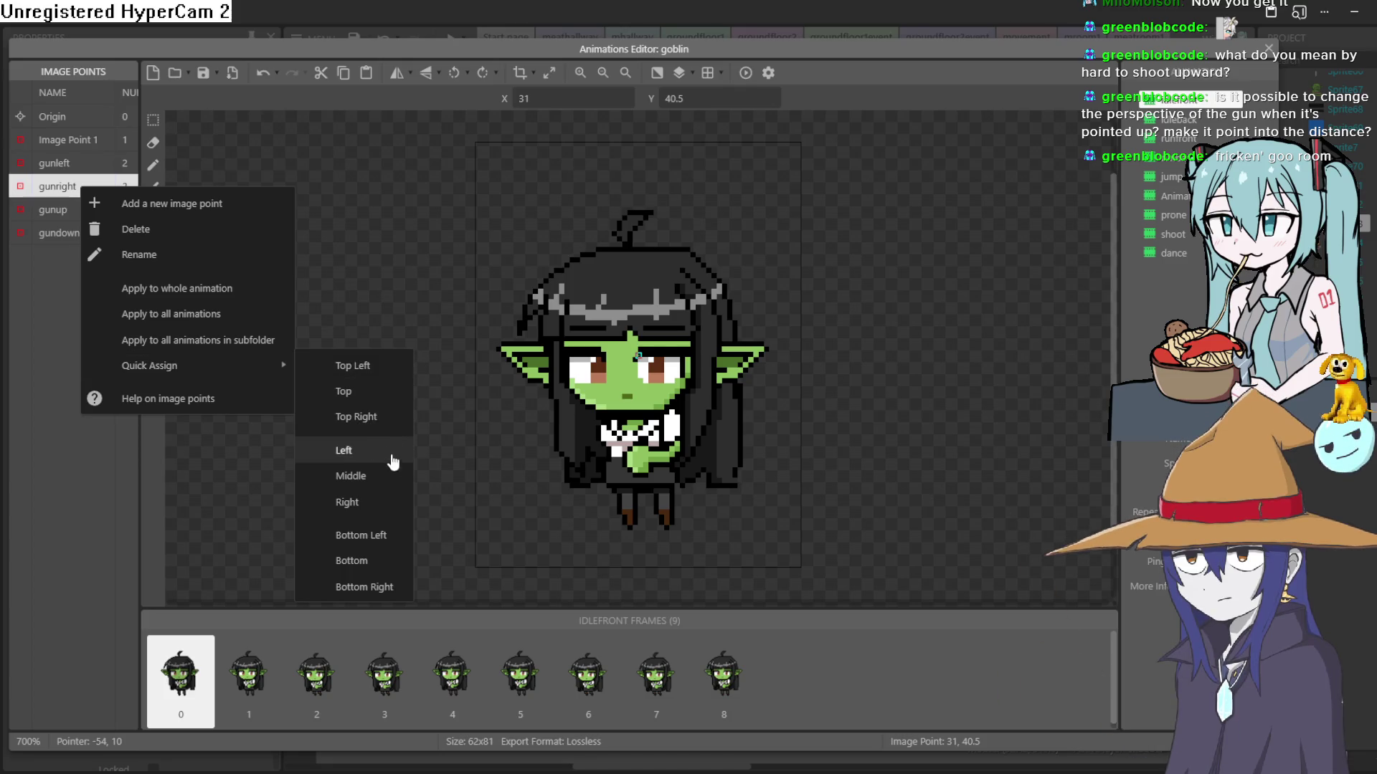
{"action": "left_click", "coordinate": [382, 502]}
{"action": "right_click", "coordinate": [79, 205]}
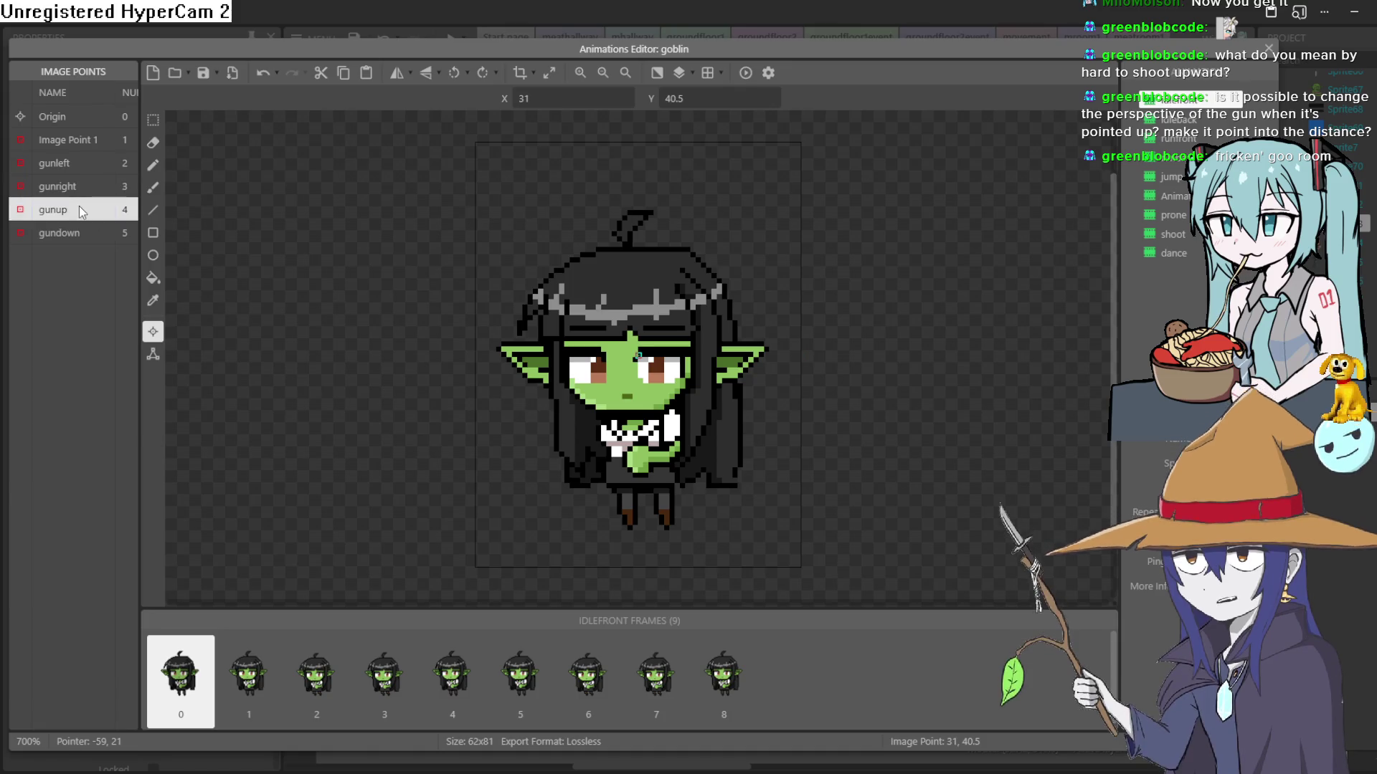
{"action": "mouse_move", "coordinate": [265, 388]}
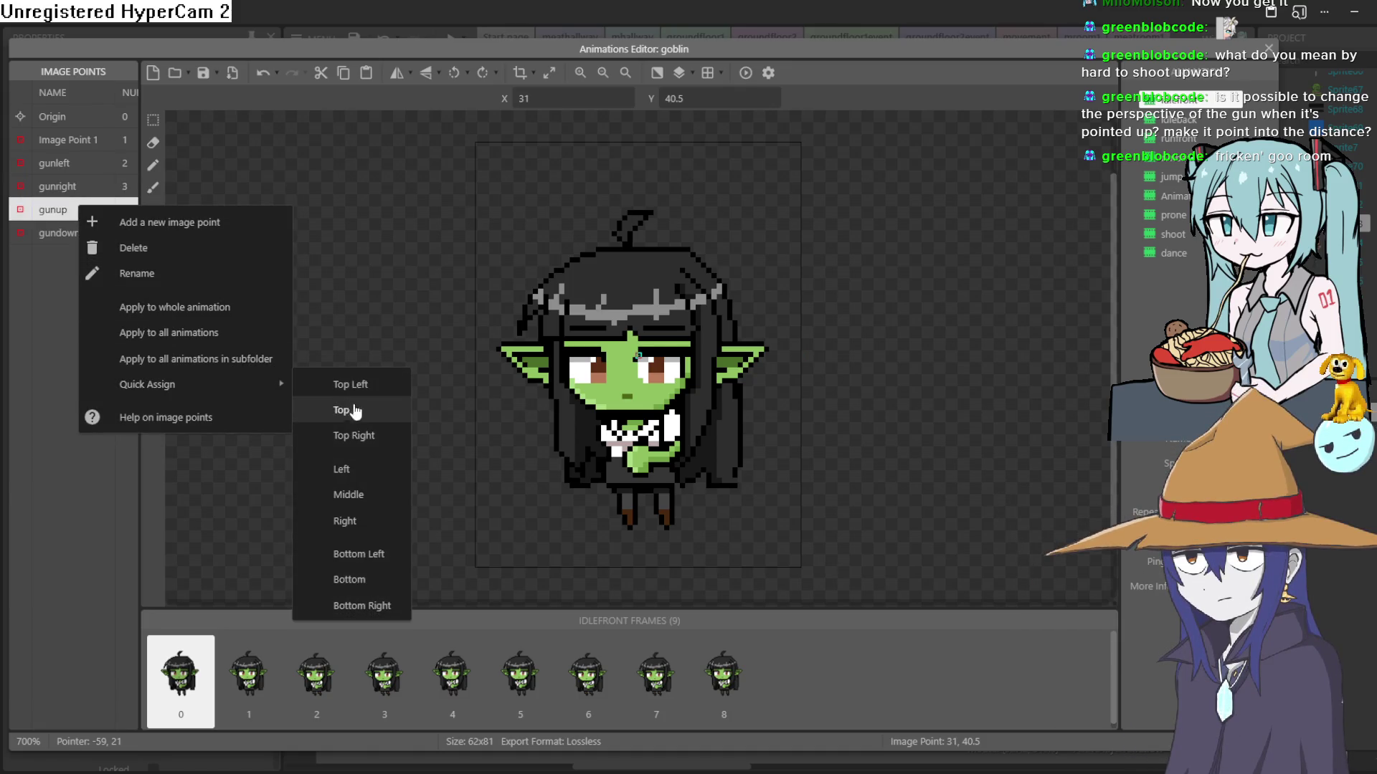
{"action": "left_click", "coordinate": [367, 412]}
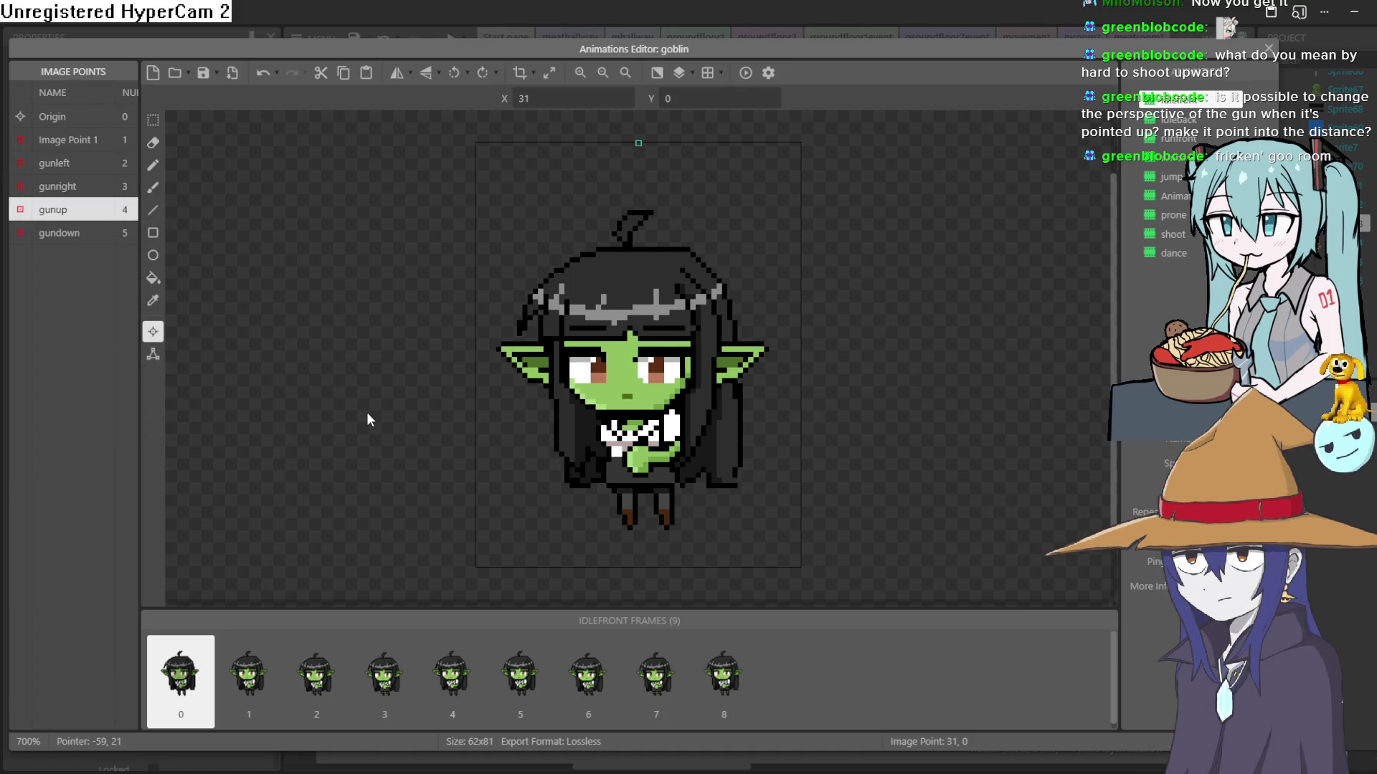
Step: Quick-assign gundown to bottom centre (31, 81), then view frame 1's points
{"action": "right_click", "coordinate": [72, 214]}
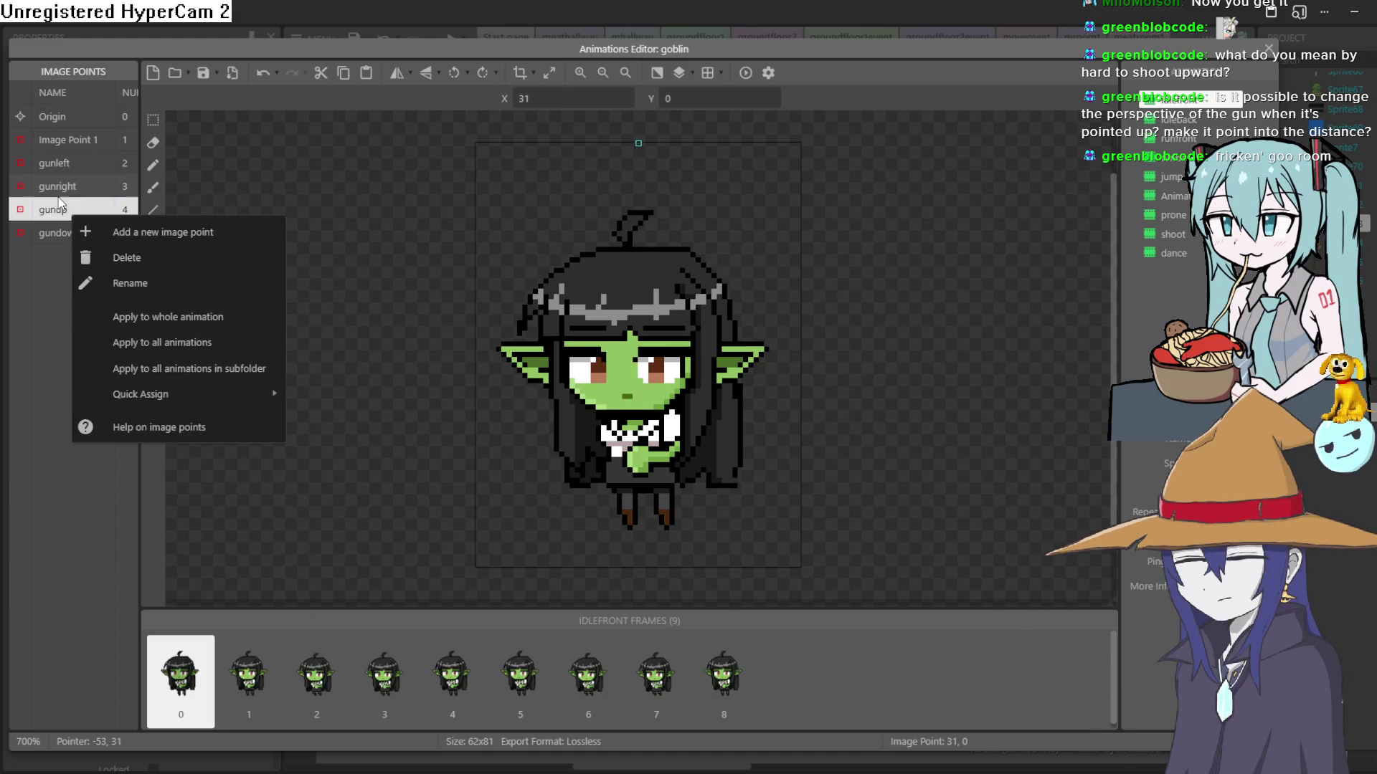
{"action": "left_click", "coordinate": [63, 238]}
{"action": "right_click", "coordinate": [62, 238]}
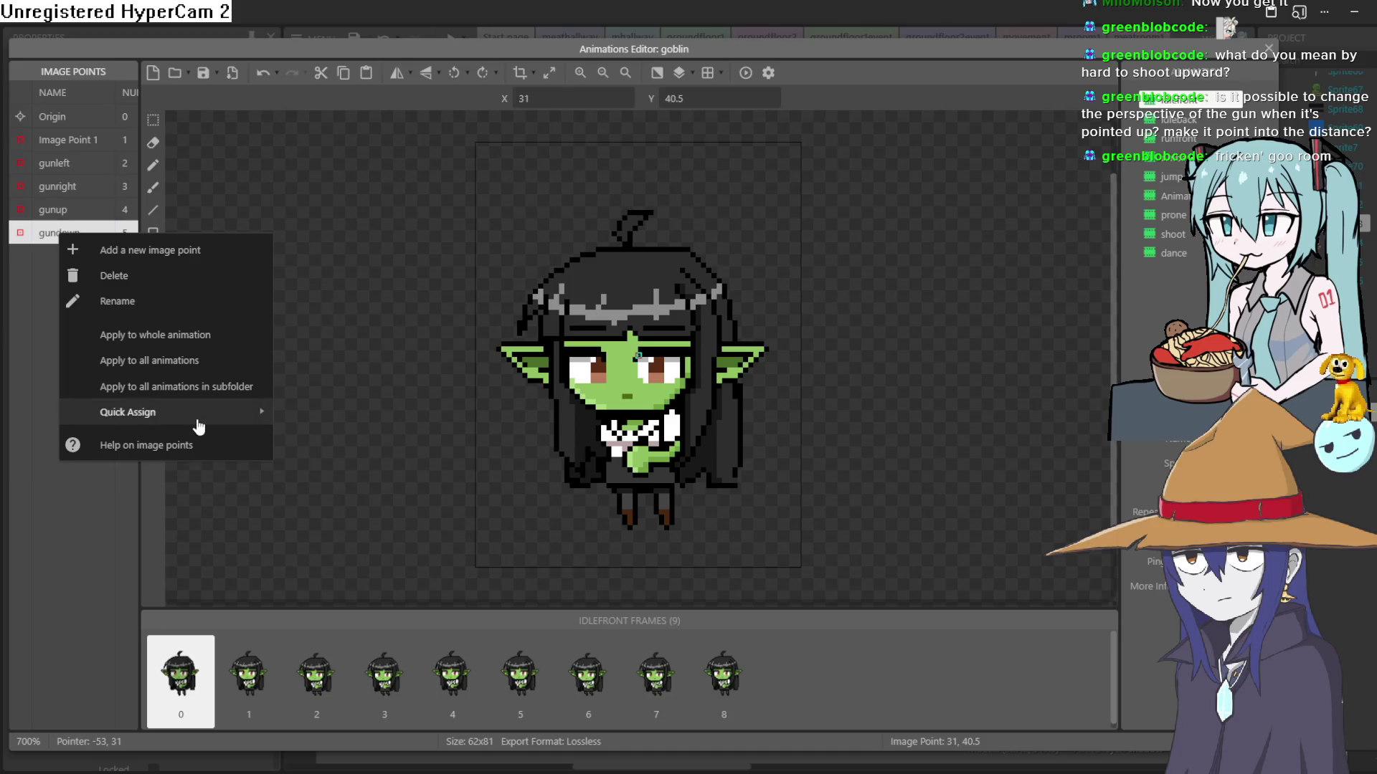
{"action": "mouse_move", "coordinate": [198, 415]}
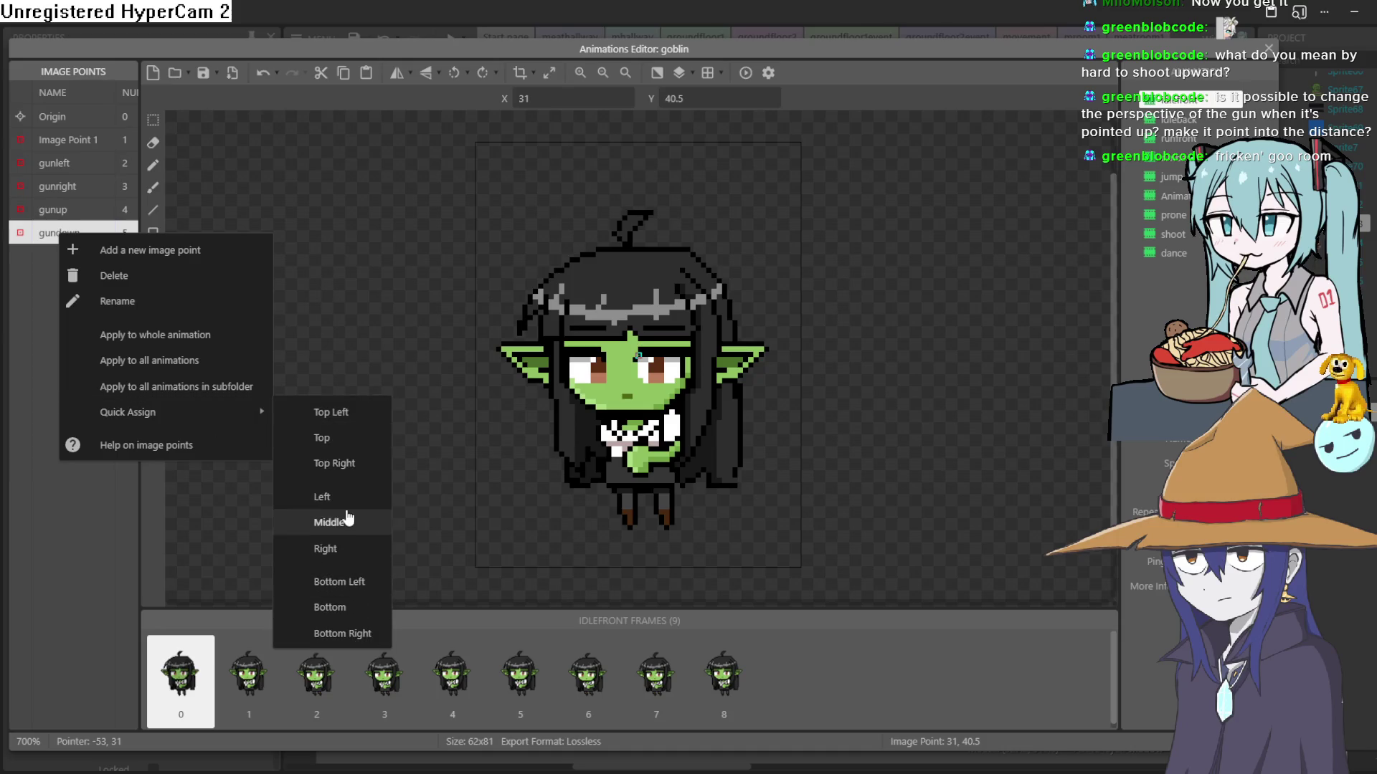
{"action": "left_click", "coordinate": [359, 607]}
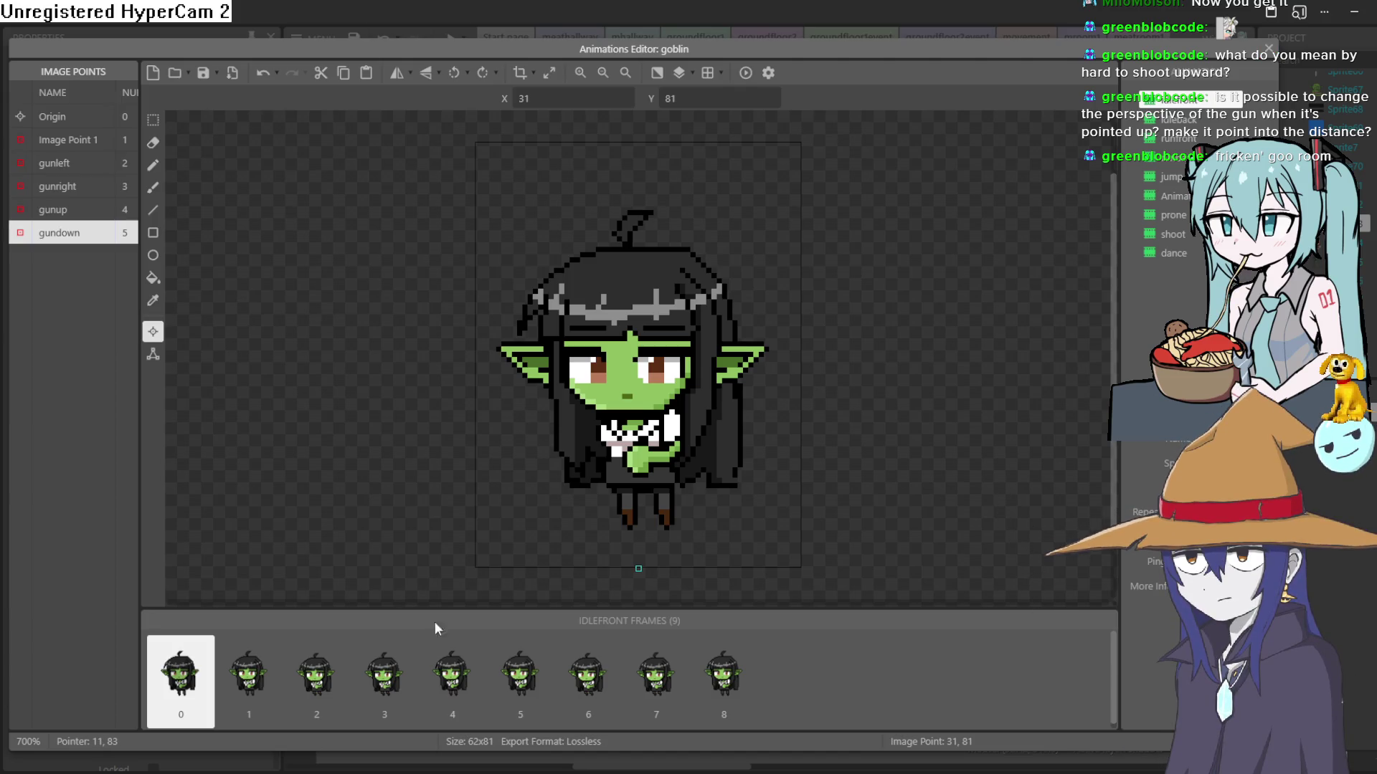
{"action": "left_click", "coordinate": [273, 710]}
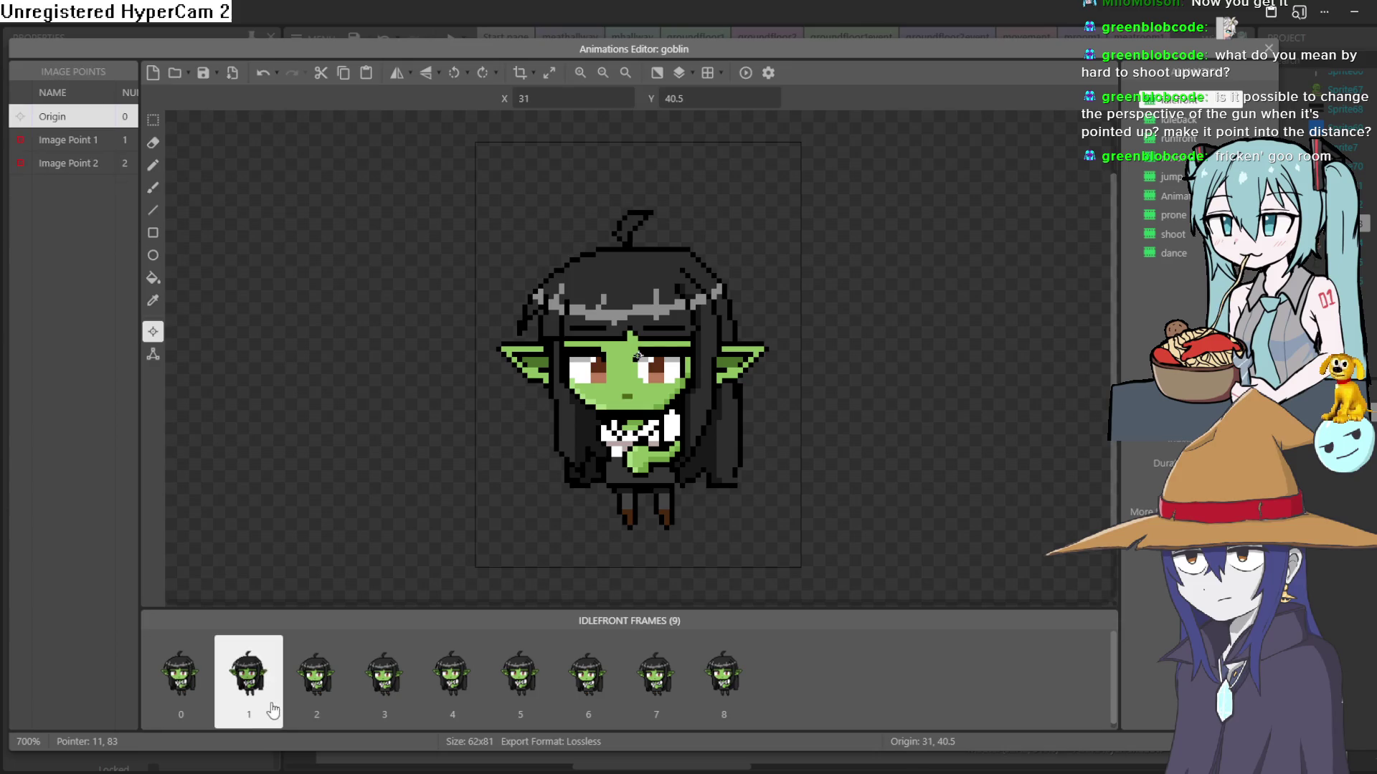
Step: Back on frame 0, apply gunleft to the whole idlefront animation
{"action": "left_click", "coordinate": [179, 681]}
{"action": "left_click", "coordinate": [61, 165]}
{"action": "right_click", "coordinate": [60, 164]}
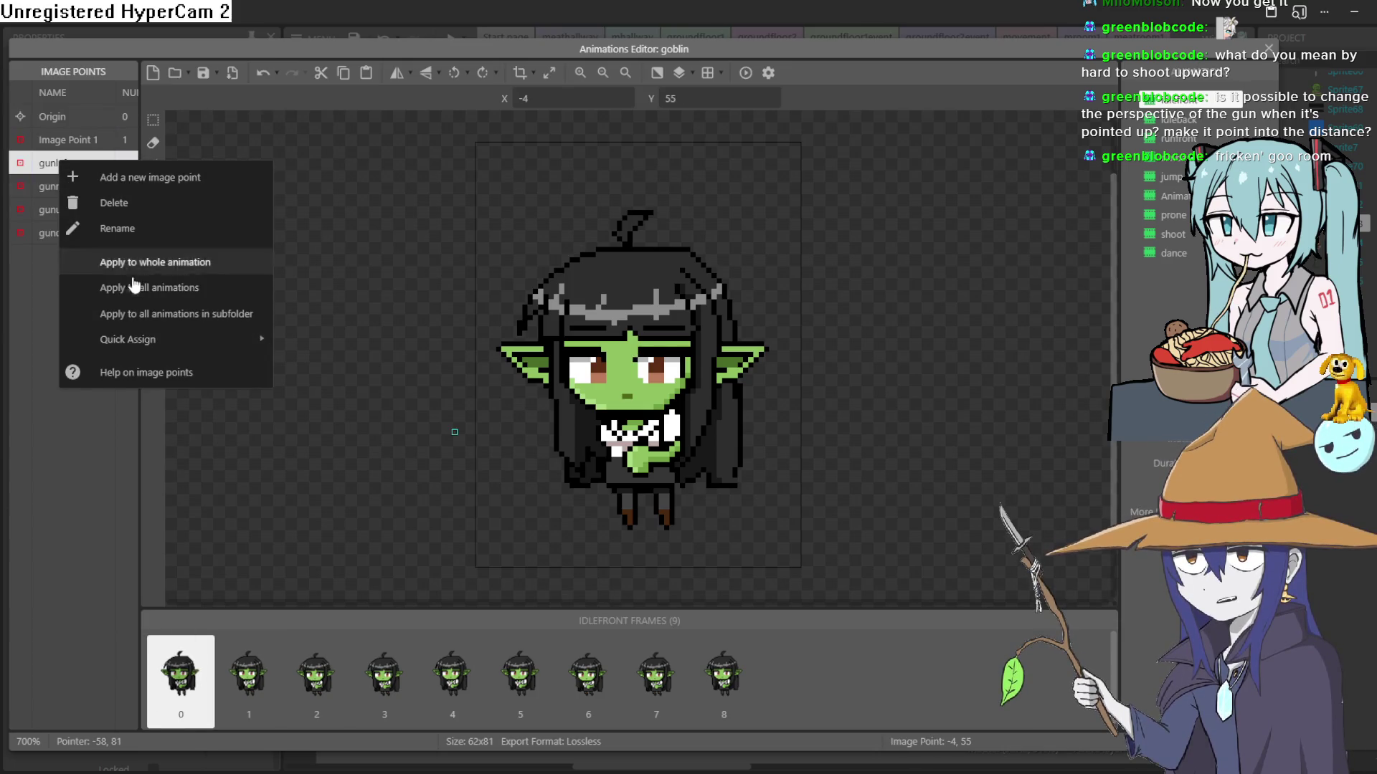
{"action": "left_click", "coordinate": [220, 264]}
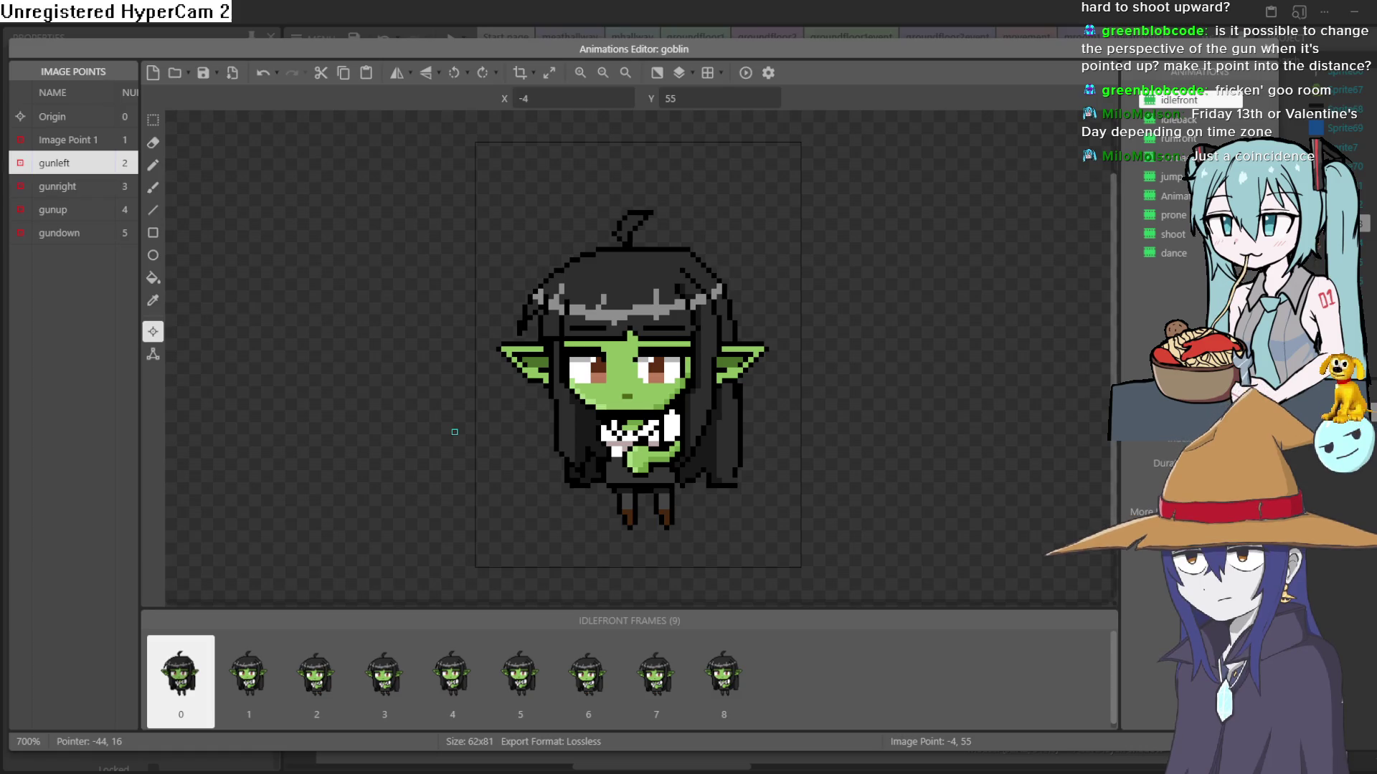
Step: Apply the gunleft image point to all of the goblin's animations
{"action": "right_click", "coordinate": [64, 164]}
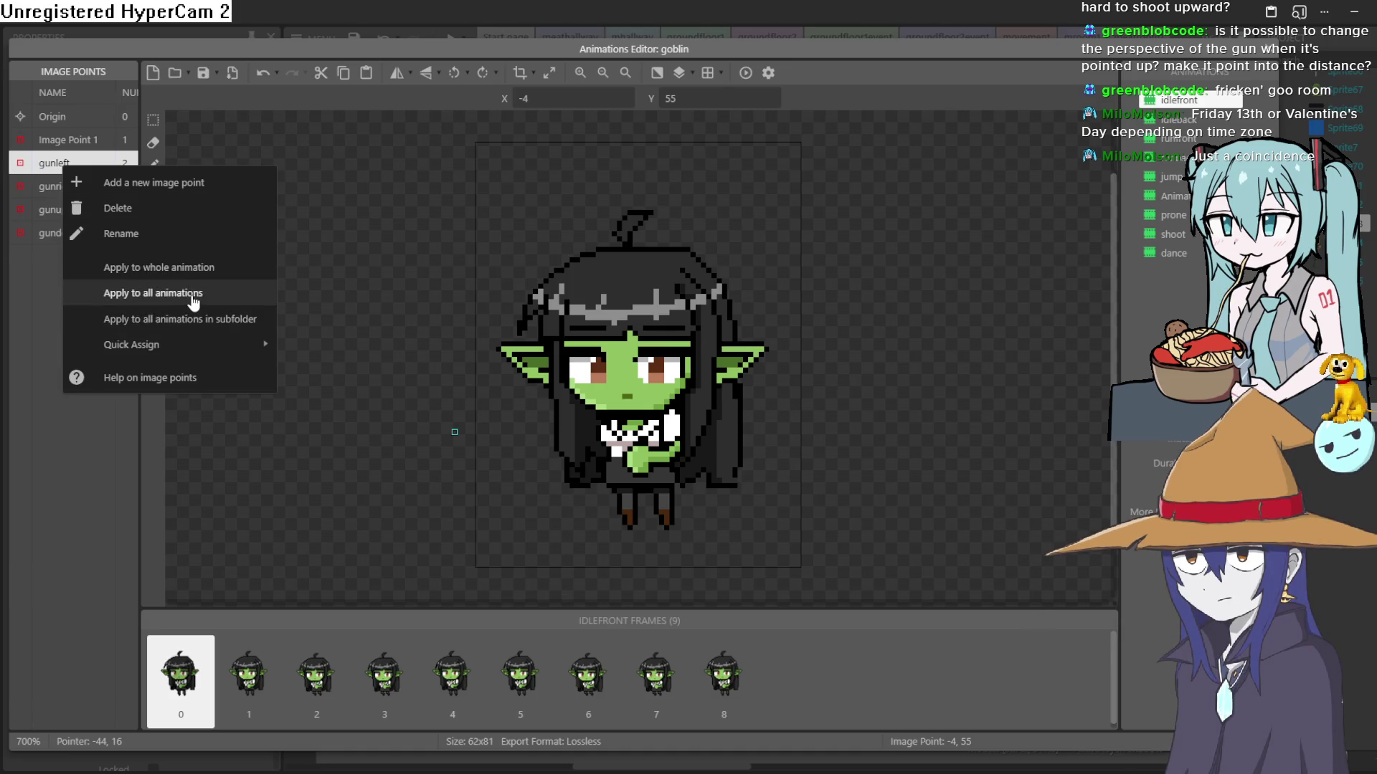
{"action": "left_click", "coordinate": [207, 275]}
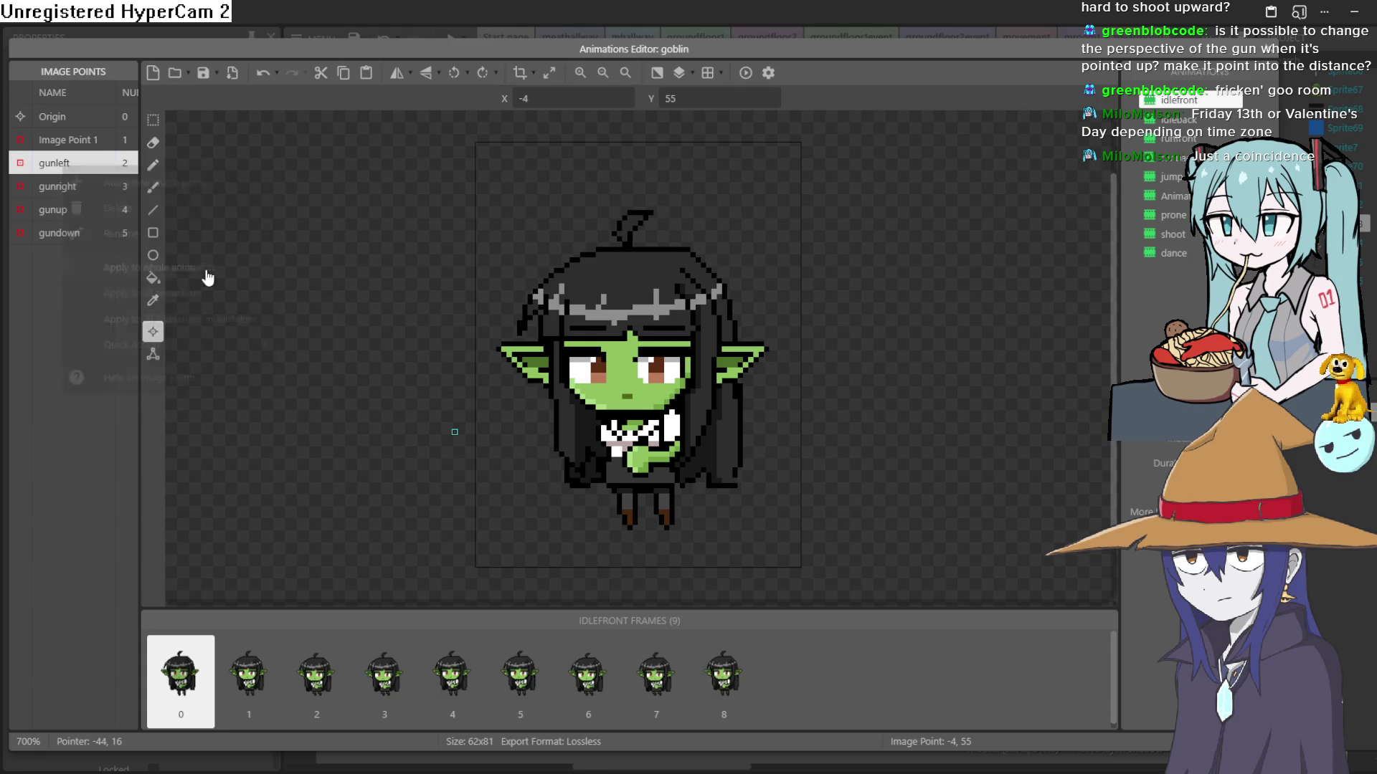
{"action": "left_click", "coordinate": [99, 184]}
{"action": "right_click", "coordinate": [85, 187]}
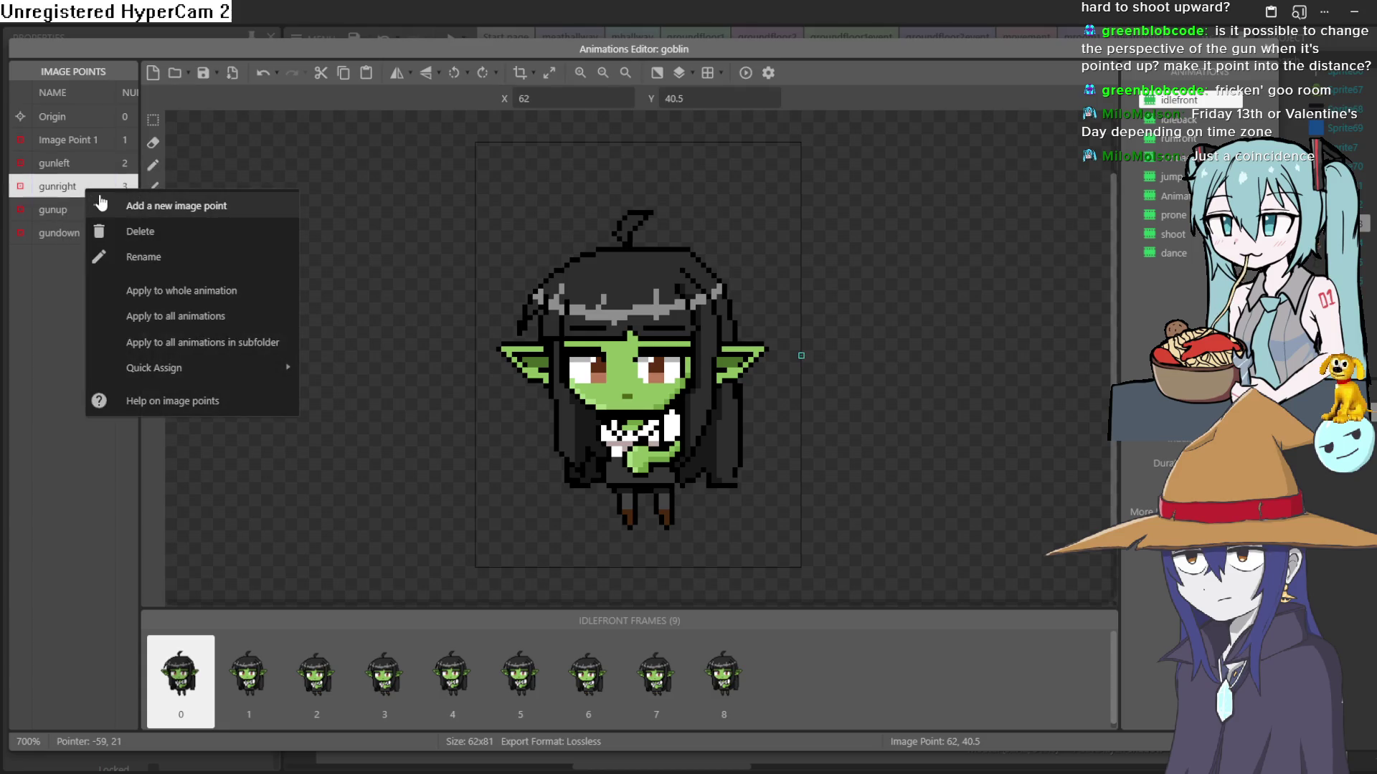
{"action": "left_click", "coordinate": [70, 164]}
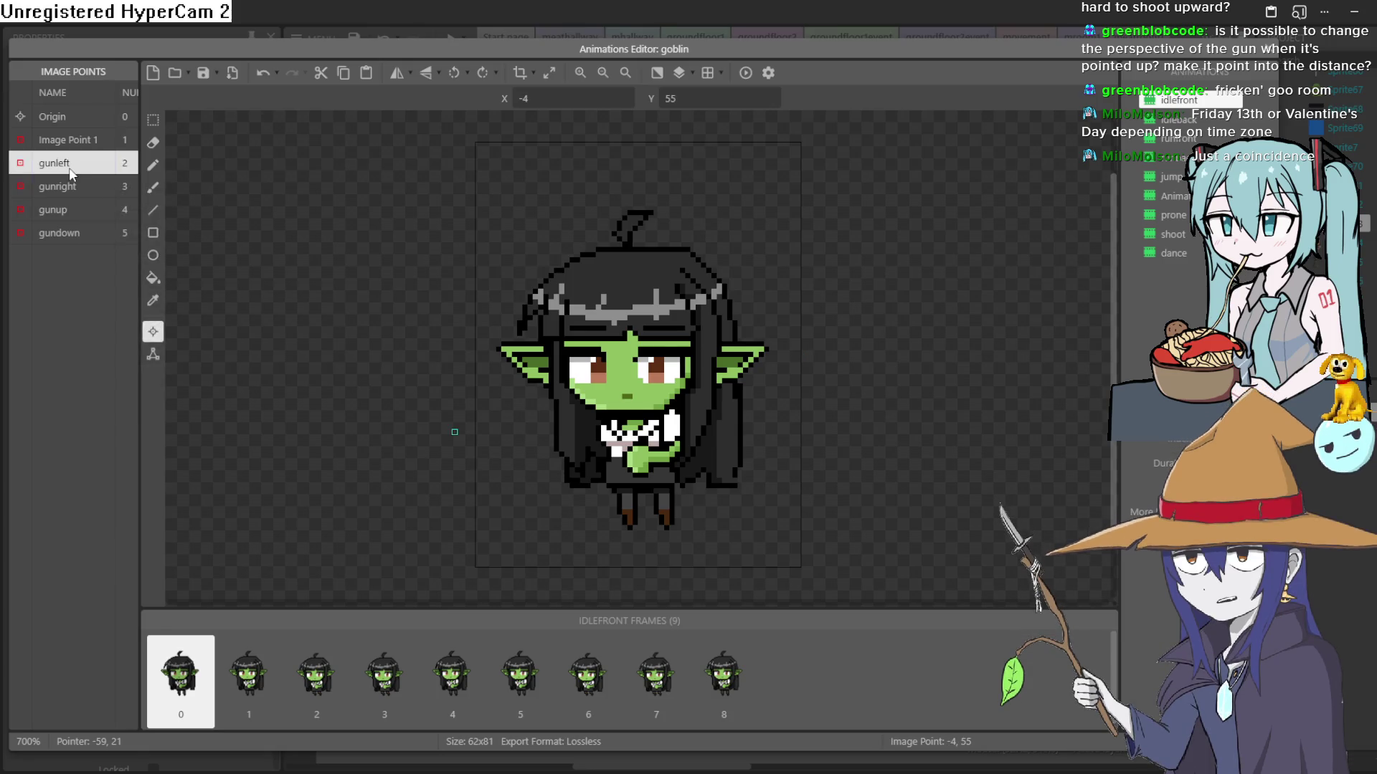
{"action": "right_click", "coordinate": [68, 167]}
{"action": "left_click", "coordinate": [180, 297]}
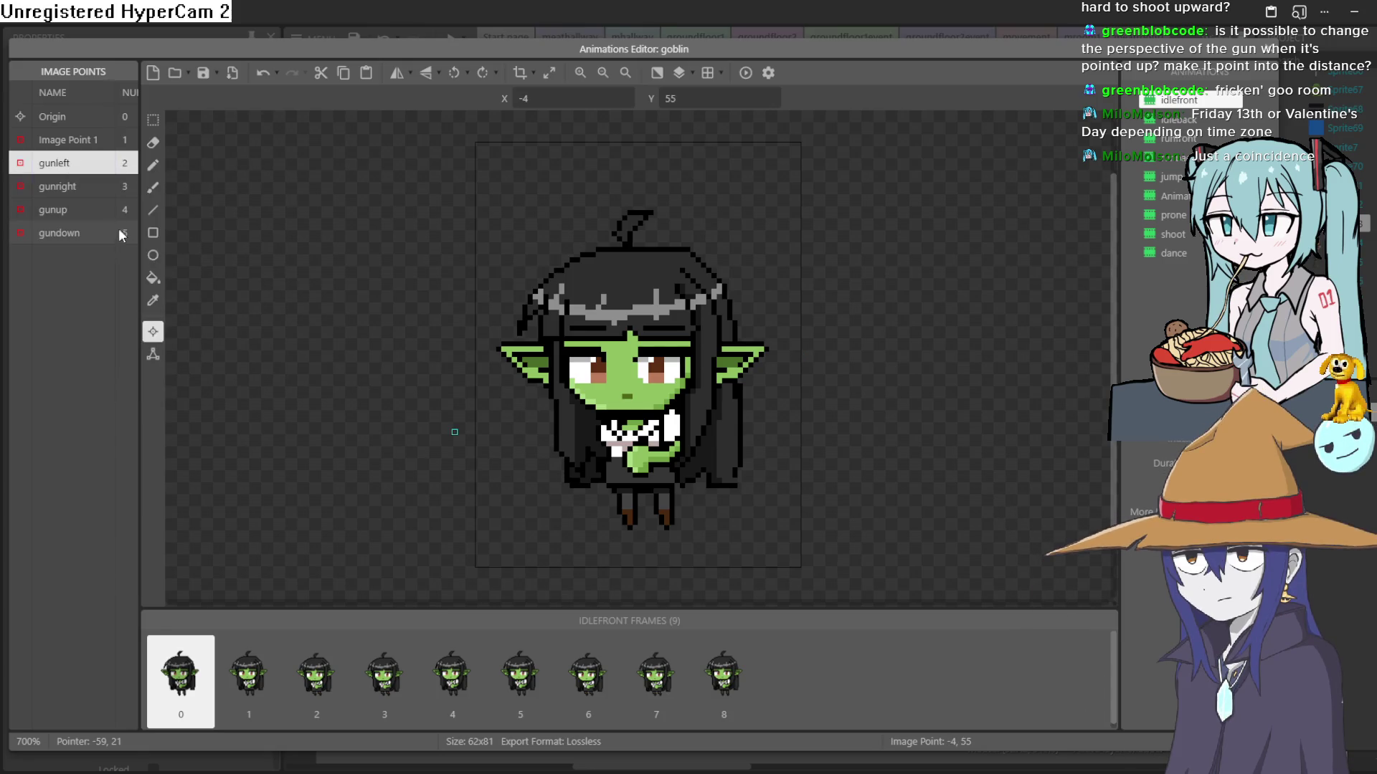
Step: Apply the gunright image point to all of the goblin's animations
{"action": "left_click", "coordinate": [77, 187]}
{"action": "right_click", "coordinate": [76, 186]}
{"action": "left_click", "coordinate": [195, 314]}
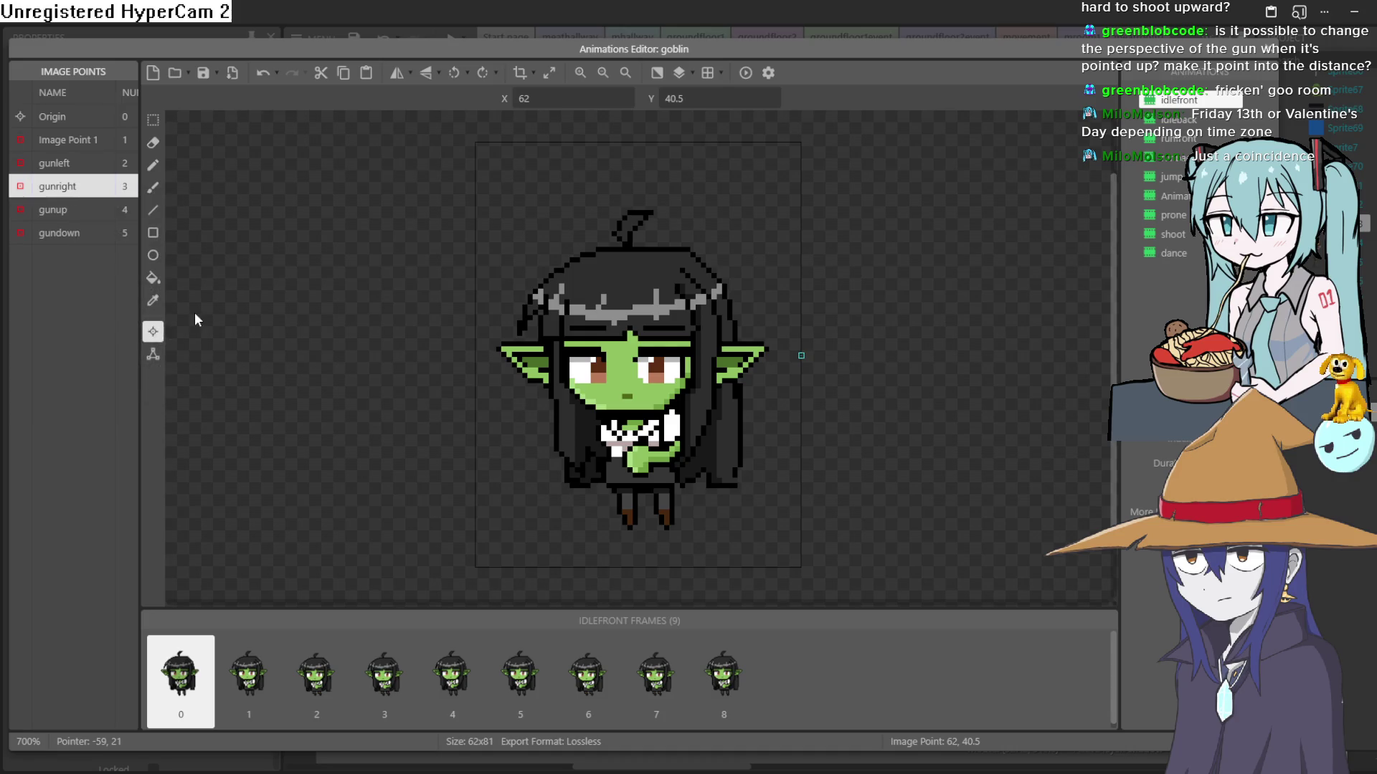
{"action": "left_click", "coordinate": [75, 207]}
{"action": "right_click", "coordinate": [74, 205]}
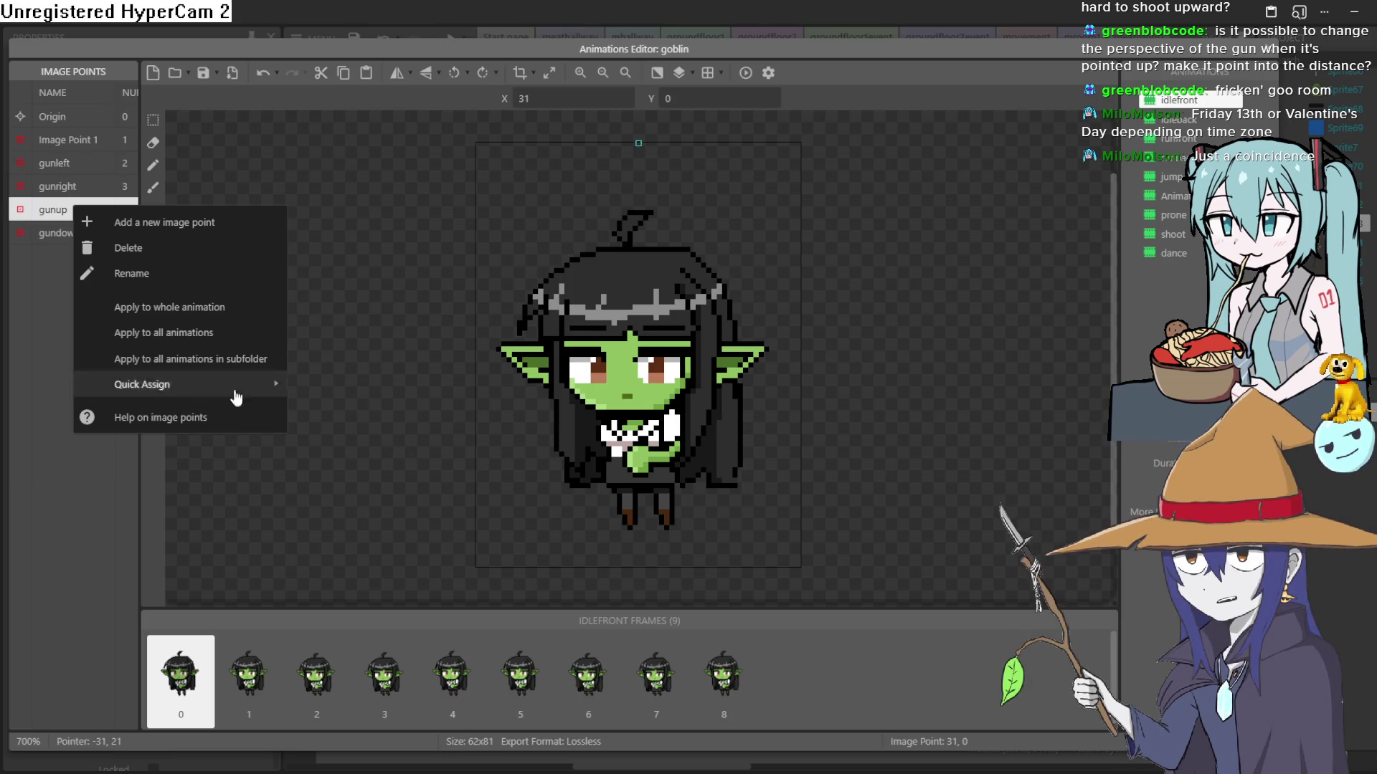
{"action": "mouse_move", "coordinate": [234, 386]}
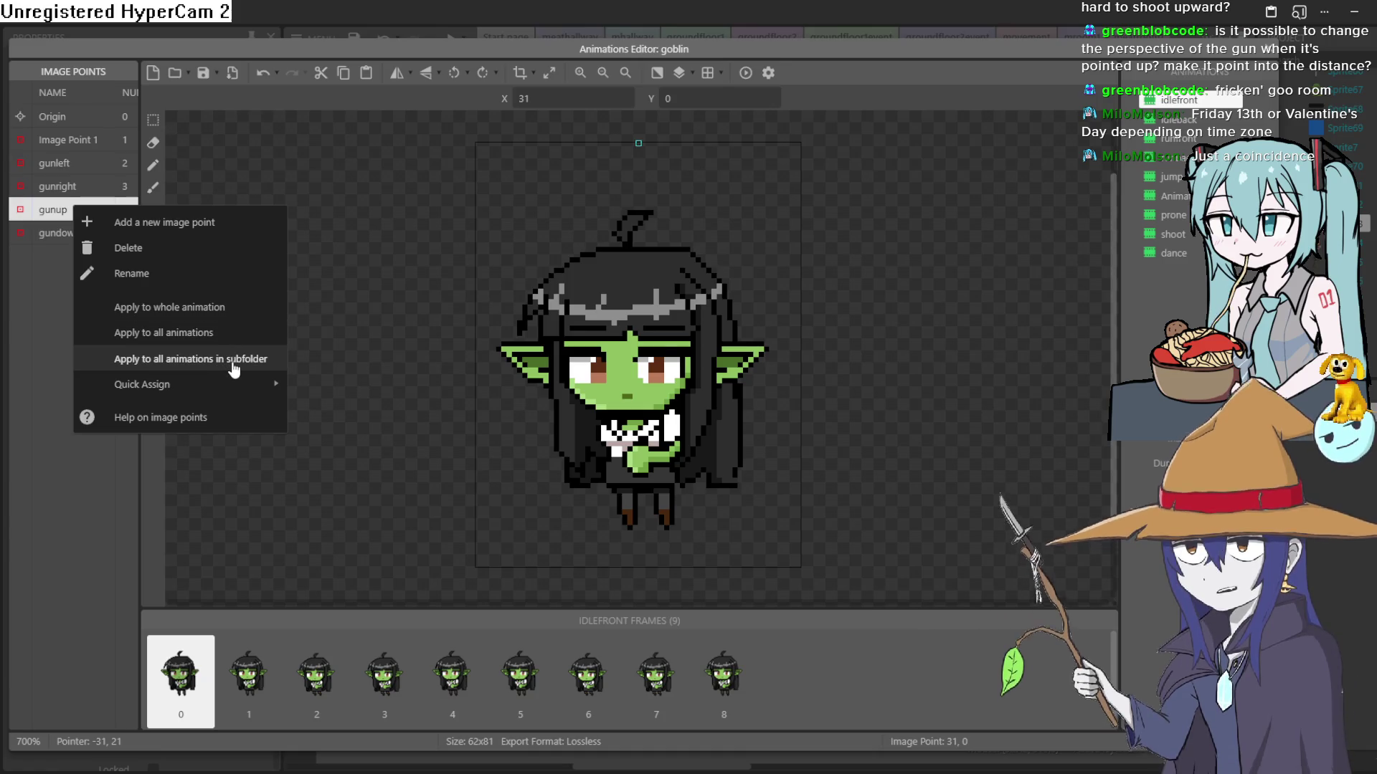
Step: Copy gunup and gundown to every idlefront frame, then check frames 1–3
{"action": "left_click", "coordinate": [223, 308]}
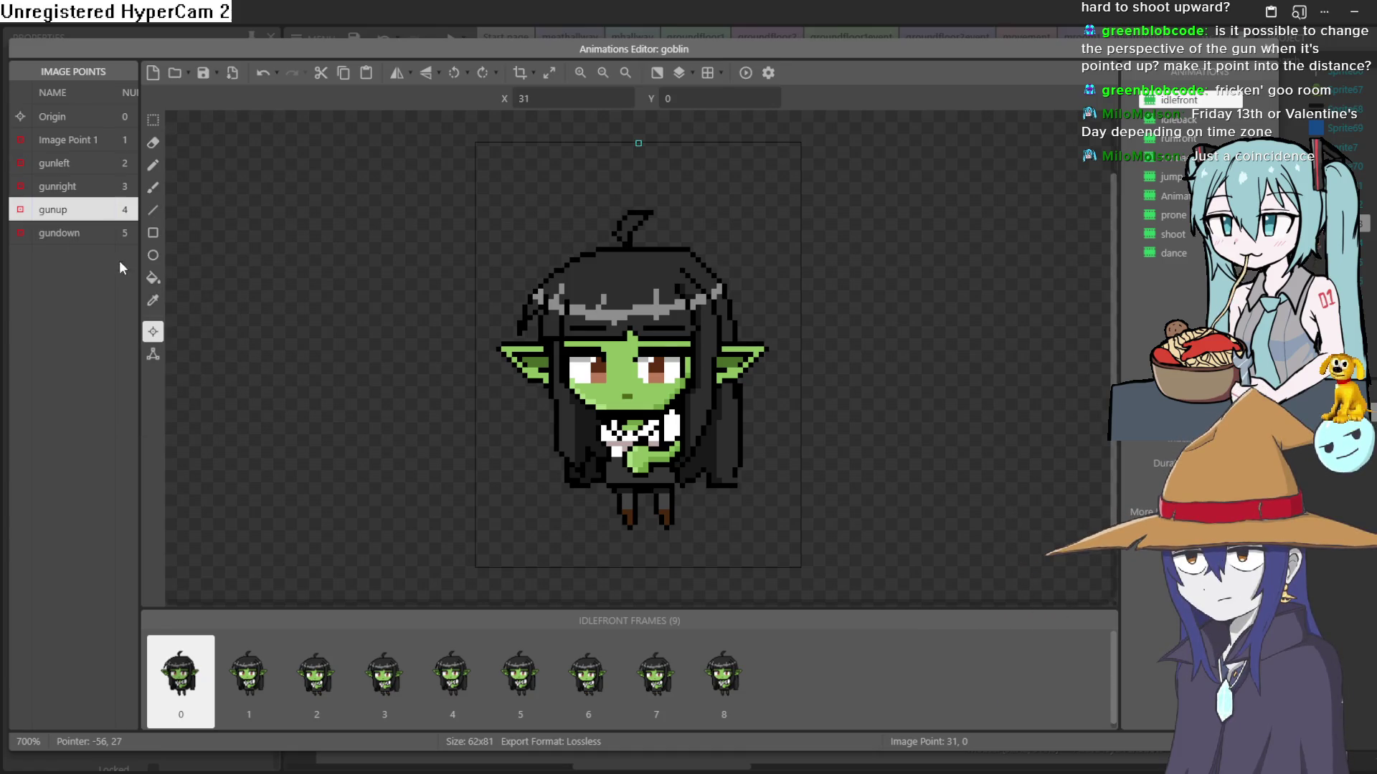
{"action": "right_click", "coordinate": [72, 234]}
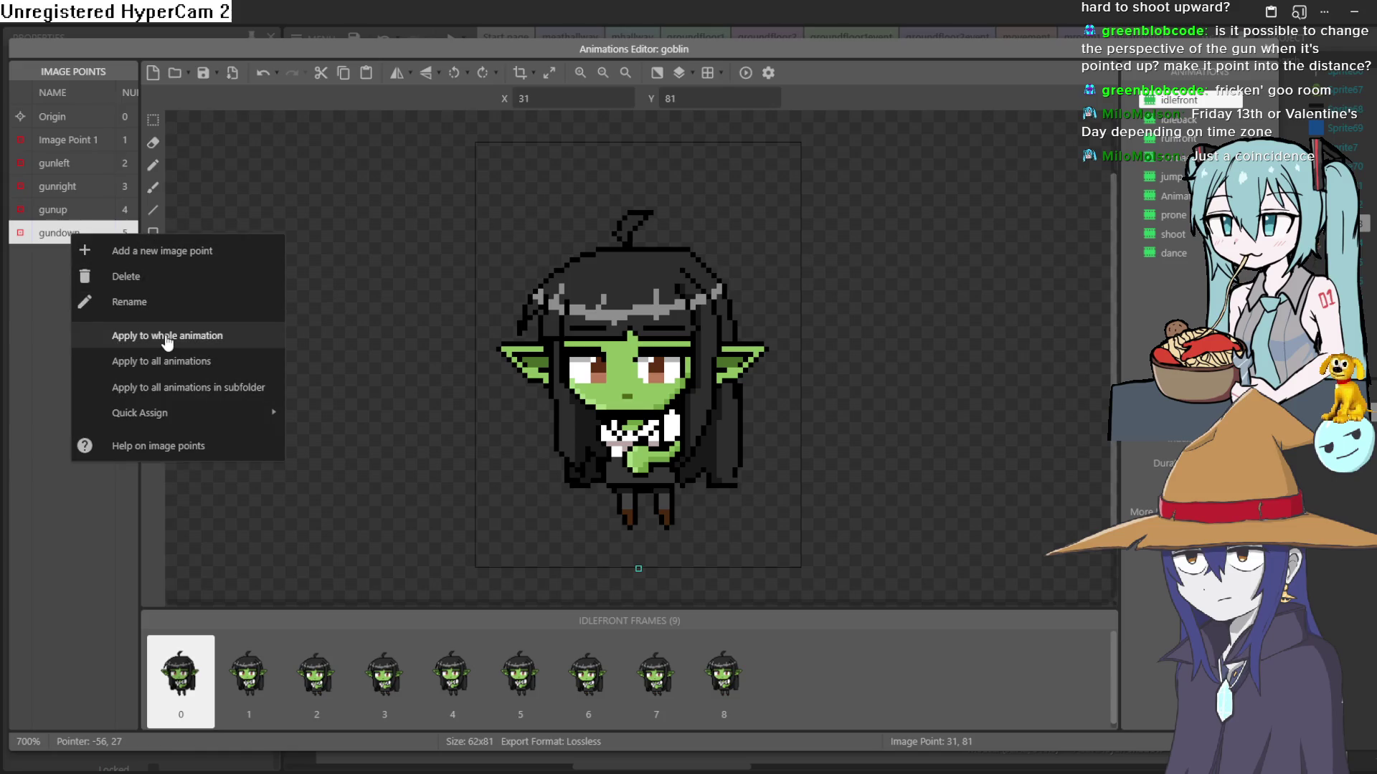
{"action": "left_click", "coordinate": [173, 345]}
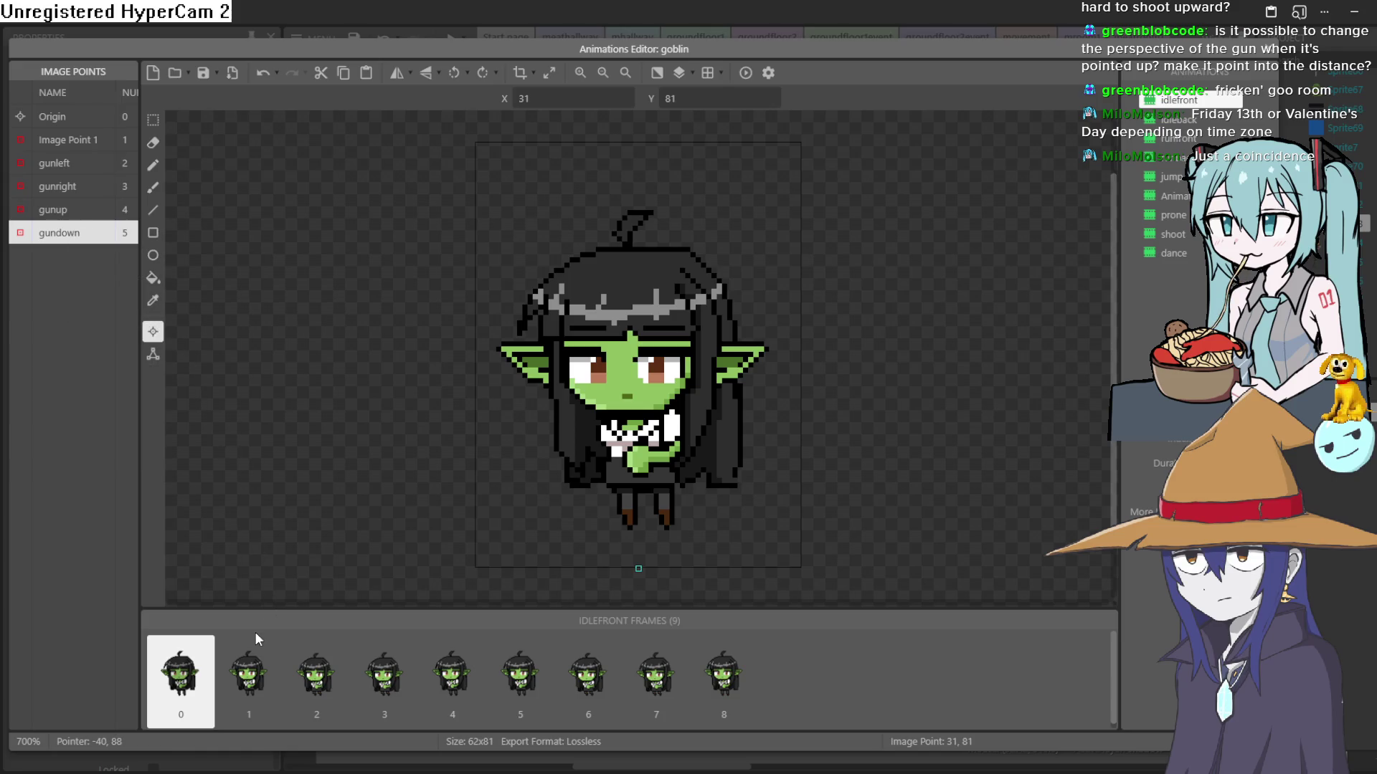
{"action": "left_click", "coordinate": [256, 663]}
{"action": "left_click", "coordinate": [333, 678]}
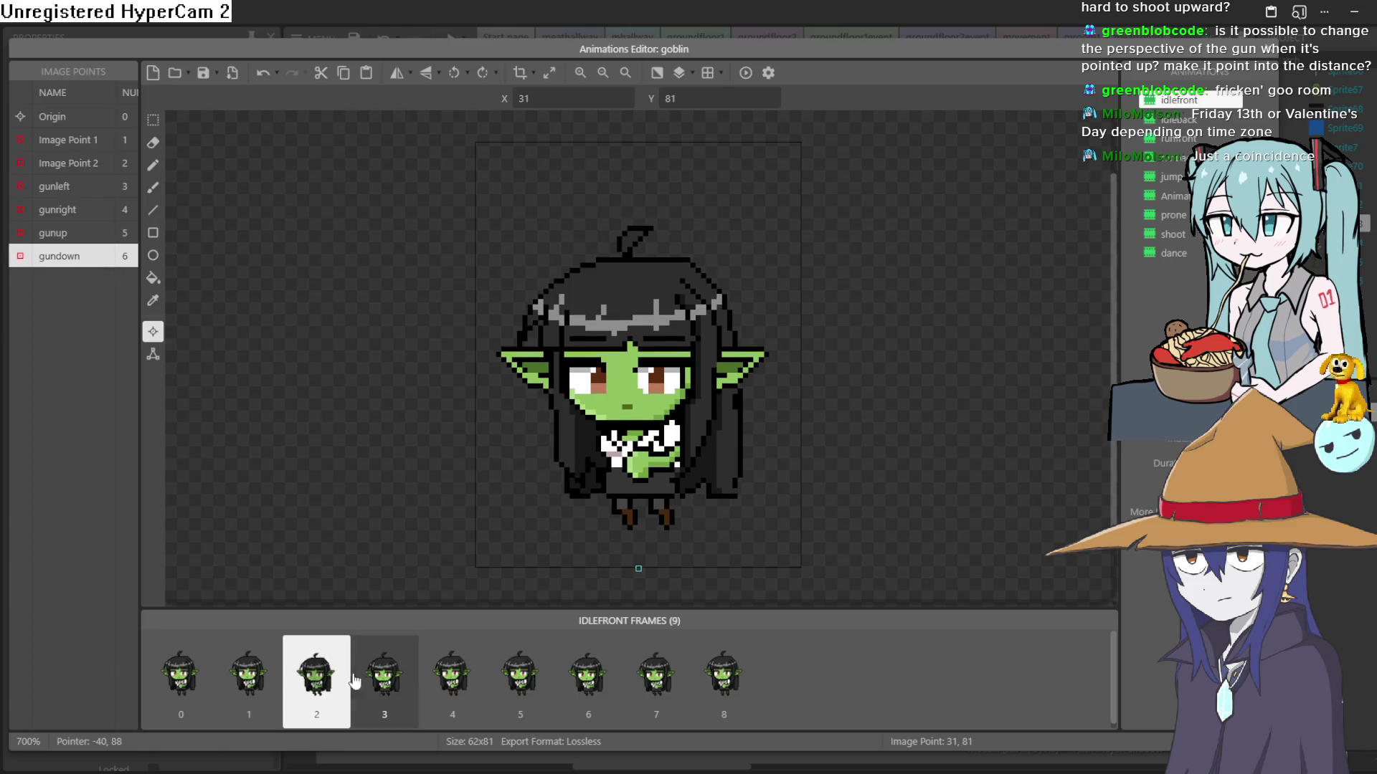
{"action": "left_click", "coordinate": [402, 687]}
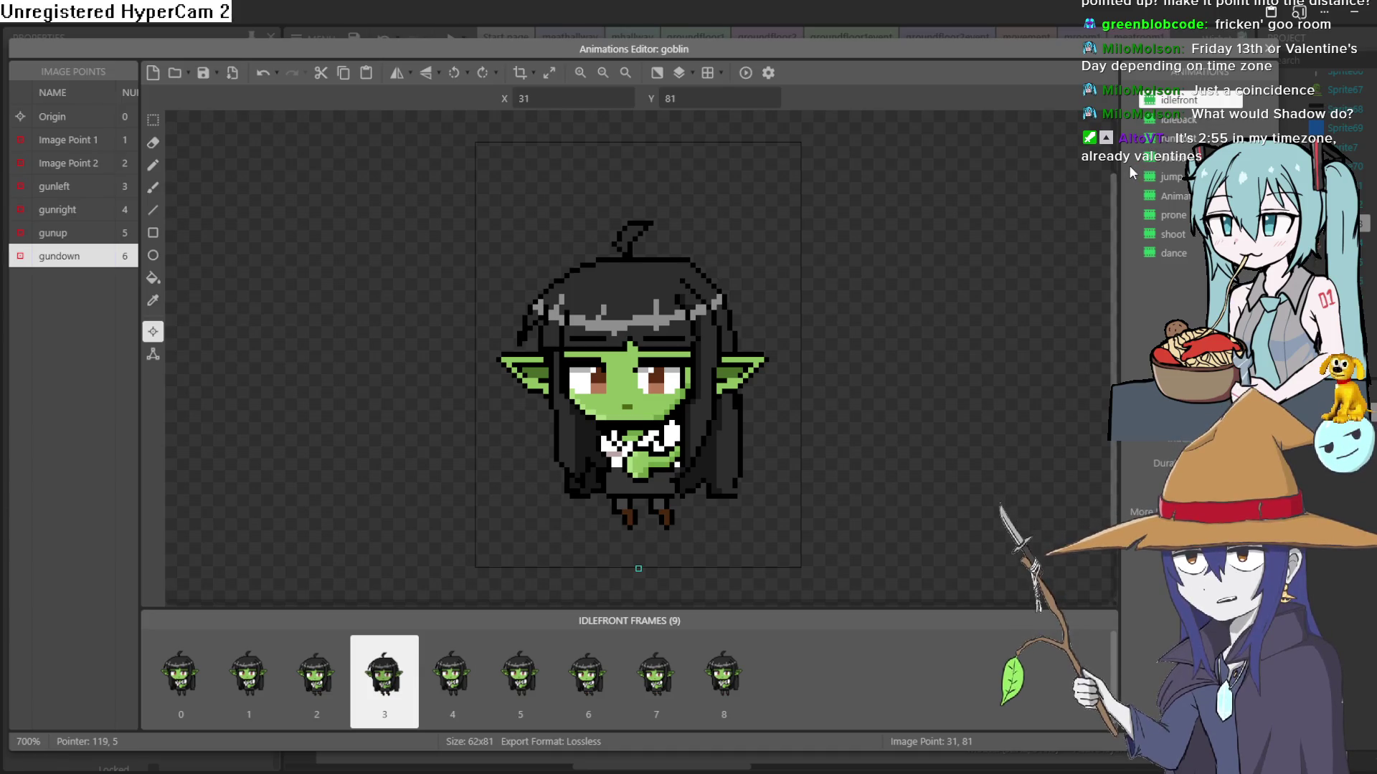
Step: Quick-assign gunleft to the left-middle edge (0, 40.5) and review the other gun points
{"action": "left_click", "coordinate": [92, 234]}
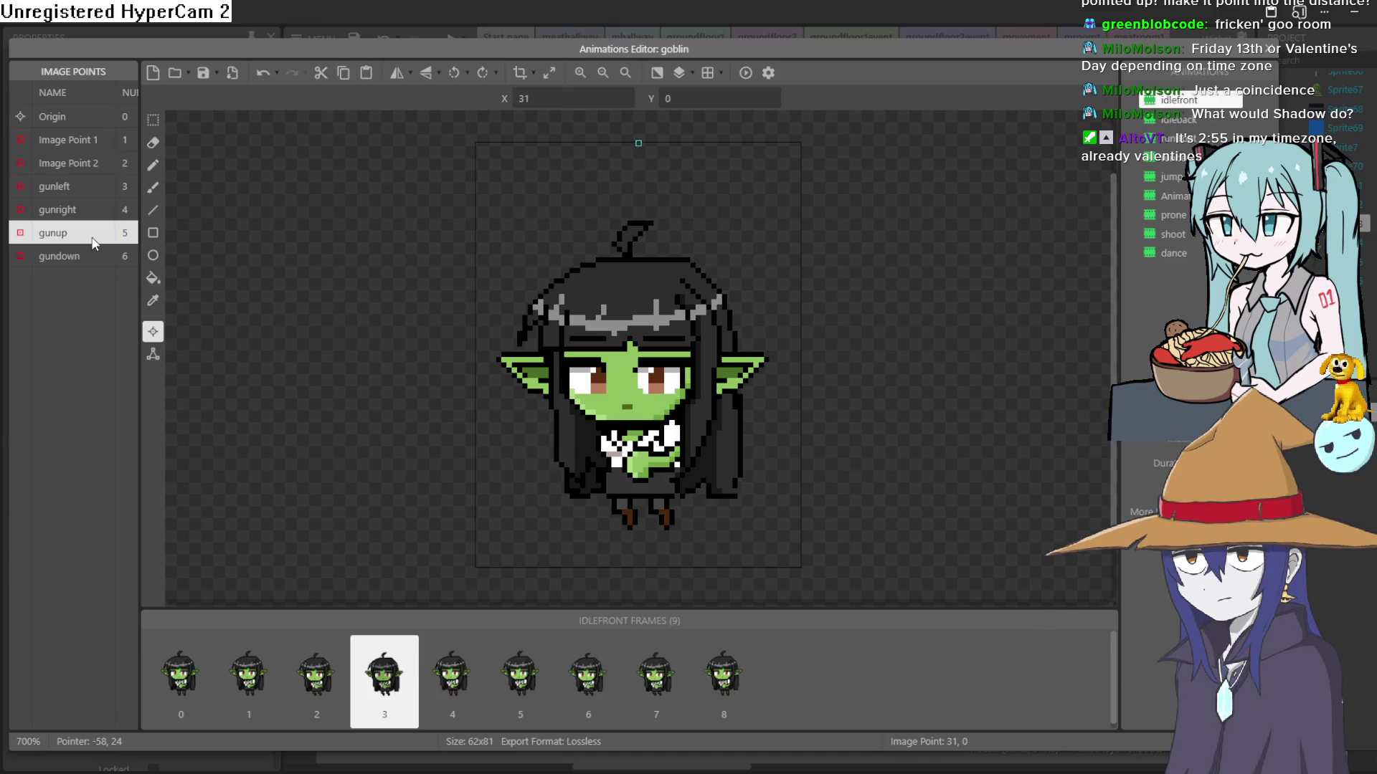
{"action": "left_click", "coordinate": [77, 211]}
{"action": "left_click", "coordinate": [77, 192]}
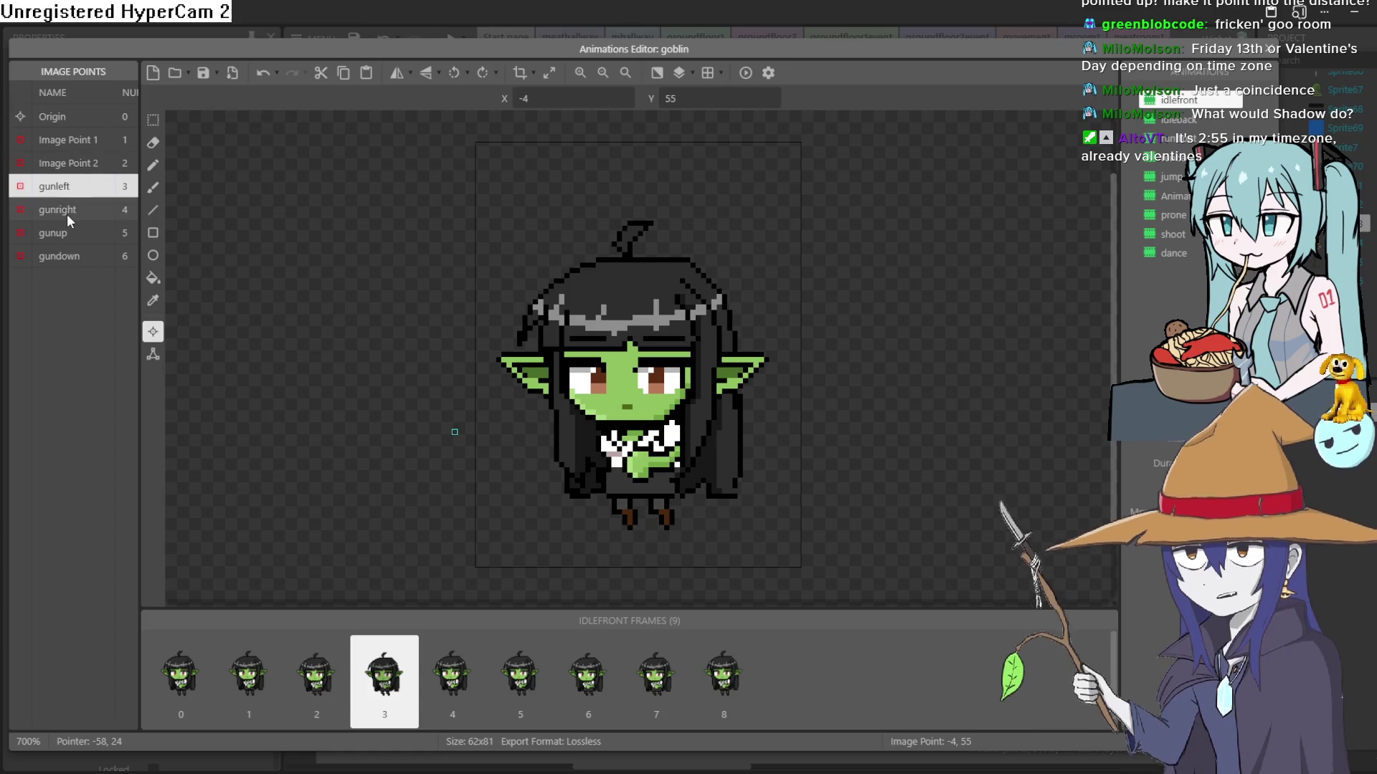
{"action": "right_click", "coordinate": [69, 193]}
{"action": "mouse_move", "coordinate": [208, 376]}
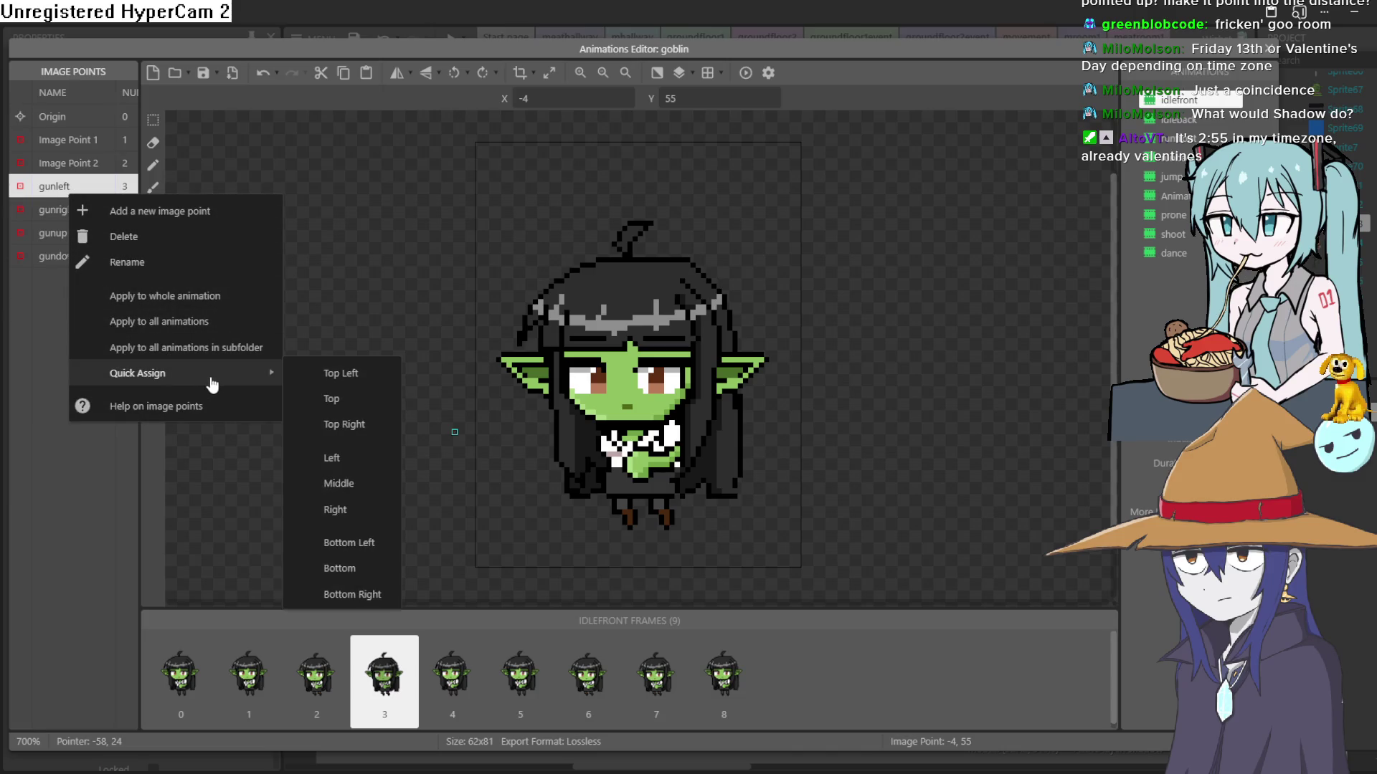
{"action": "left_click", "coordinate": [368, 460]}
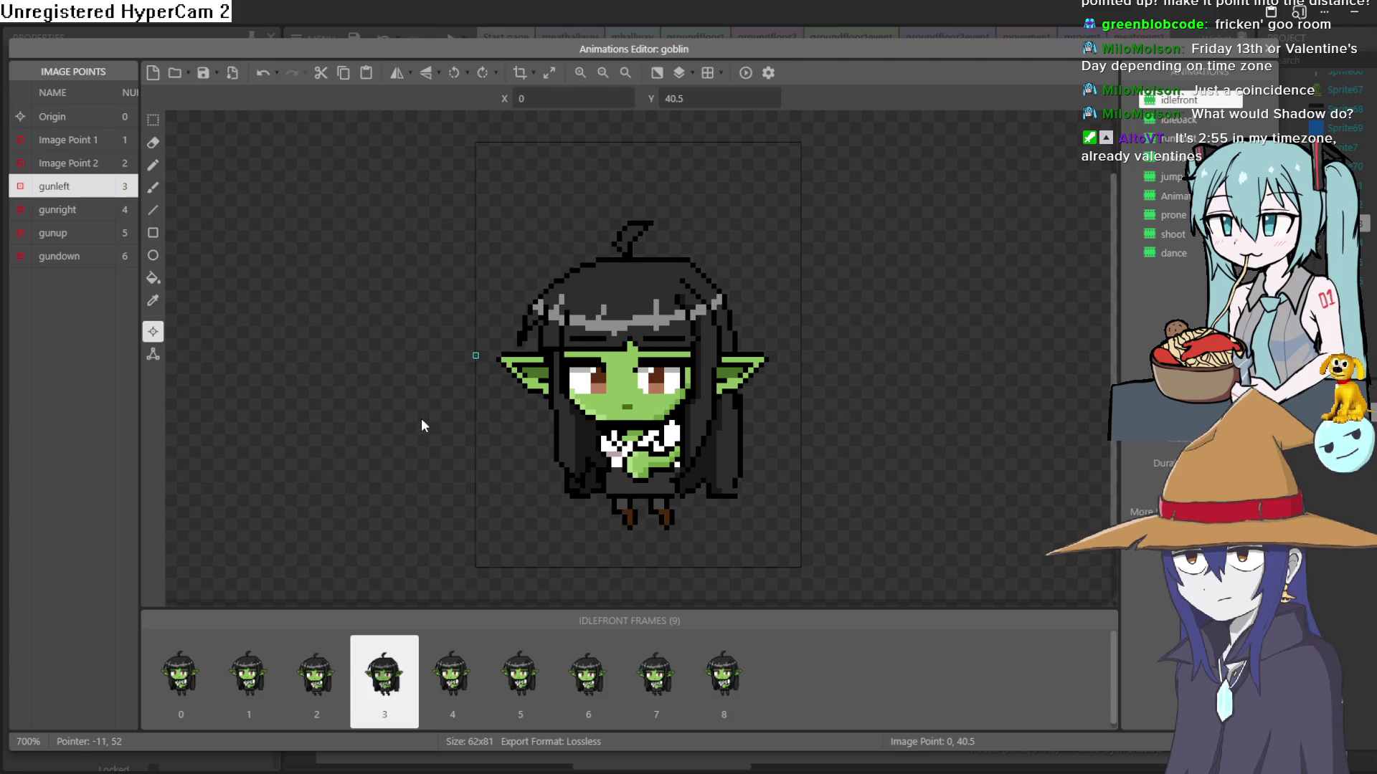
{"action": "left_click", "coordinate": [75, 207]}
{"action": "left_click", "coordinate": [79, 228]}
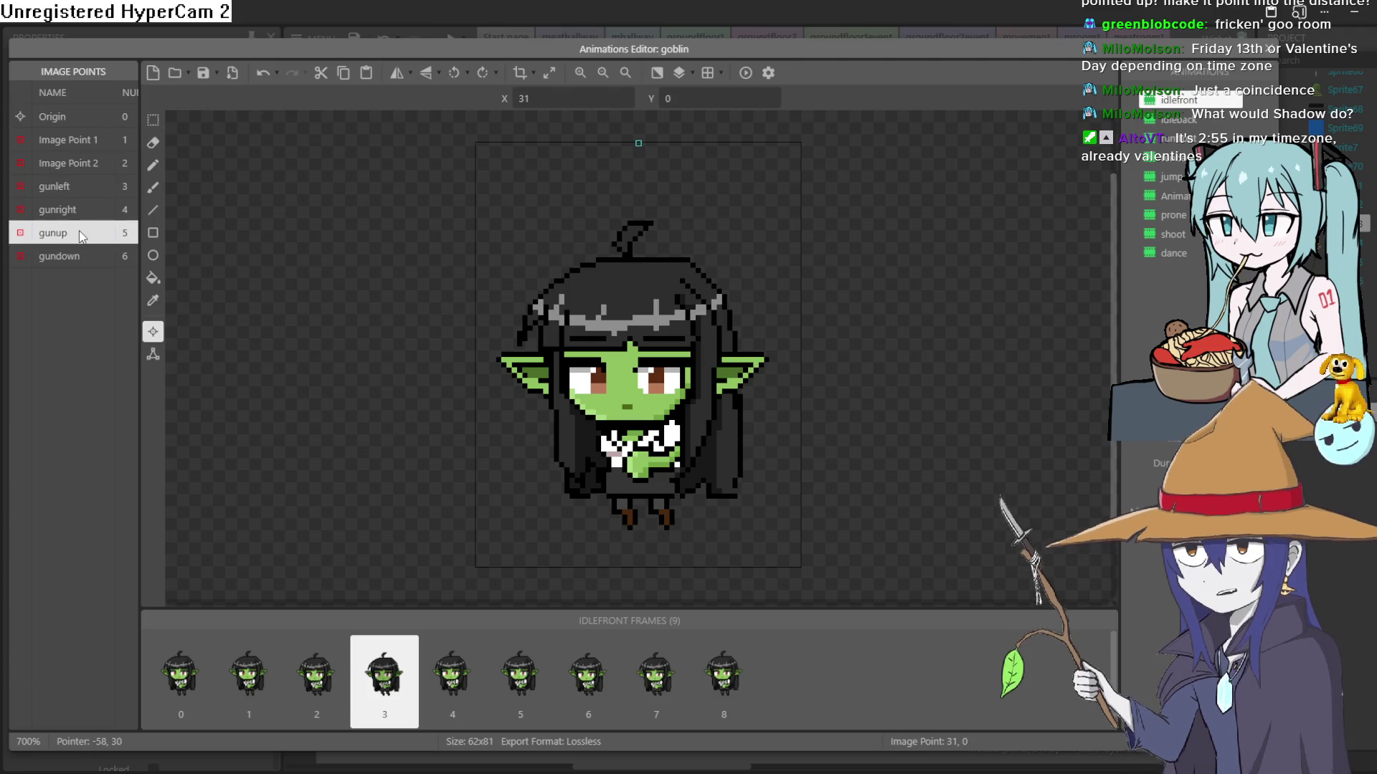
{"action": "left_click", "coordinate": [89, 258]}
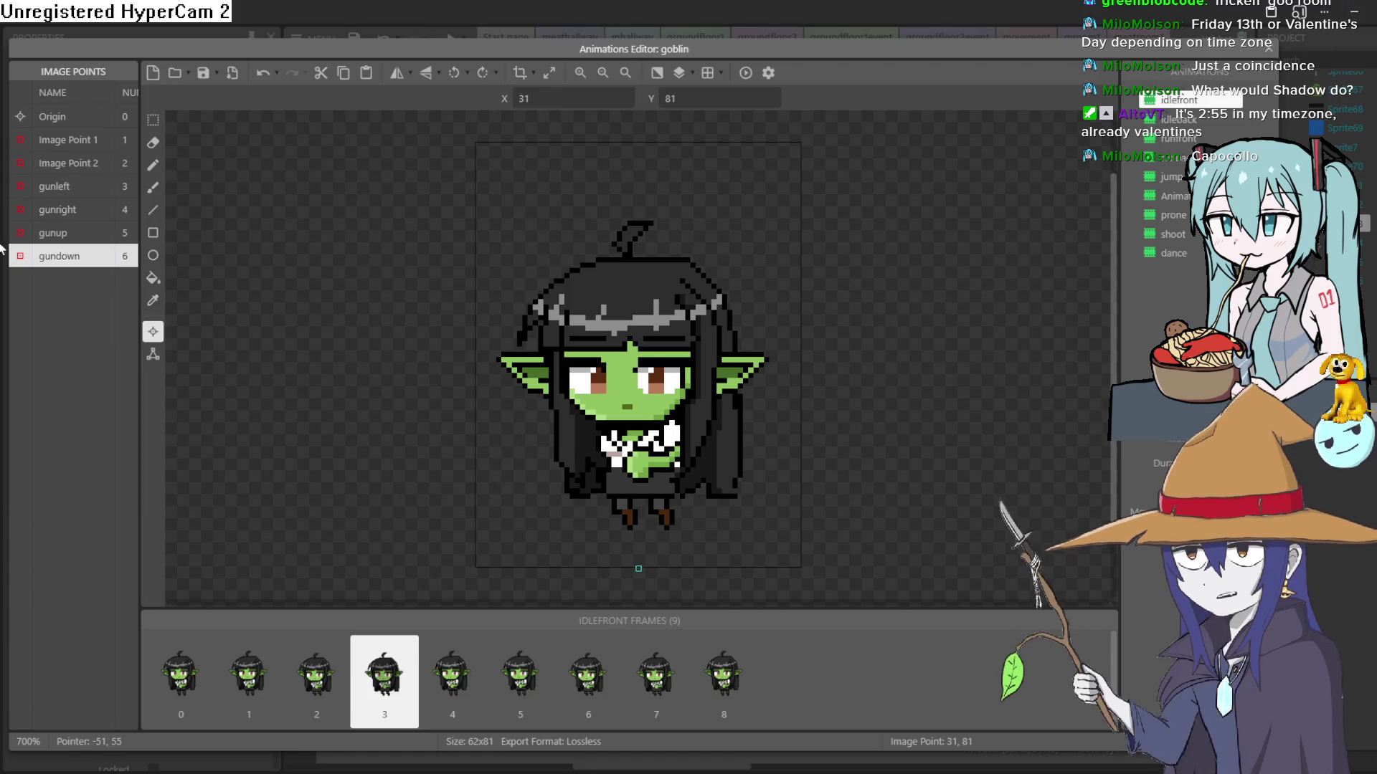
Step: Apply gunleft's position to all goblin animations and close the Animations Editor
{"action": "left_click", "coordinate": [79, 241]}
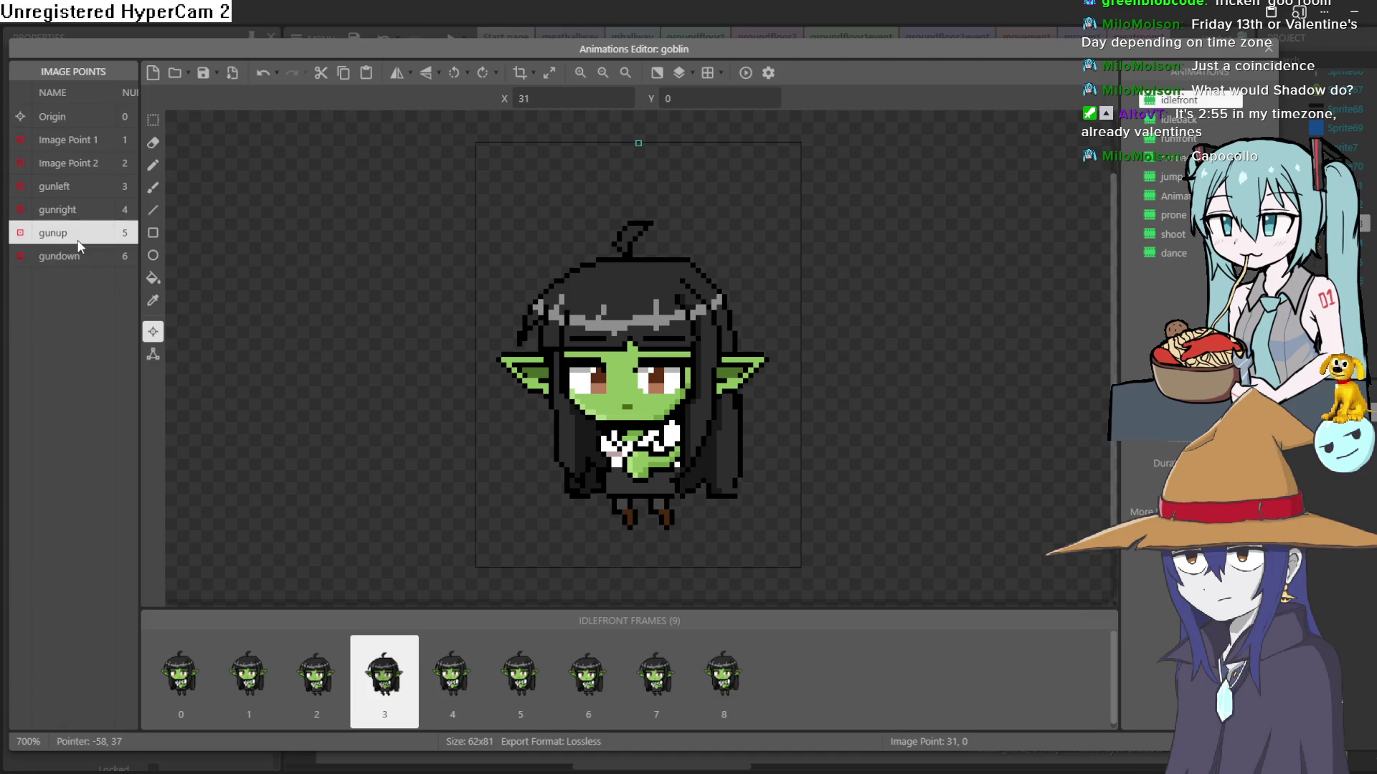
{"action": "left_click", "coordinate": [66, 185]}
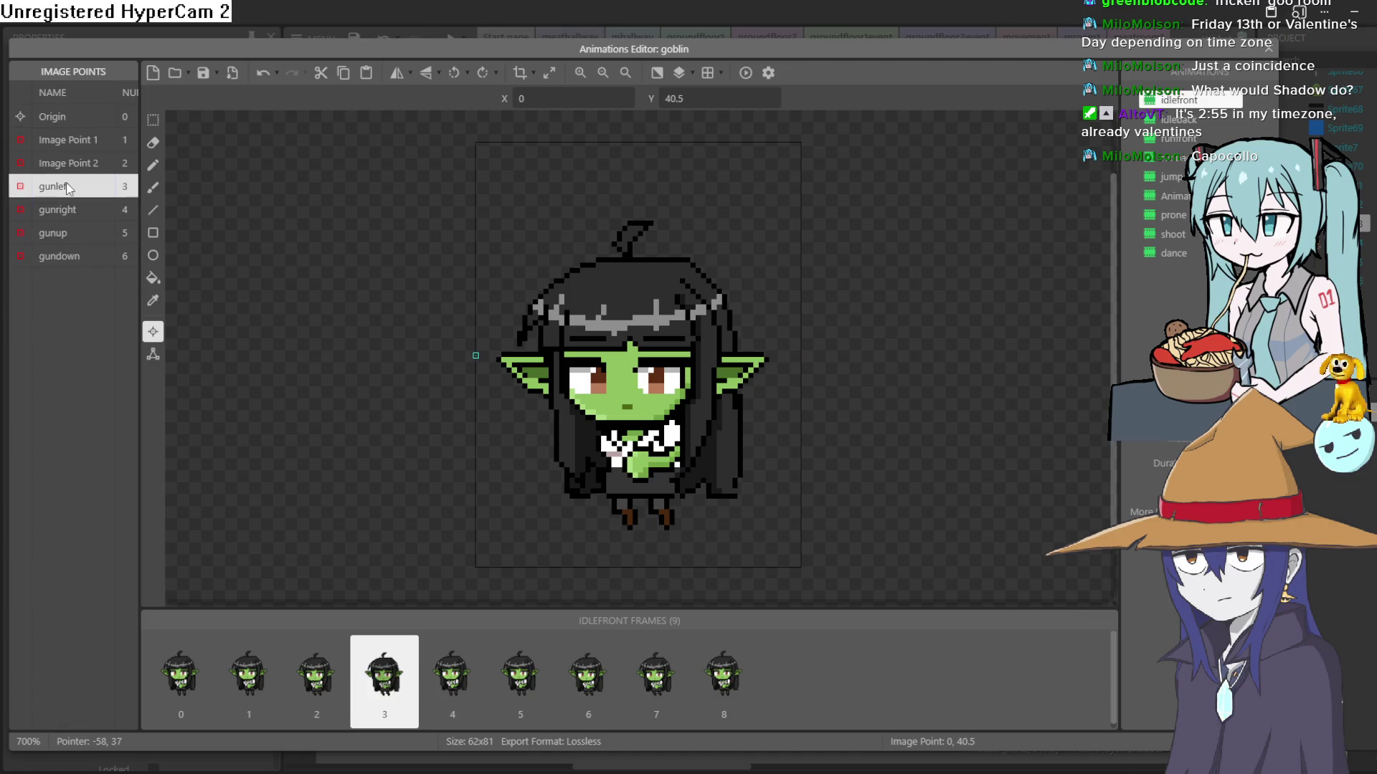
{"action": "right_click", "coordinate": [66, 185]}
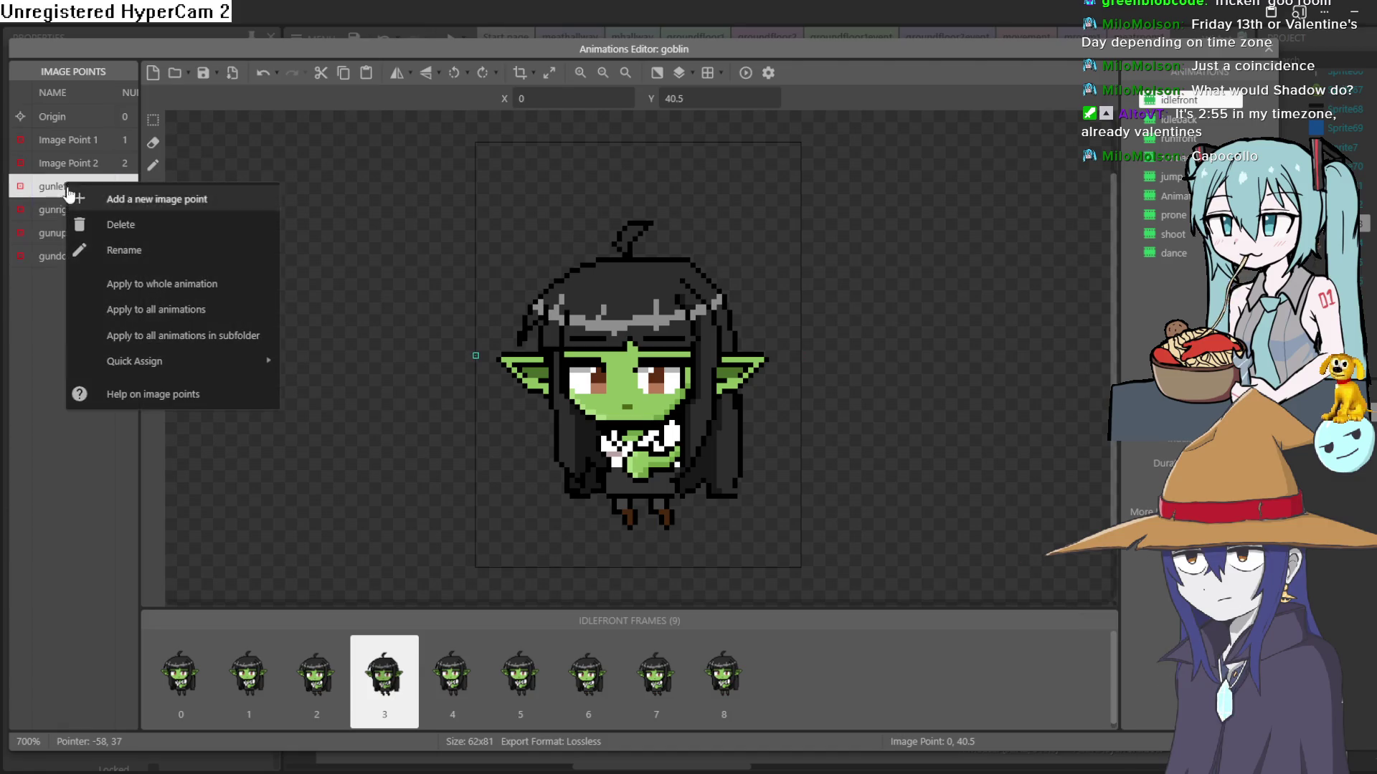
{"action": "left_click", "coordinate": [176, 305]}
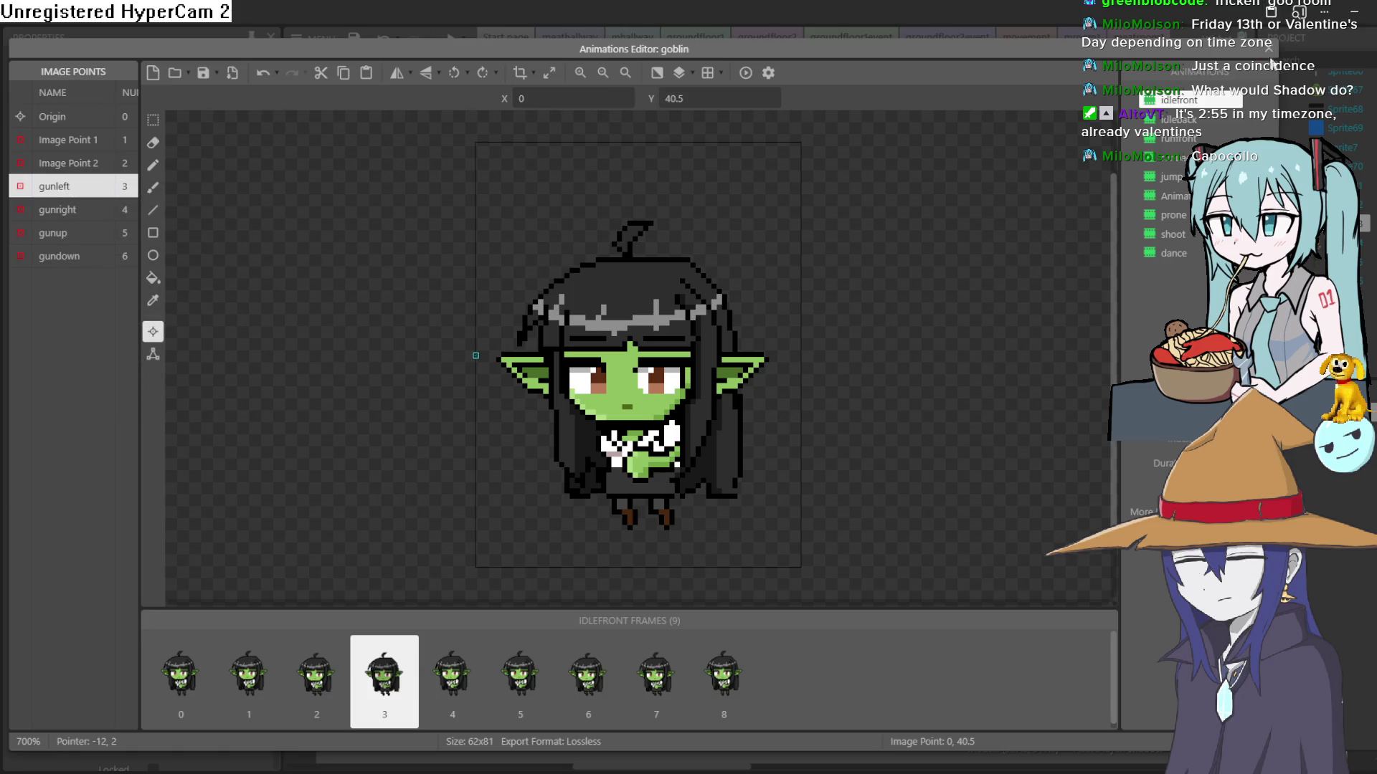
{"action": "left_click", "coordinate": [1268, 50]}
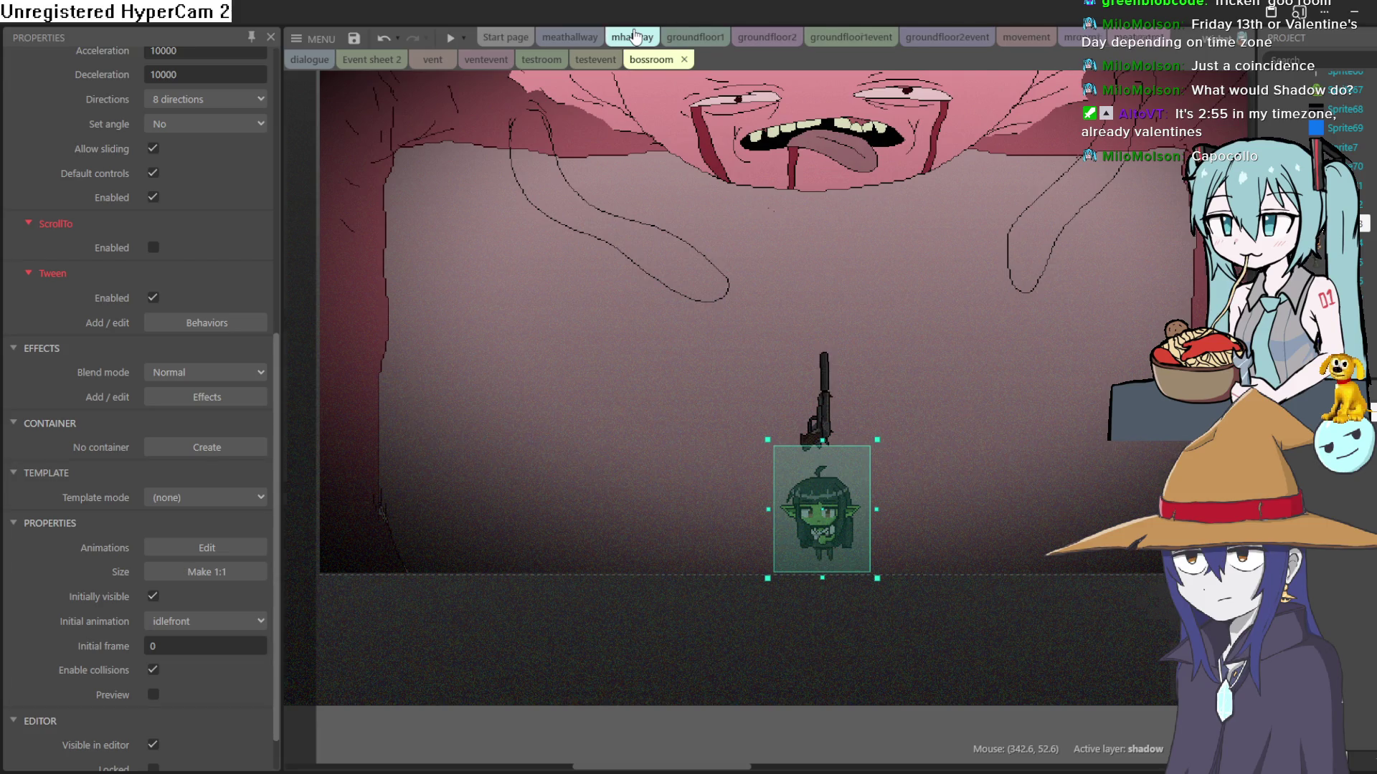
Step: Browse the layout and event sheet tabs, ending on the movement event sheet
{"action": "left_click", "coordinate": [634, 36]}
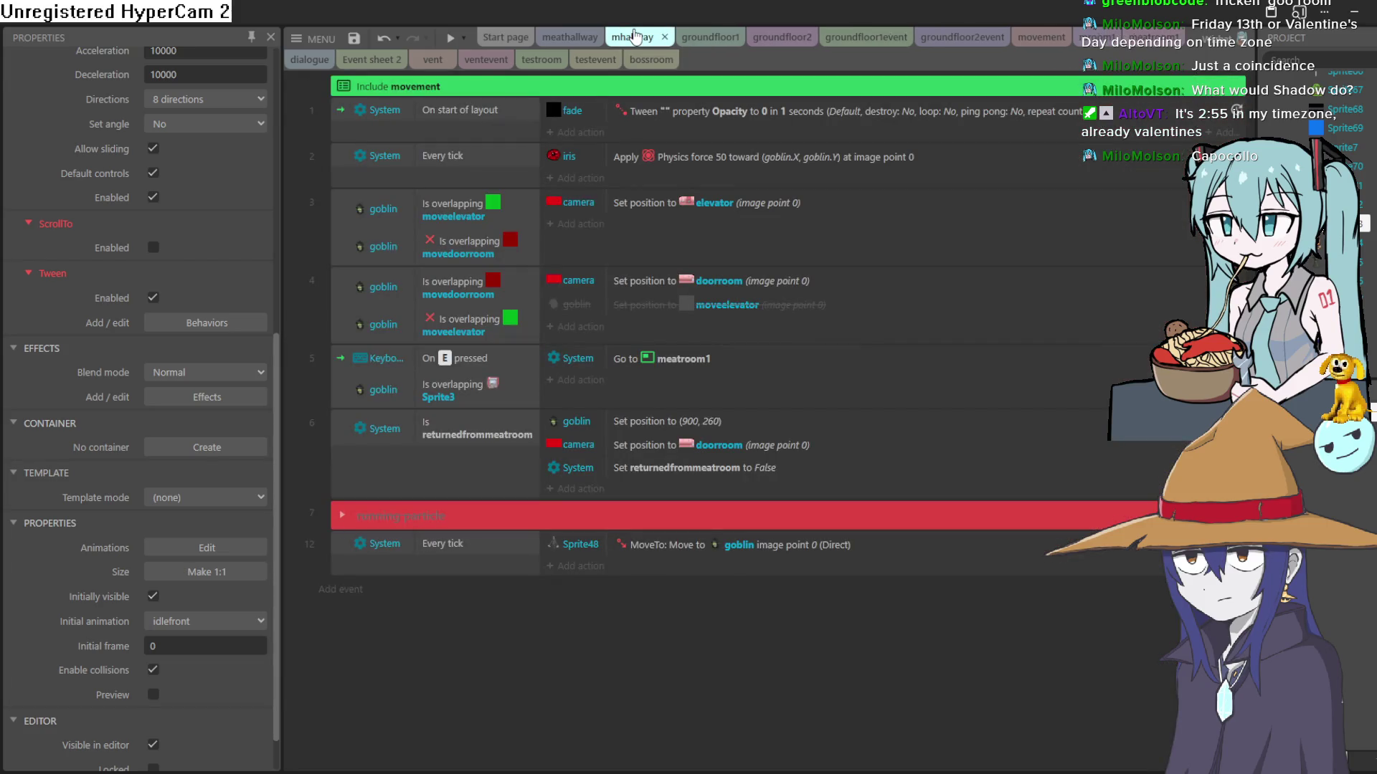
{"action": "left_click", "coordinate": [583, 41]}
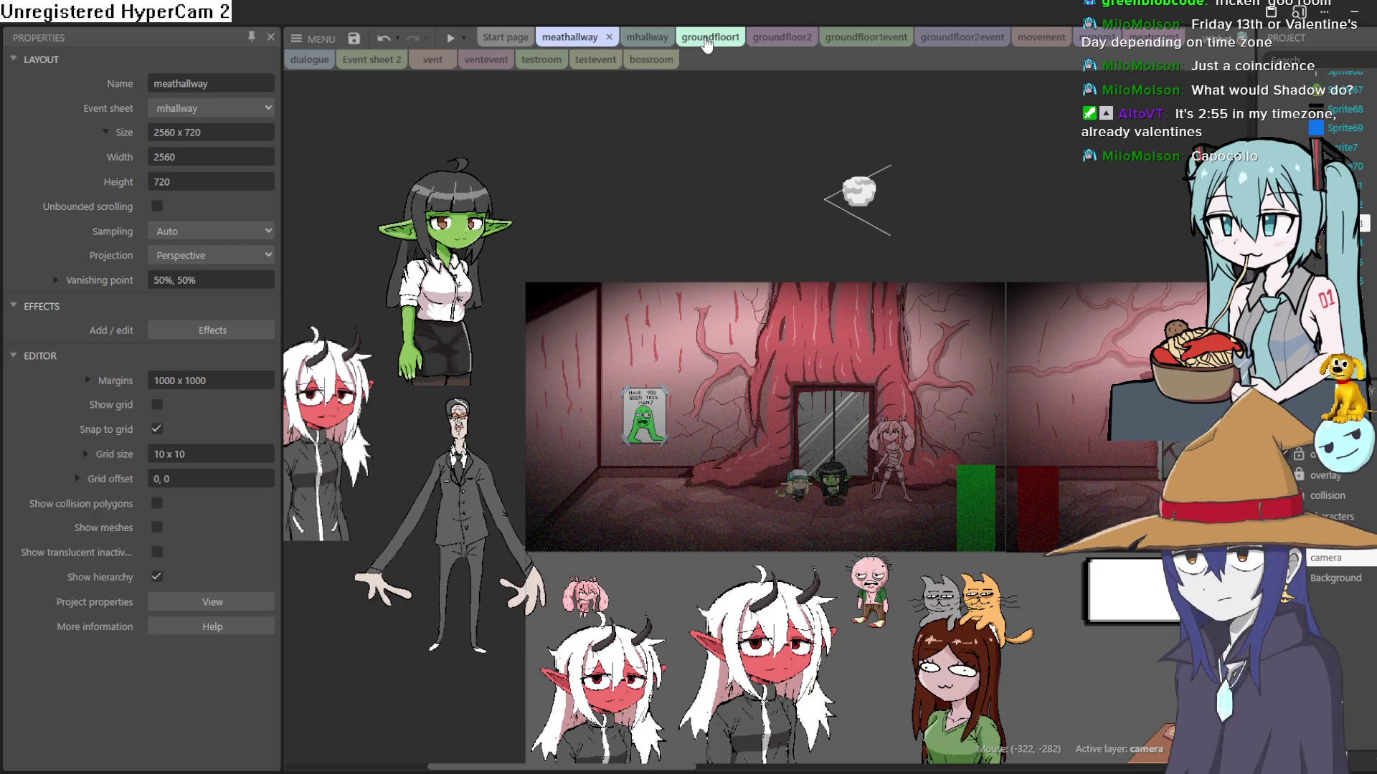
{"action": "left_click", "coordinate": [774, 38]}
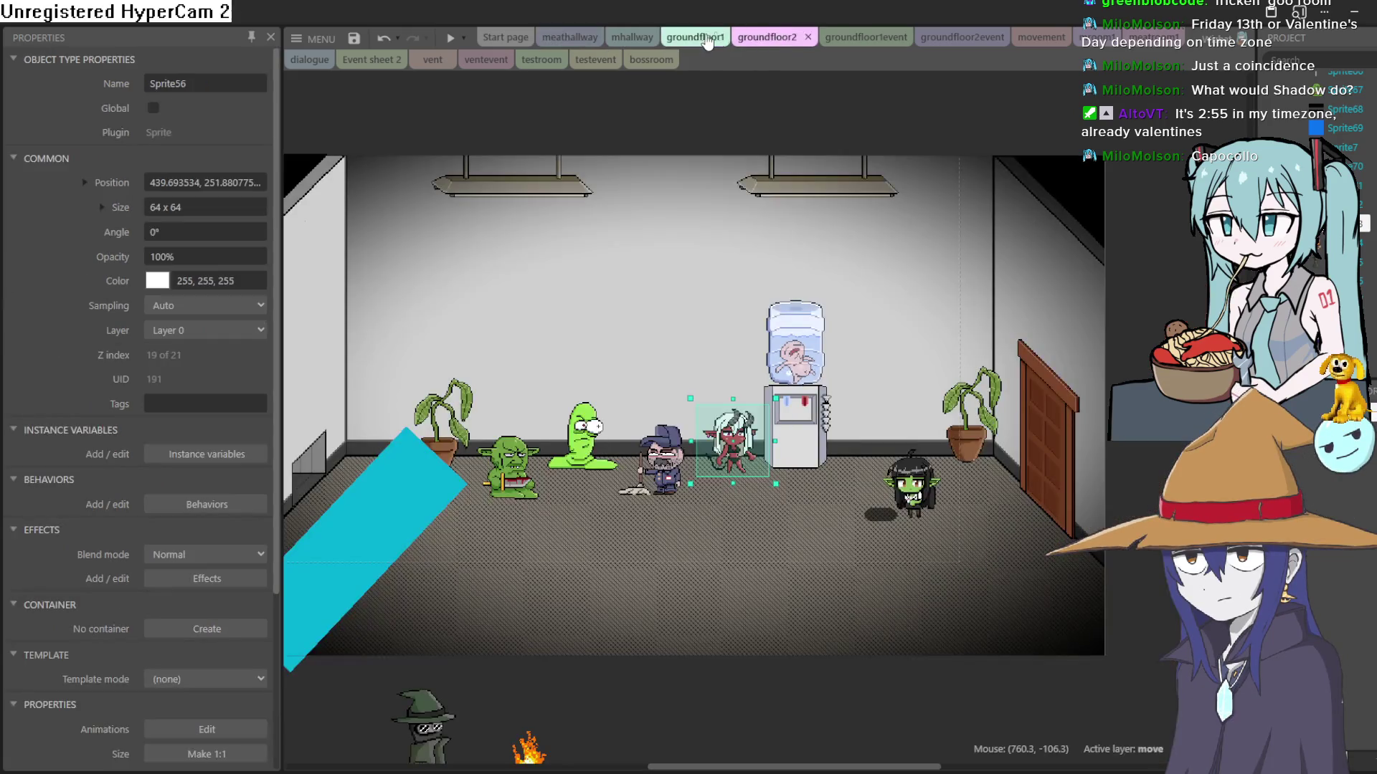
{"action": "left_click", "coordinate": [709, 38]}
{"action": "left_click", "coordinate": [629, 37]}
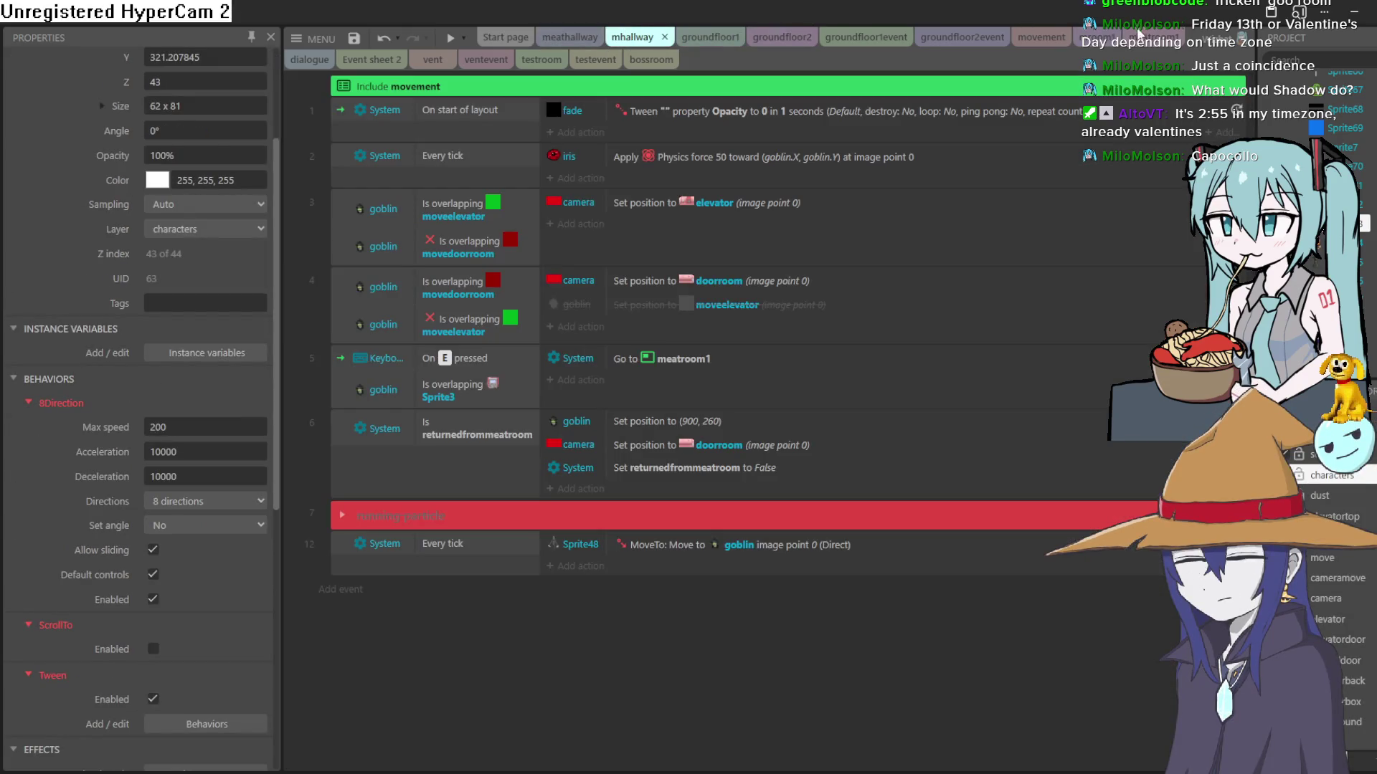
{"action": "left_click", "coordinate": [1140, 34]}
{"action": "left_click", "coordinate": [1083, 36]}
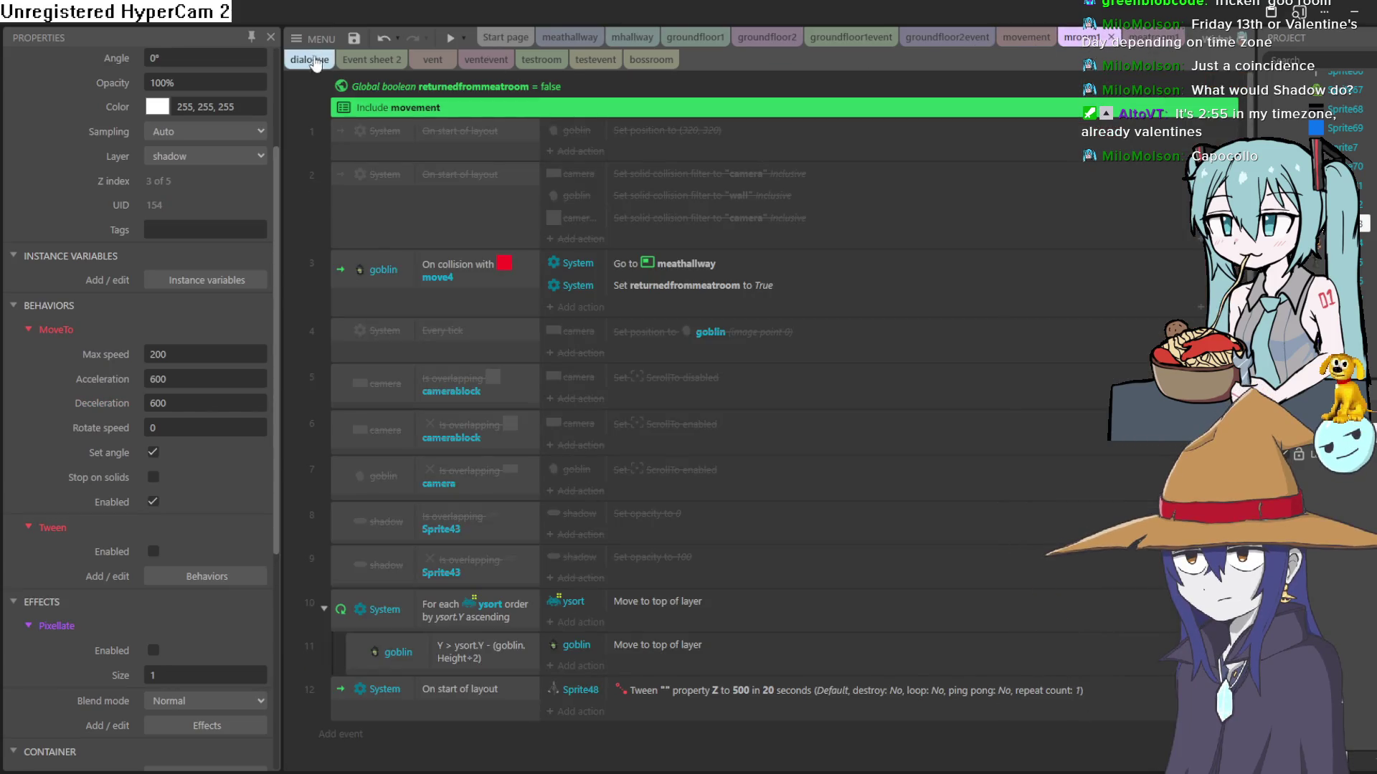
{"action": "left_click", "coordinate": [351, 61]}
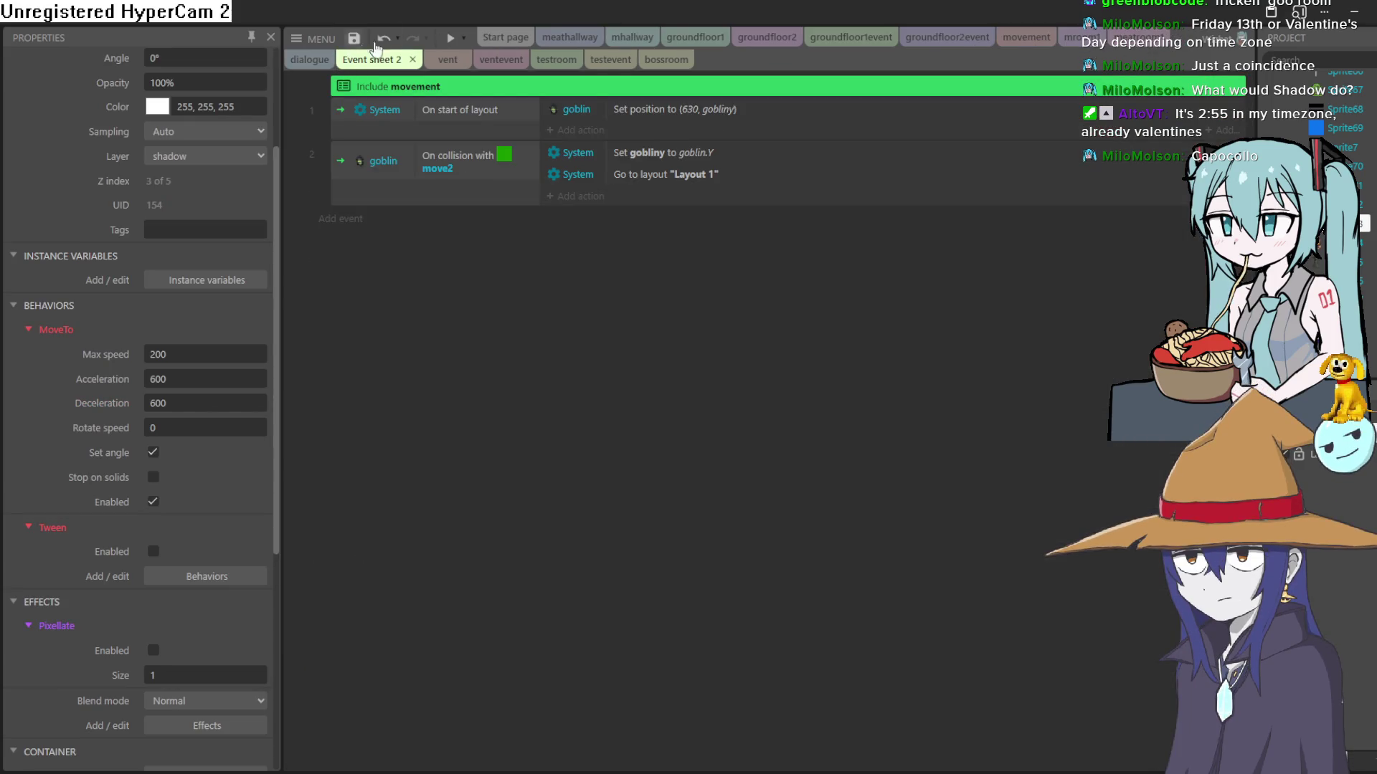
{"action": "left_click", "coordinate": [632, 36]}
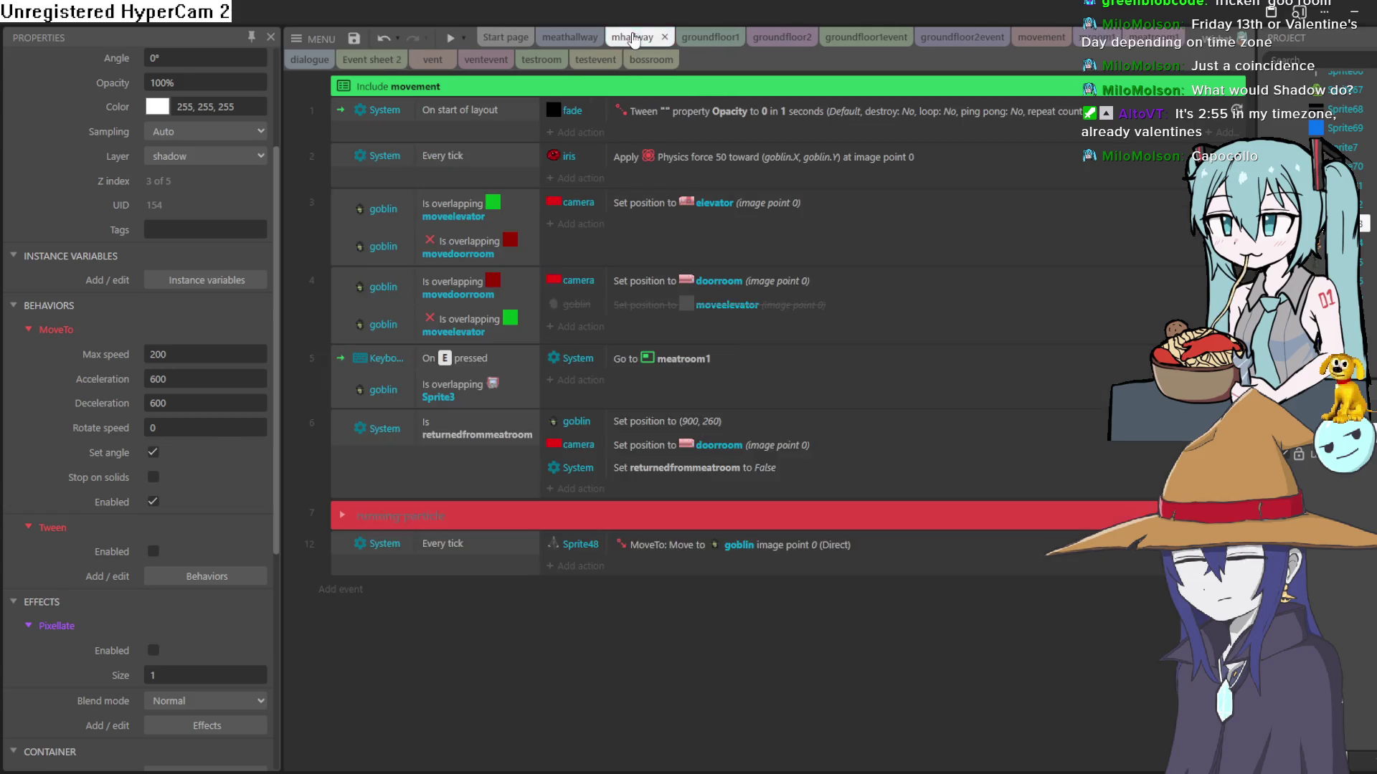
{"action": "left_click", "coordinate": [699, 39]}
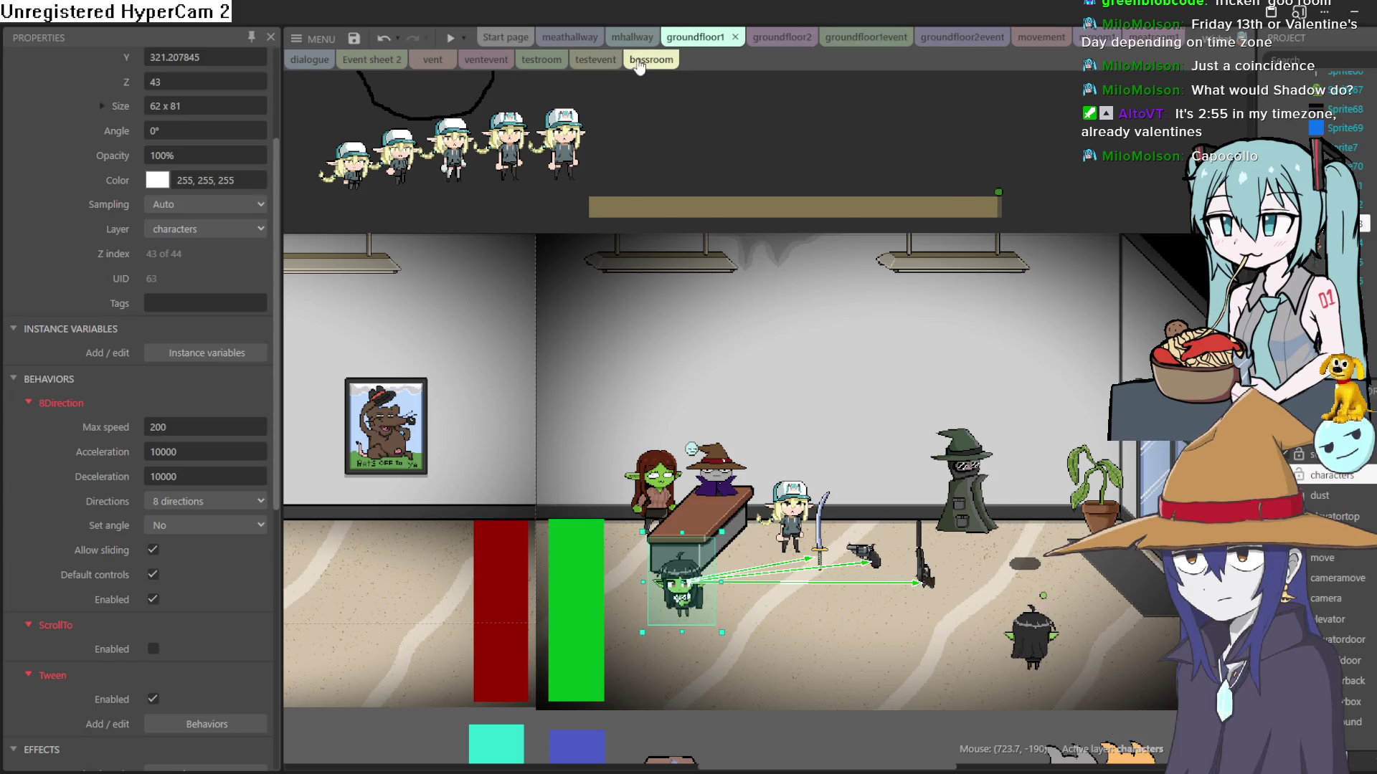
{"action": "left_click", "coordinate": [638, 62]}
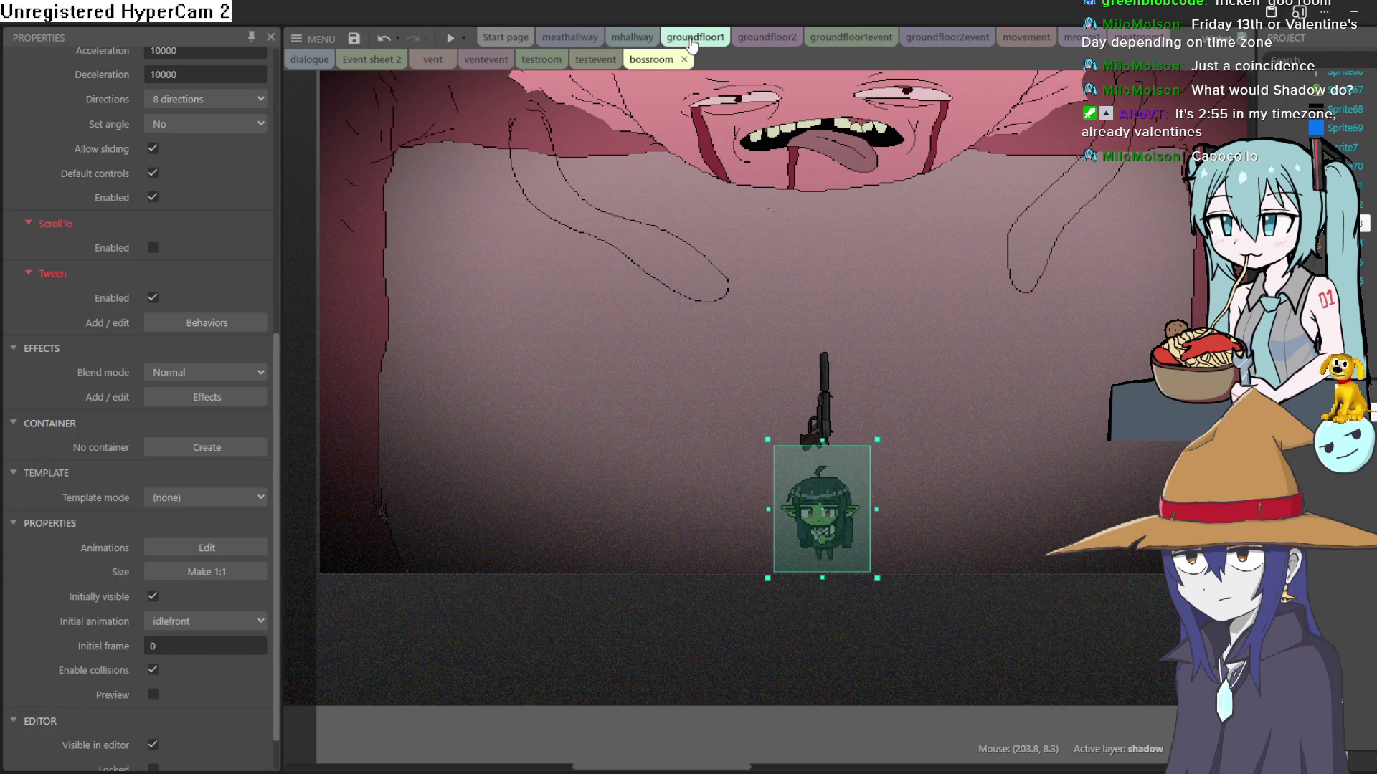
{"action": "left_click", "coordinate": [692, 43]}
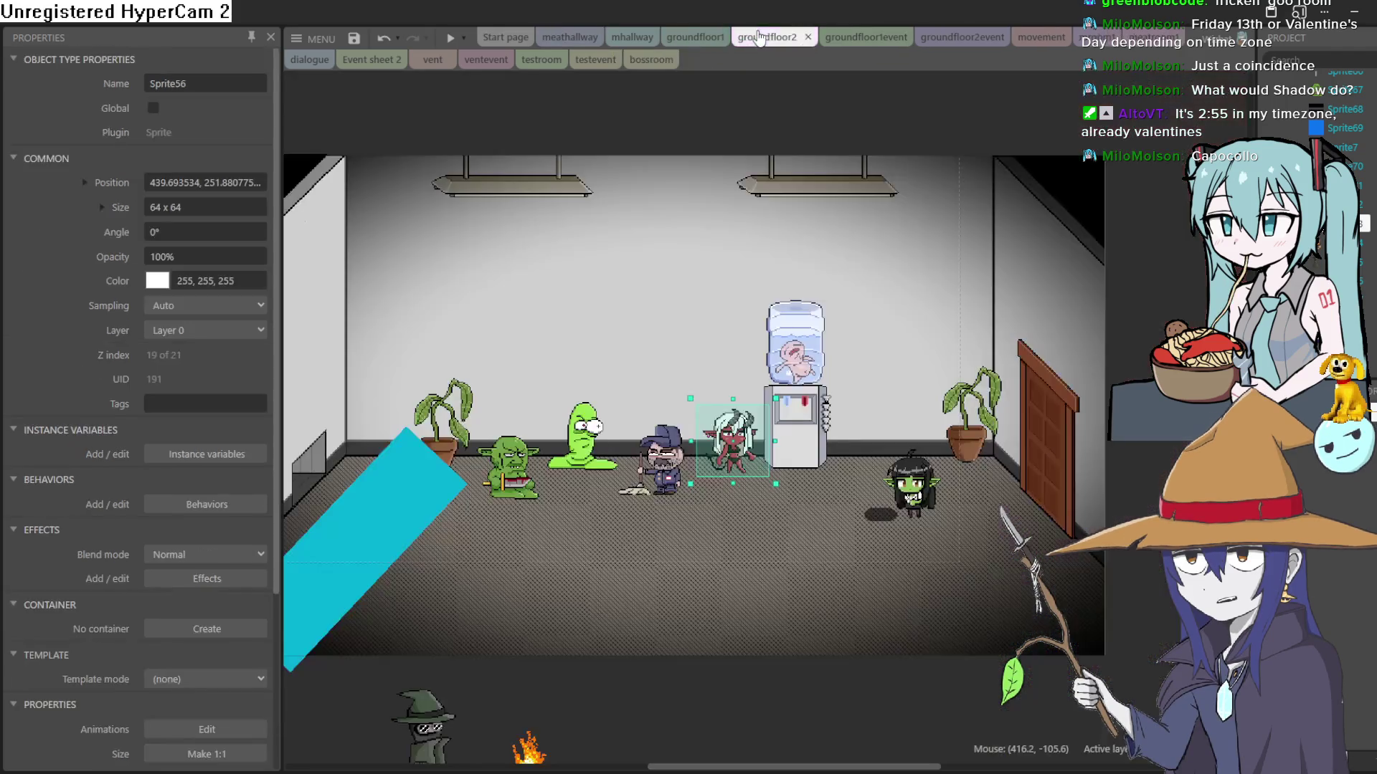
{"action": "left_click", "coordinate": [1033, 37]}
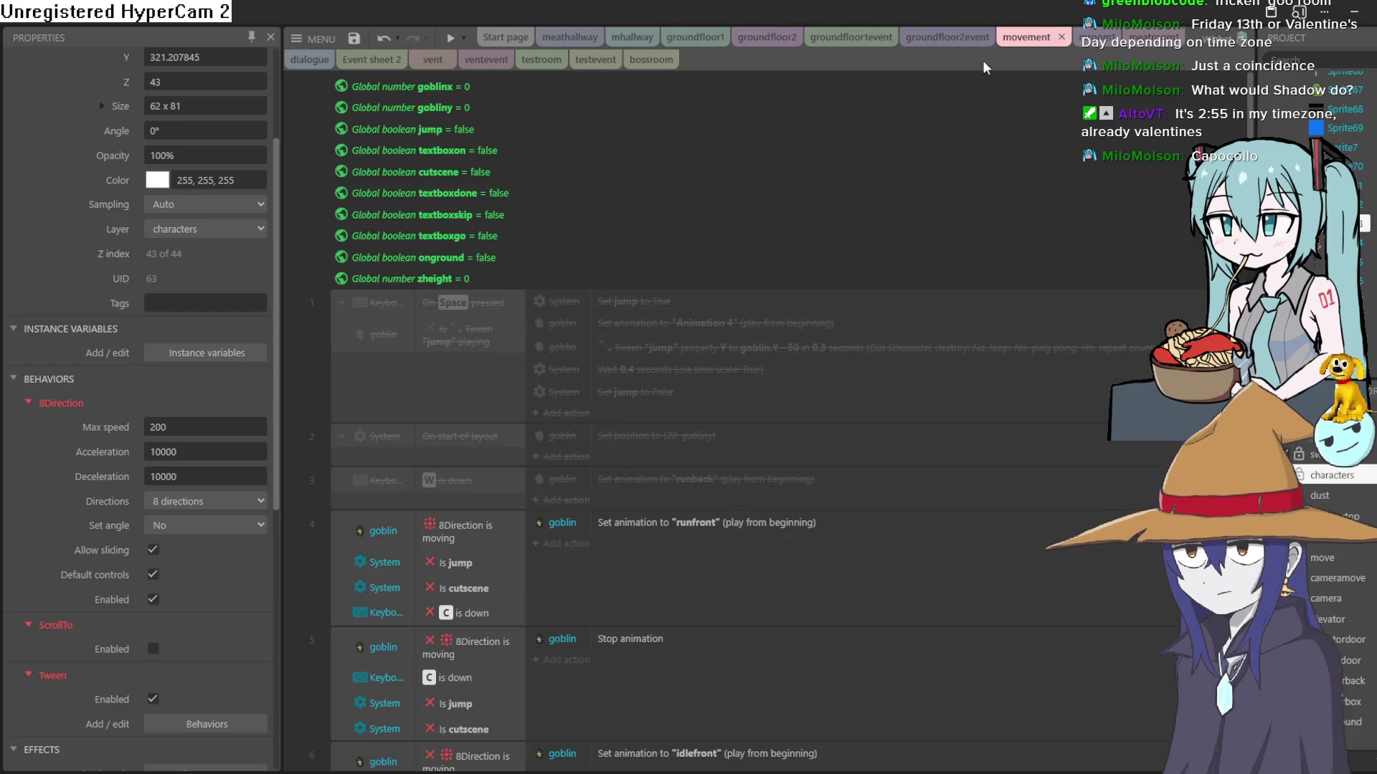
Step: Begin adding a goblin event condition, then cancel it
{"action": "scroll", "coordinate": [509, 237], "scroll_direction": "down", "scroll_amount": 20}
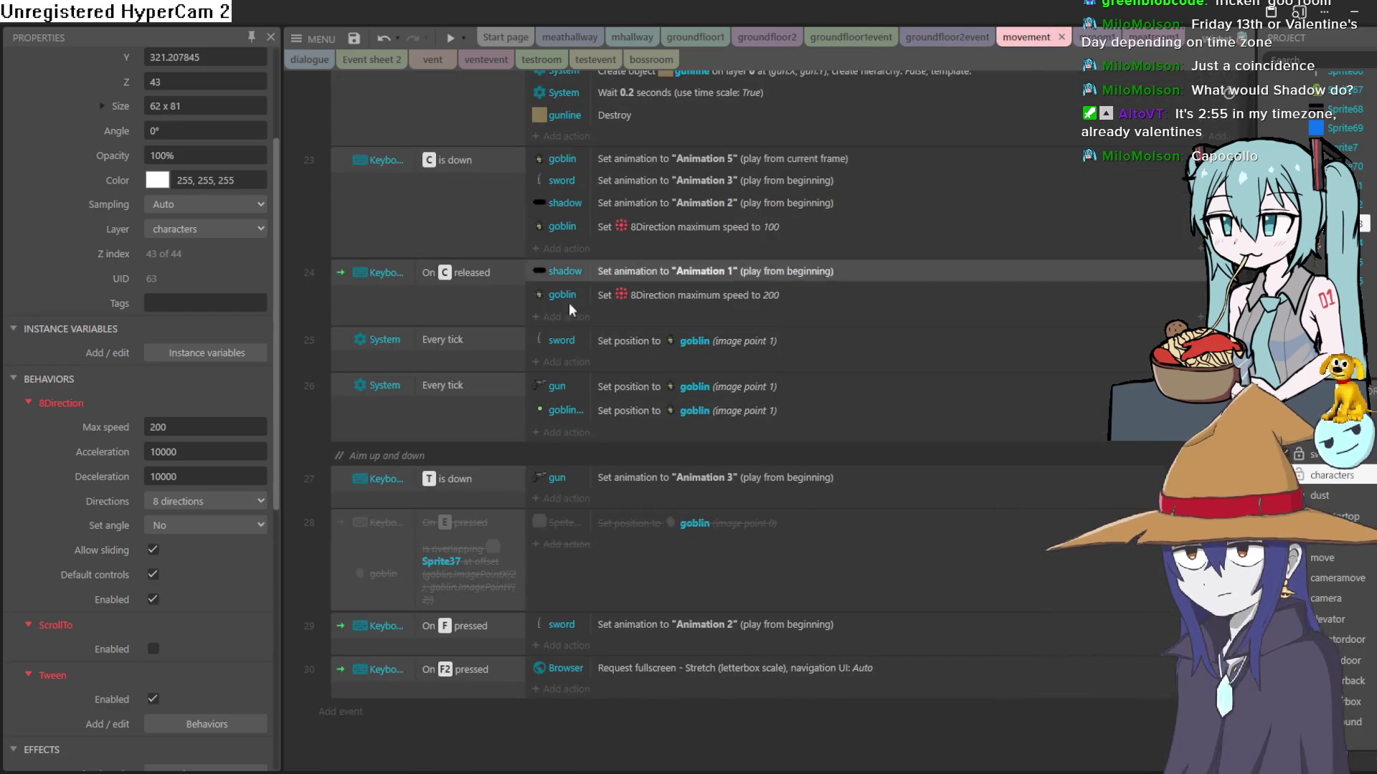
{"action": "left_click", "coordinate": [351, 714]}
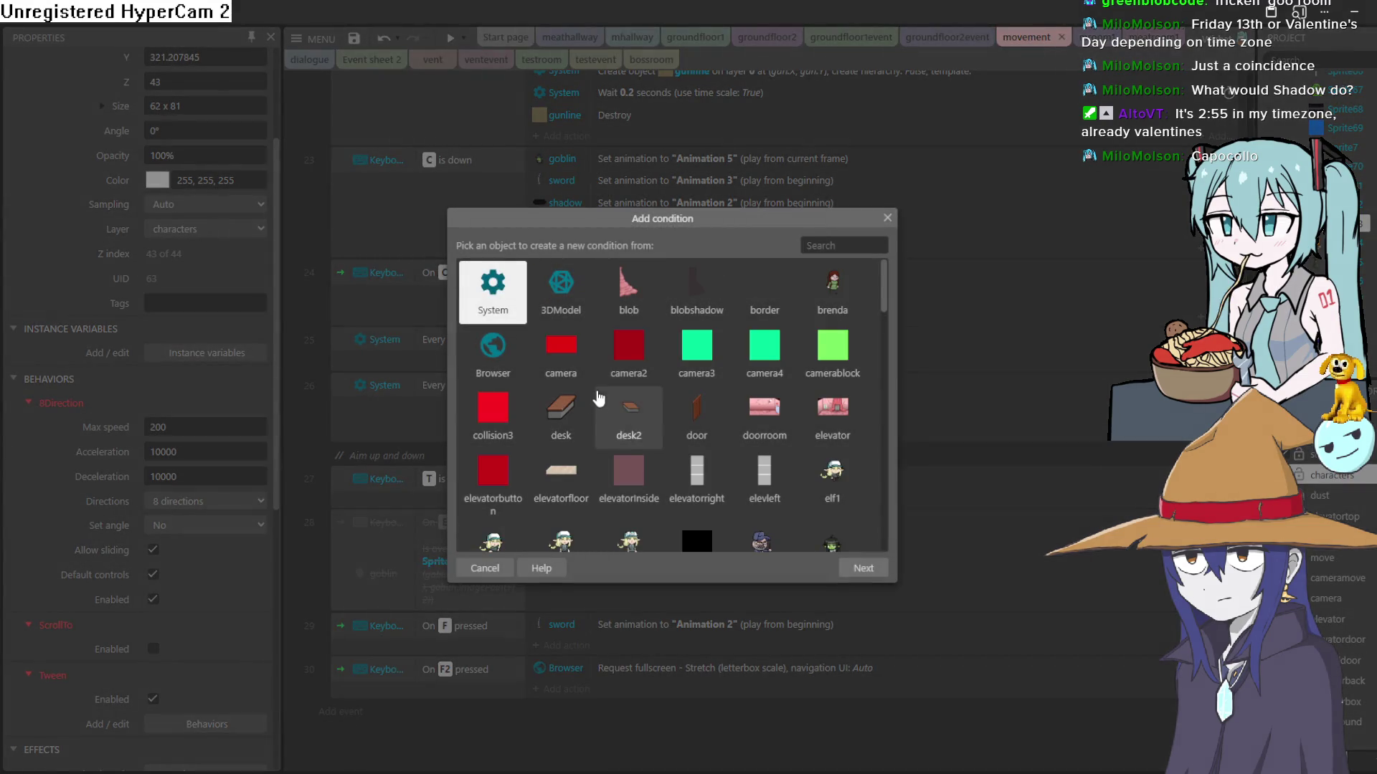
{"action": "scroll", "coordinate": [808, 326], "scroll_direction": "down", "scroll_amount": 5}
{"action": "scroll", "coordinate": [807, 326], "scroll_direction": "up", "scroll_amount": 5}
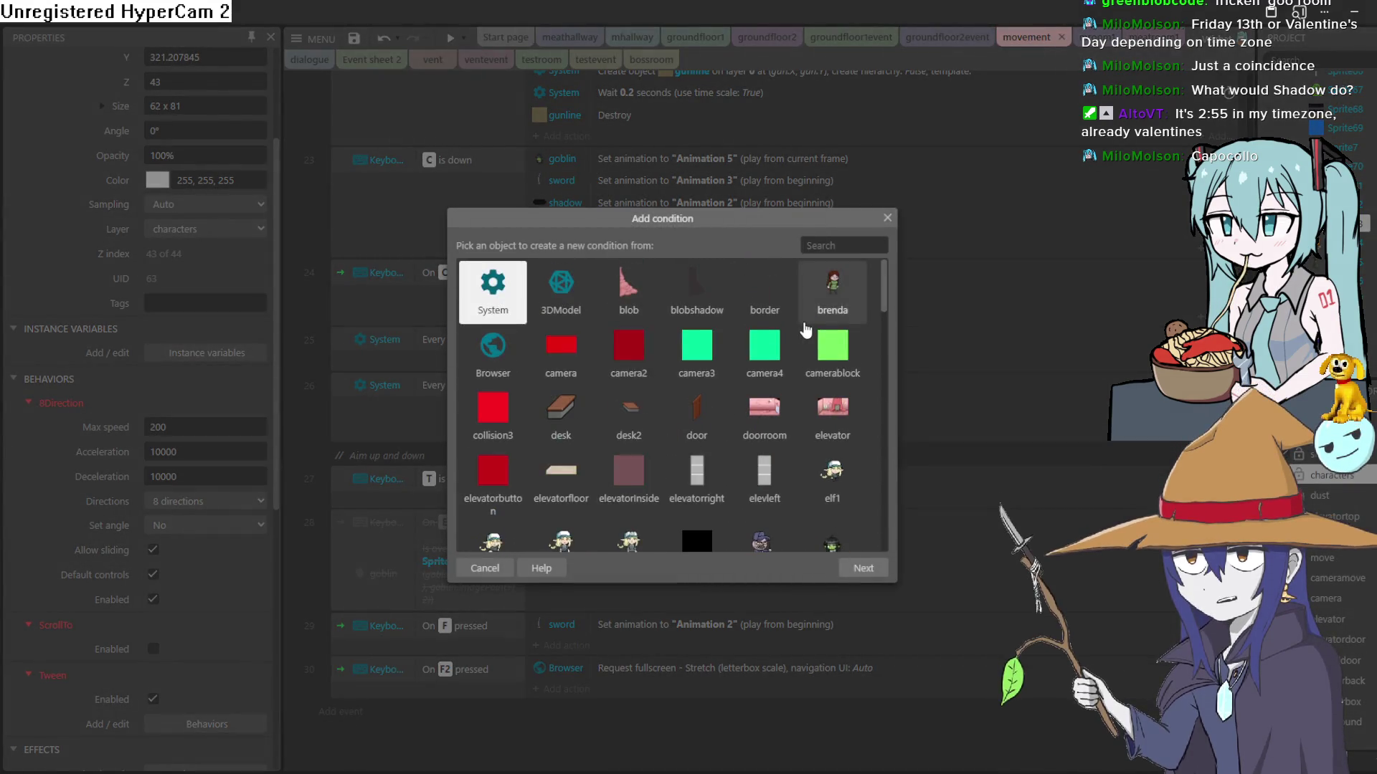
{"action": "scroll", "coordinate": [808, 330], "scroll_direction": "down", "scroll_amount": 5}
{"action": "scroll", "coordinate": [811, 344], "scroll_direction": "up", "scroll_amount": 2}
{"action": "double_click", "coordinate": [831, 400]}
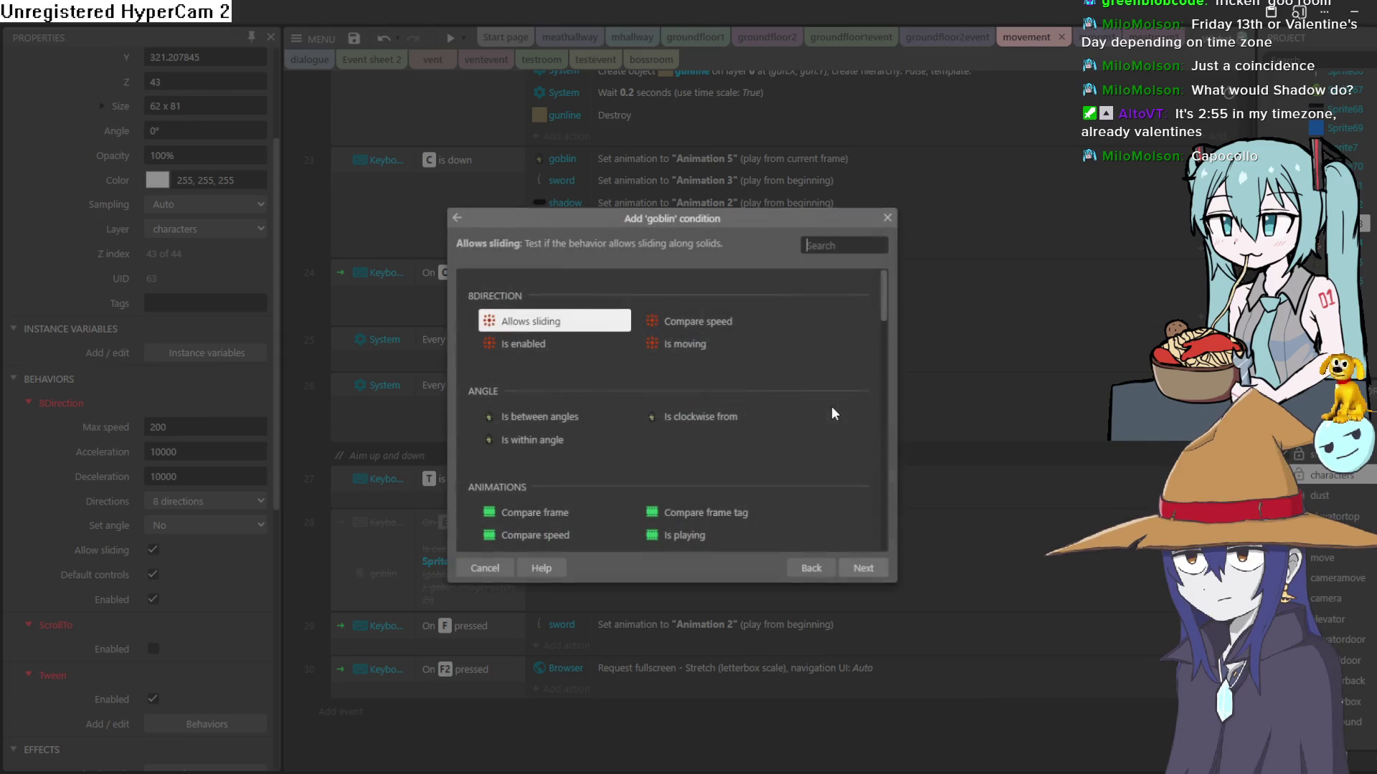
{"action": "scroll", "coordinate": [729, 377], "scroll_direction": "down", "scroll_amount": 2}
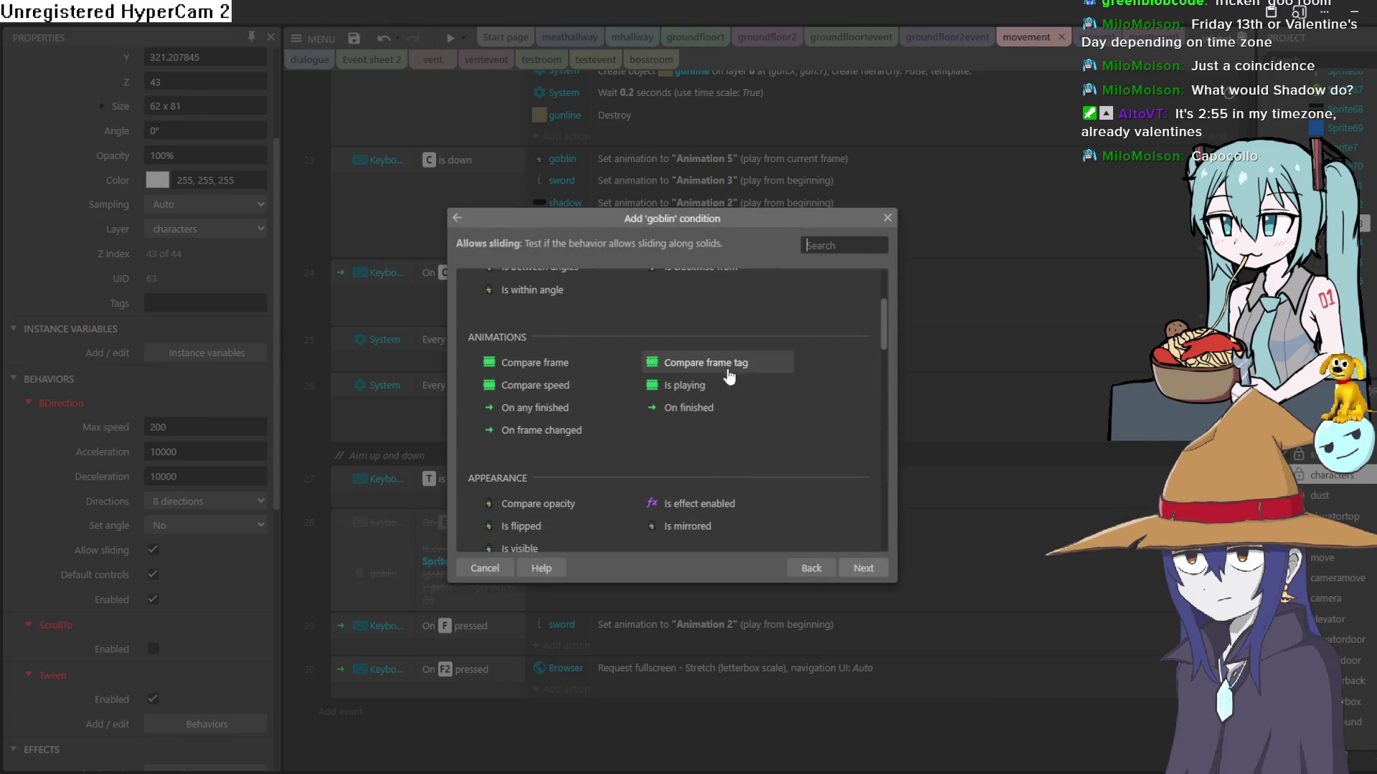
{"action": "scroll", "coordinate": [761, 360], "scroll_direction": "up", "scroll_amount": 2}
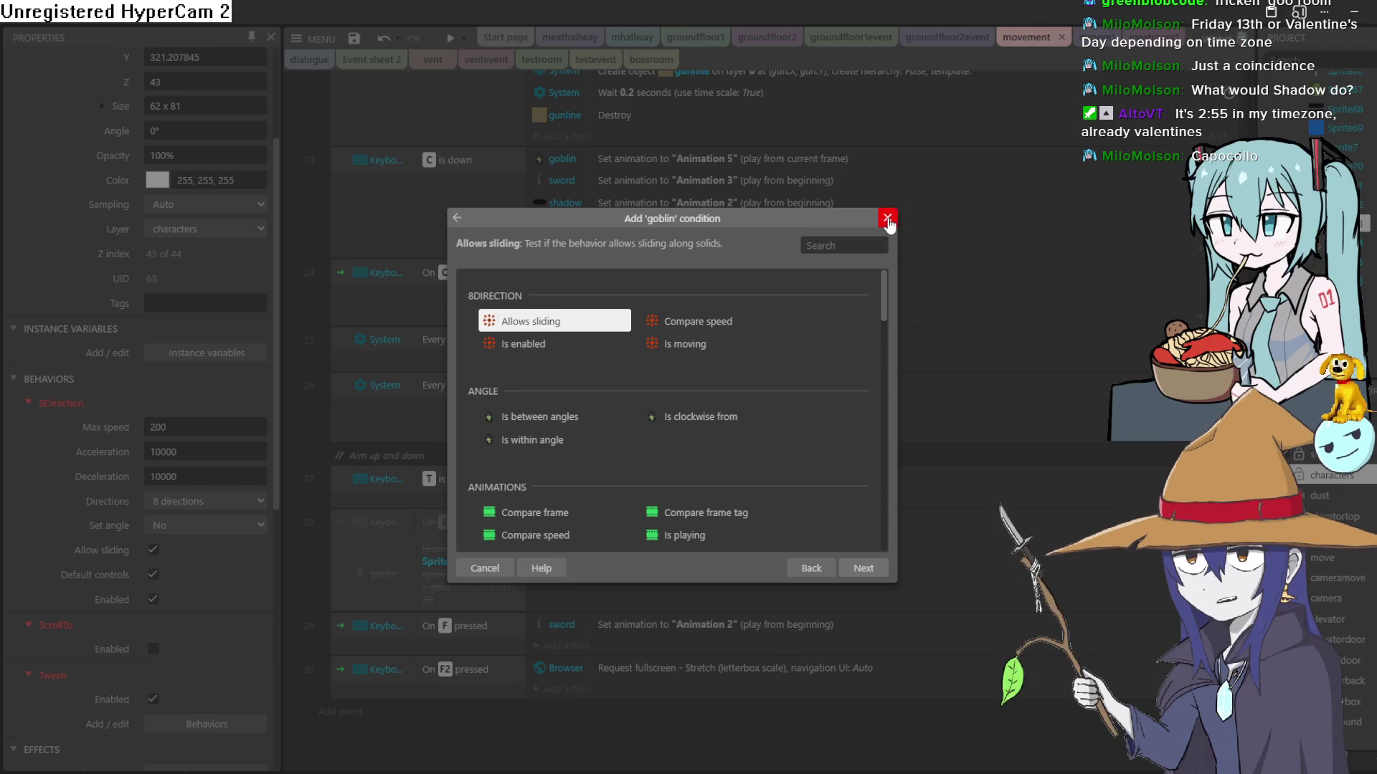
{"action": "left_click", "coordinate": [887, 218]}
Step: Scroll up to event 10, 'W is down', and select it
{"action": "scroll", "coordinate": [541, 341], "scroll_direction": "up", "scroll_amount": 10}
{"action": "scroll", "coordinate": [541, 341], "scroll_direction": "up", "scroll_amount": 8}
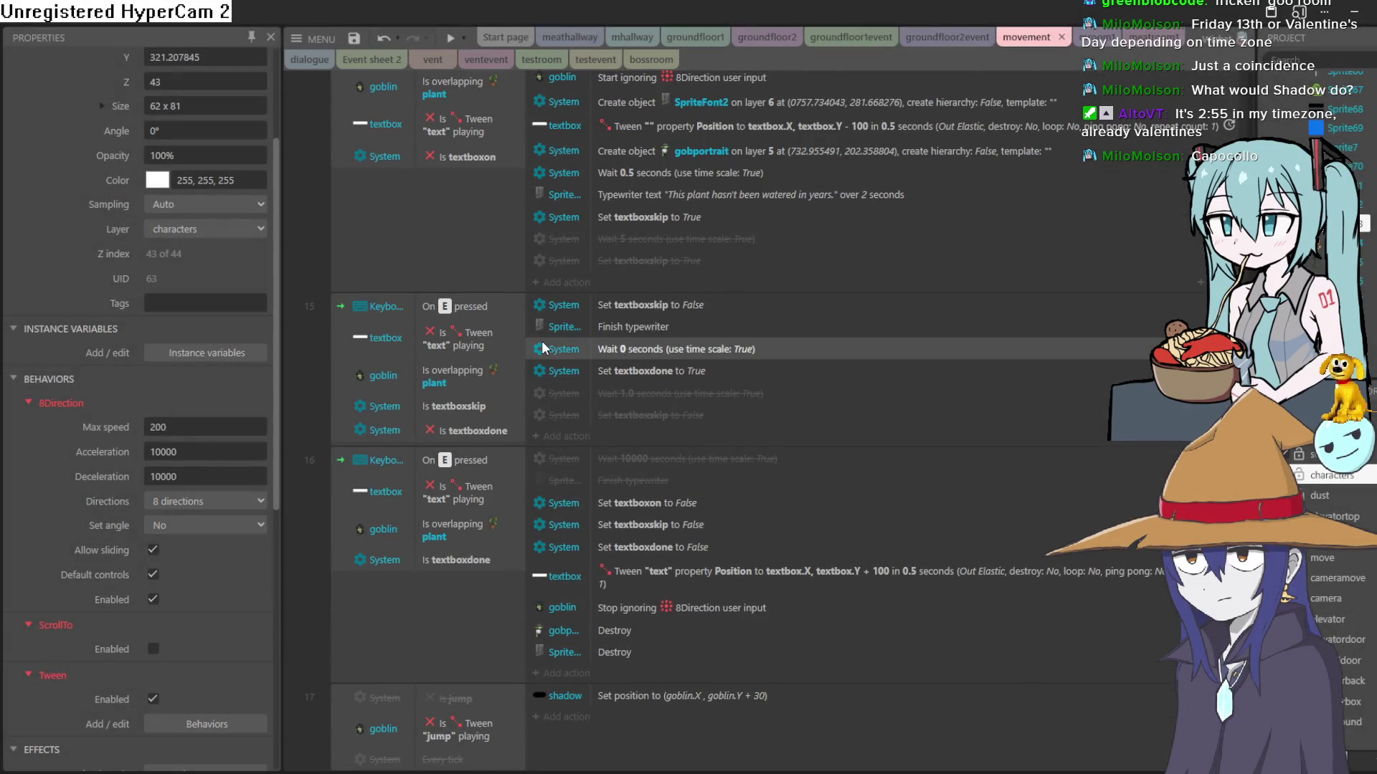
{"action": "scroll", "coordinate": [541, 342], "scroll_direction": "up", "scroll_amount": 3}
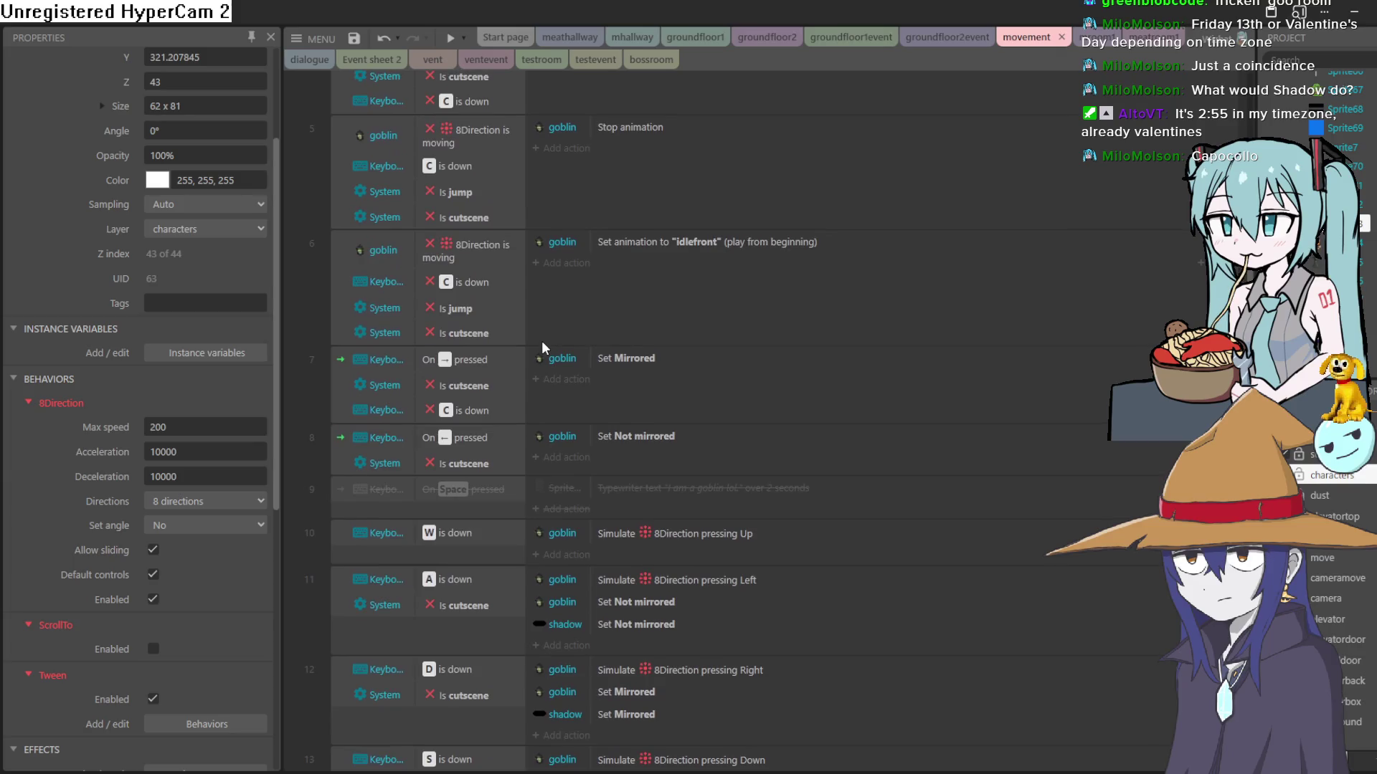
{"action": "scroll", "coordinate": [541, 341], "scroll_direction": "down", "scroll_amount": 15}
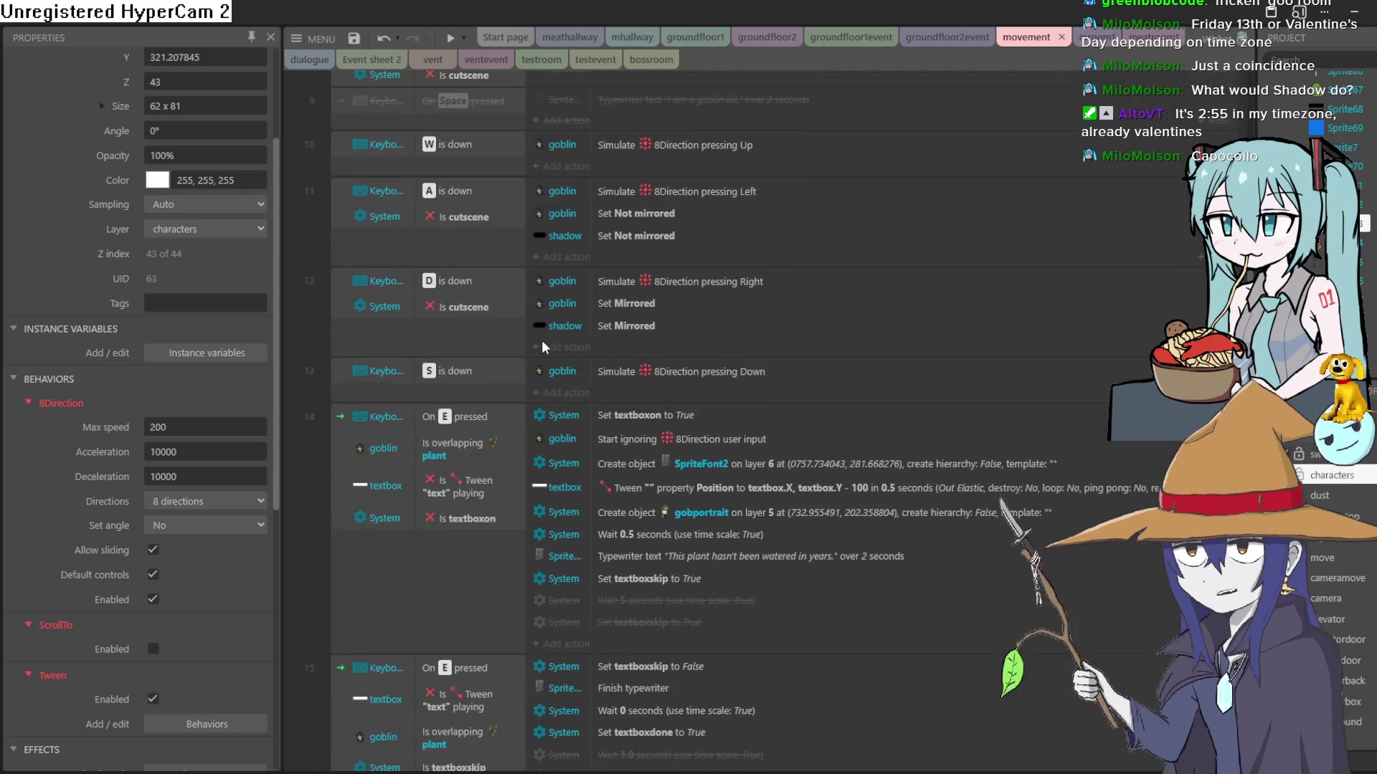
{"action": "scroll", "coordinate": [540, 341], "scroll_direction": "down", "scroll_amount": 9}
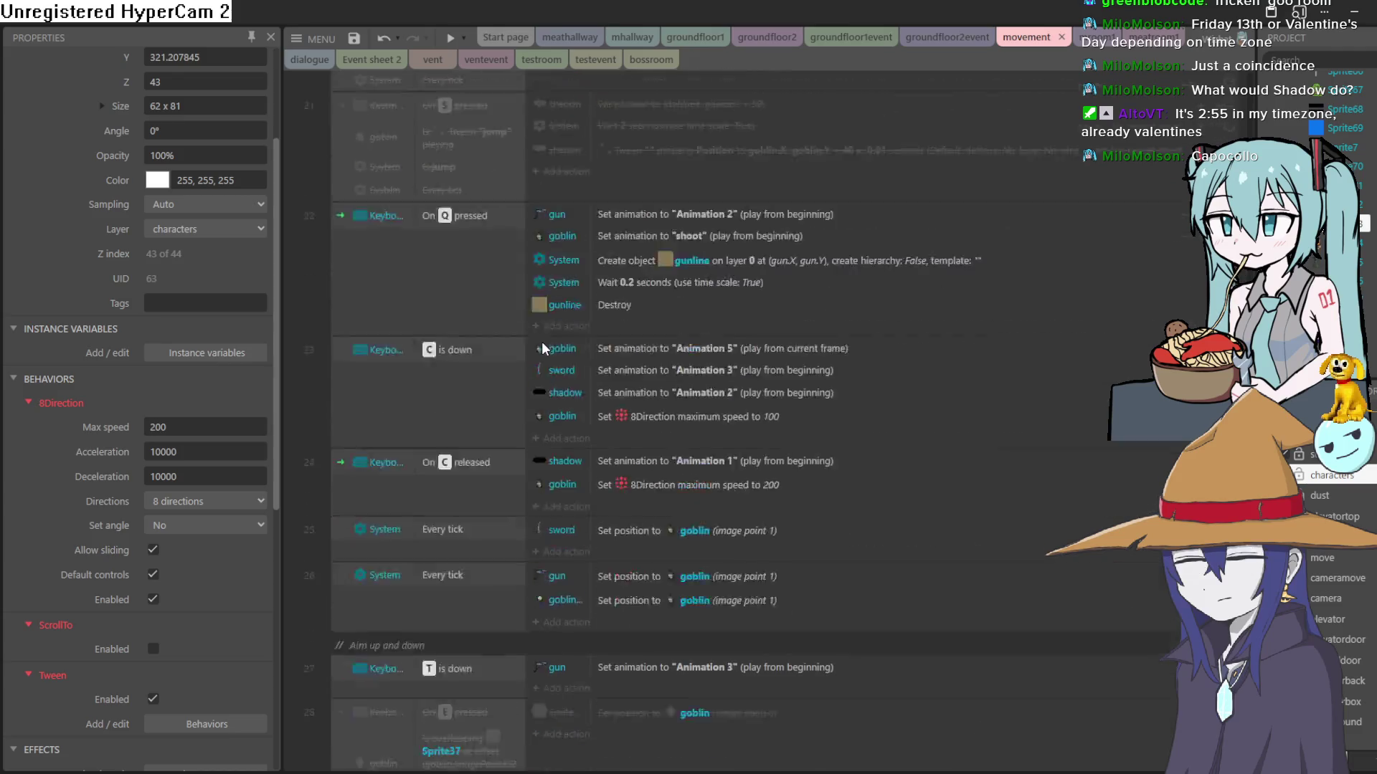
{"action": "scroll", "coordinate": [540, 342], "scroll_direction": "up", "scroll_amount": 4}
{"action": "scroll", "coordinate": [542, 341], "scroll_direction": "up", "scroll_amount": 10}
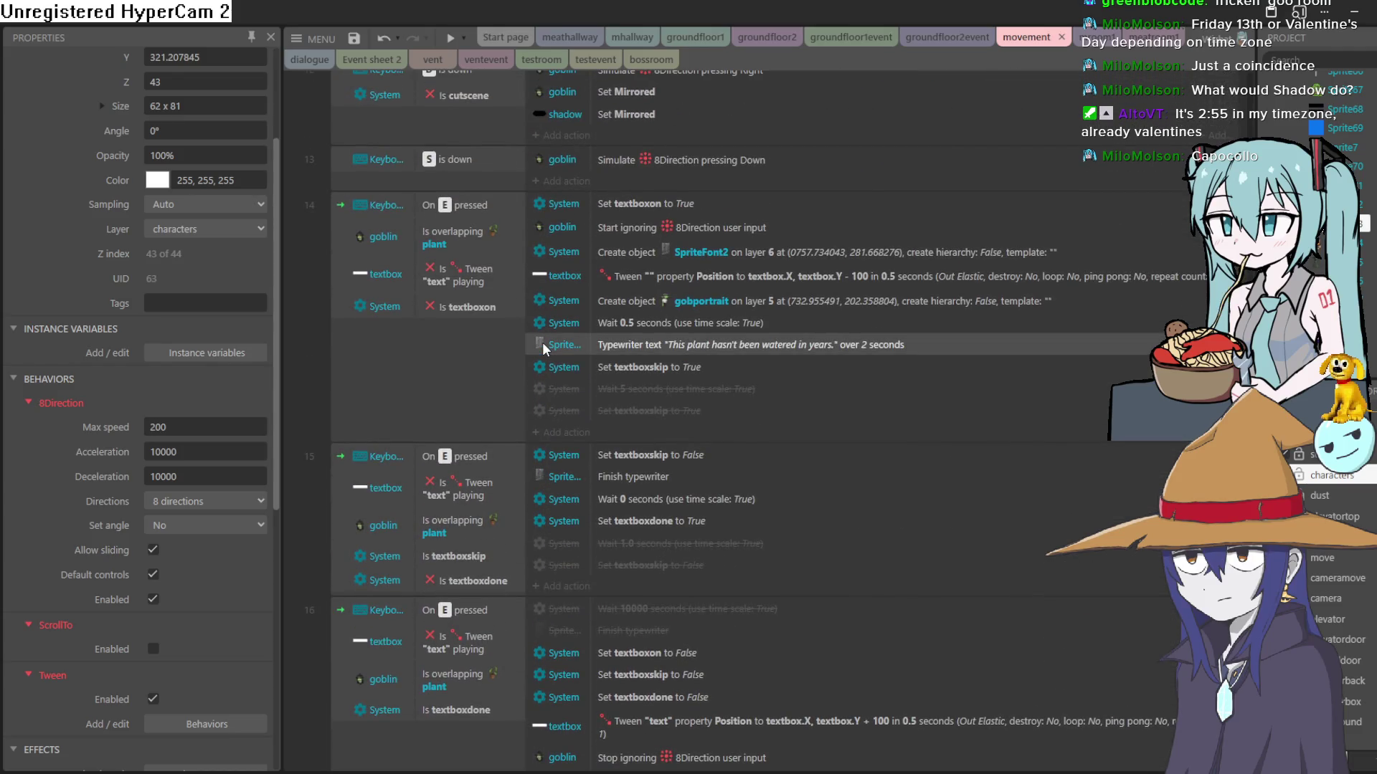
{"action": "scroll", "coordinate": [542, 342], "scroll_direction": "up", "scroll_amount": 5}
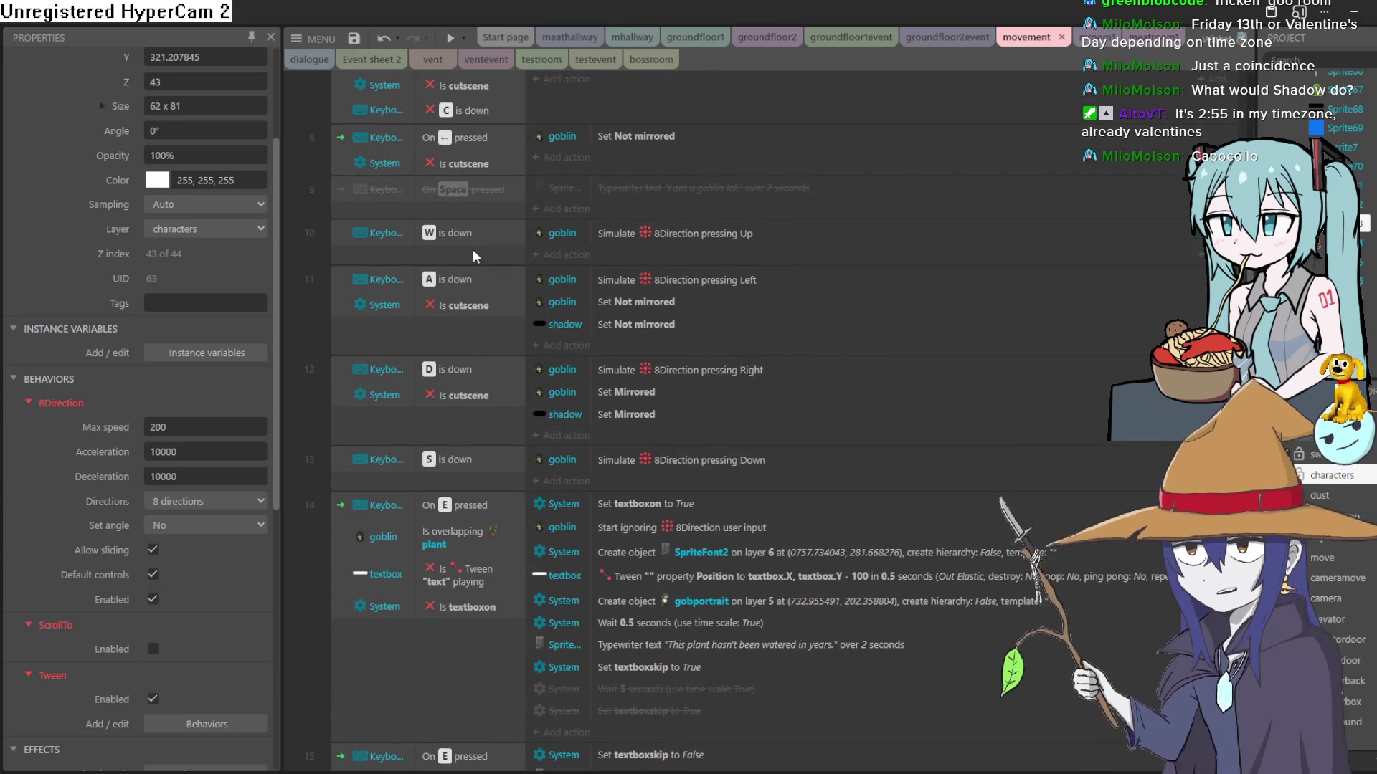
{"action": "scroll", "coordinate": [470, 246], "scroll_direction": "up", "scroll_amount": 4}
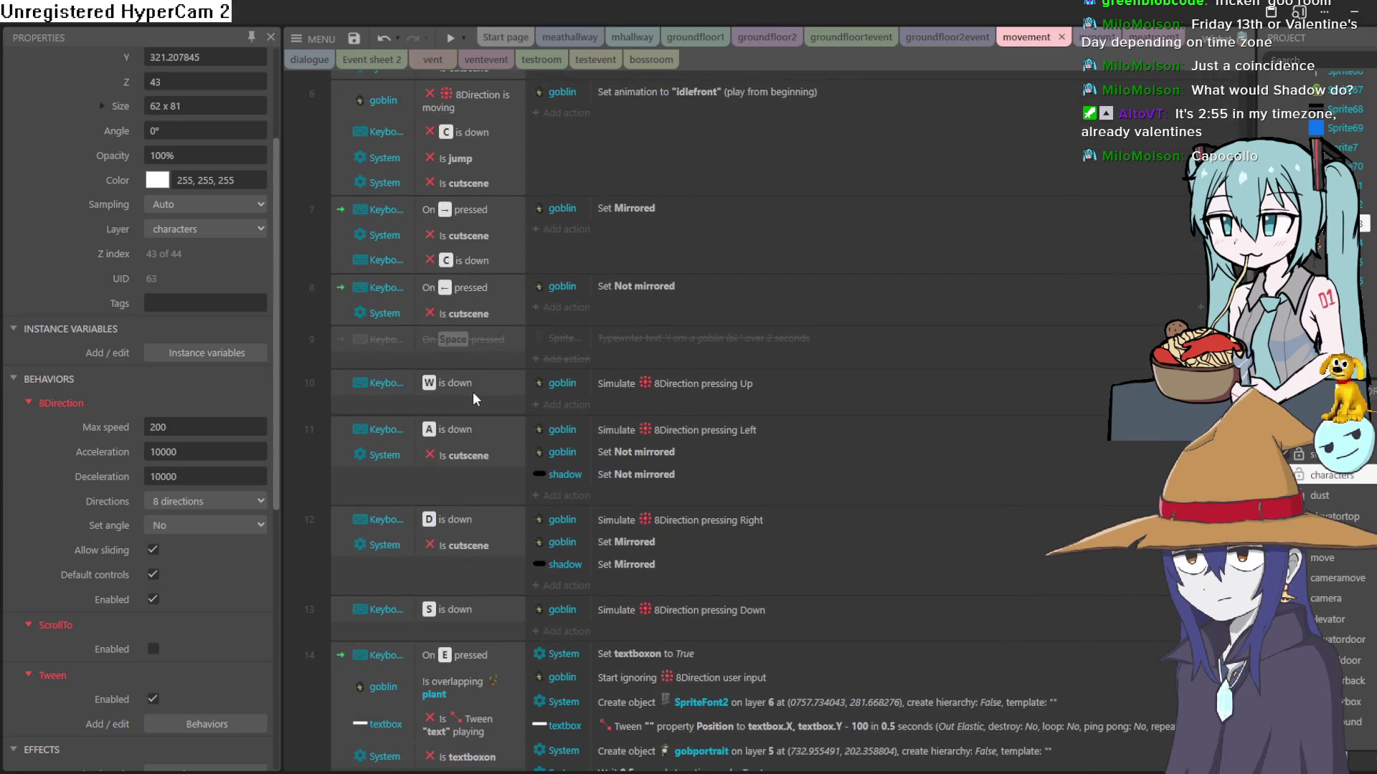
{"action": "scroll", "coordinate": [472, 391], "scroll_direction": "up", "scroll_amount": 4}
{"action": "scroll", "coordinate": [472, 390], "scroll_direction": "down", "scroll_amount": 8}
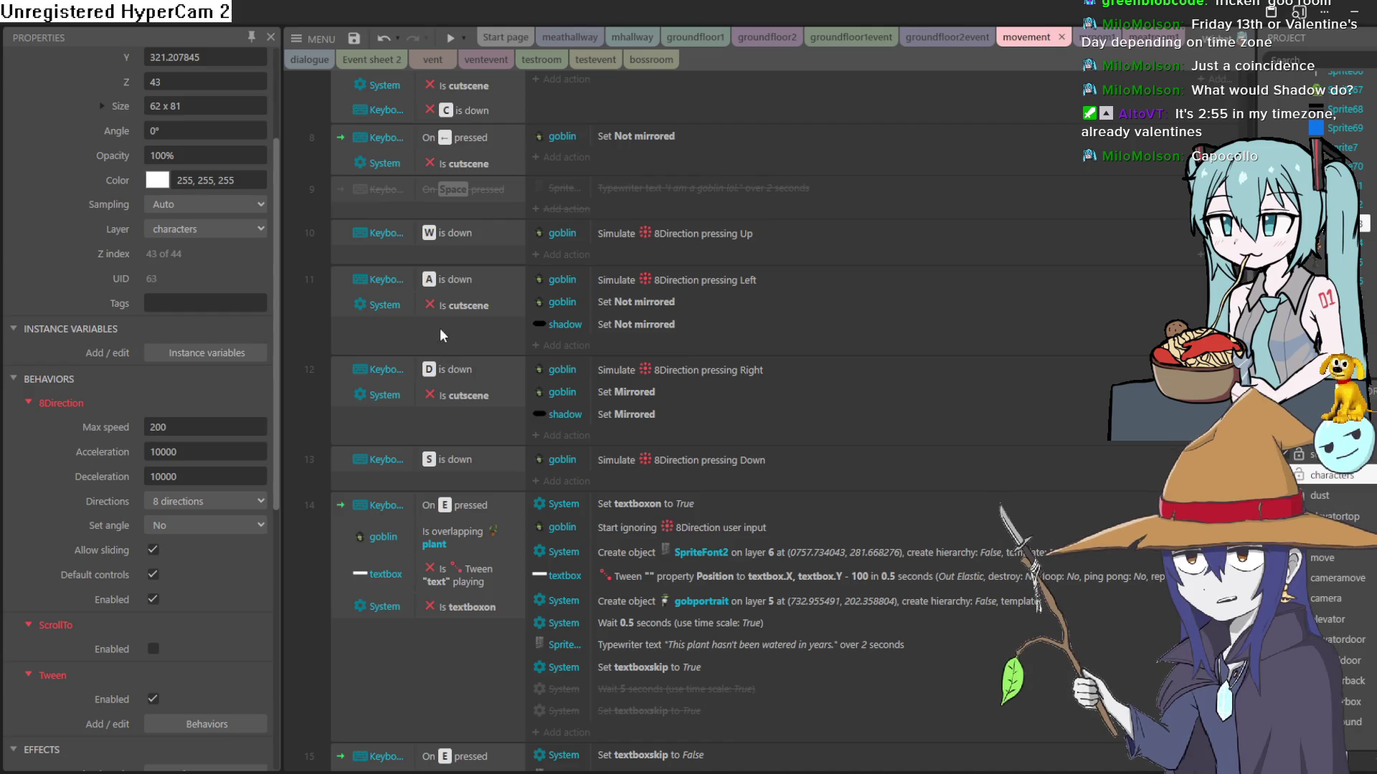
{"action": "left_click", "coordinate": [459, 254]}
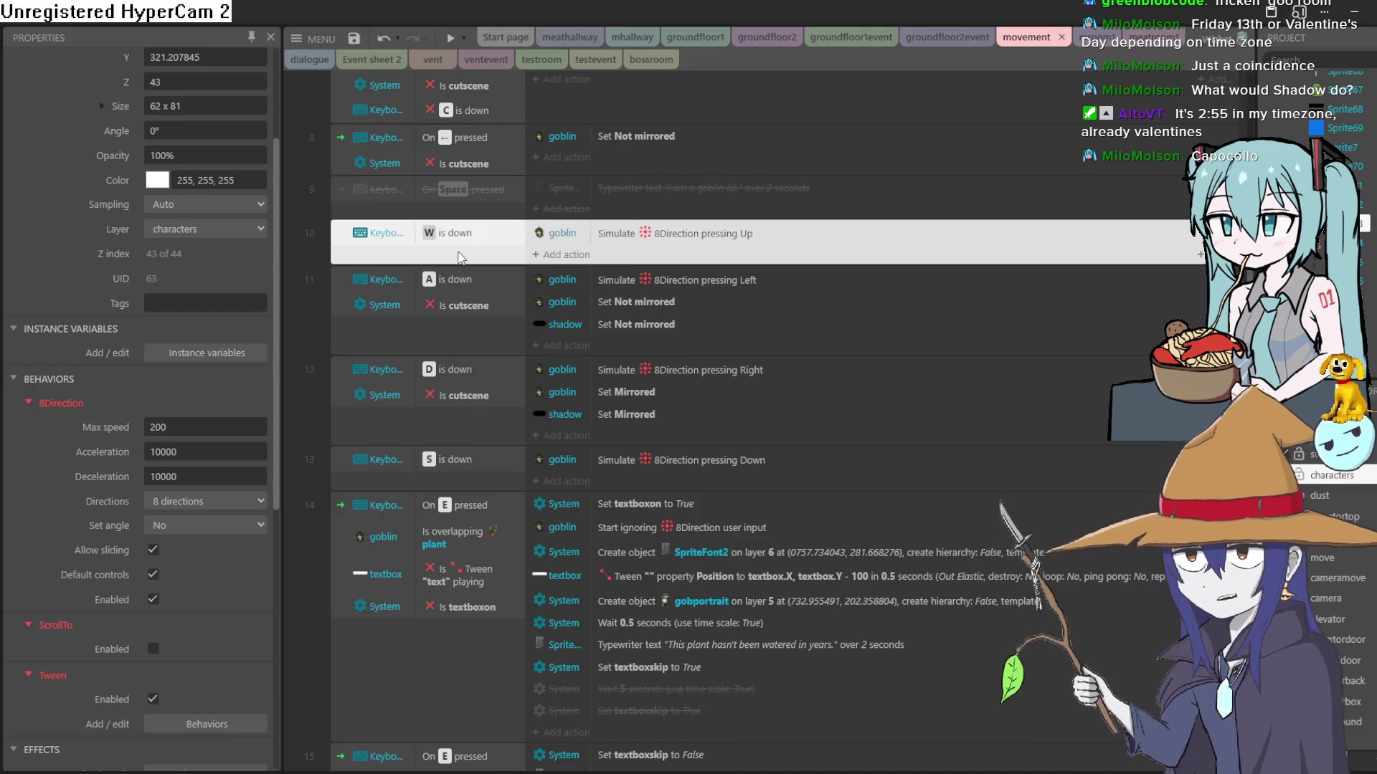
{"action": "left_click", "coordinate": [564, 255]}
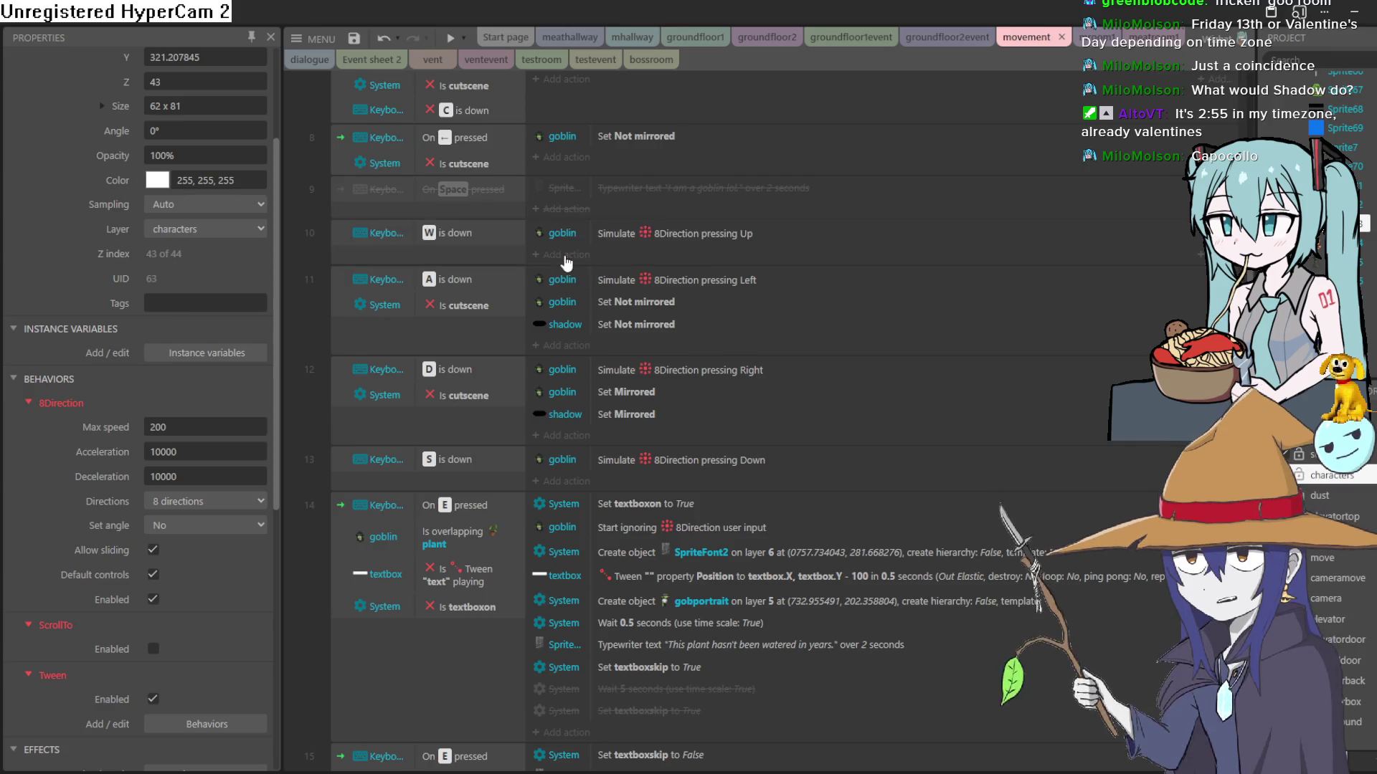
Step: Add a W-event action setting Sprite73's position to the goblin at image point 2
{"action": "scroll", "coordinate": [703, 286], "scroll_direction": "down", "scroll_amount": 2}
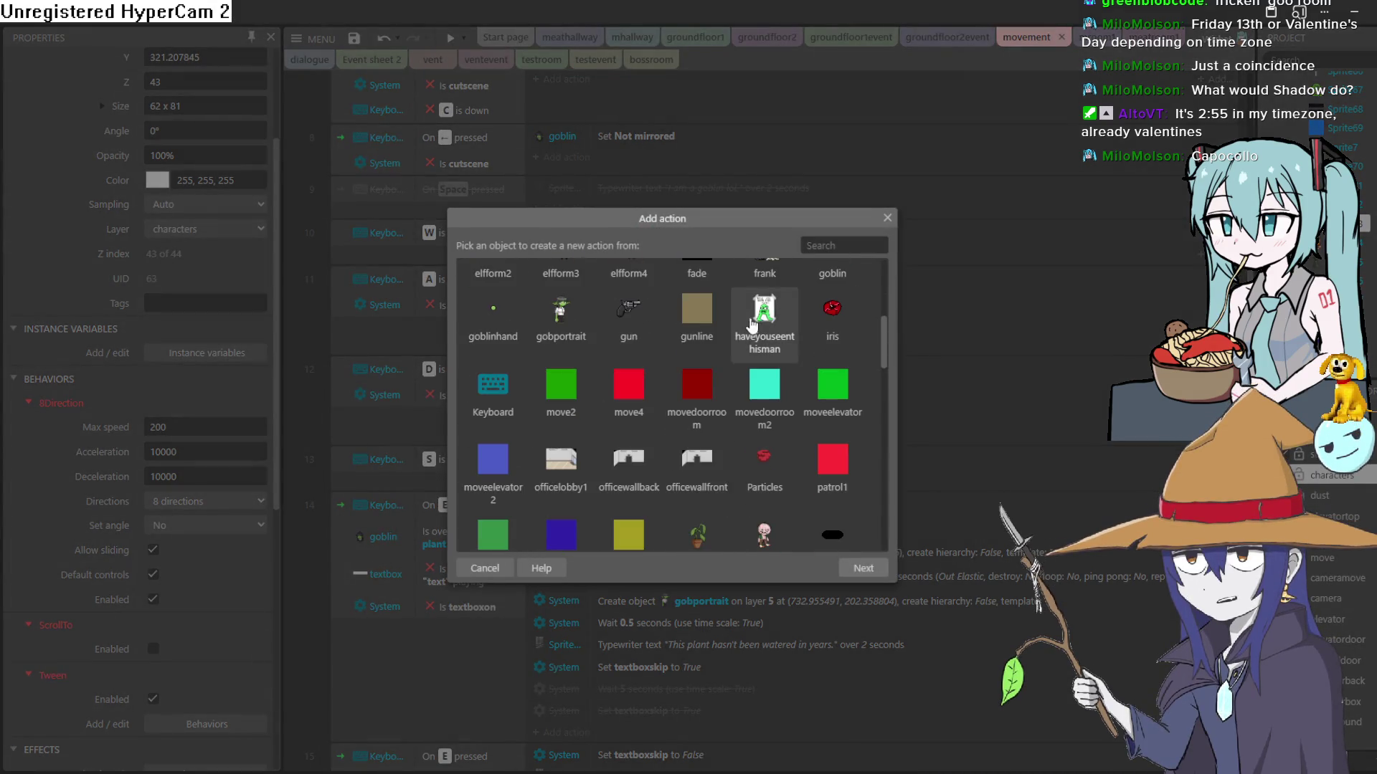
{"action": "scroll", "coordinate": [713, 358], "scroll_direction": "down", "scroll_amount": 10}
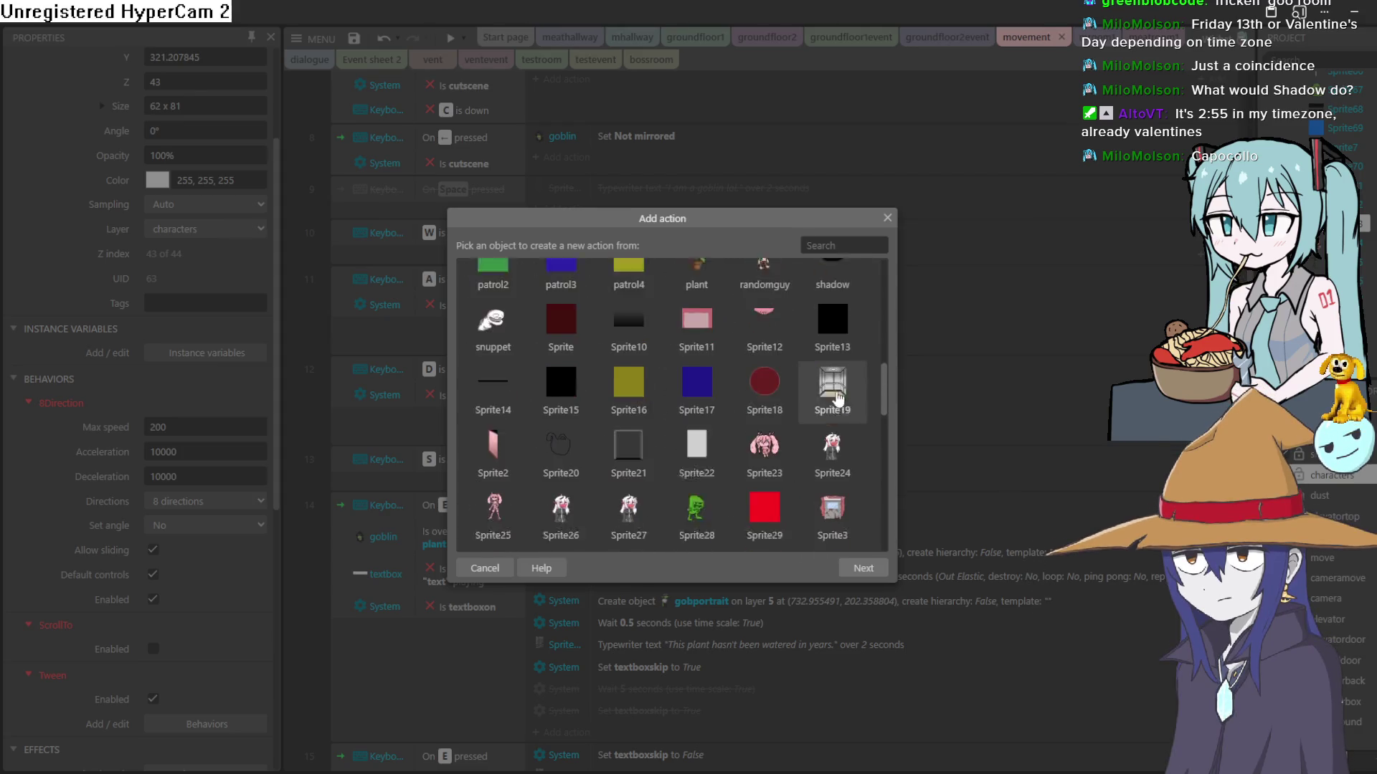
{"action": "scroll", "coordinate": [713, 390], "scroll_direction": "down", "scroll_amount": 10}
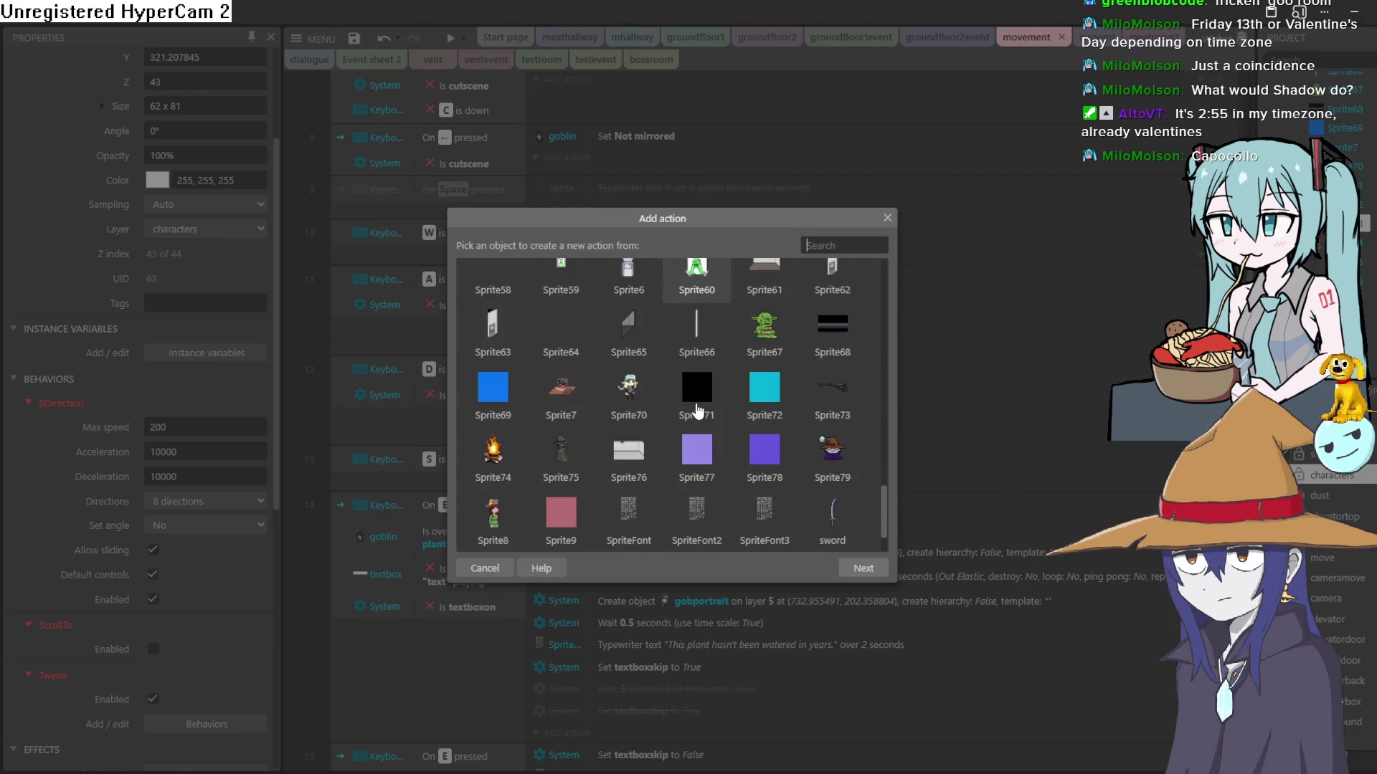
{"action": "scroll", "coordinate": [845, 470], "scroll_direction": "up", "scroll_amount": 2}
{"action": "scroll", "coordinate": [844, 401], "scroll_direction": "down", "scroll_amount": 2}
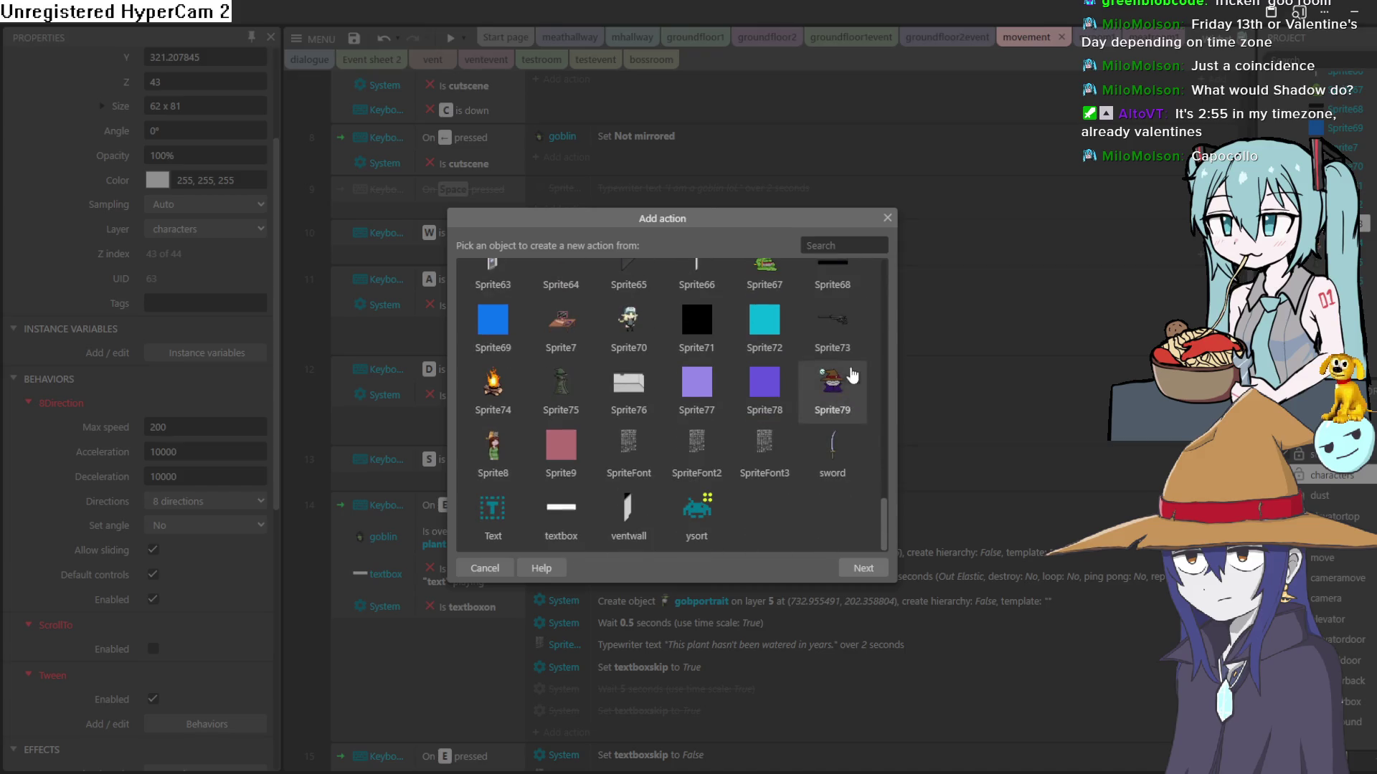
{"action": "double_click", "coordinate": [839, 324]}
{"action": "scroll", "coordinate": [591, 370], "scroll_direction": "down", "scroll_amount": 10}
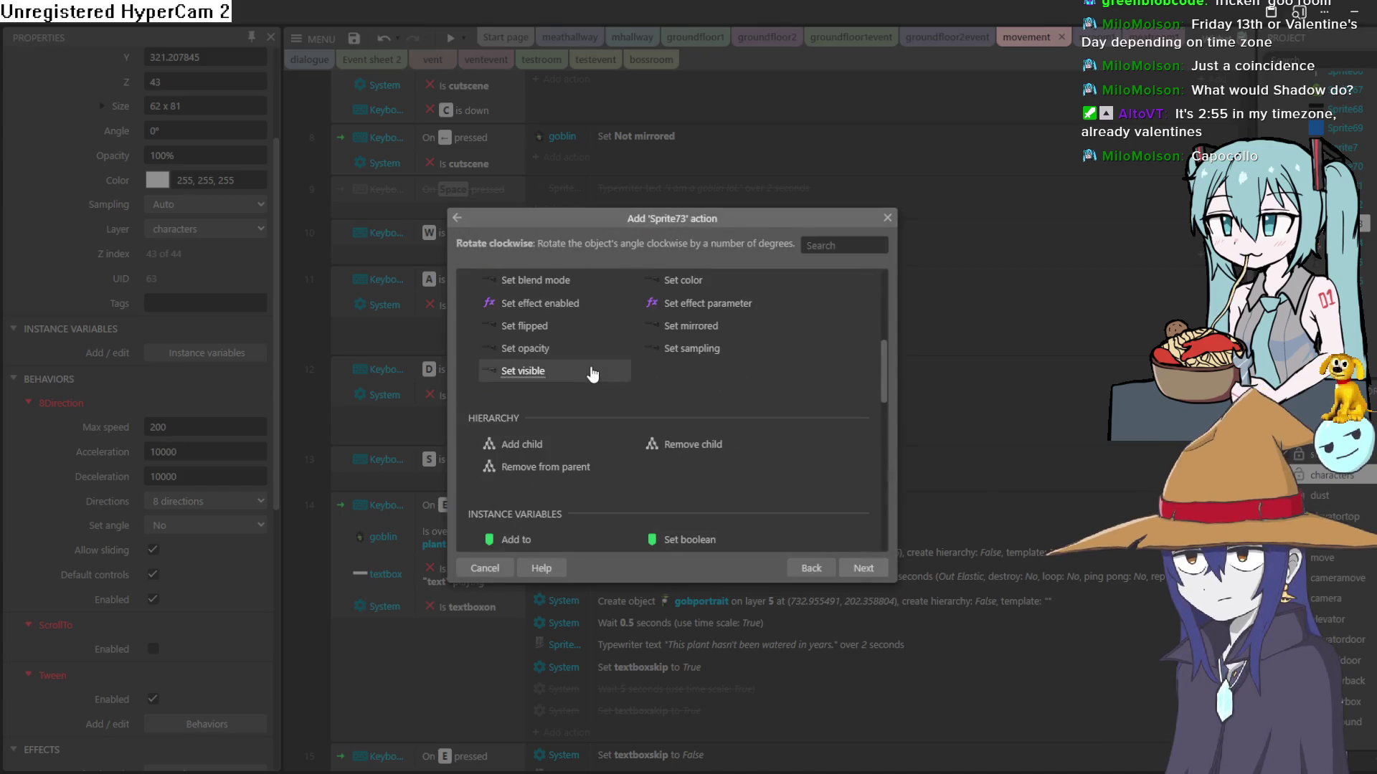
{"action": "scroll", "coordinate": [591, 369], "scroll_direction": "down", "scroll_amount": 8}
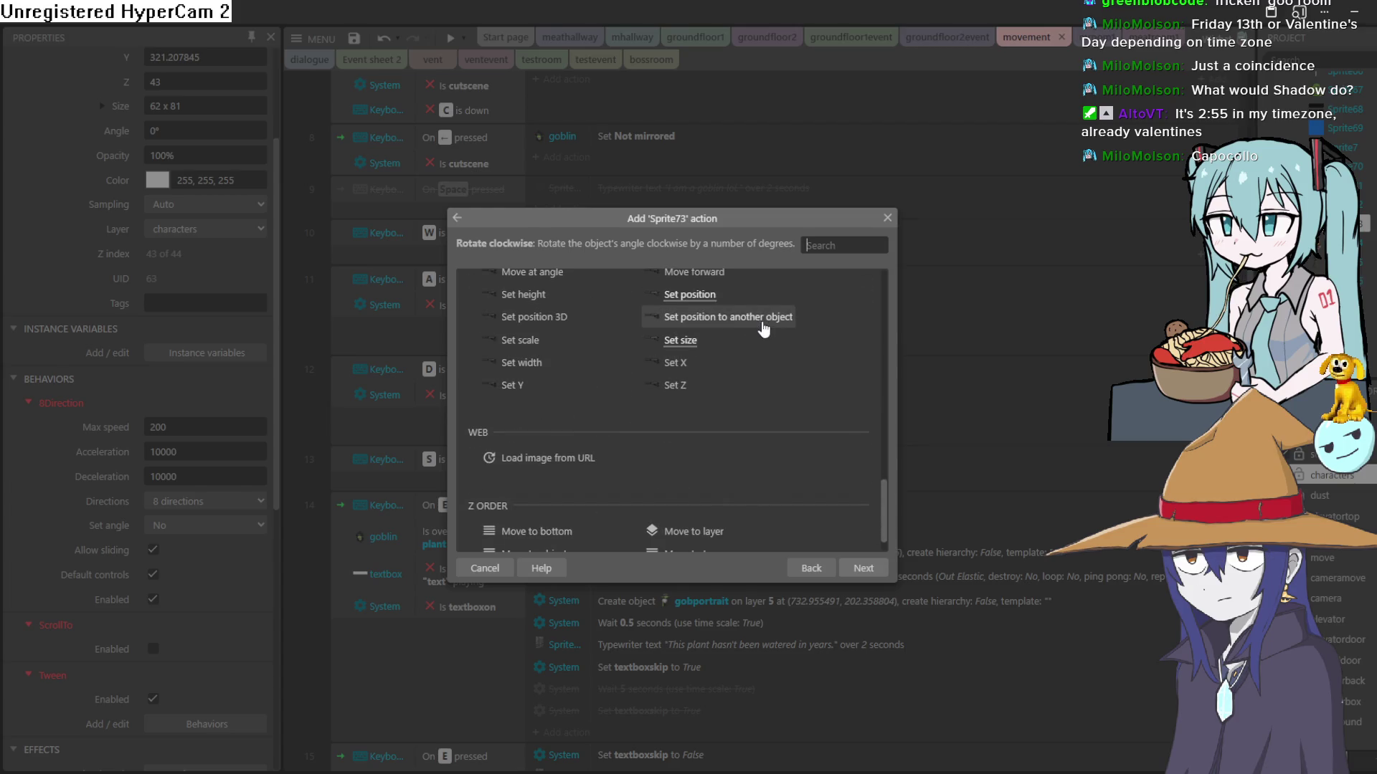
{"action": "double_click", "coordinate": [764, 330]}
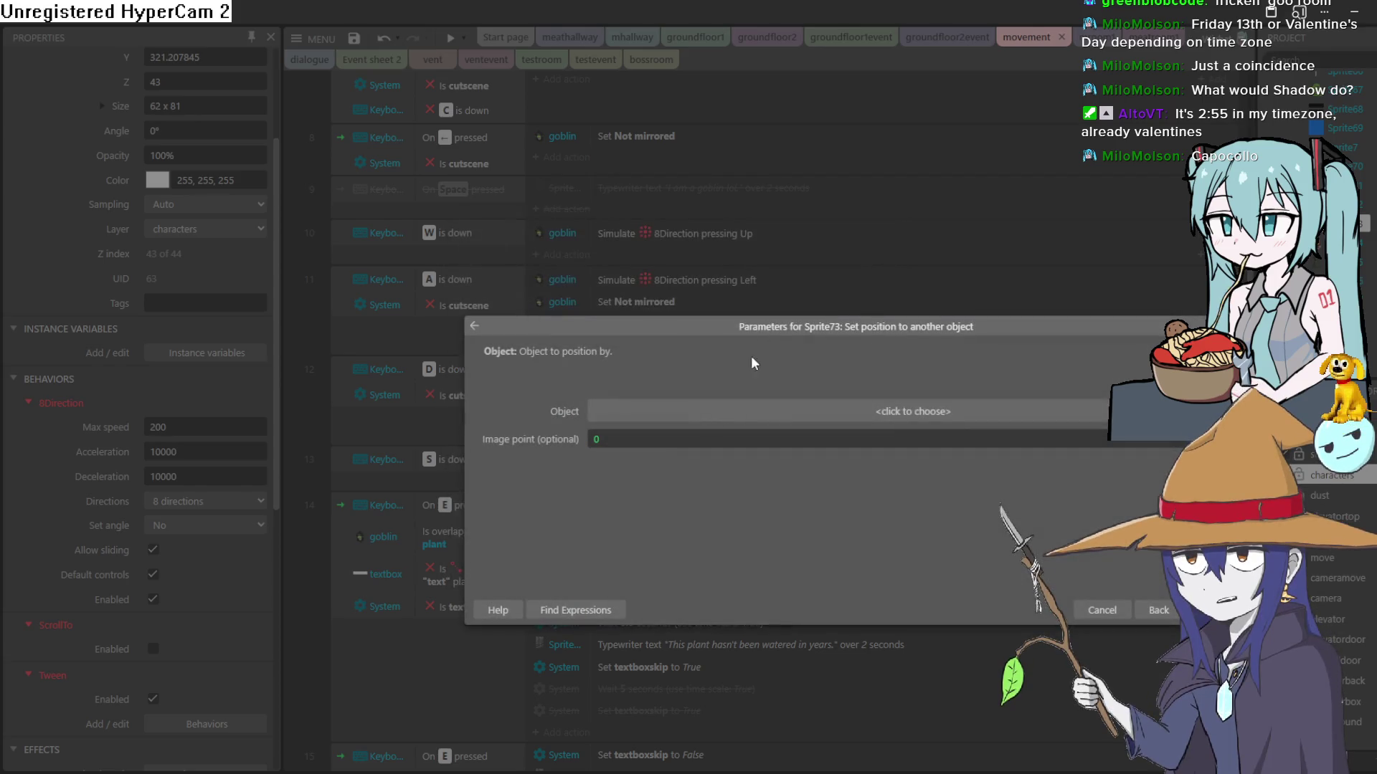
{"action": "left_click", "coordinate": [717, 415]}
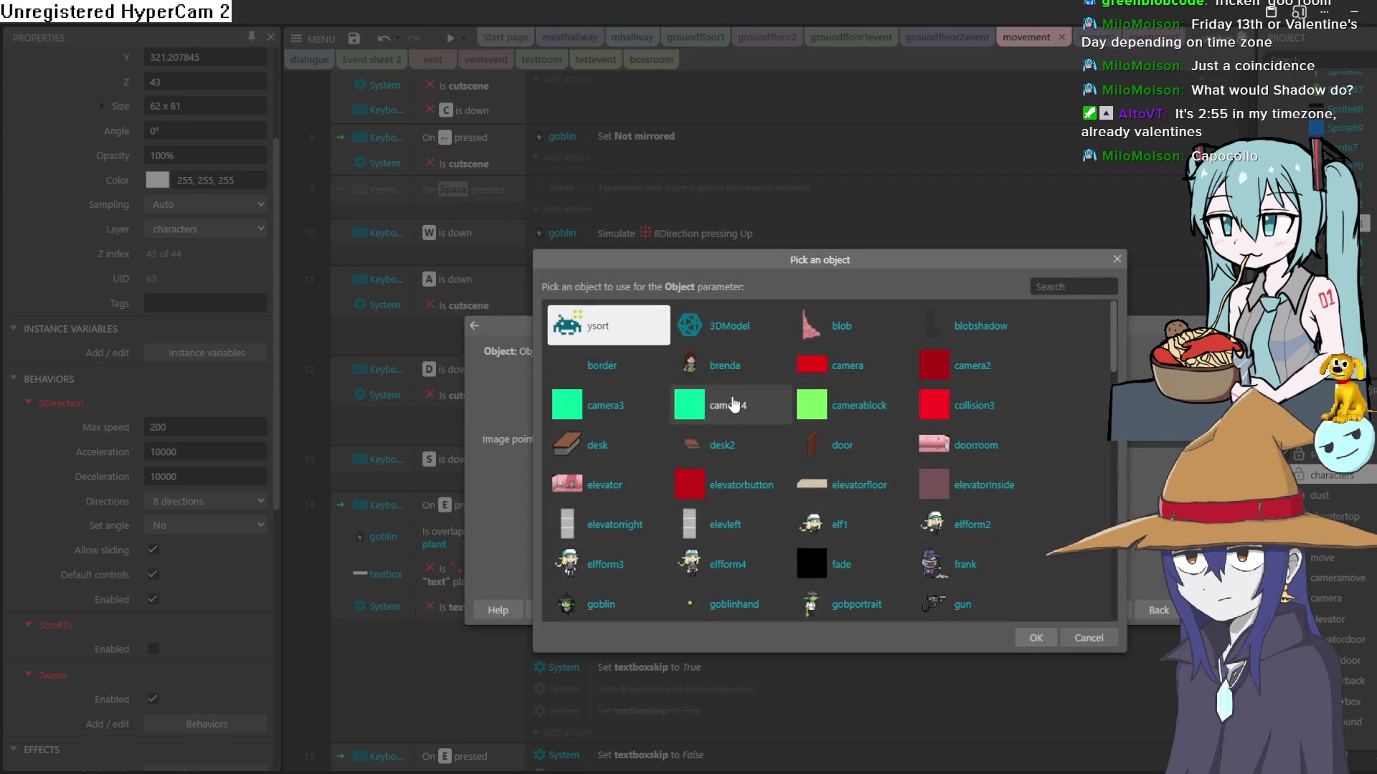
{"action": "double_click", "coordinate": [602, 454]}
{"action": "key", "text": "Tab"}
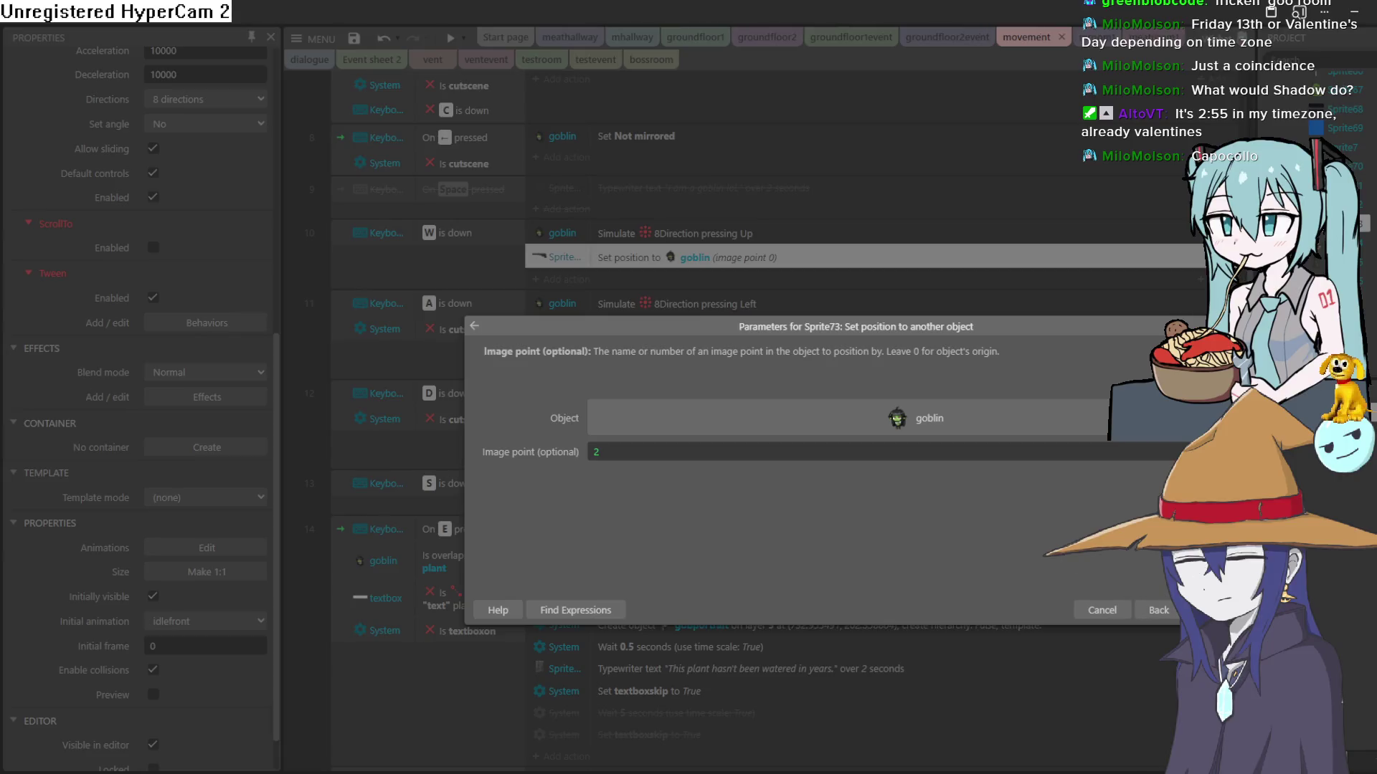
{"action": "type", "text": "2"}
{"action": "key", "text": "Return"}
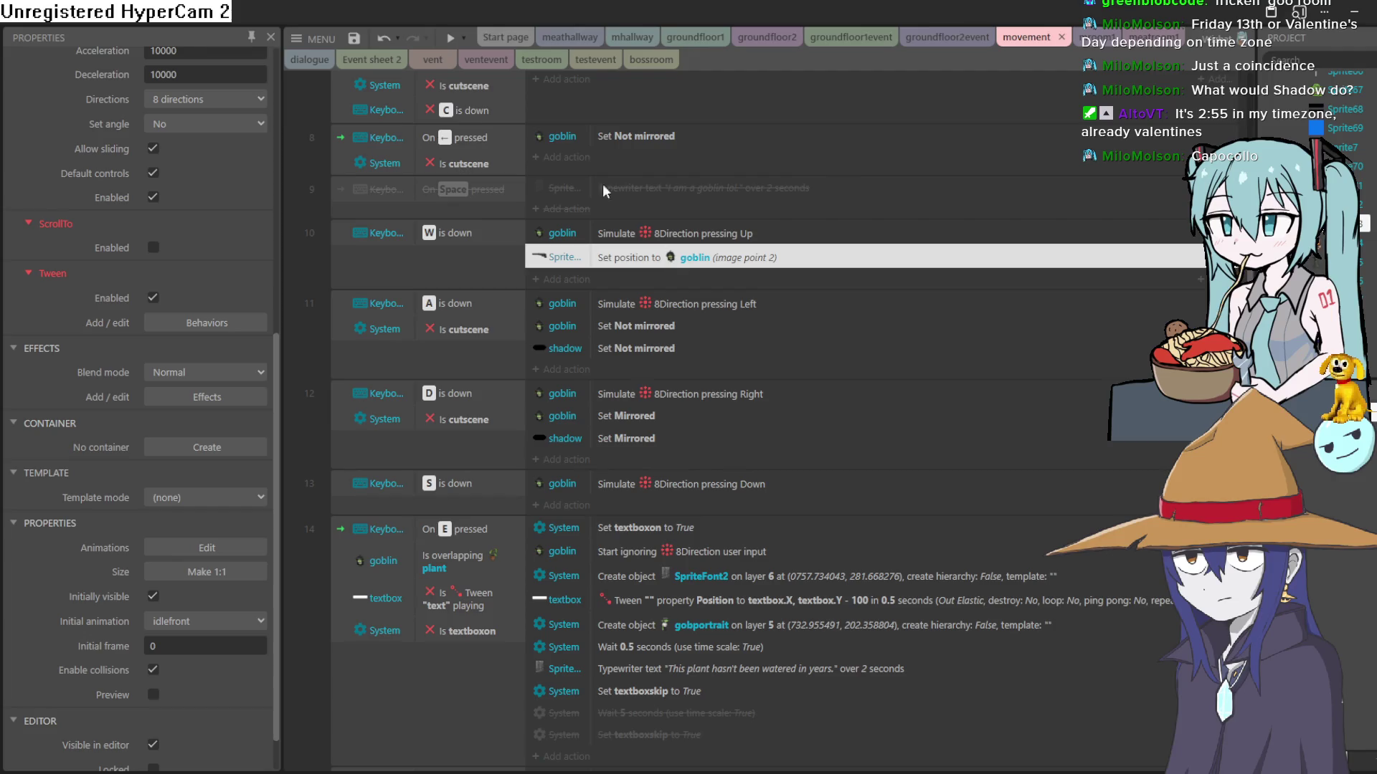
Step: Test-run the game in a preview window, enlarging it and then closing it
{"action": "left_click", "coordinate": [453, 37]}
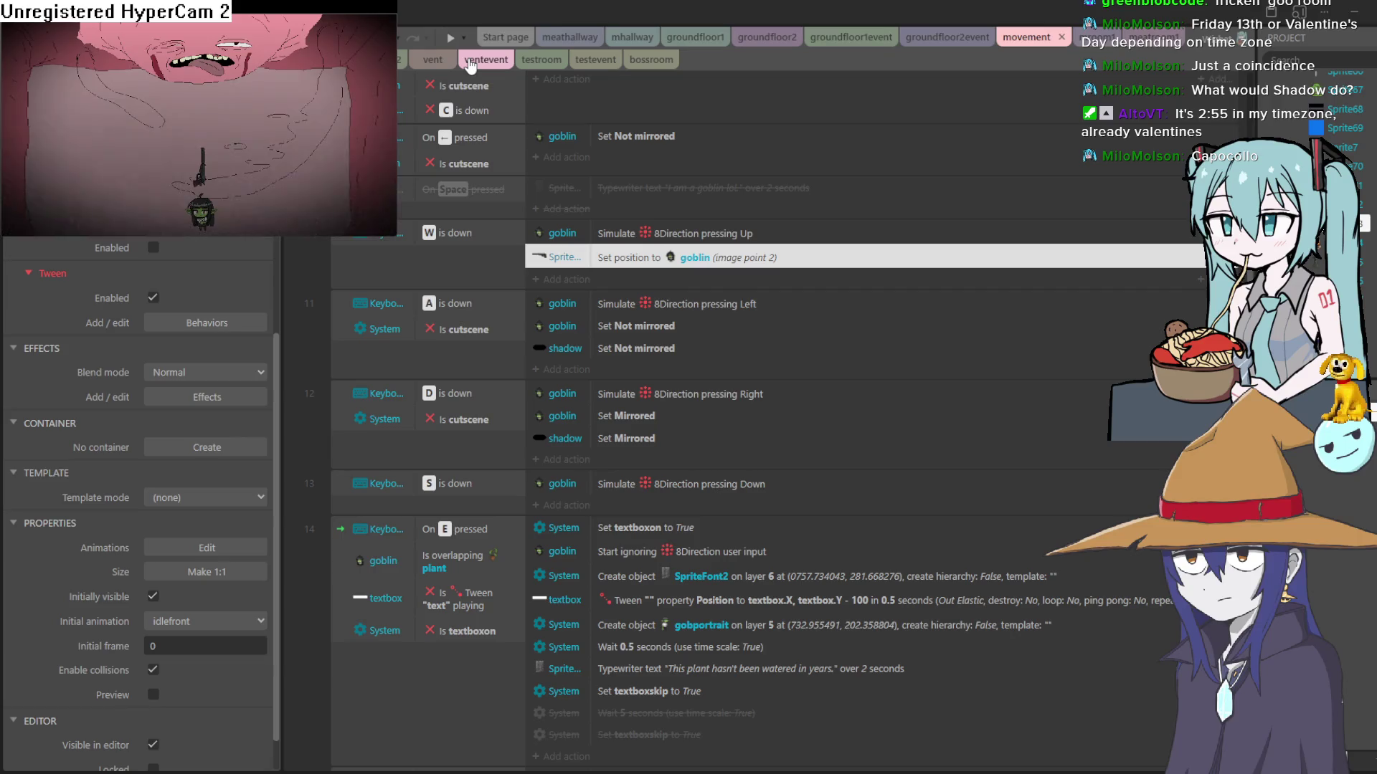
{"action": "double_click", "coordinate": [390, 16]}
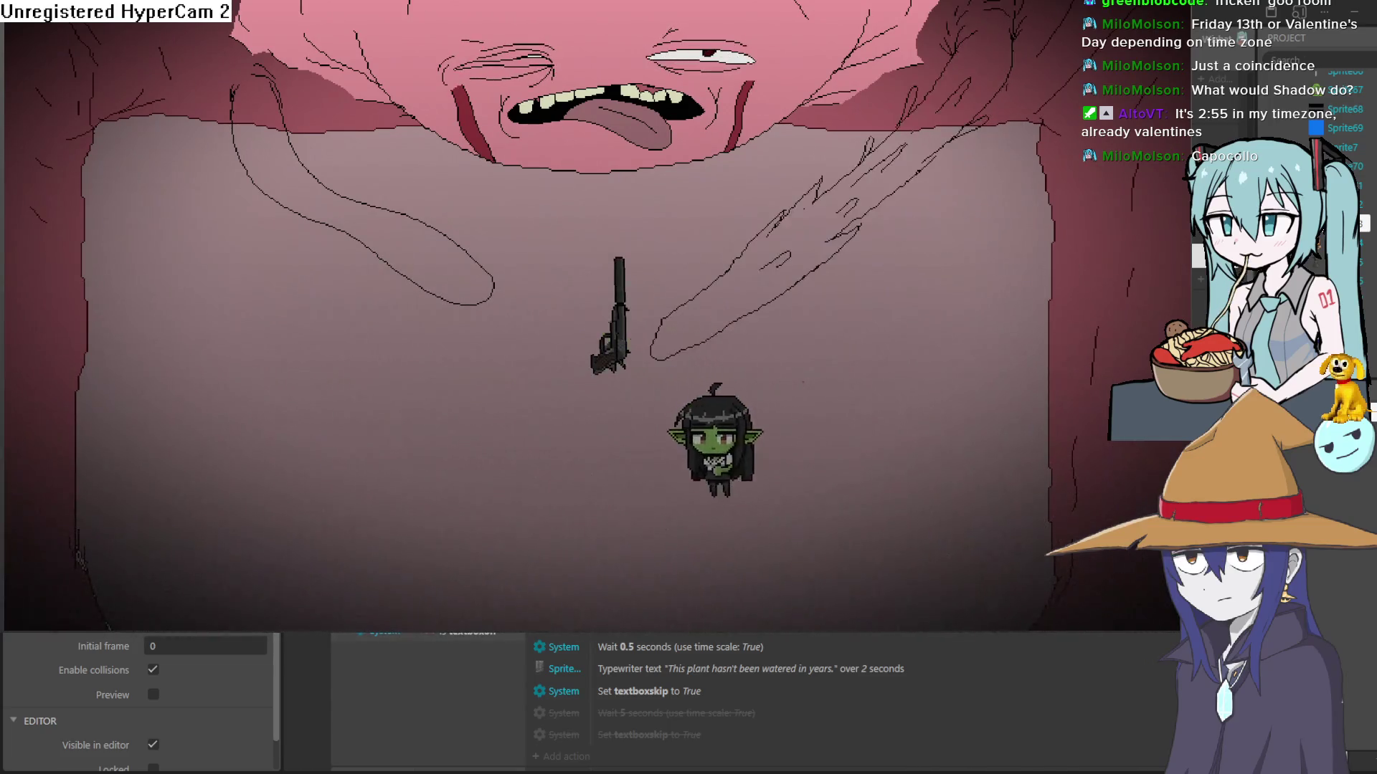
{"action": "left_click", "coordinate": [1029, 16]}
{"action": "left_click", "coordinate": [960, 273]}
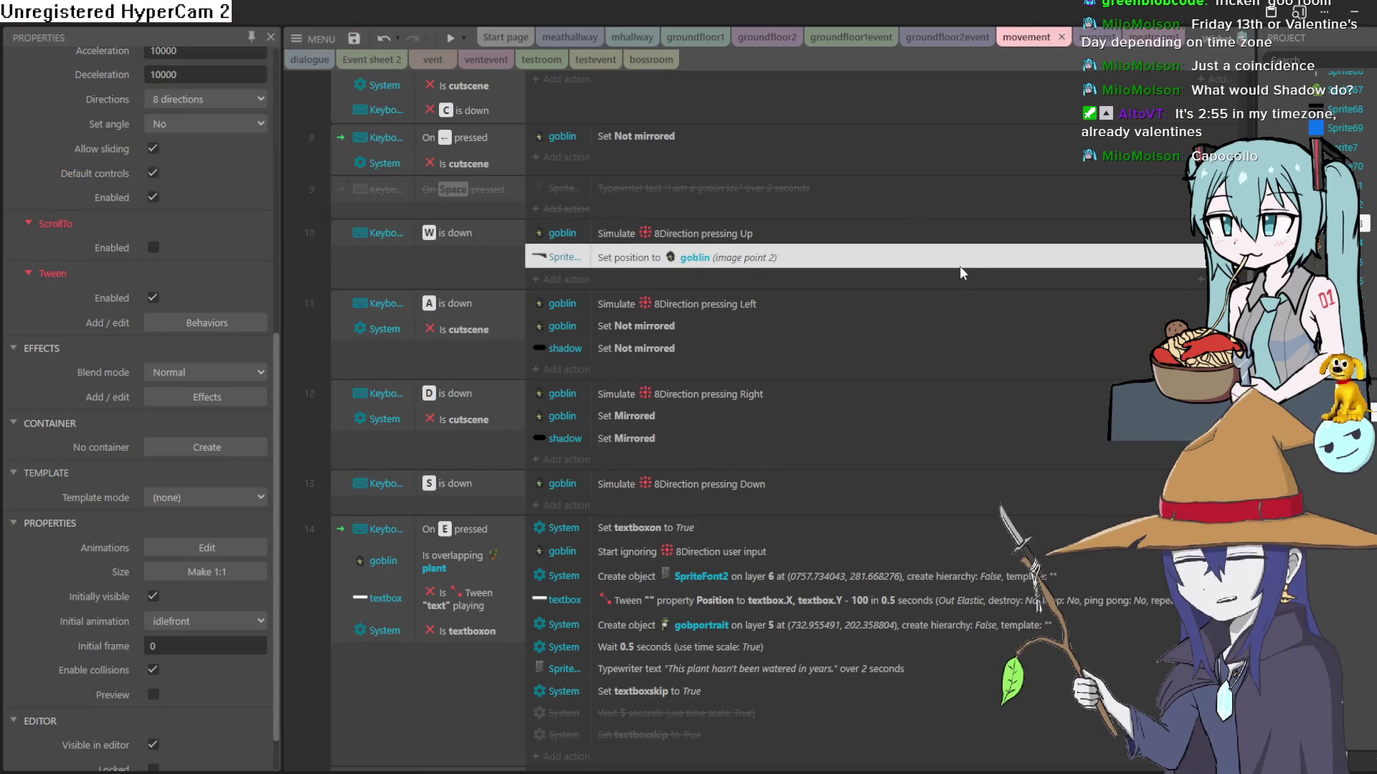
Step: Review the gun's position action, then check the goblin's gunleft and gunup image points in bossroom
{"action": "double_click", "coordinate": [693, 256]}
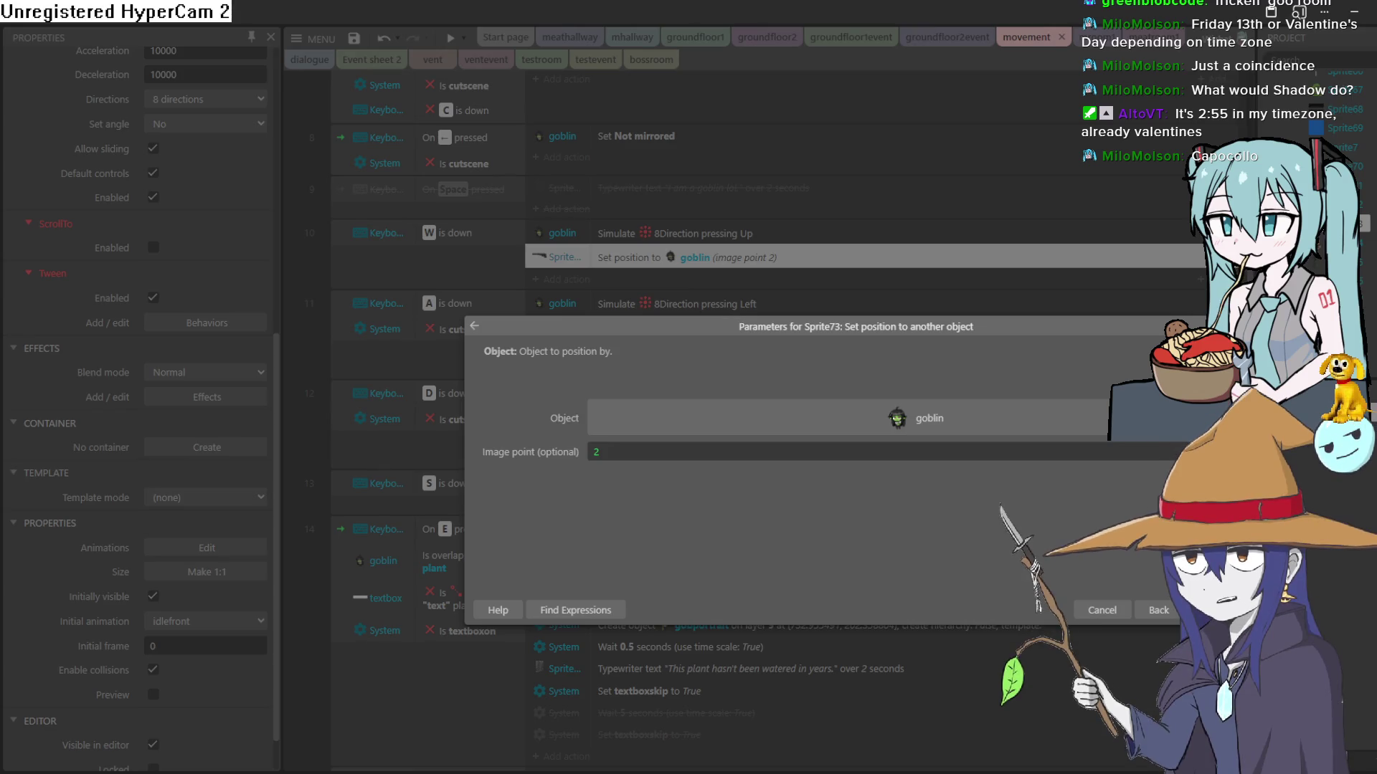
{"action": "key", "text": "Escape"}
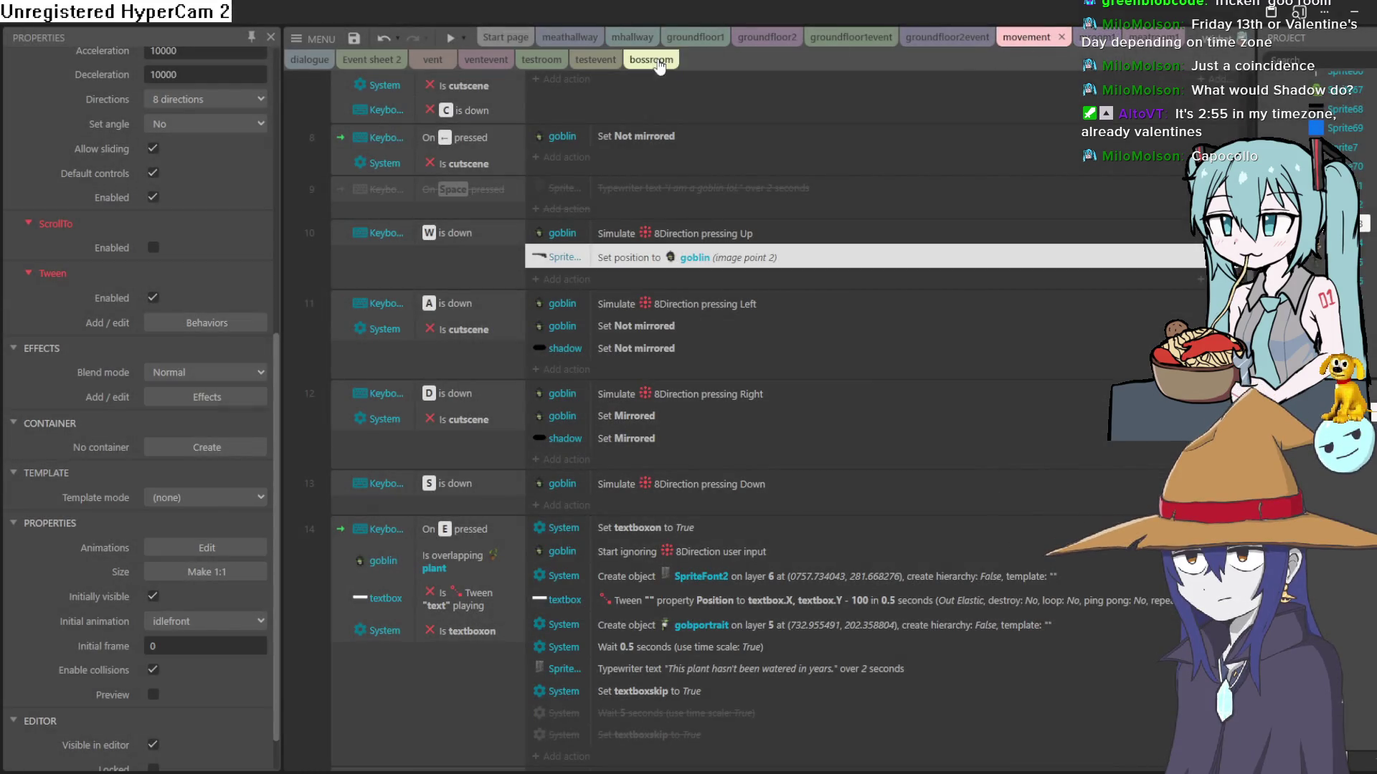
{"action": "left_click", "coordinate": [658, 62]}
{"action": "double_click", "coordinate": [815, 500]}
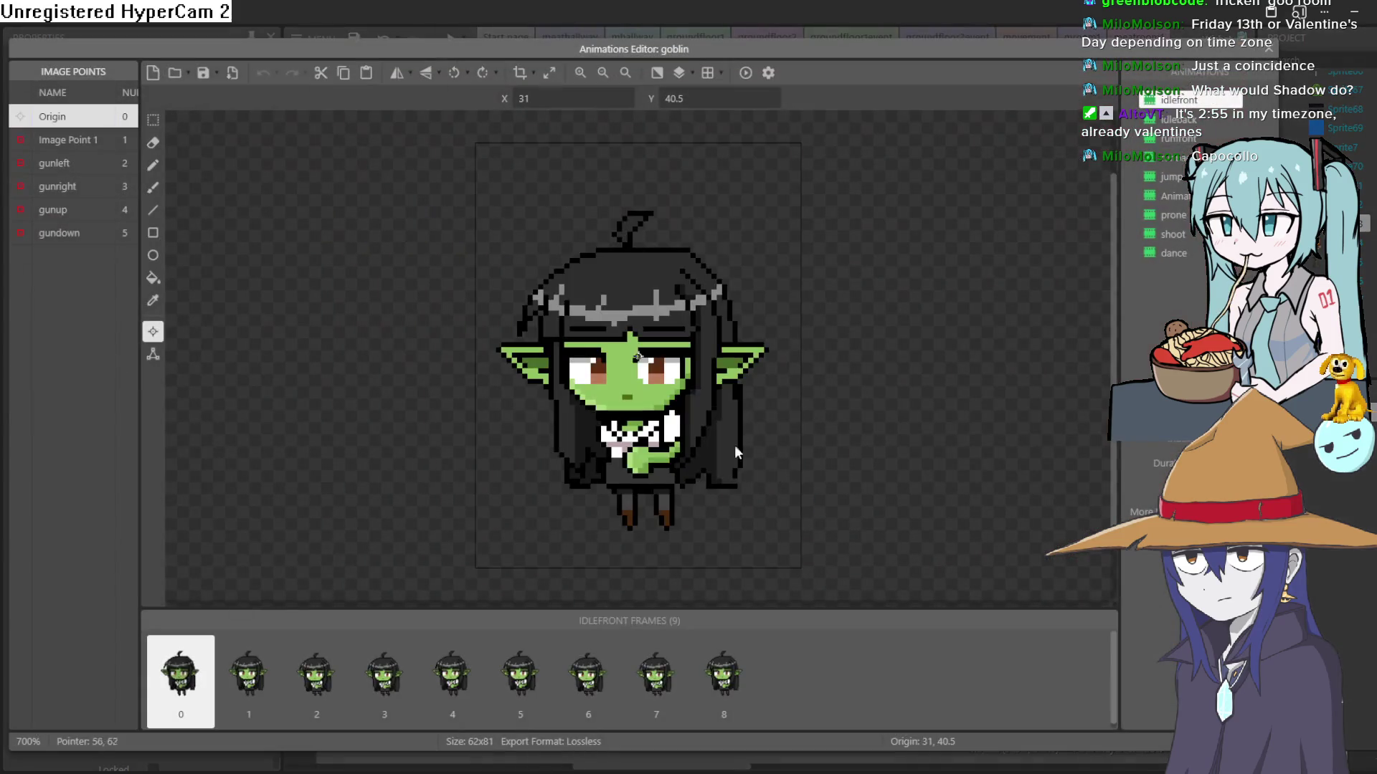
{"action": "left_click", "coordinate": [79, 162]}
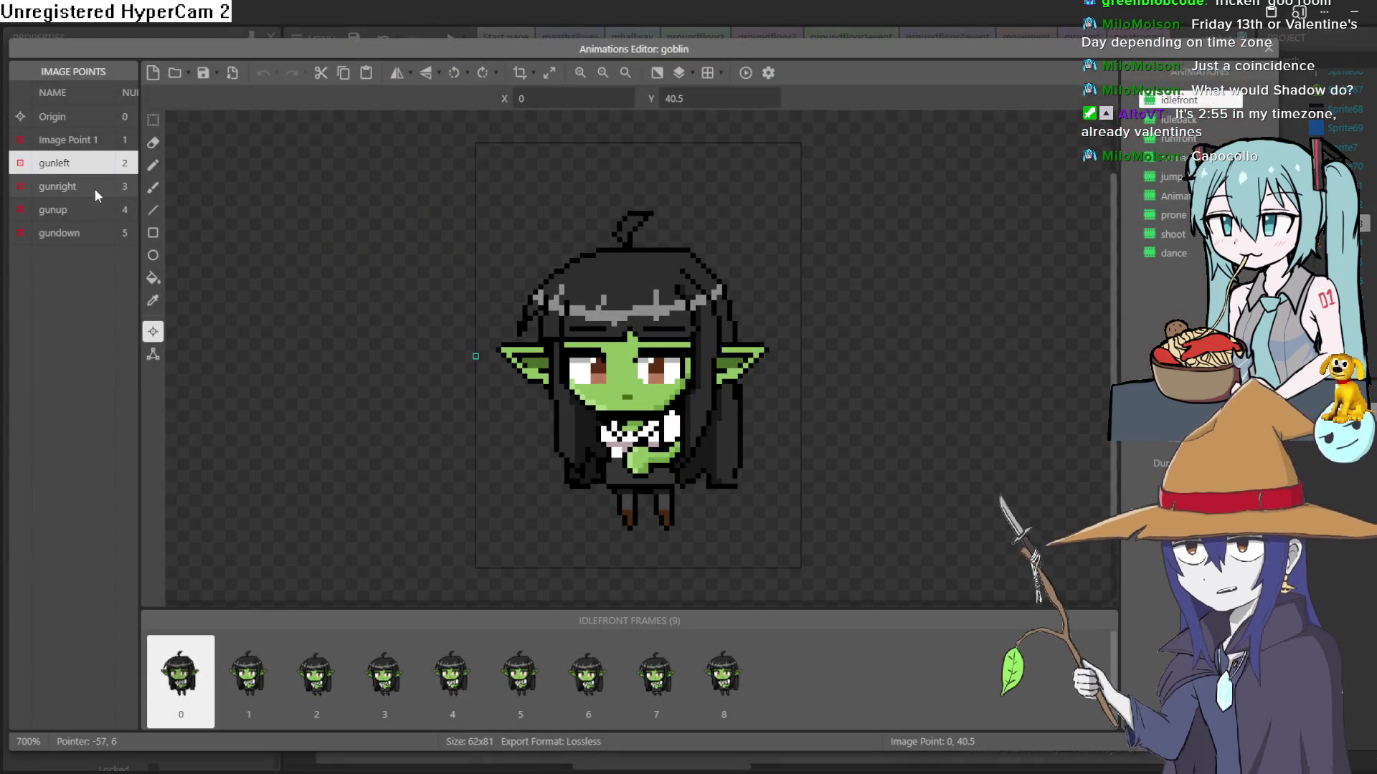
{"action": "left_click", "coordinate": [100, 209]}
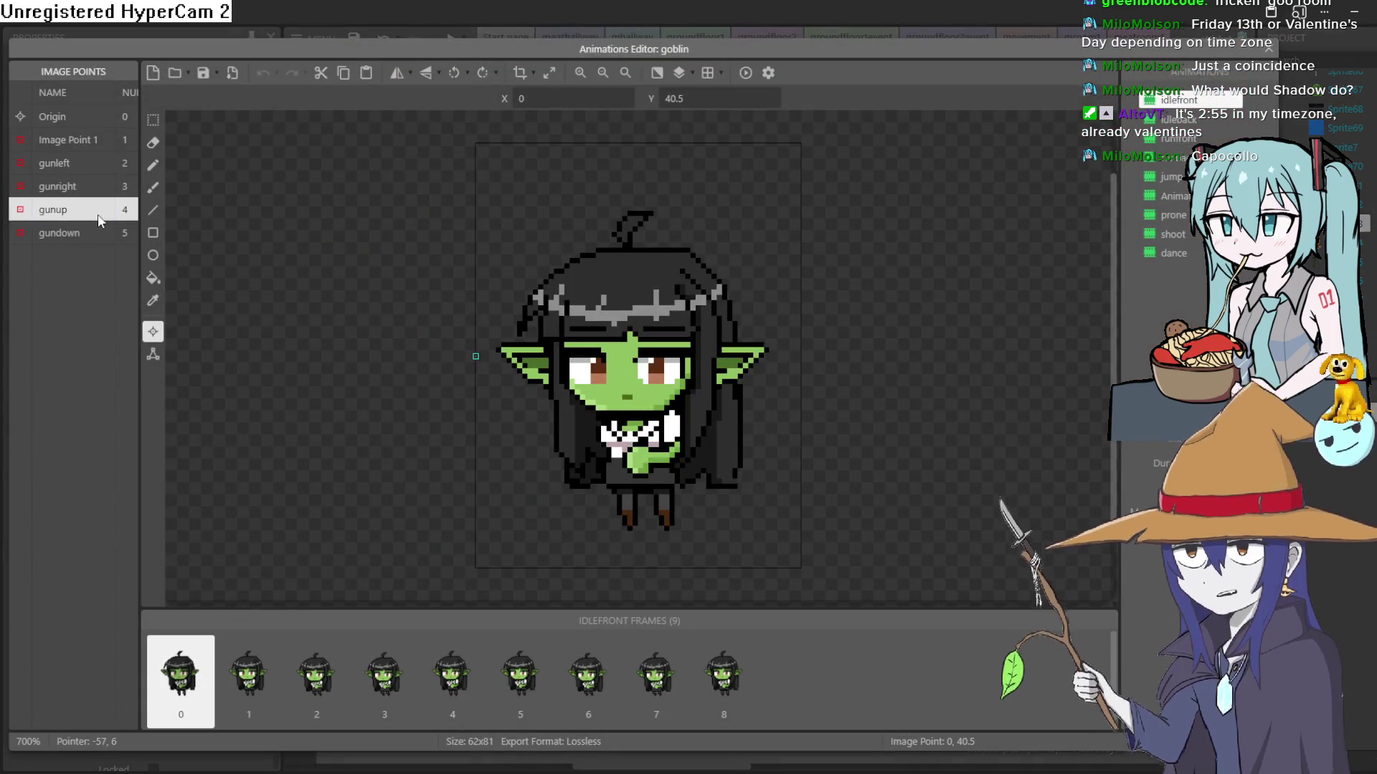
{"action": "left_click", "coordinate": [1267, 49]}
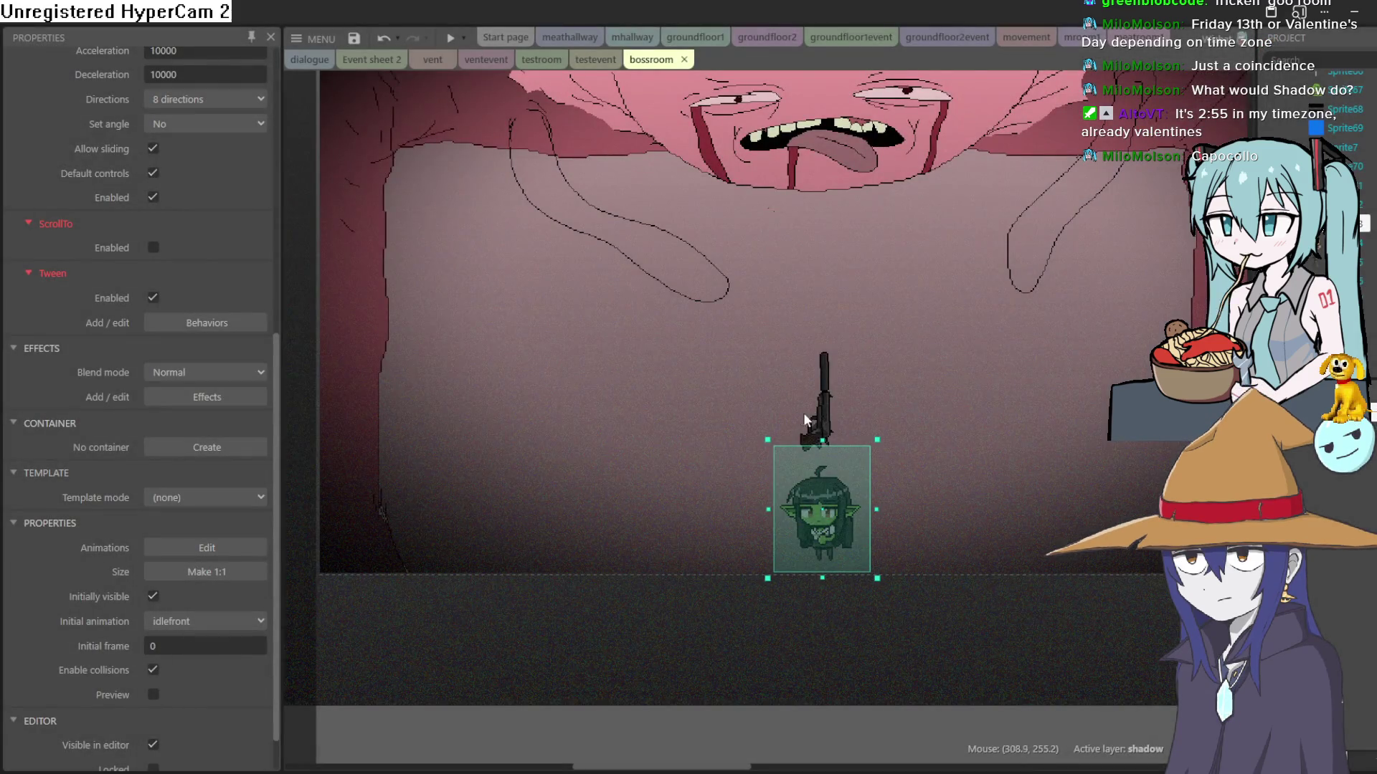
{"action": "left_click", "coordinate": [822, 428]}
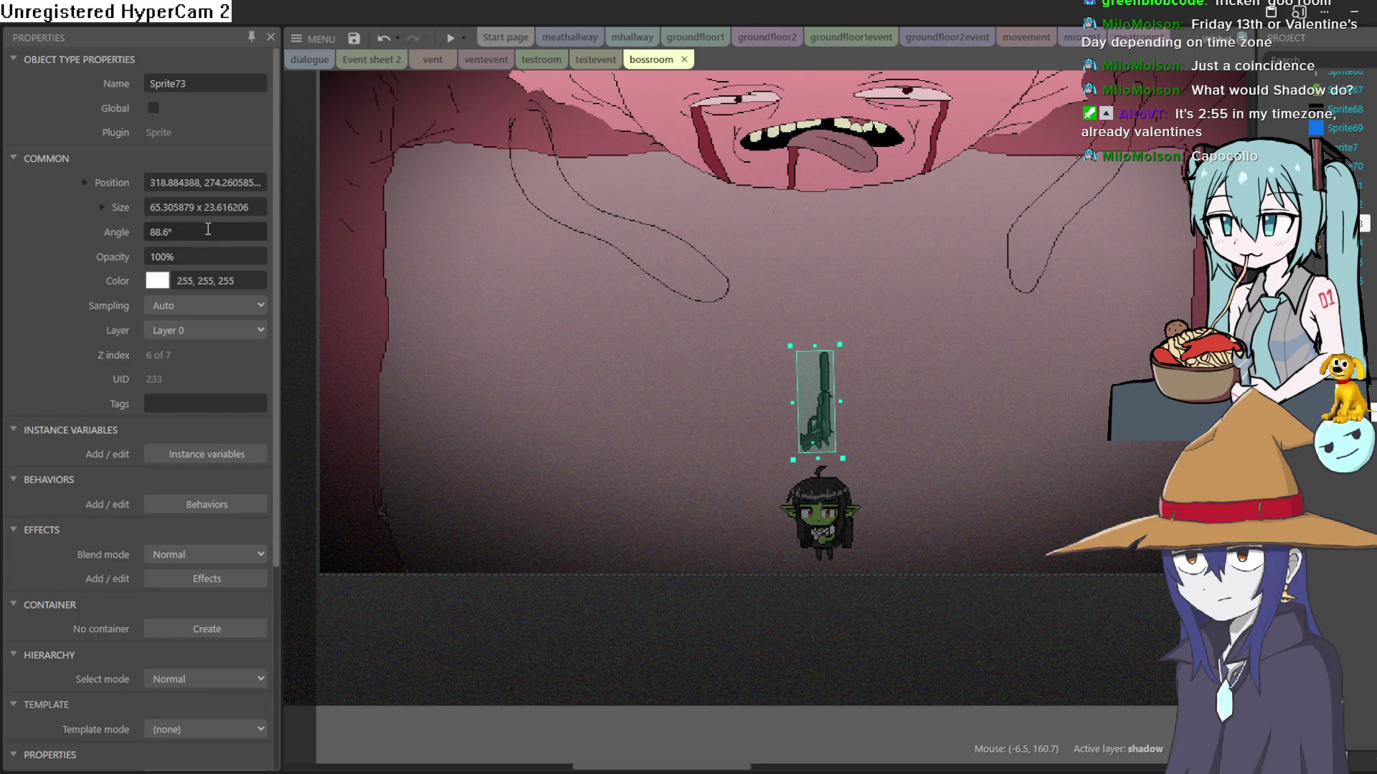
{"action": "left_click", "coordinate": [208, 229]}
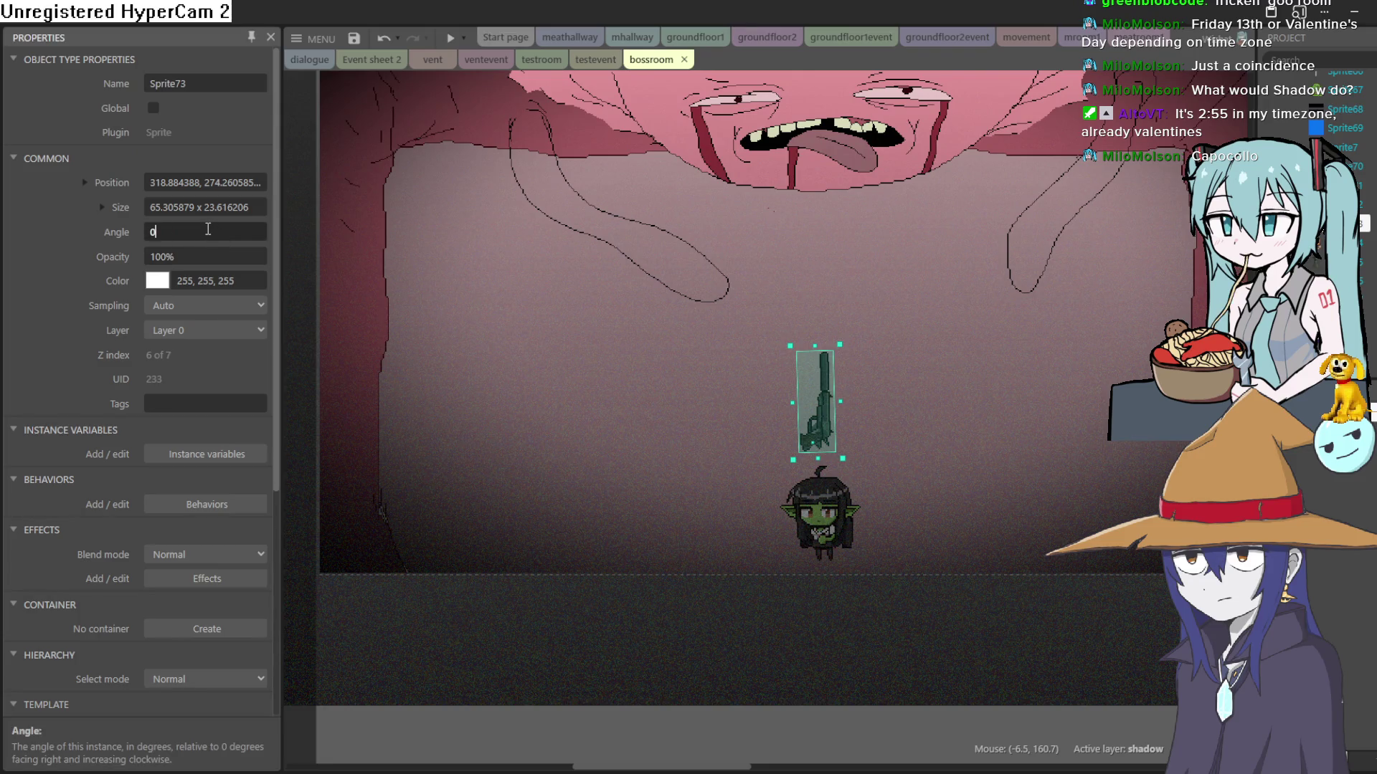
{"action": "type", "text": "0"}
{"action": "key", "text": "Tab"}
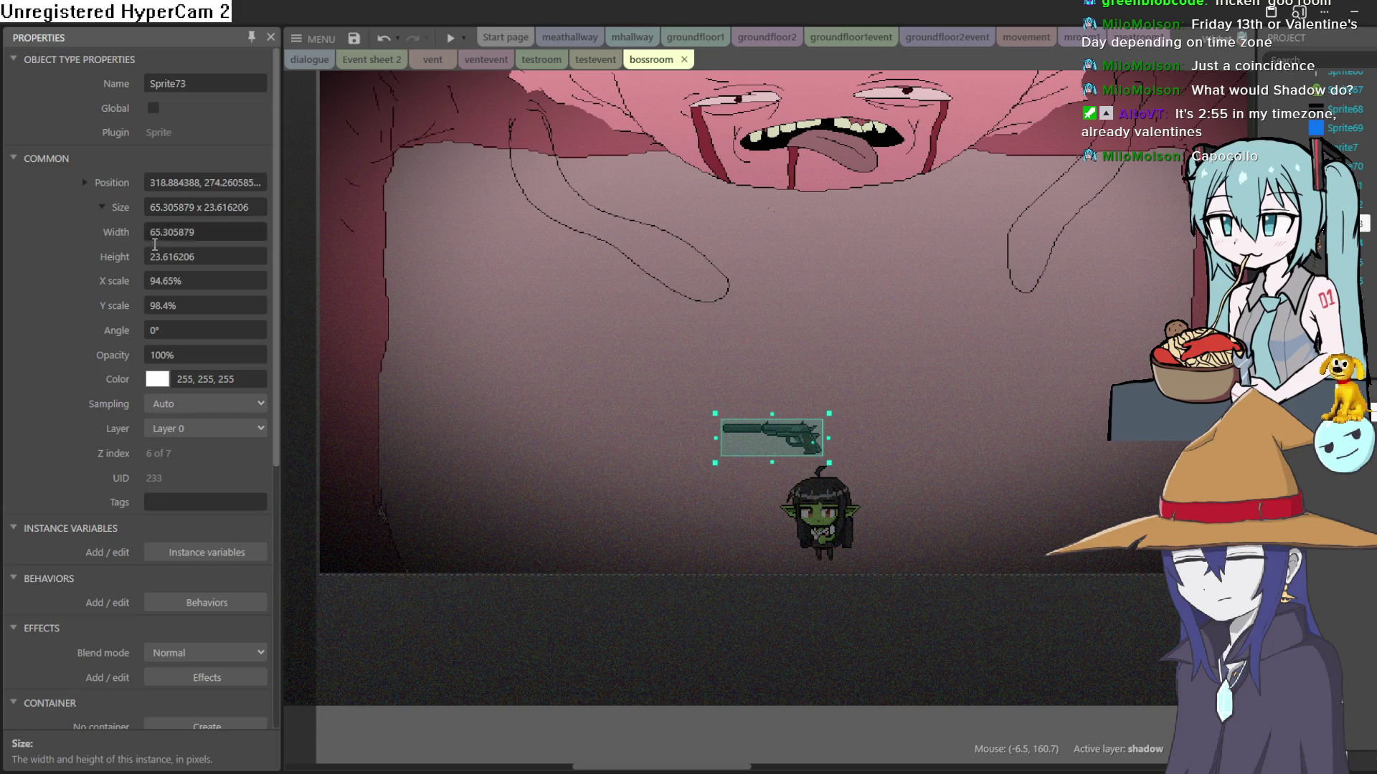
{"action": "left_click", "coordinate": [194, 281]}
{"action": "type", "text": "0"}
{"action": "key", "text": "Tab"}
{"action": "key", "text": "Tab"}
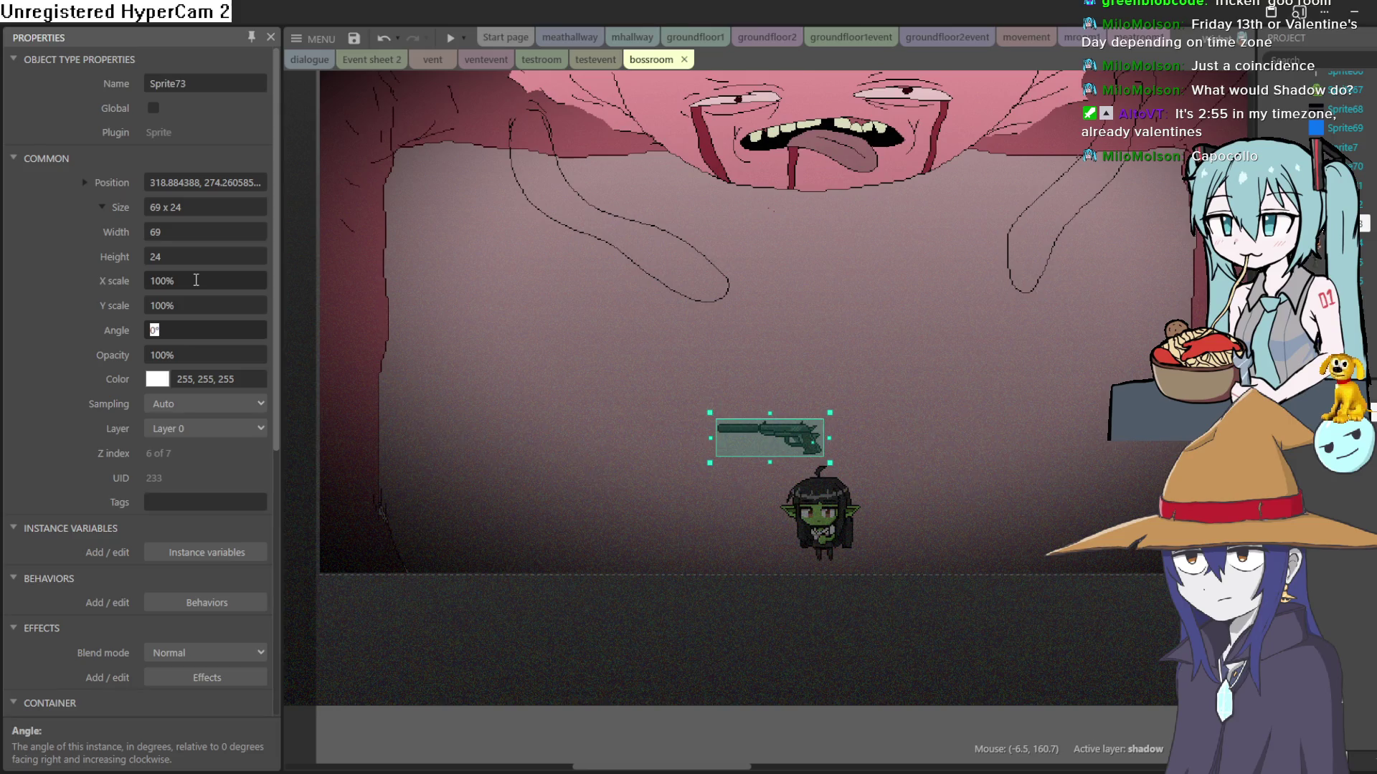
{"action": "left_click", "coordinate": [53, 255]}
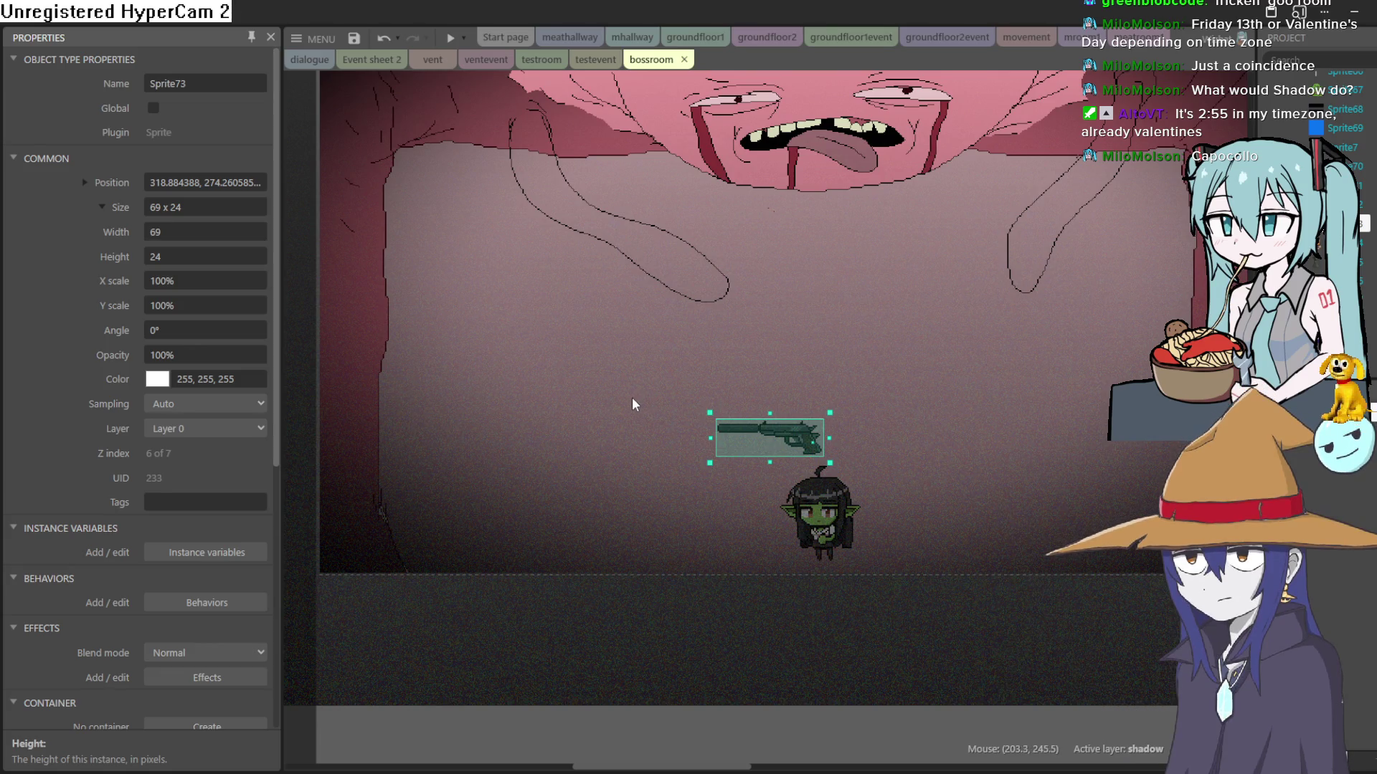
{"action": "left_click", "coordinate": [86, 183]}
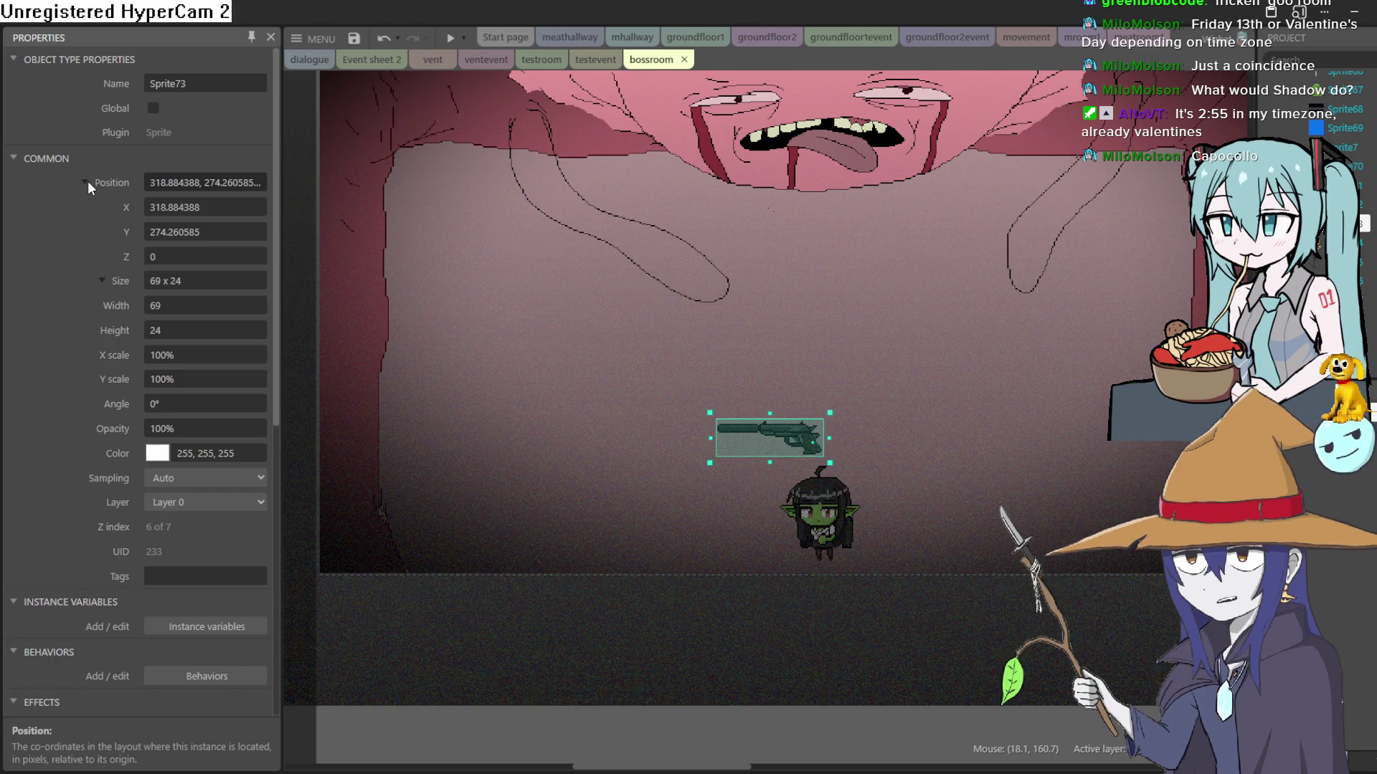
{"action": "left_click", "coordinate": [86, 182]}
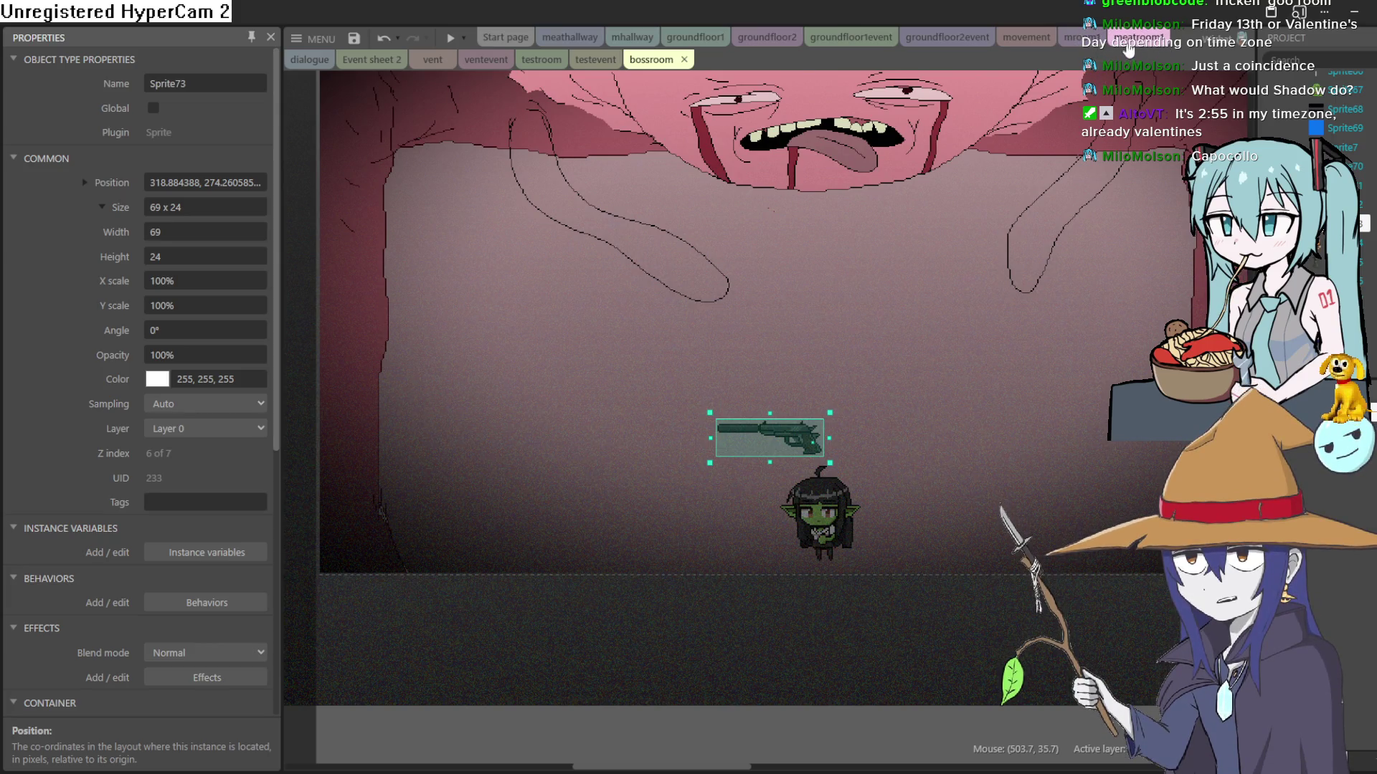
{"action": "left_click", "coordinate": [1127, 43]}
{"action": "left_click", "coordinate": [1053, 37]}
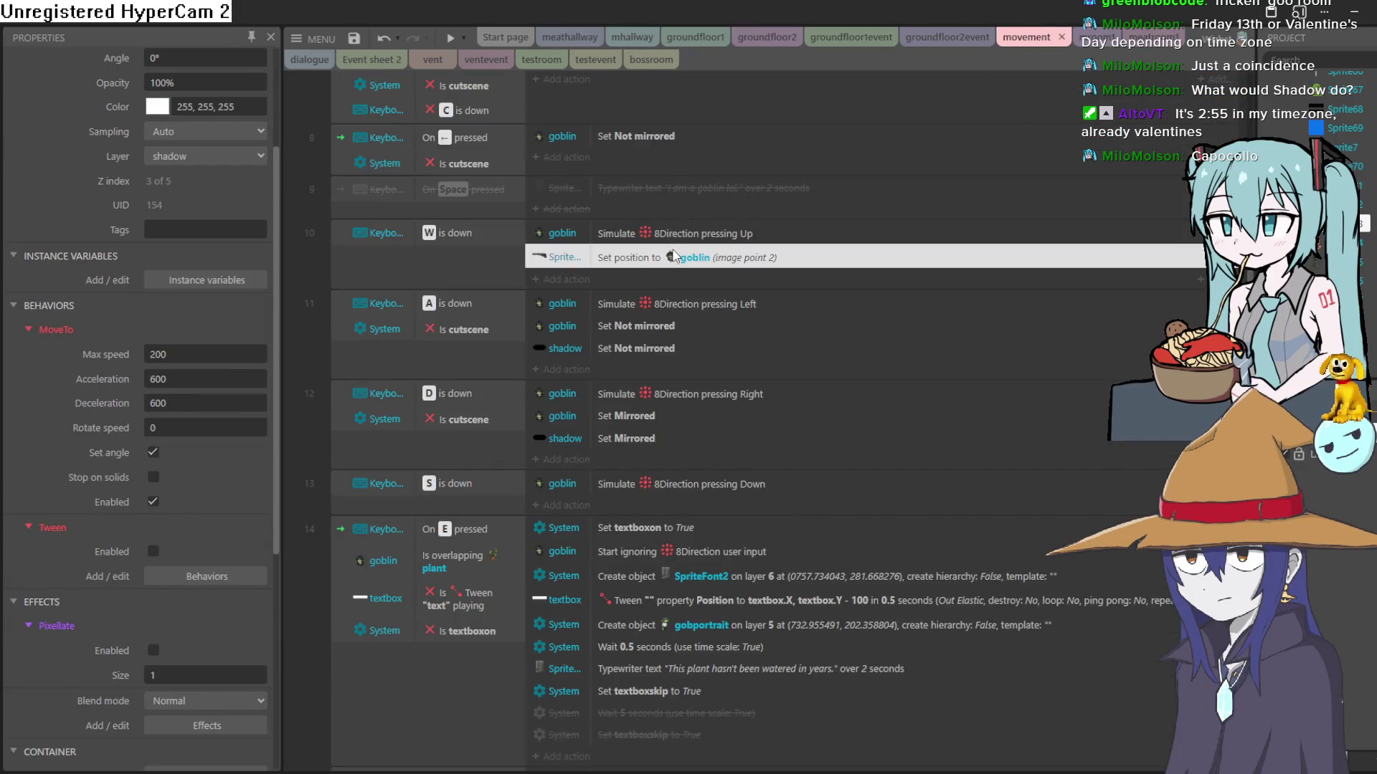
Step: Set the W event's Sprite73 position to goblin image point 4 and preview the game
{"action": "double_click", "coordinate": [674, 256]}
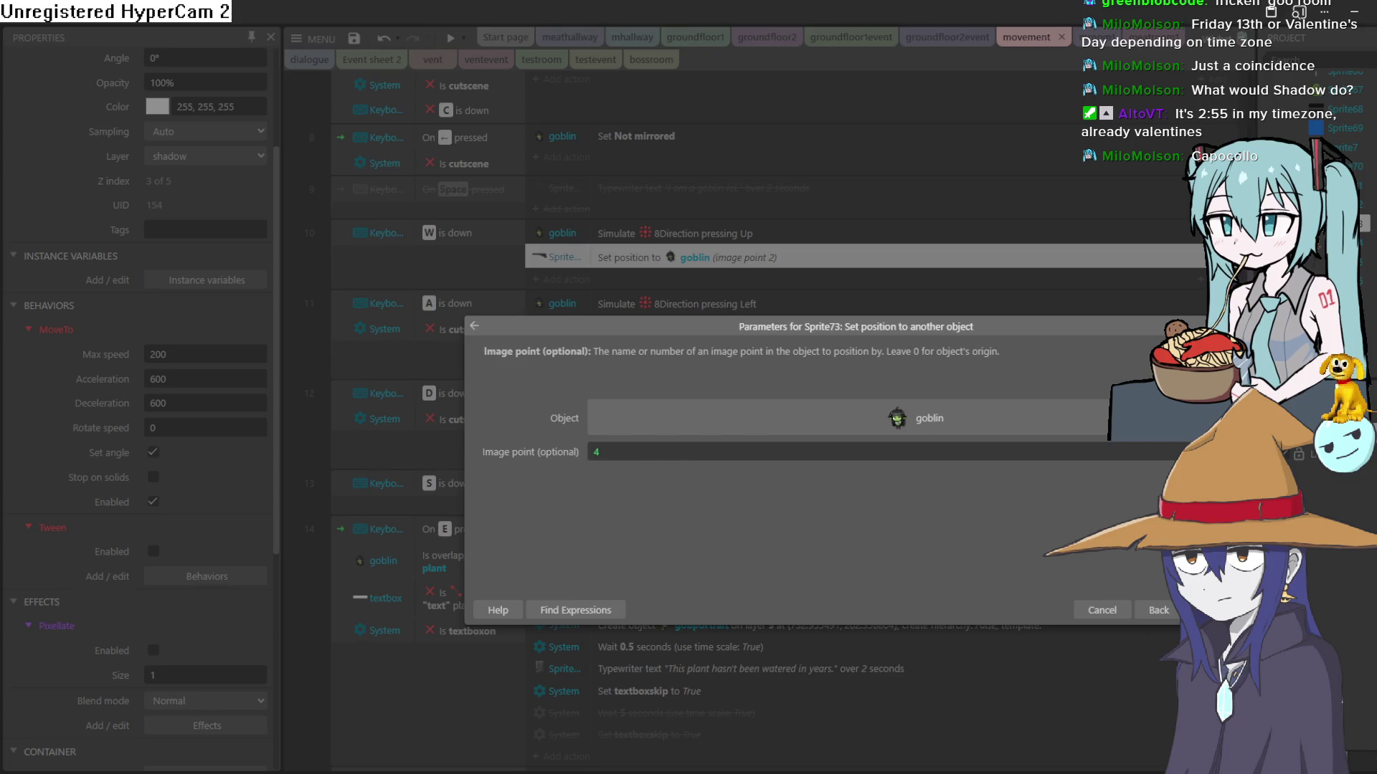
{"action": "key", "text": "Return"}
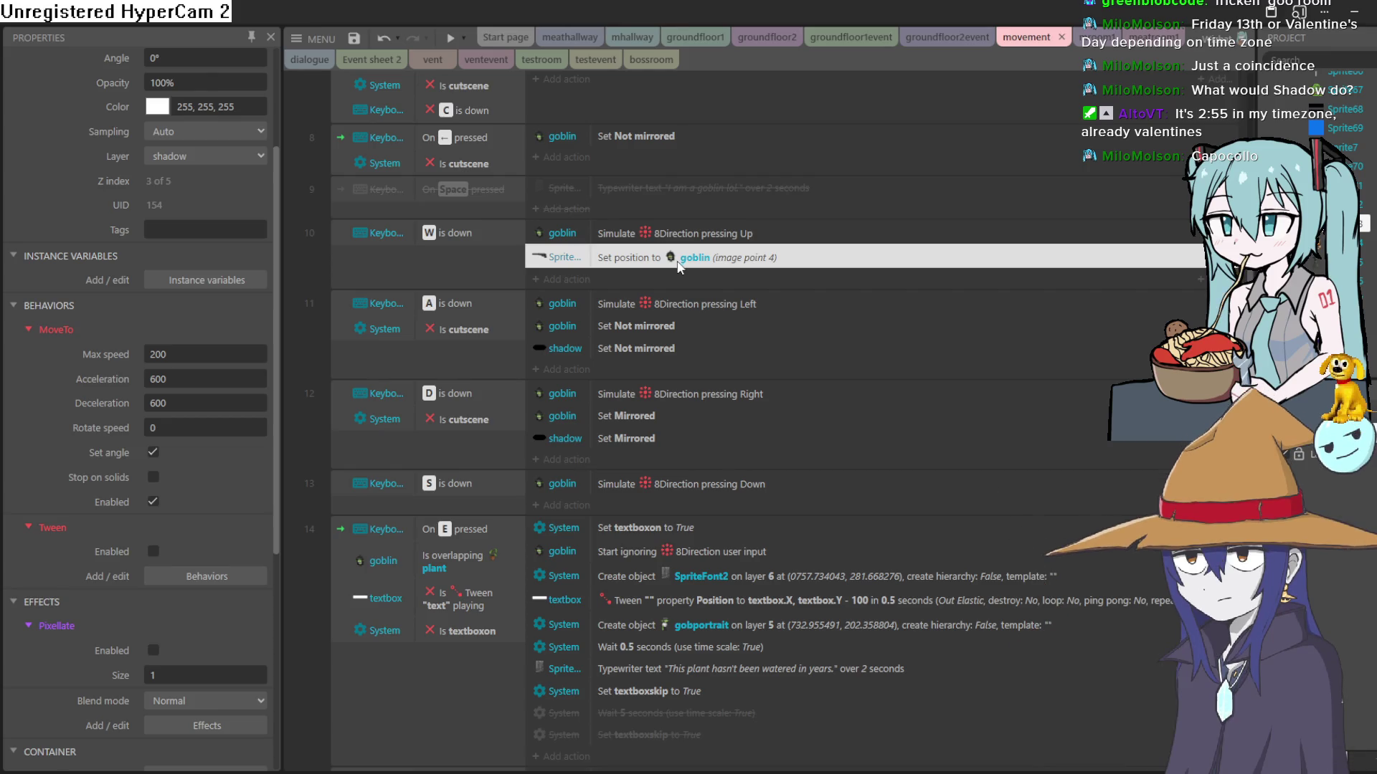
{"action": "left_click", "coordinate": [450, 37]}
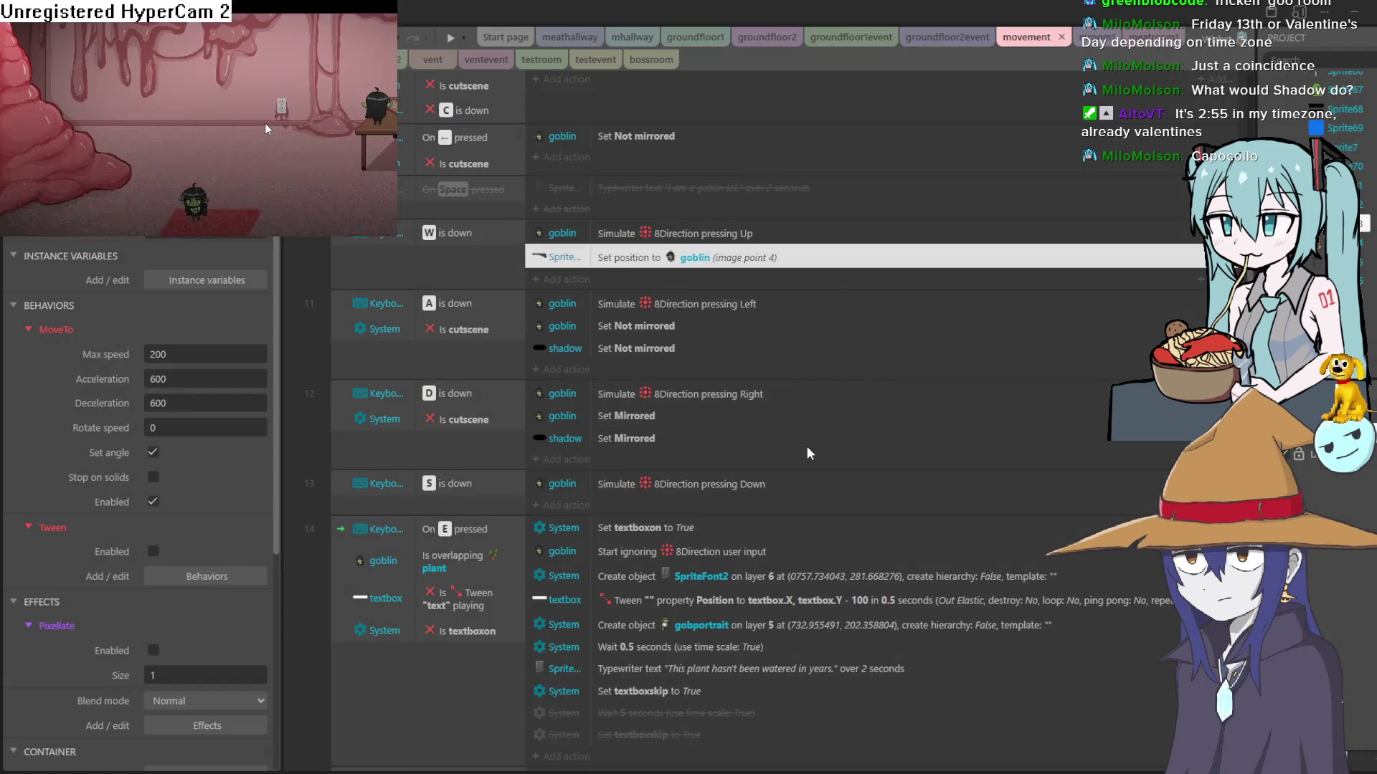
{"action": "left_click", "coordinate": [949, 276]}
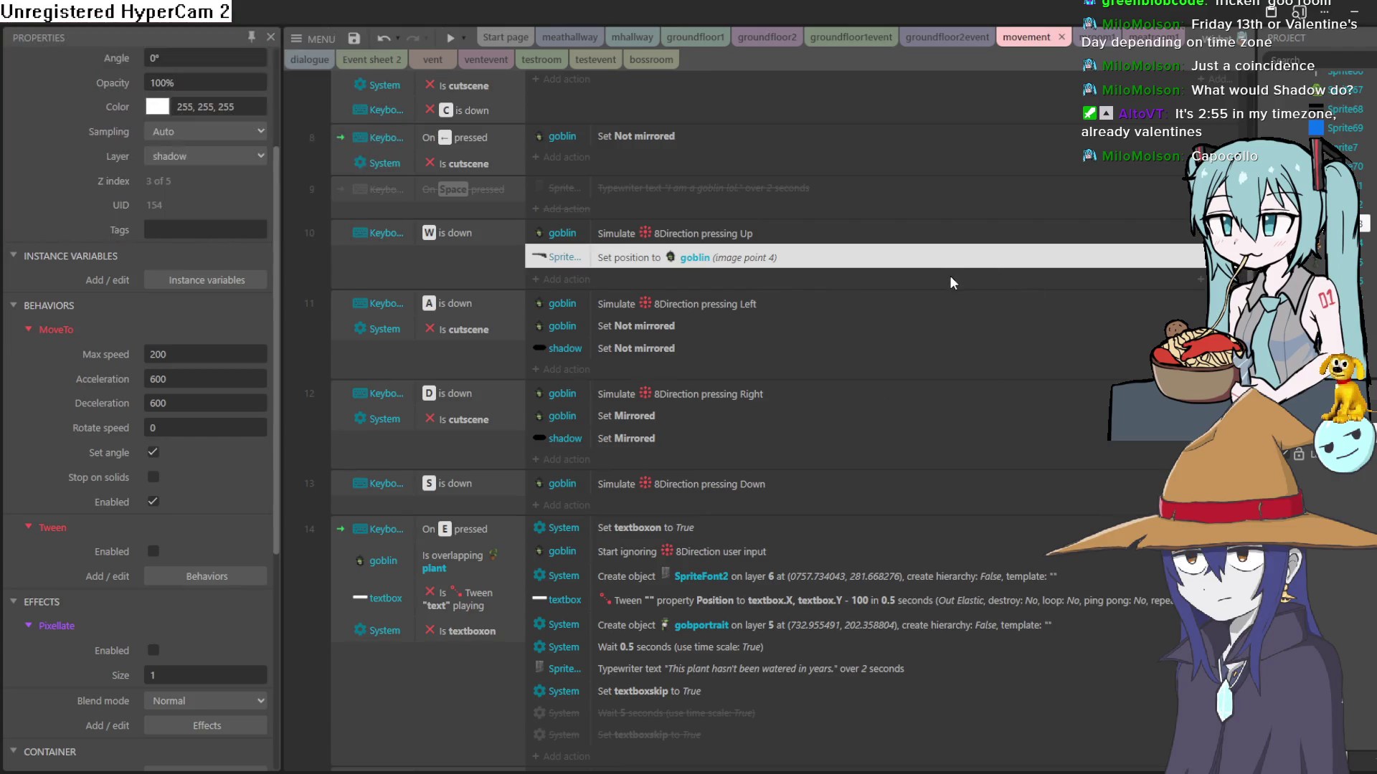
Step: Preview the game again from the bossroom layout, then switch to meatroom1
{"action": "left_click", "coordinate": [649, 60]}
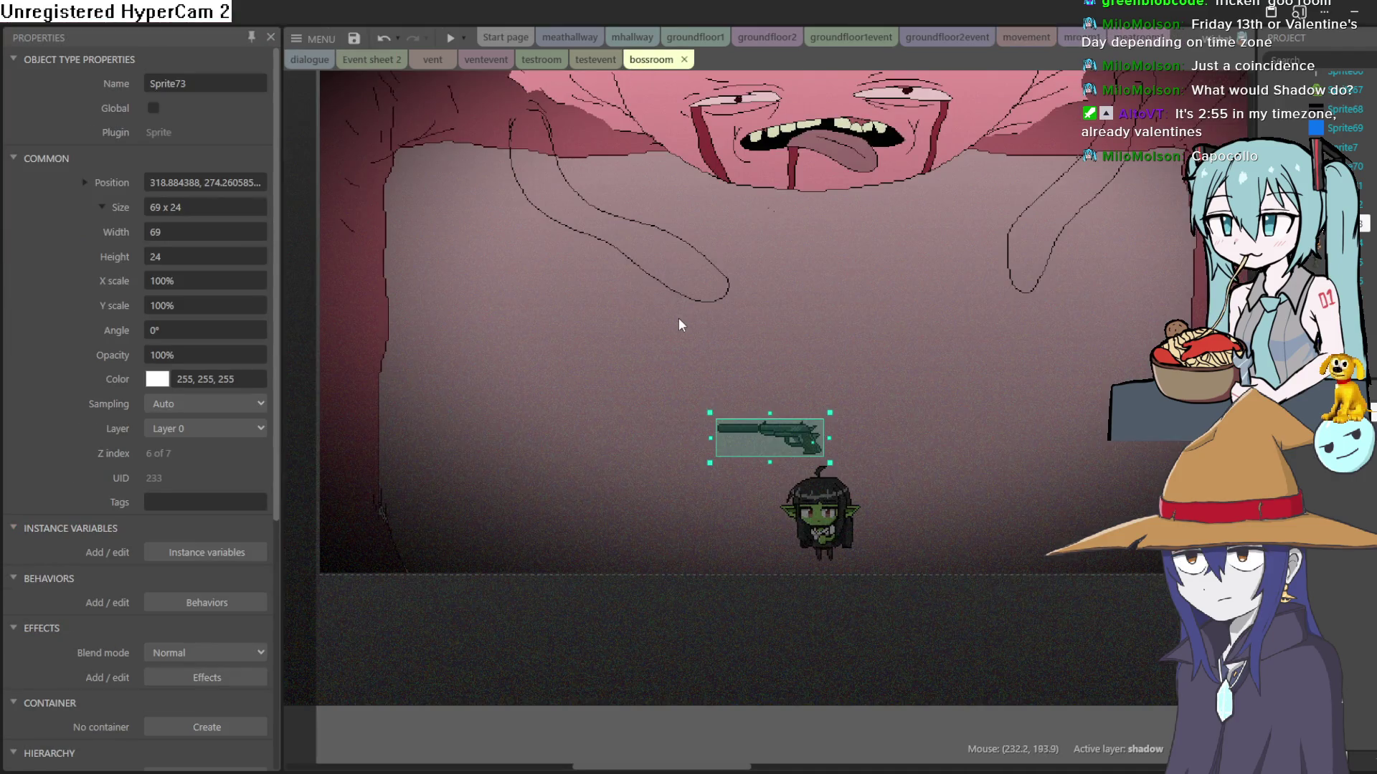
{"action": "left_click", "coordinate": [449, 37]}
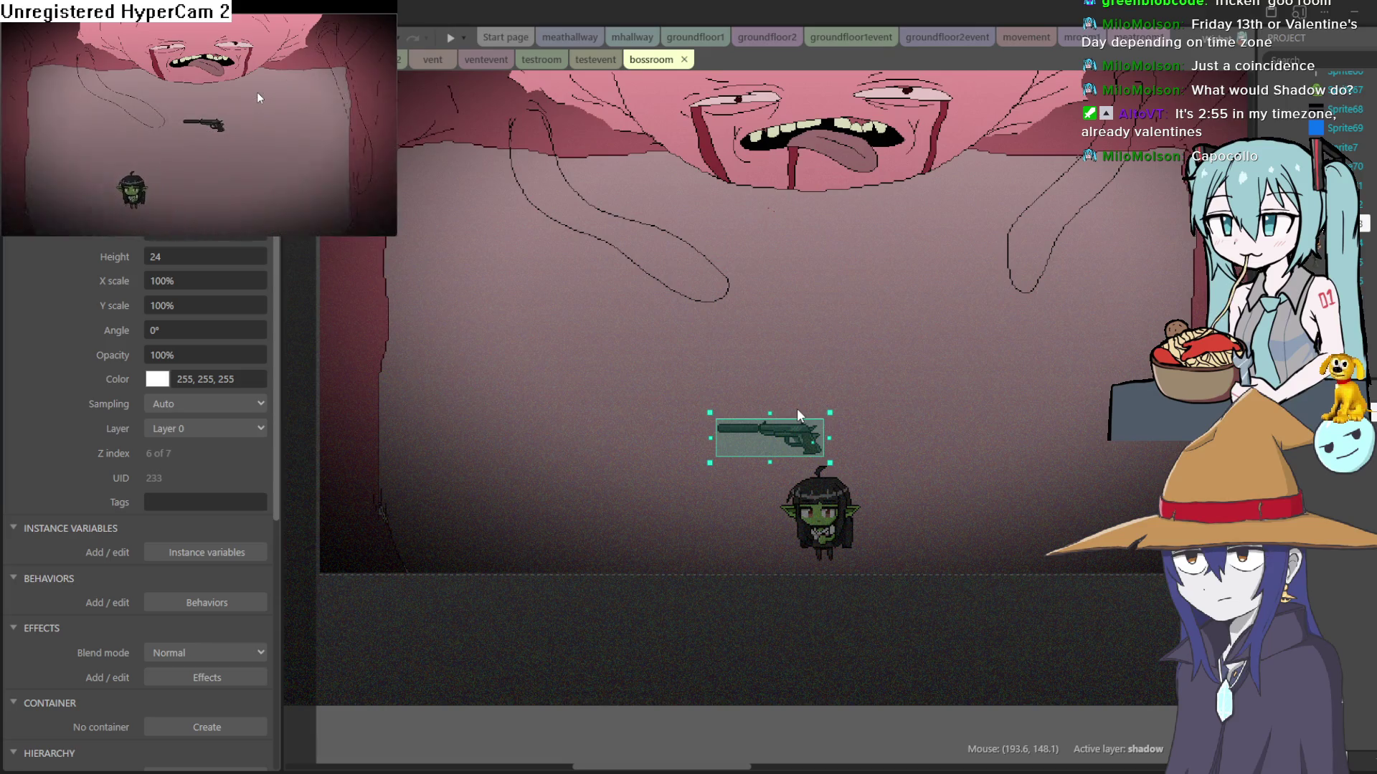
{"action": "left_click", "coordinate": [944, 259]}
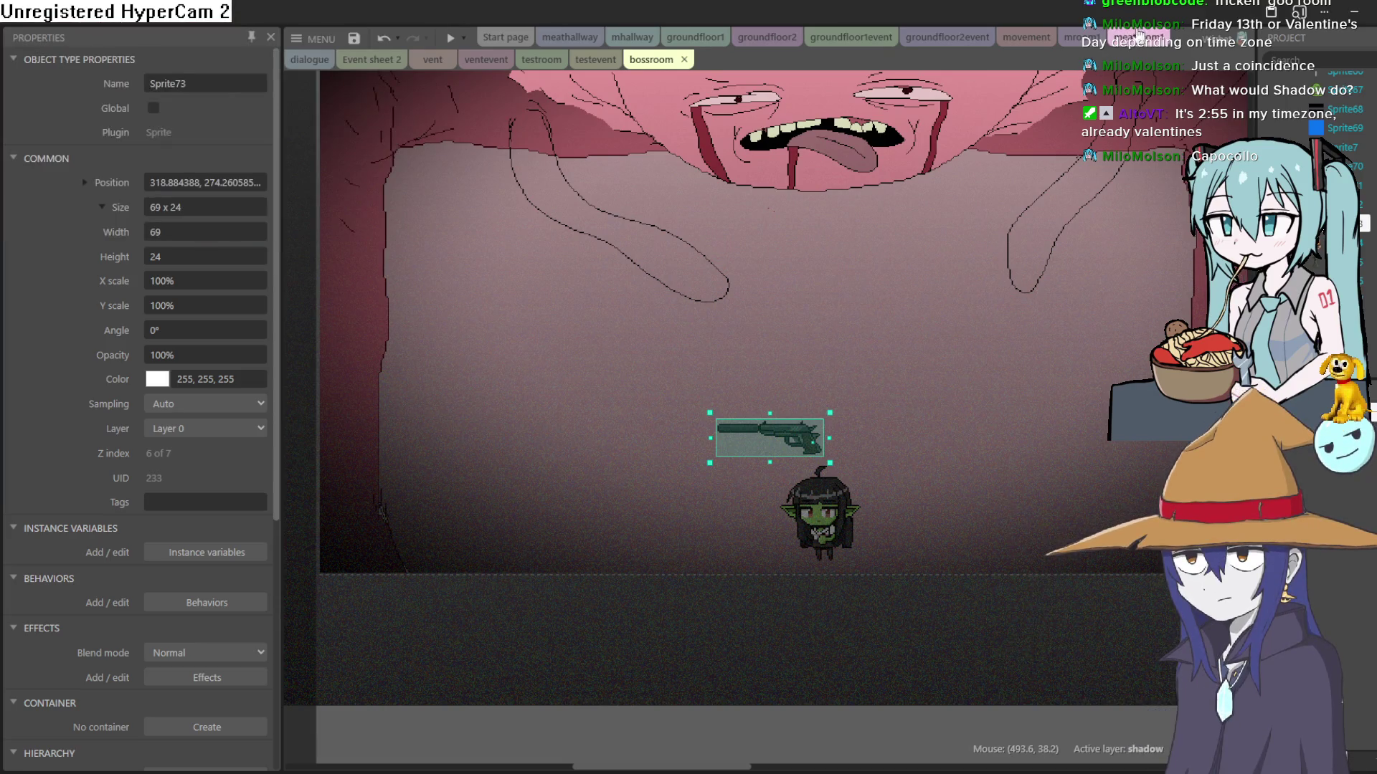
{"action": "left_click", "coordinate": [1139, 38]}
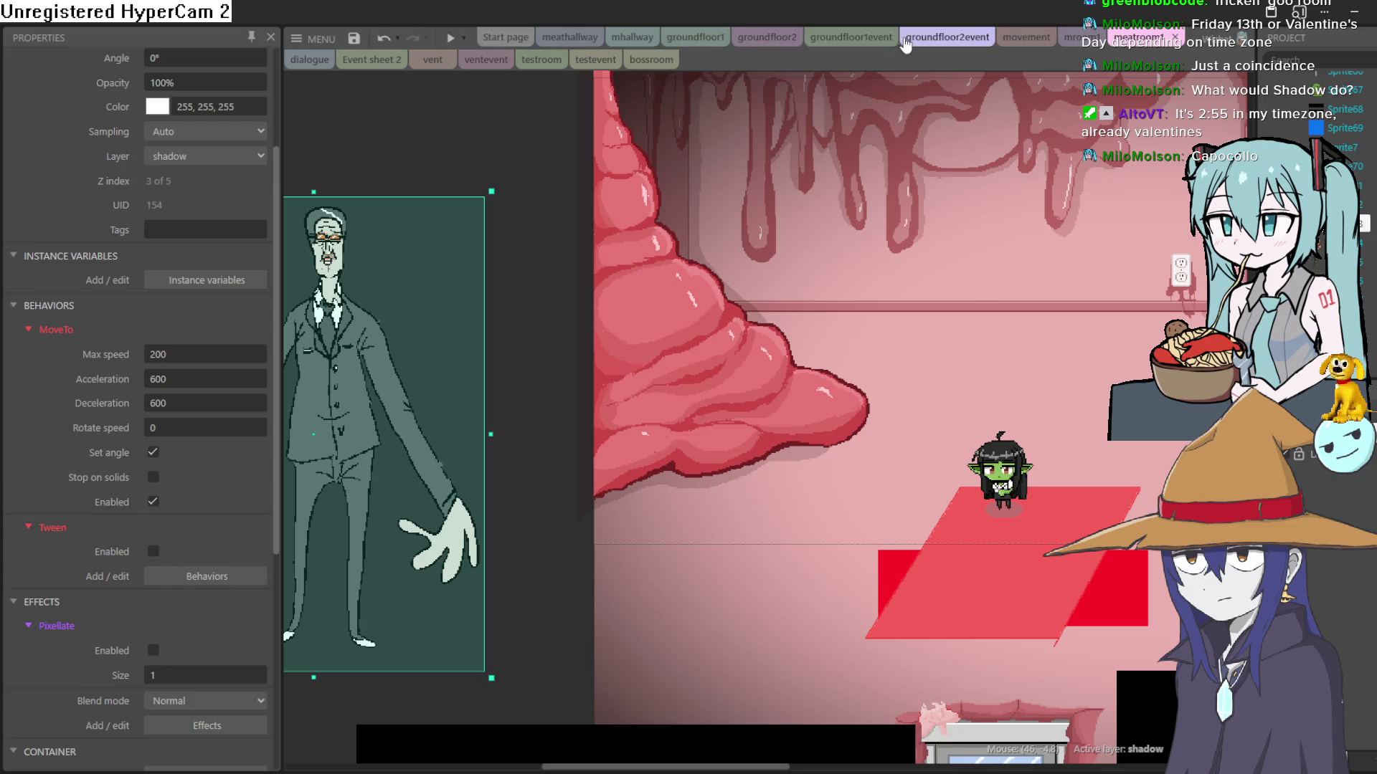
Step: Copy the gun's Set position action and paste it into the A and D key events
{"action": "left_click", "coordinate": [1027, 38]}
{"action": "right_click", "coordinate": [674, 265]}
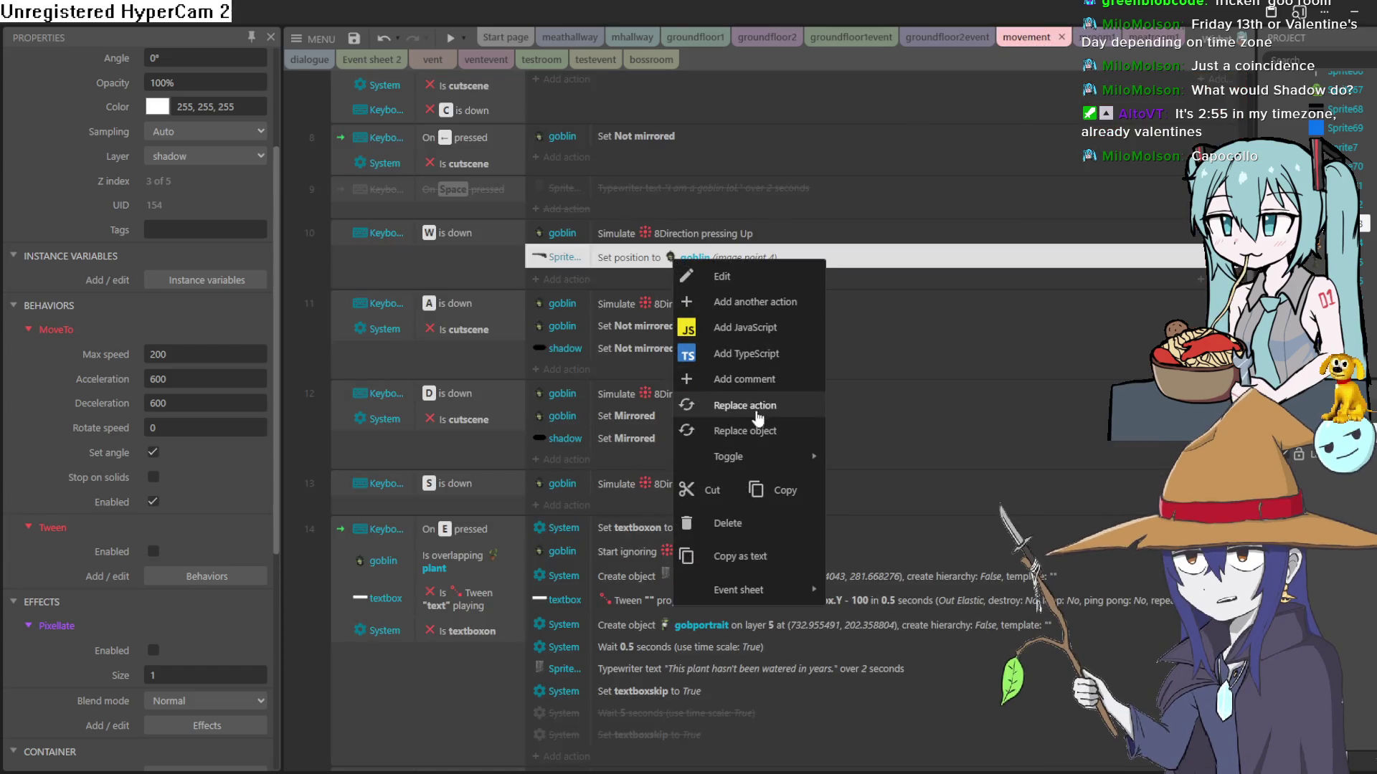
{"action": "left_click", "coordinate": [759, 489]}
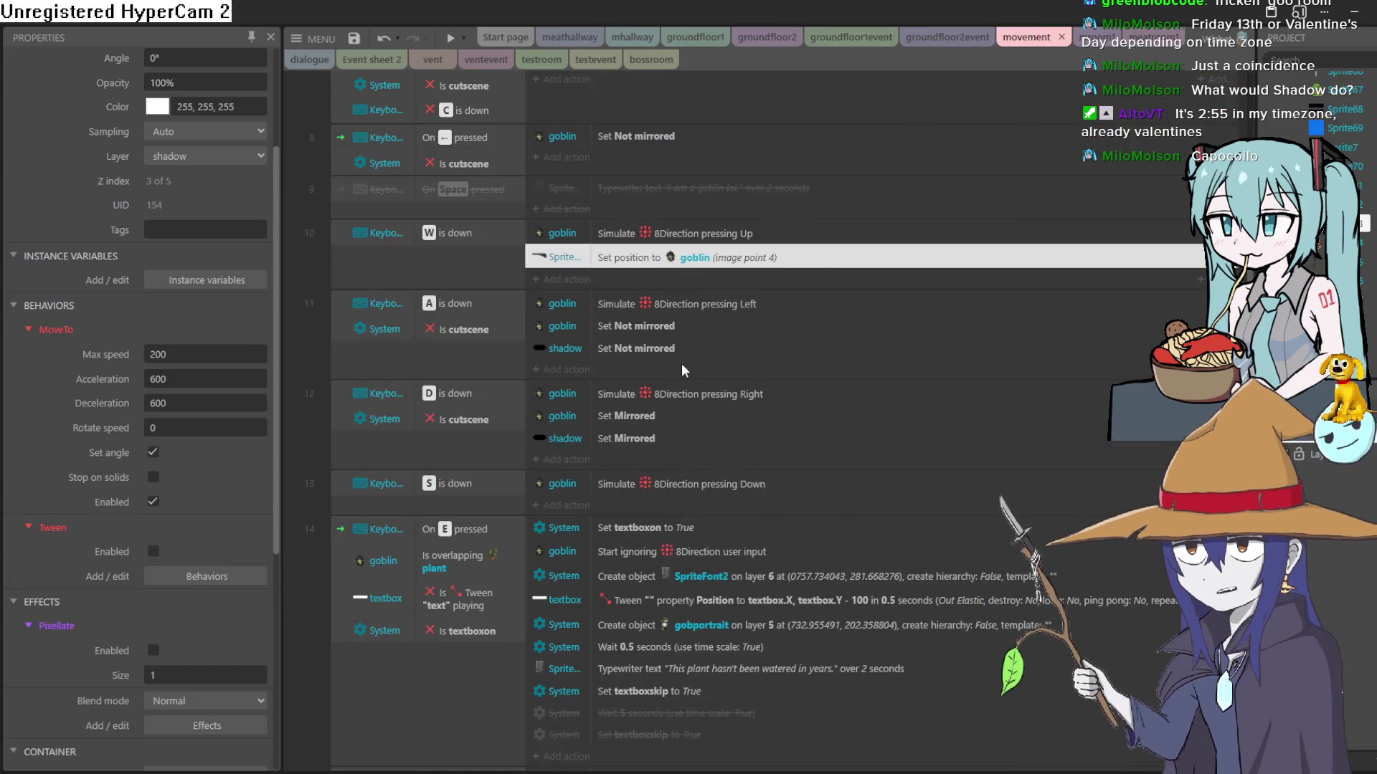
{"action": "left_click", "coordinate": [638, 350]}
{"action": "right_click", "coordinate": [638, 351]}
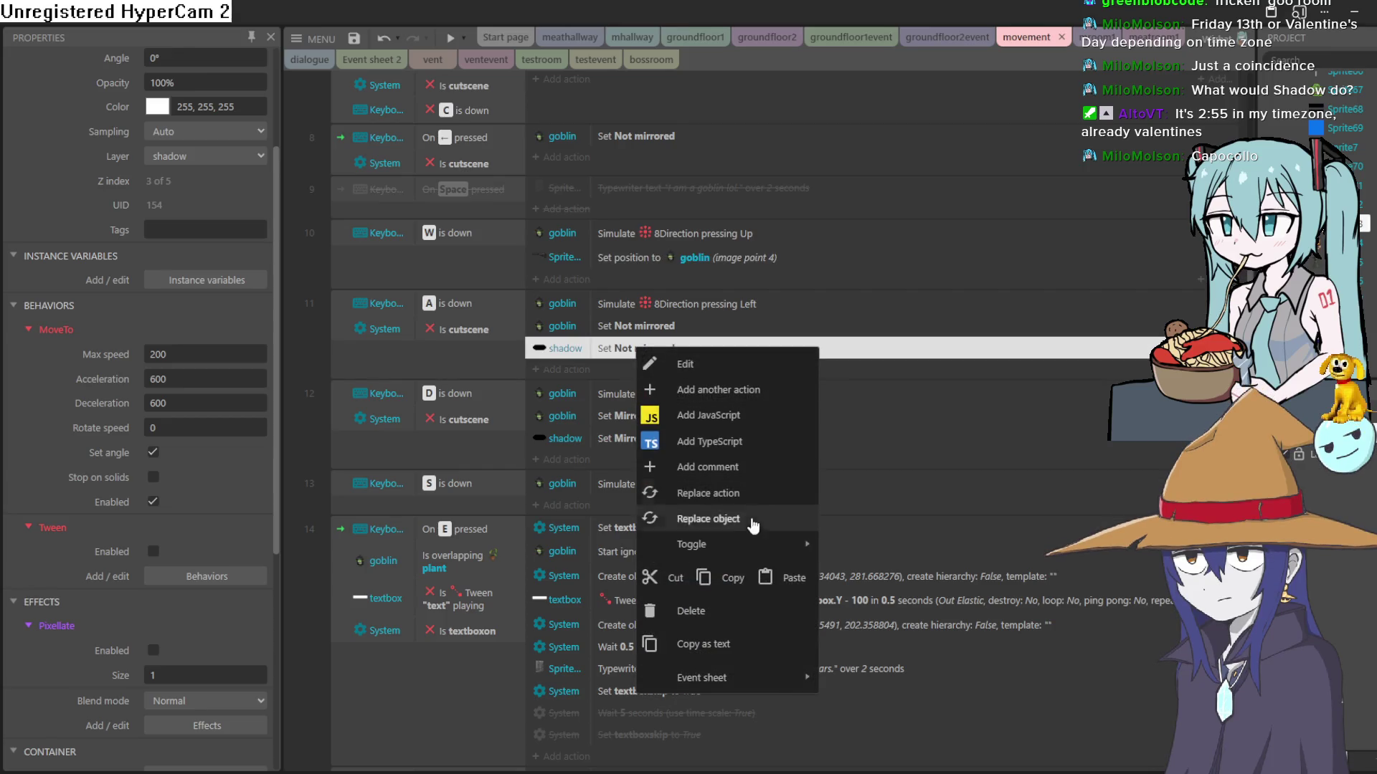
{"action": "left_click", "coordinate": [772, 569]}
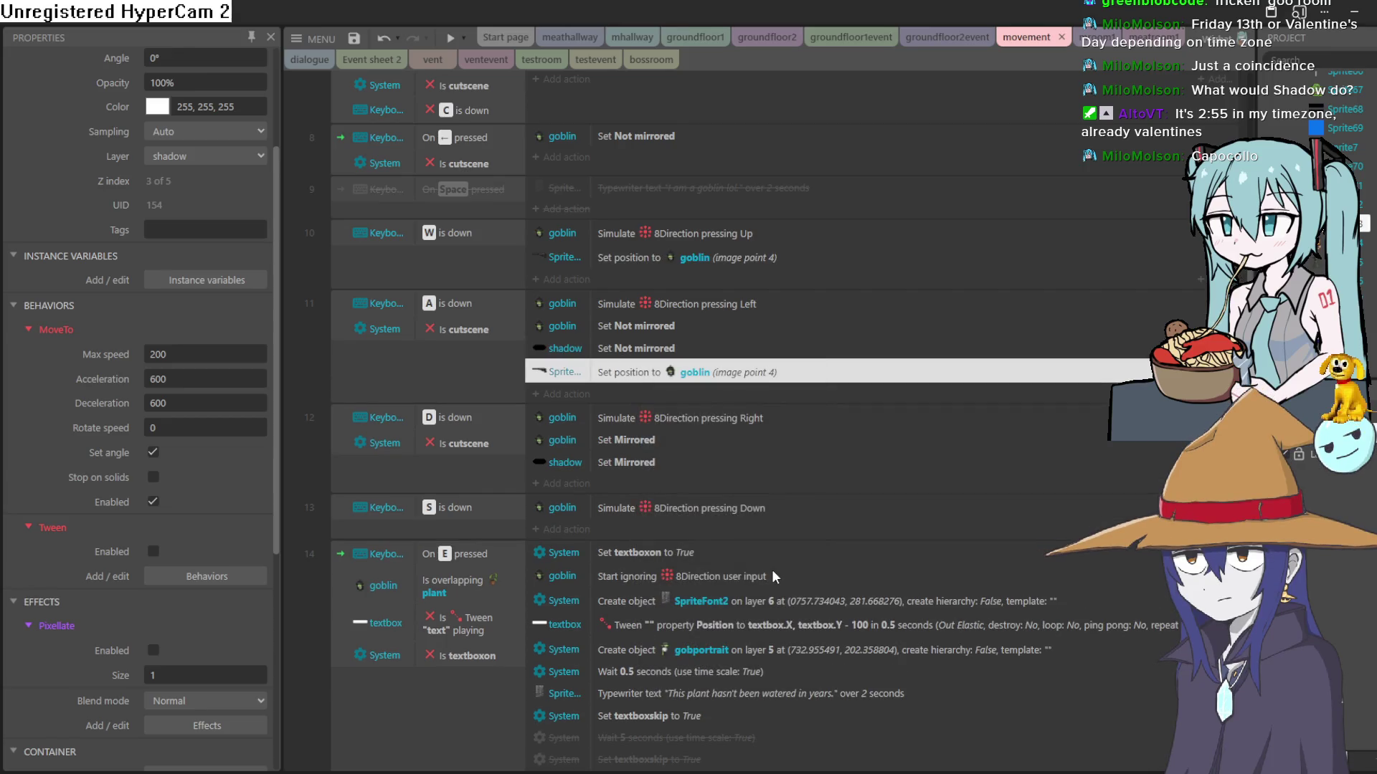
{"action": "left_click", "coordinate": [660, 464]}
{"action": "right_click", "coordinate": [660, 464]}
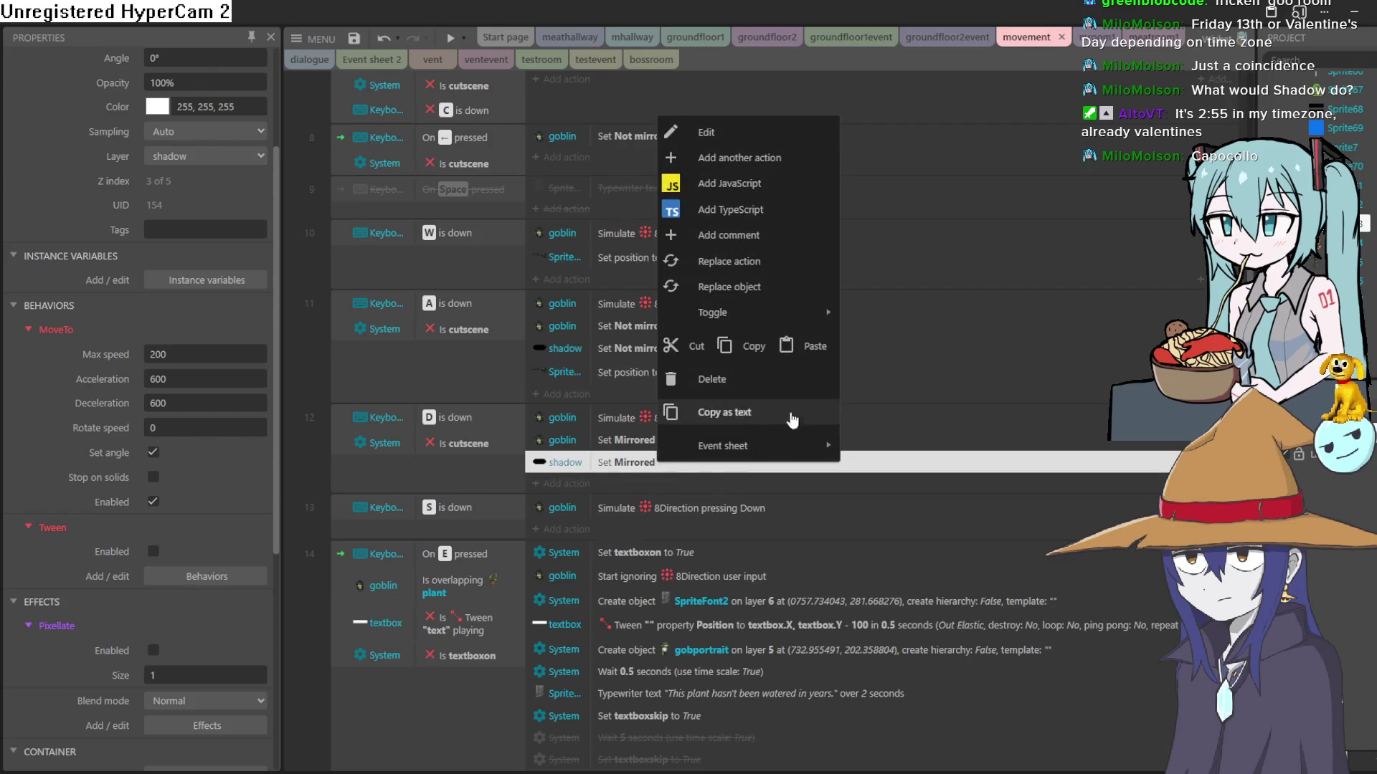
{"action": "left_click", "coordinate": [819, 346]}
Step: Set the pasted A and D position actions to goblin image points 2 and 3
{"action": "double_click", "coordinate": [765, 373]}
{"action": "left_click", "coordinate": [596, 452]}
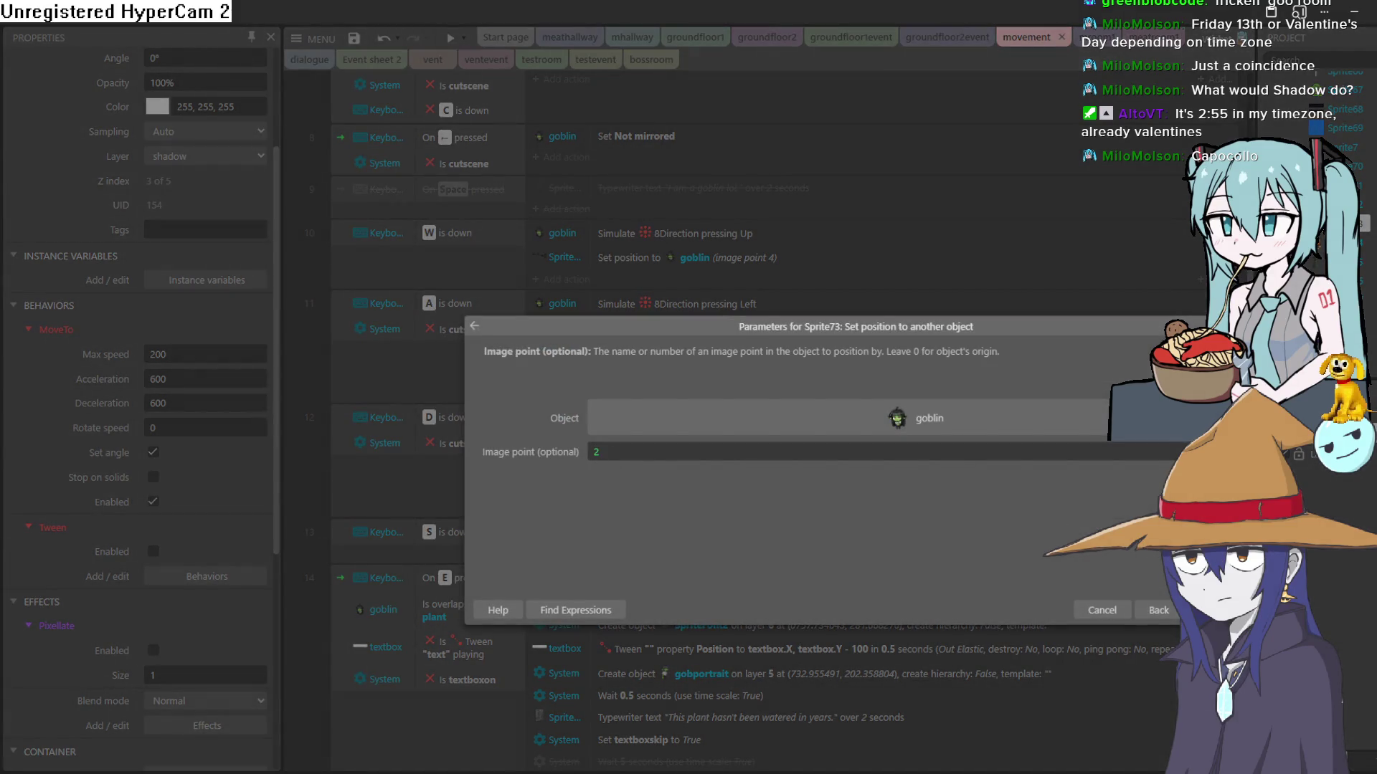
{"action": "key", "text": "BackSpace"}
{"action": "type", "text": "4"}
{"action": "key", "text": "Return"}
{"action": "double_click", "coordinate": [682, 491]}
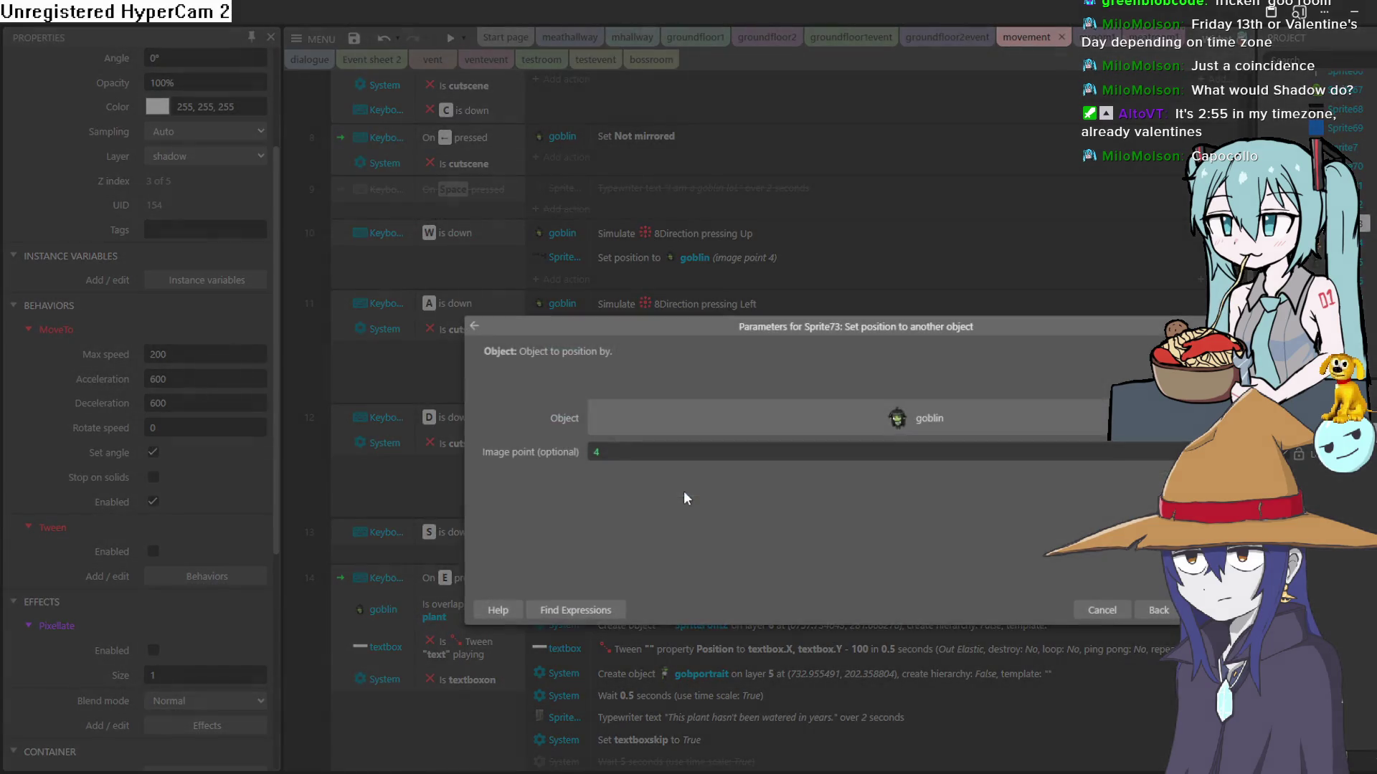
{"action": "double_click", "coordinate": [593, 453]}
{"action": "type", "text": "3"}
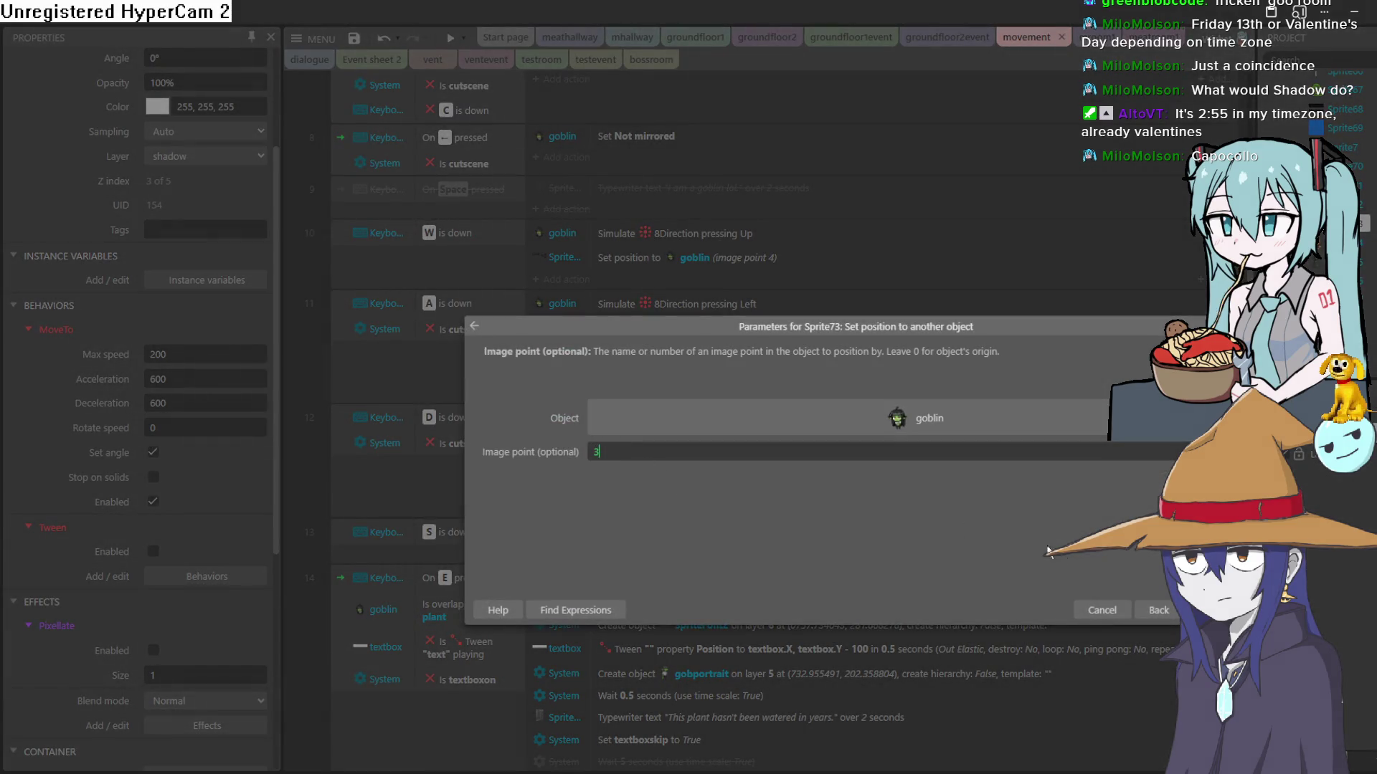
{"action": "key", "text": "Return"}
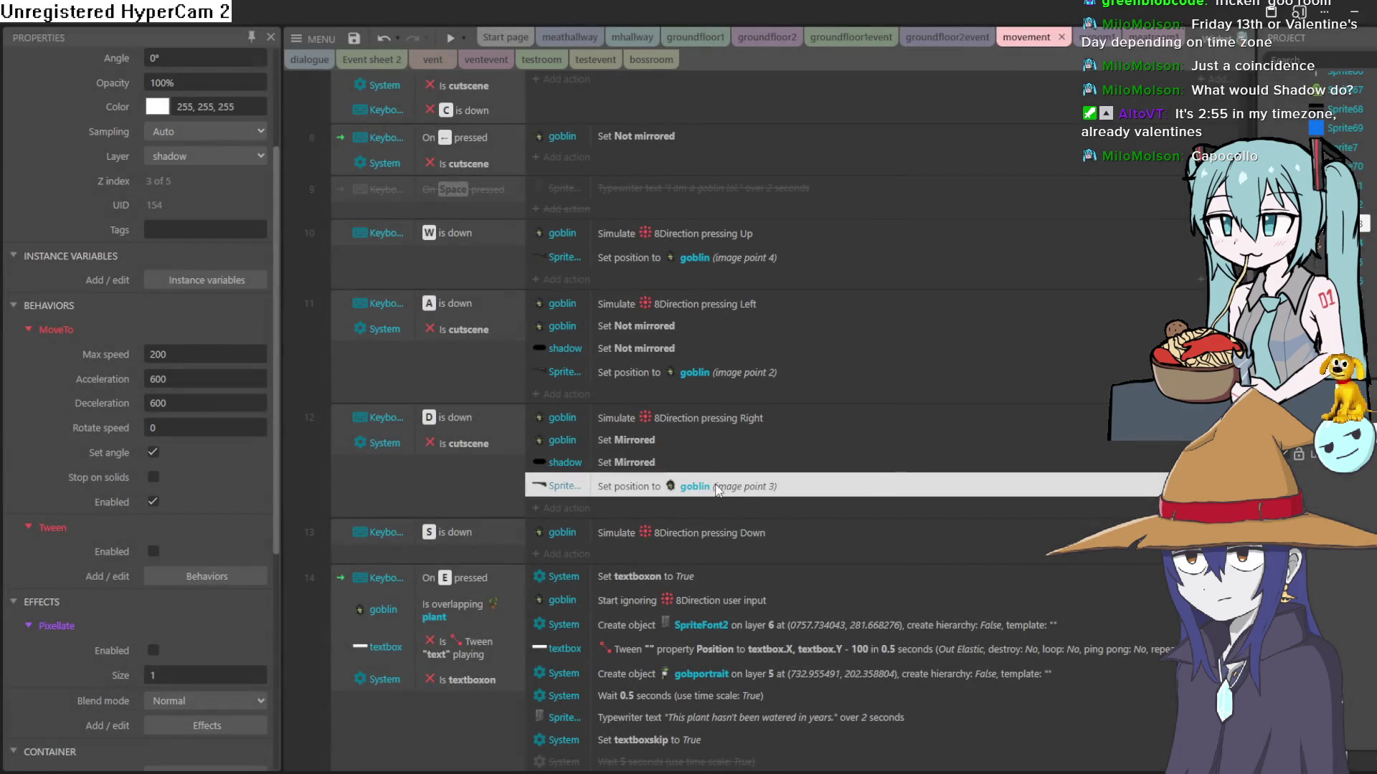
Step: Paste a copy into the S event with image point 5 and run a preview
{"action": "right_click", "coordinate": [717, 490]}
{"action": "left_click", "coordinate": [800, 370]}
{"action": "left_click", "coordinate": [693, 534]}
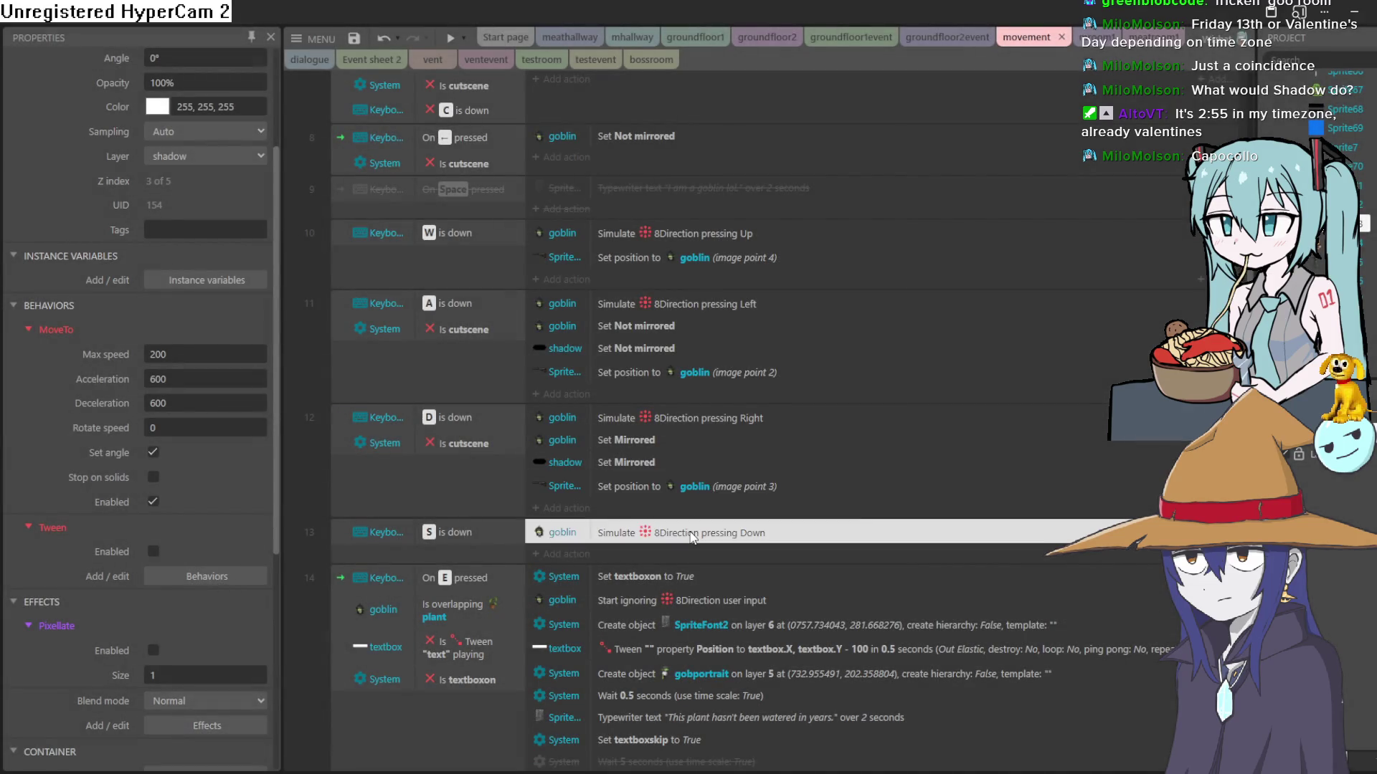
{"action": "right_click", "coordinate": [693, 537]}
{"action": "left_click", "coordinate": [845, 411]}
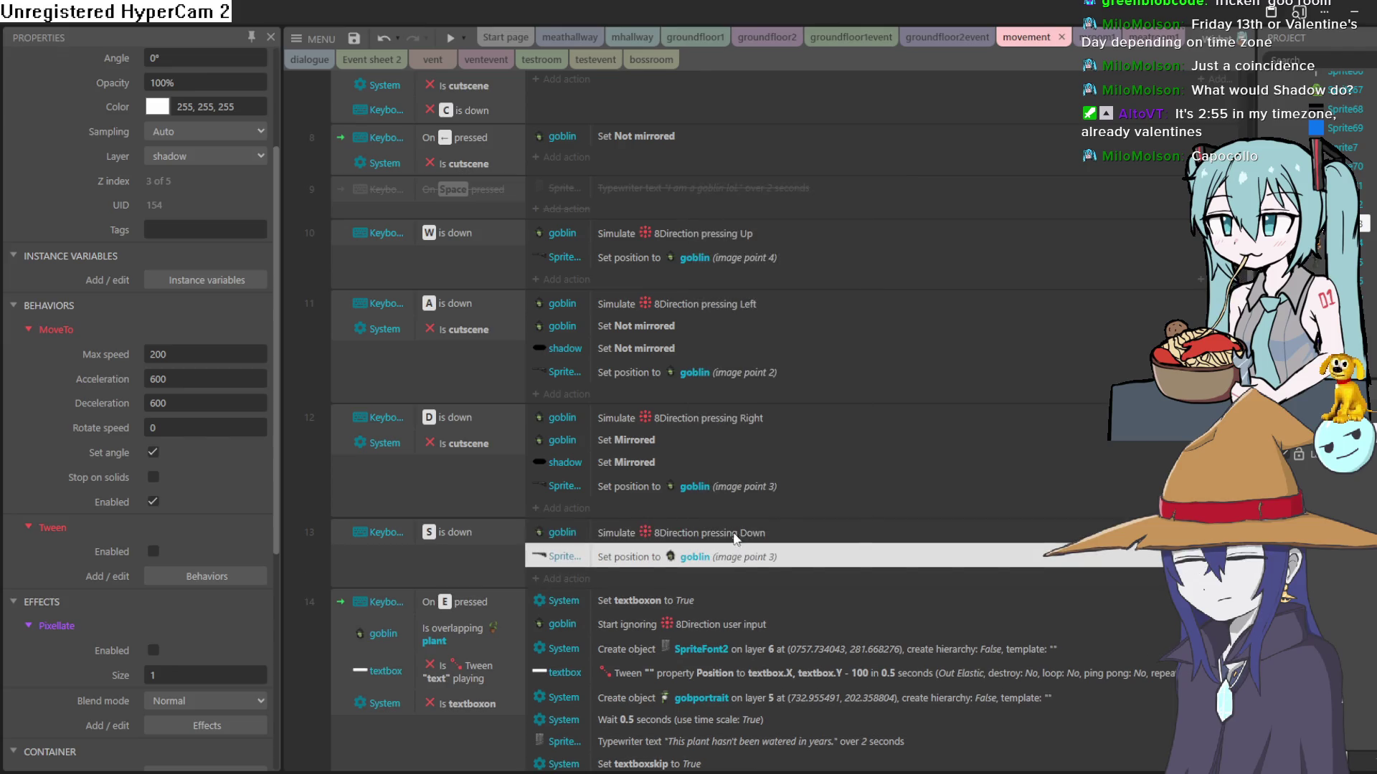
{"action": "double_click", "coordinate": [729, 560]}
{"action": "type", "text": "5"}
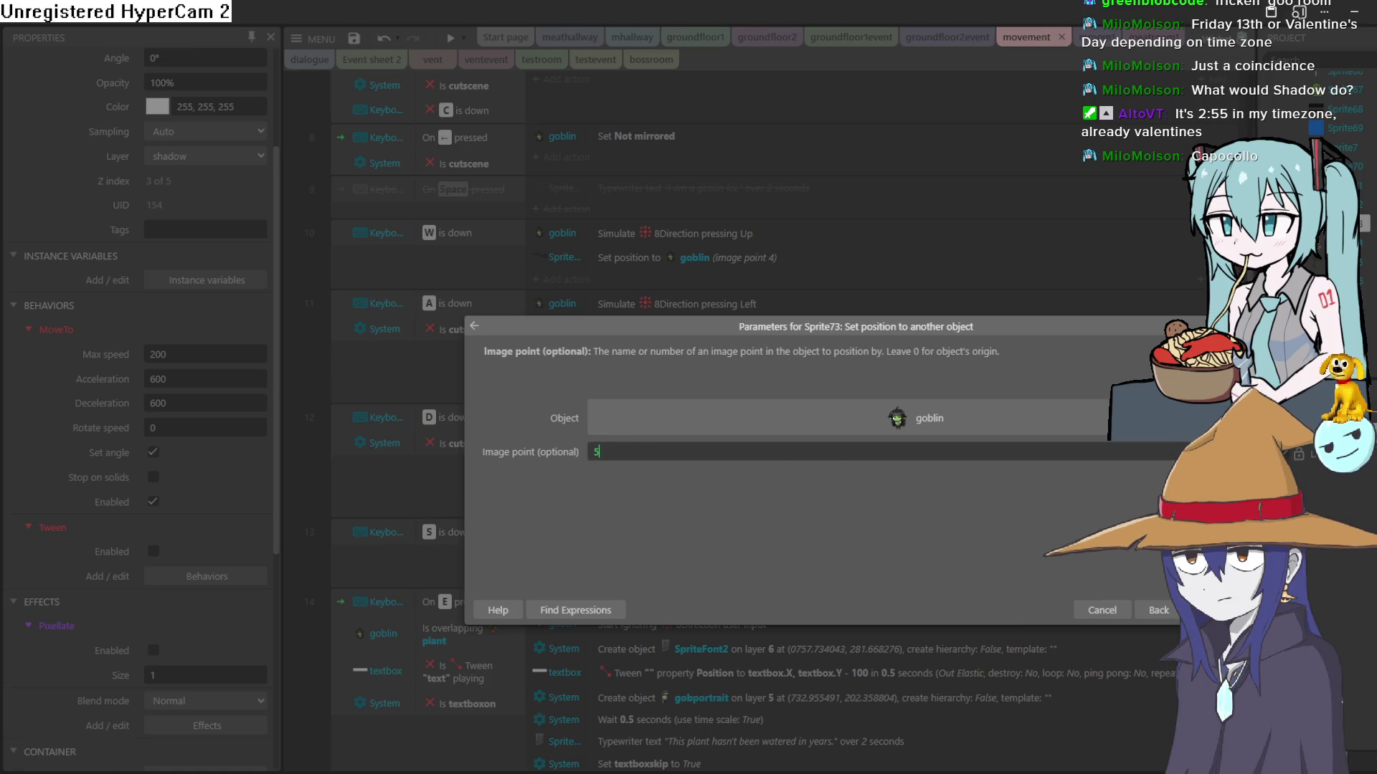
{"action": "key", "text": "Return"}
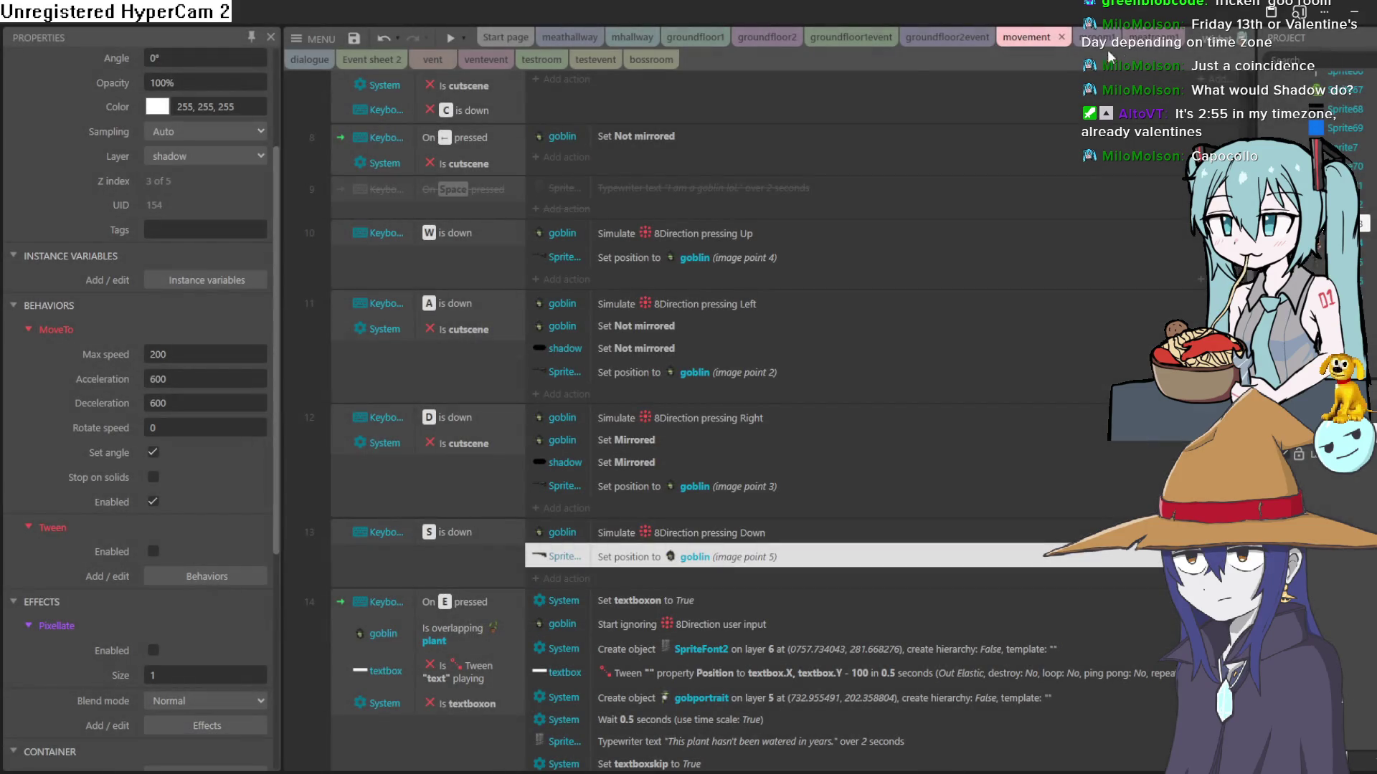
{"action": "left_click", "coordinate": [452, 41]}
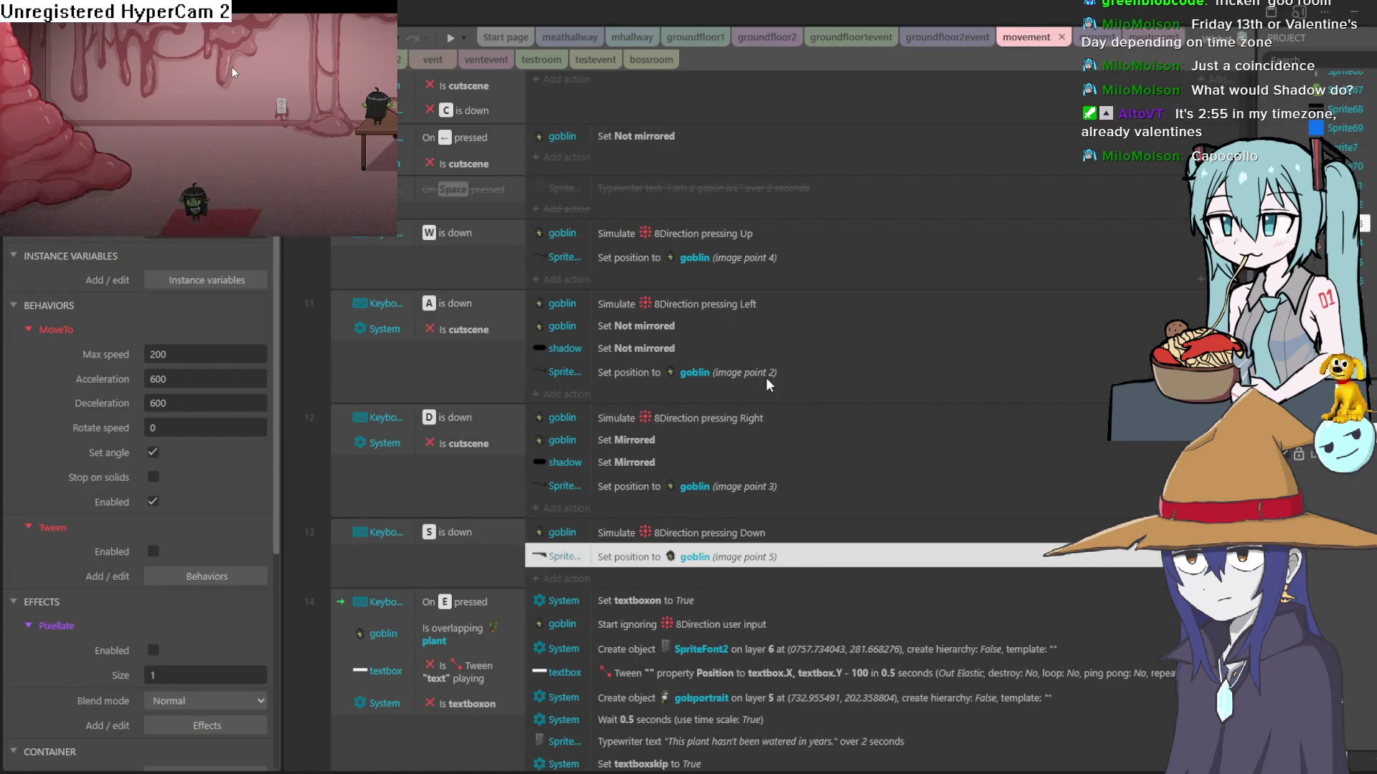
Step: Close the preview and relaunch it from the bossroom layout
{"action": "left_click", "coordinate": [942, 277]}
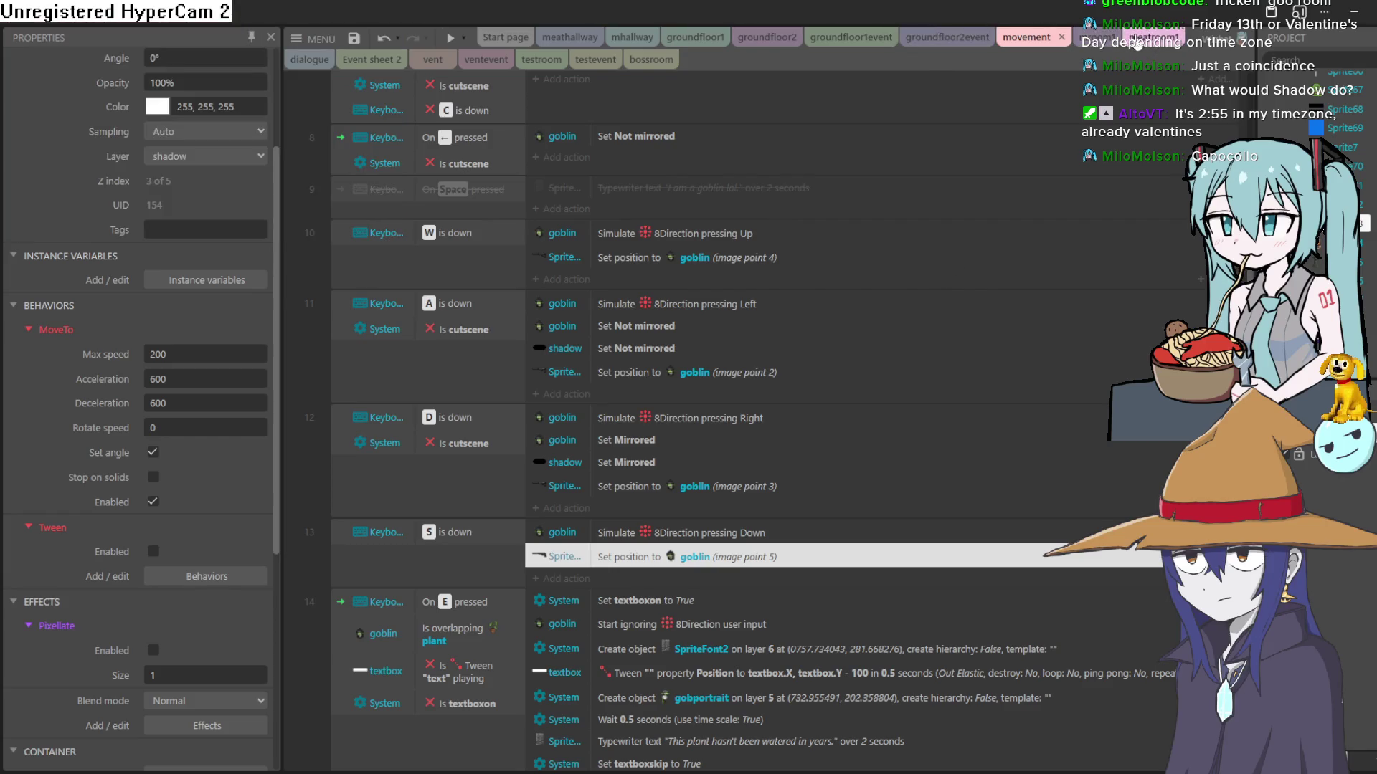
{"action": "left_click", "coordinate": [637, 68]}
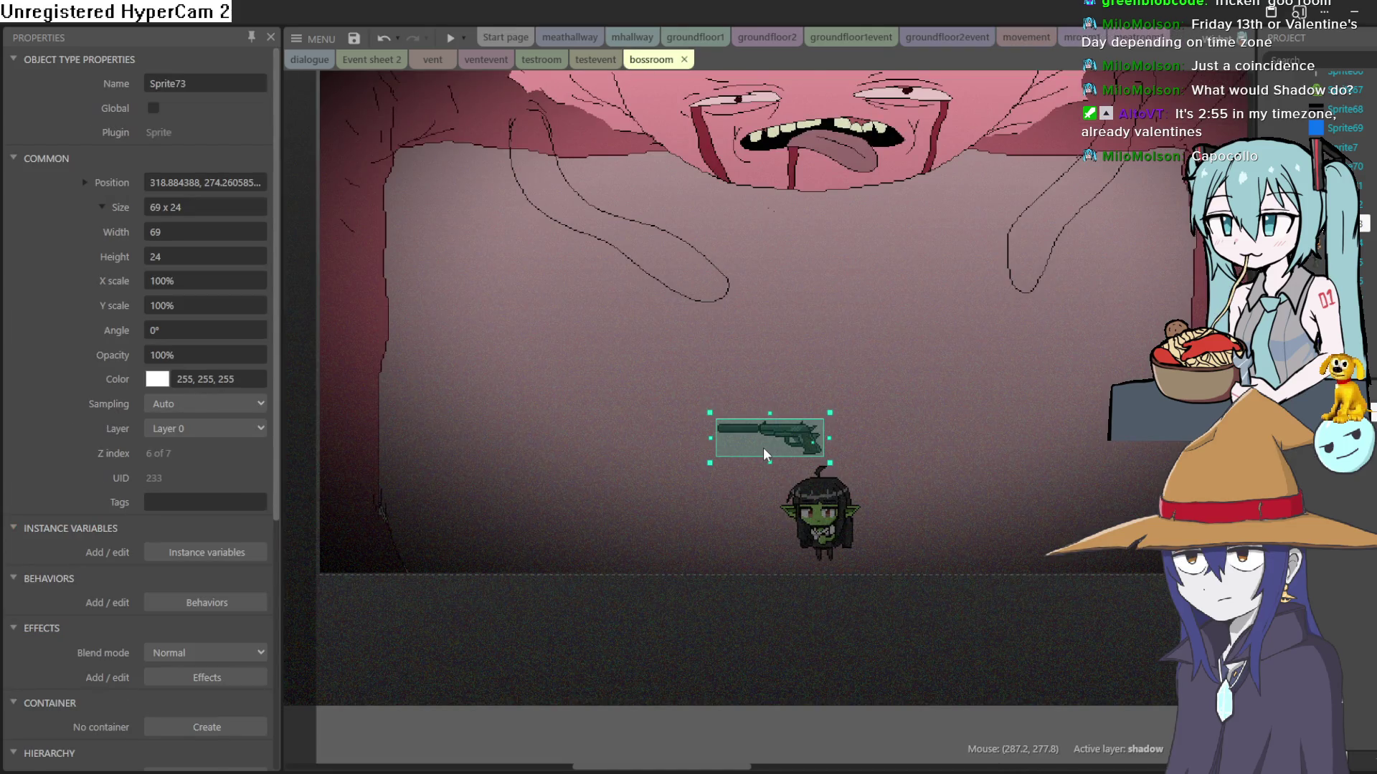
{"action": "left_click", "coordinate": [450, 38]}
Step: Walk the goblin up, left and right to check the gun's placement, then exit with Escape
{"action": "key", "text": "Up"}
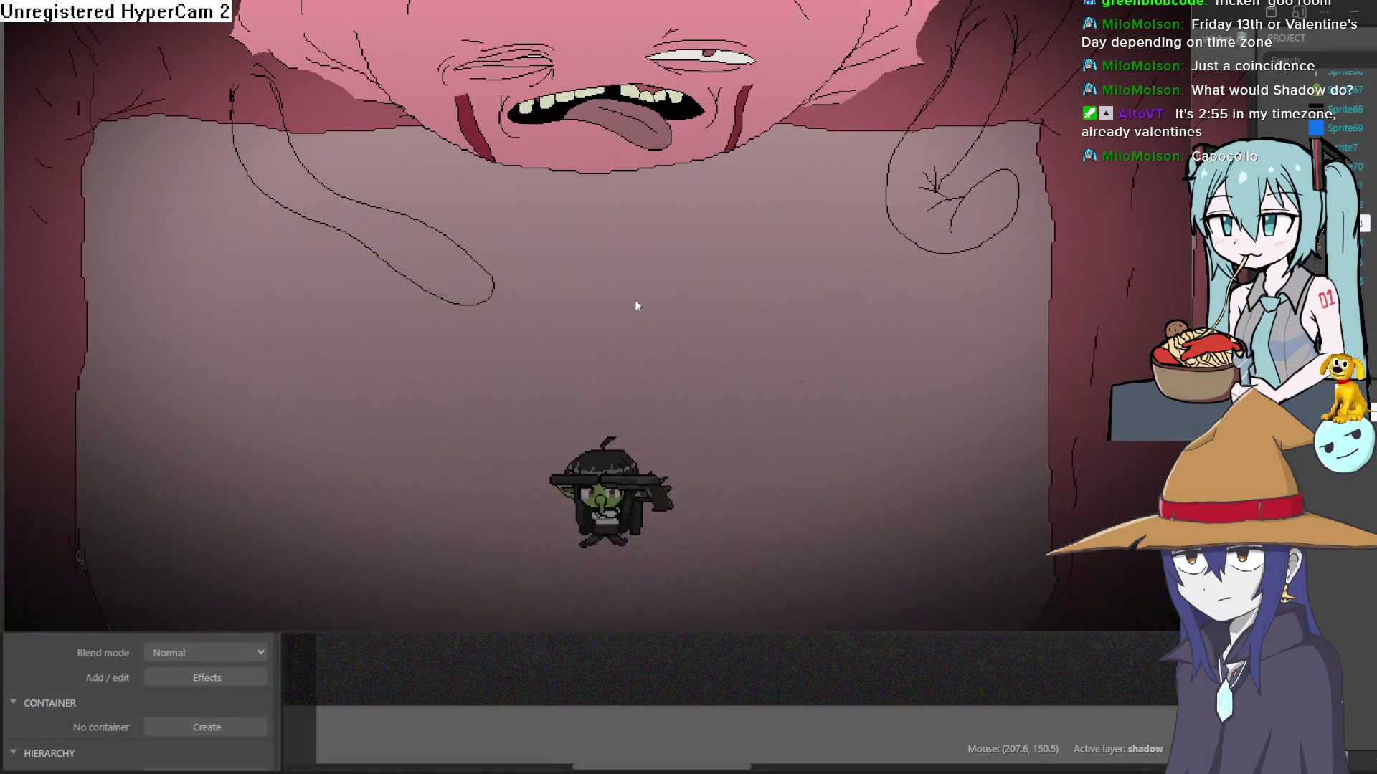
{"action": "key", "text": "Right"}
{"action": "key", "text": "Left"}
{"action": "key", "text": "Right"}
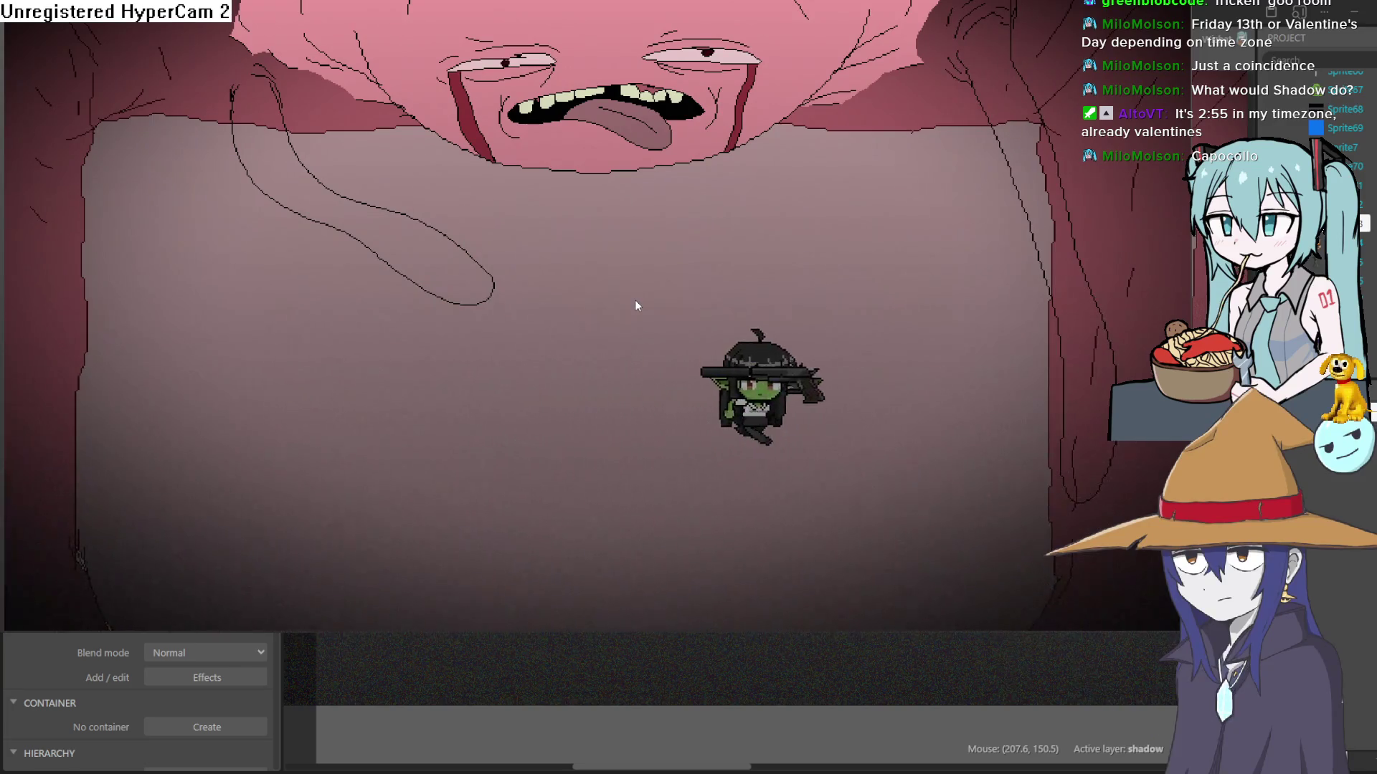
{"action": "key", "text": "Left"}
{"action": "key", "text": "Left"}
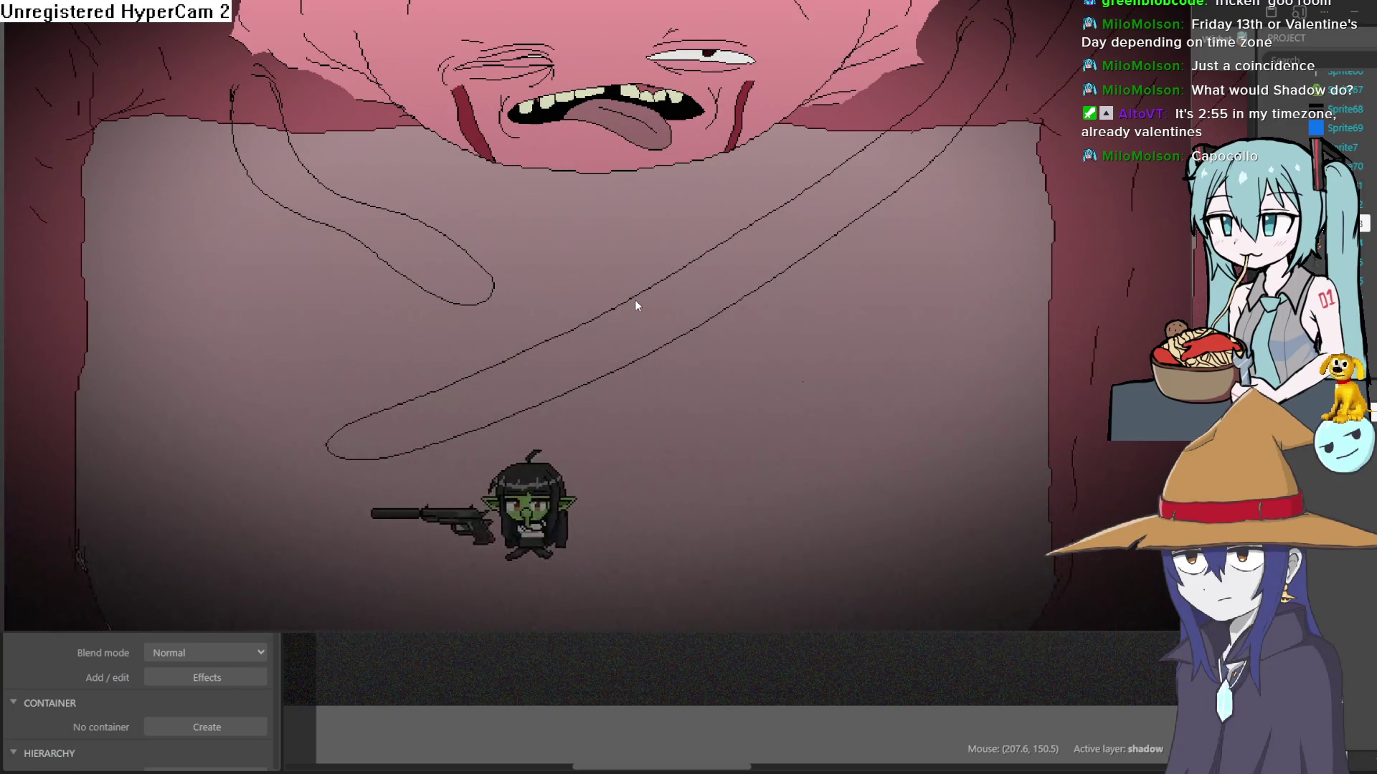
{"action": "key", "text": "Up"}
{"action": "key", "text": "Right"}
{"action": "key", "text": "Left"}
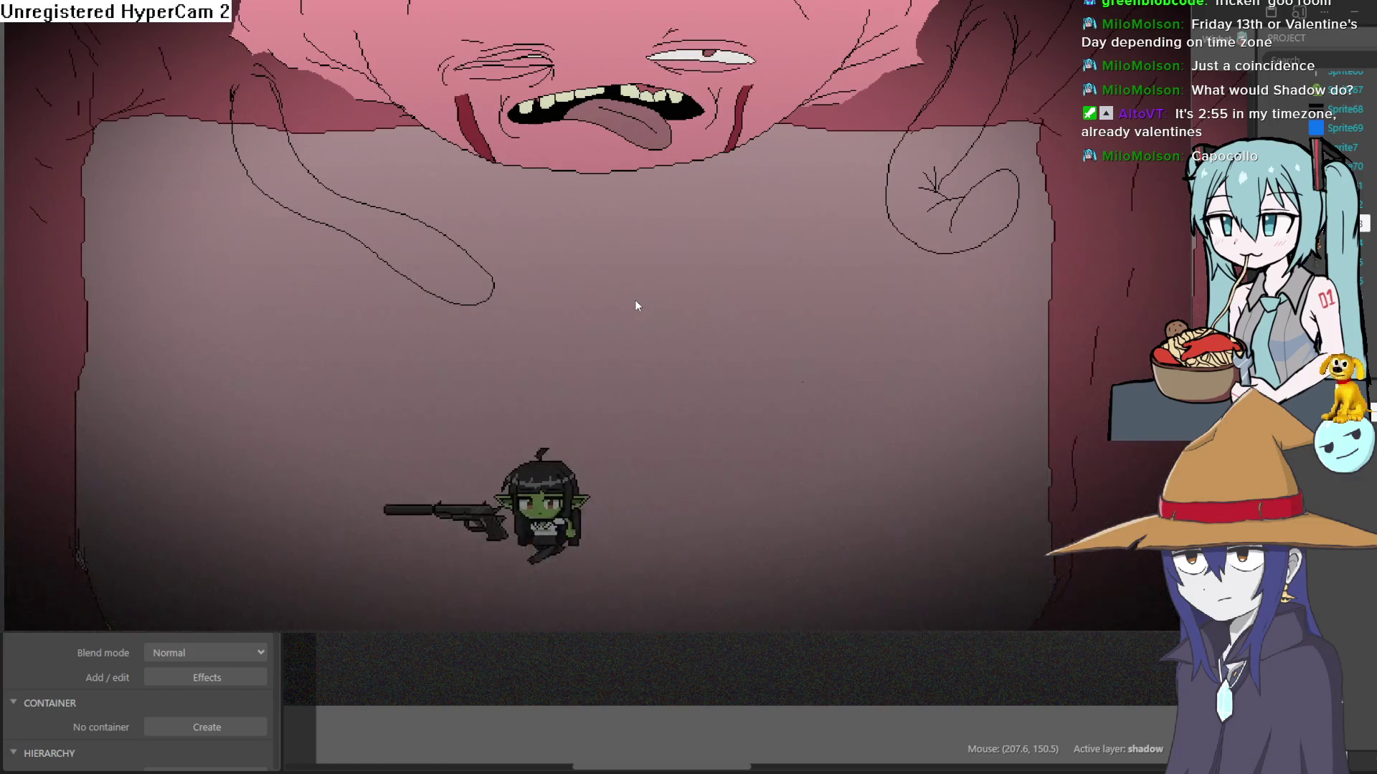
{"action": "key", "text": "Up"}
{"action": "key", "text": "Left"}
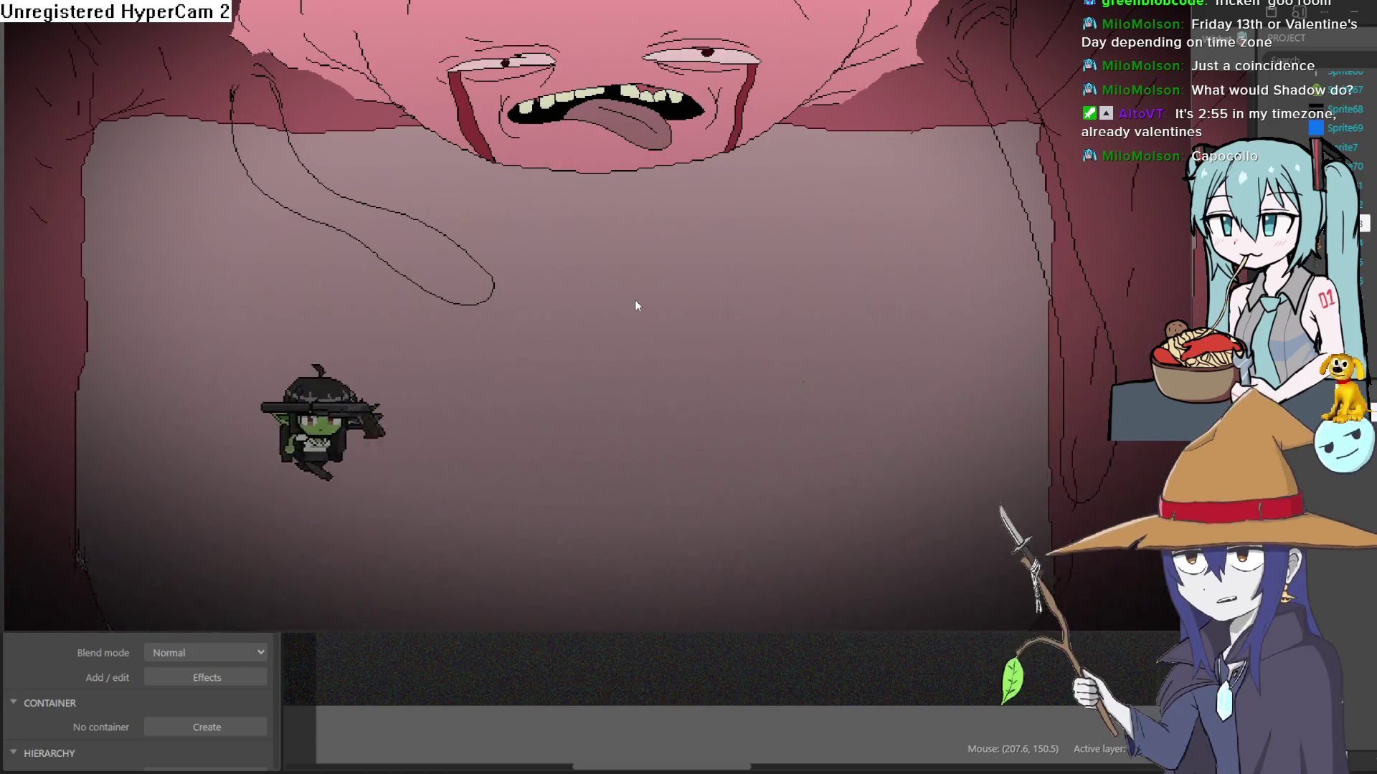
{"action": "key", "text": "Right"}
{"action": "key", "text": "Left"}
{"action": "key", "text": "Up"}
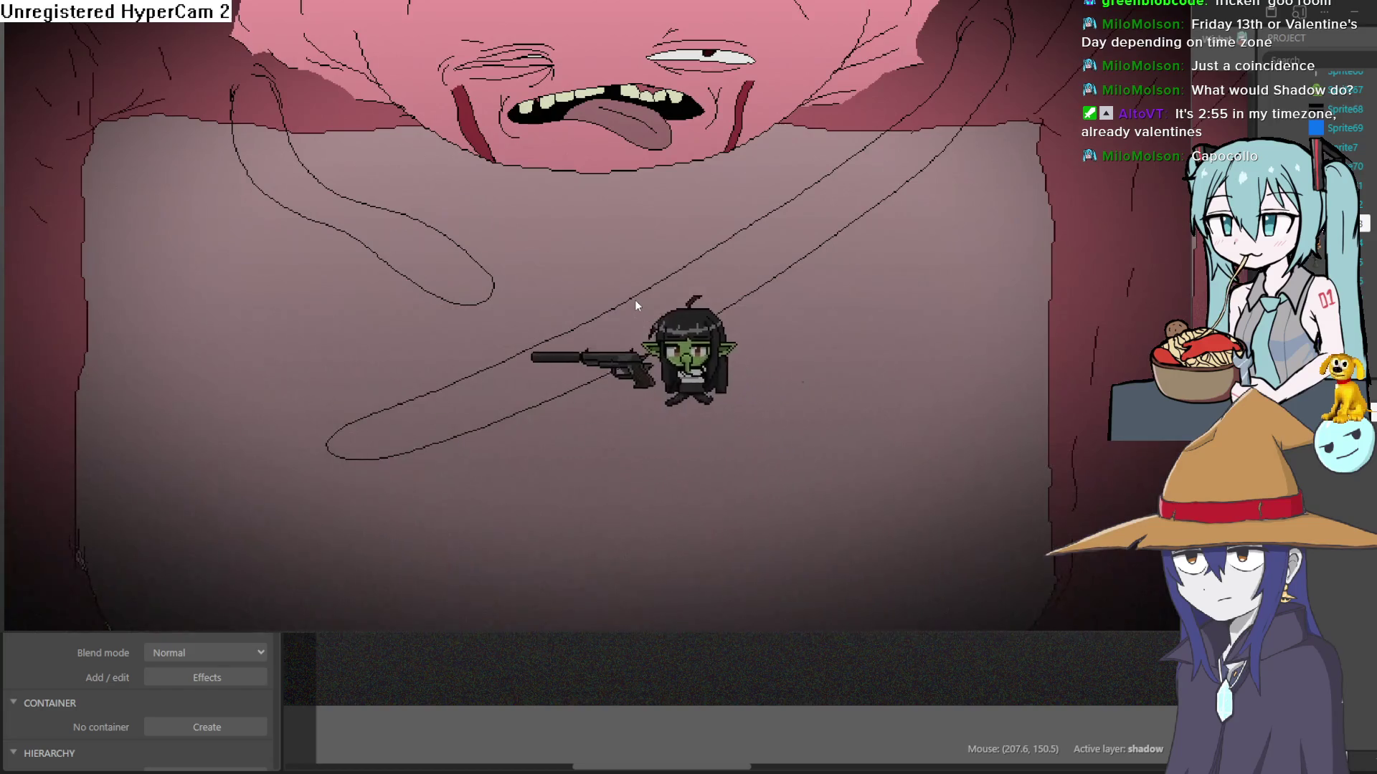
{"action": "key", "text": "Right"}
{"action": "key", "text": "Up"}
{"action": "key", "text": "Left"}
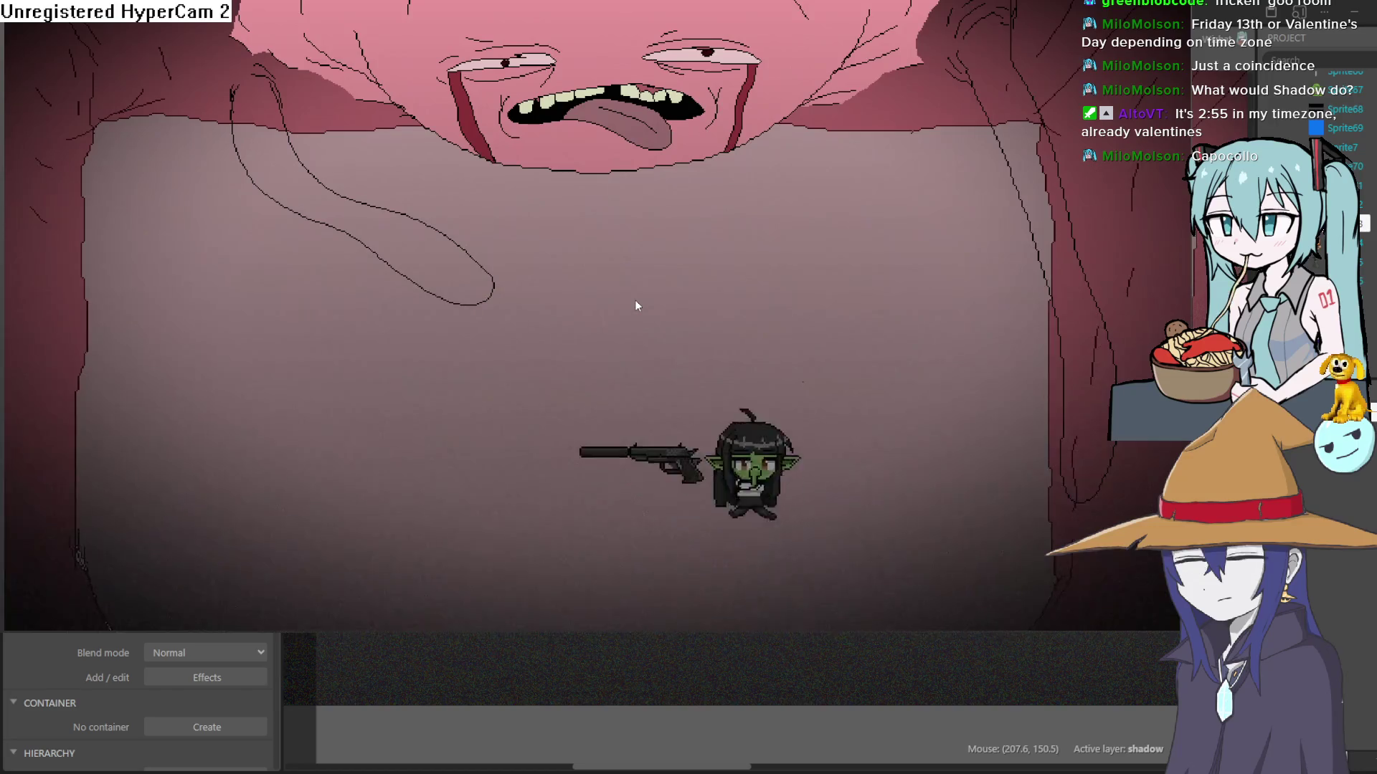
{"action": "key", "text": "Up"}
{"action": "key", "text": "Right"}
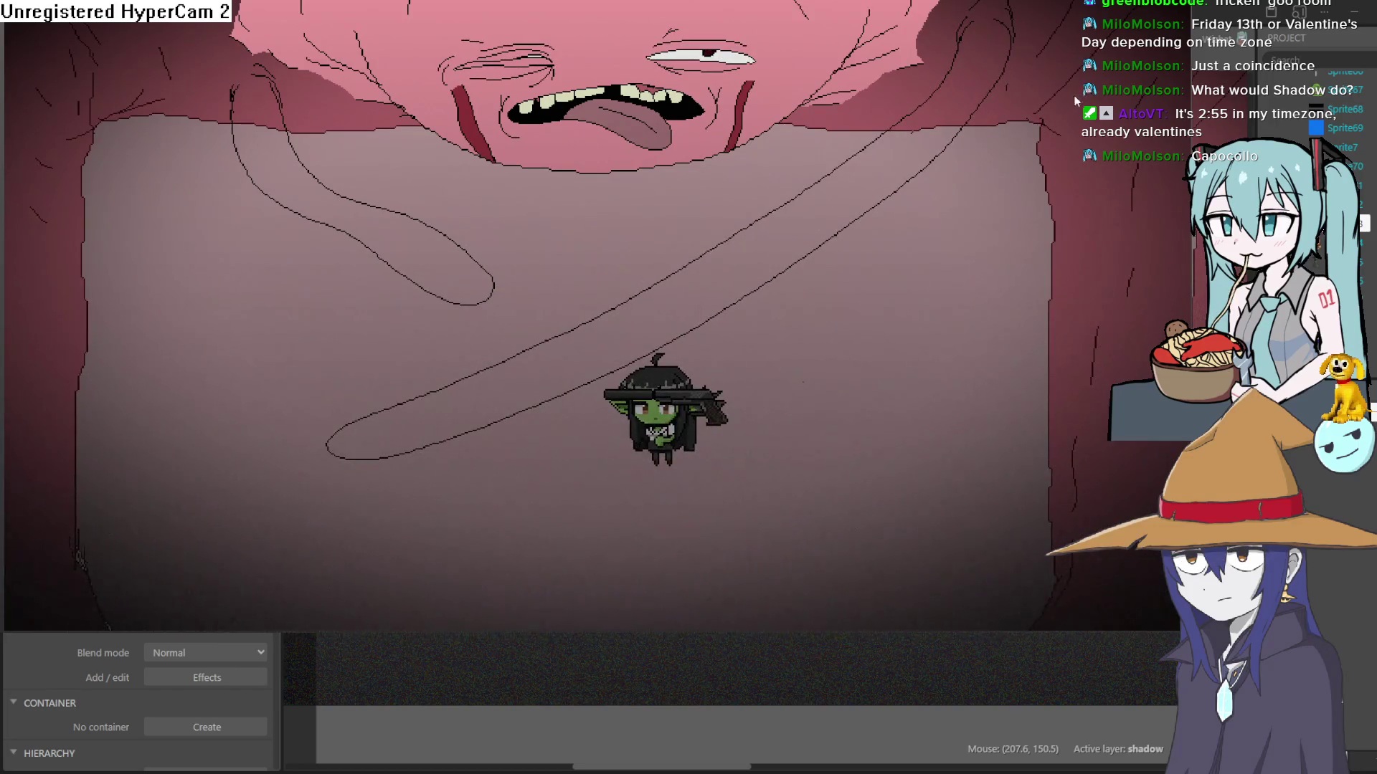
{"action": "key", "text": "Escape"}
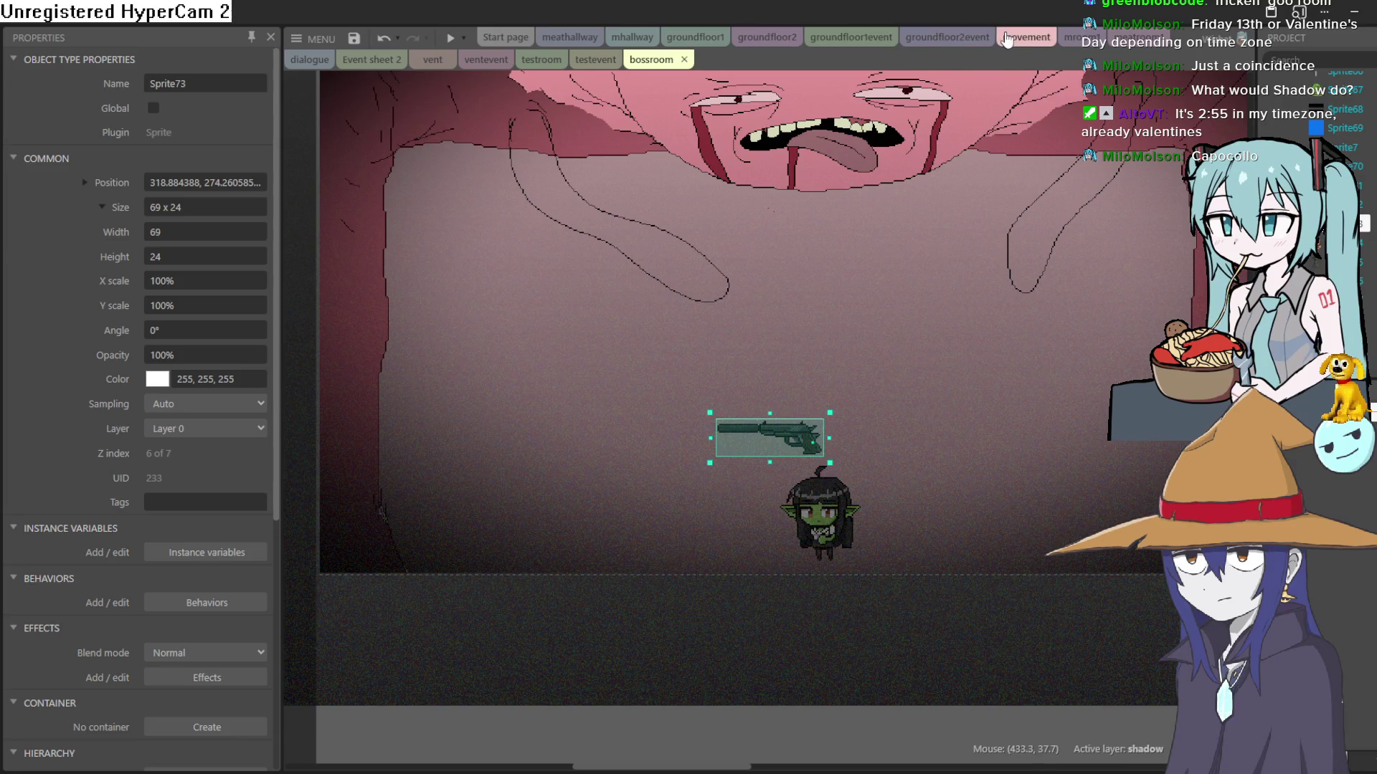
Step: Move the movement tab next to mhallway and check the goblin's gunright image point
{"action": "left_click", "coordinate": [1033, 37]}
{"action": "mouse_move", "coordinate": [1032, 37]}
{"action": "left_mouse_down"}
{"action": "mouse_move", "coordinate": [880, 59]}
{"action": "mouse_move", "coordinate": [654, 31]}
{"action": "mouse_move", "coordinate": [636, 43]}
{"action": "left_mouse_up"}
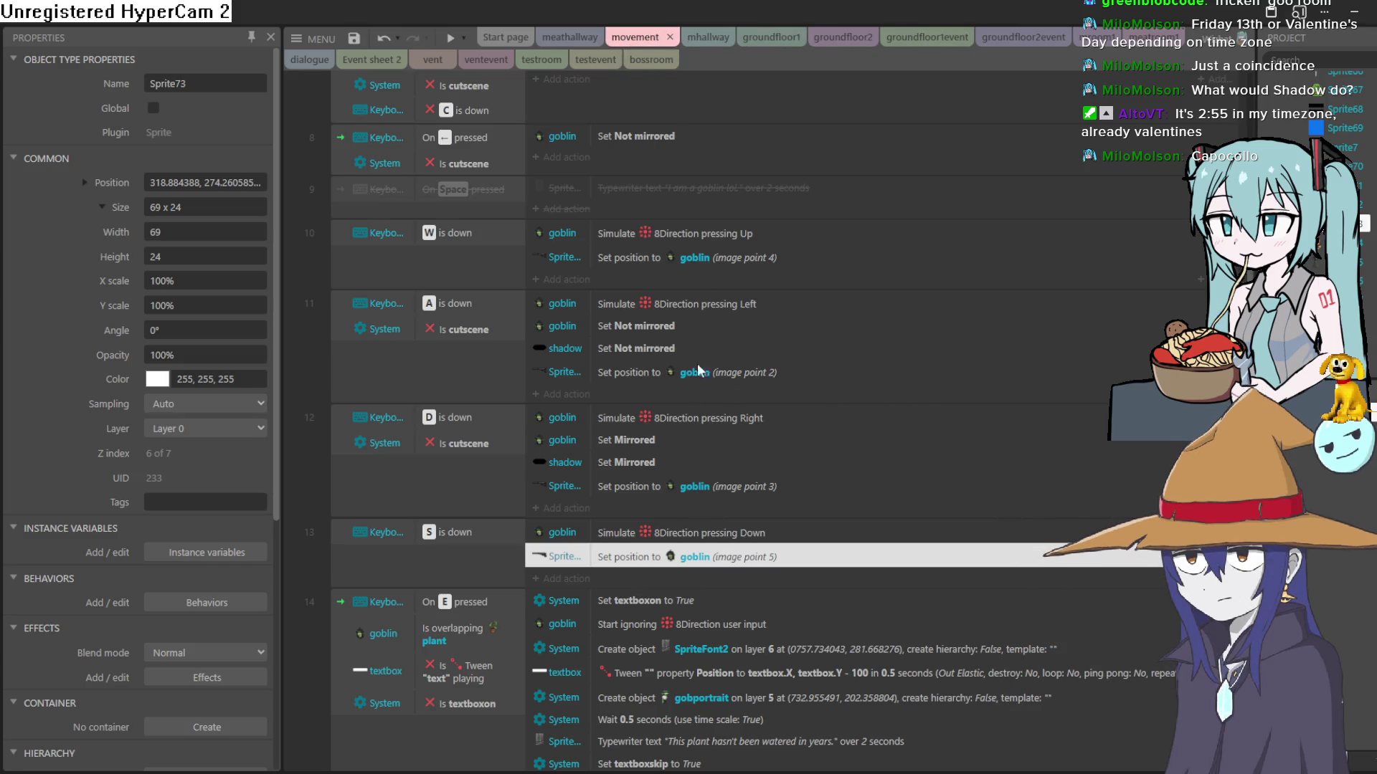
{"action": "left_click", "coordinate": [651, 59]}
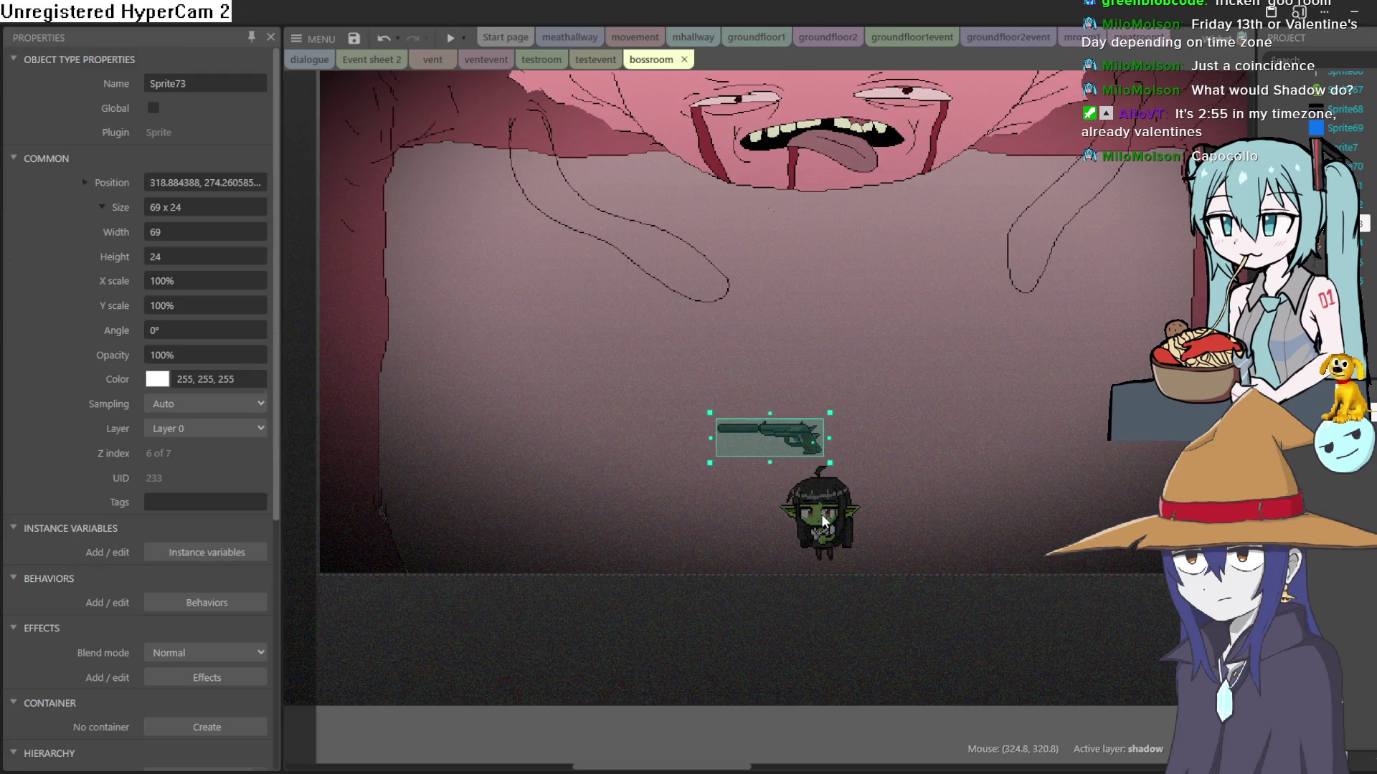
{"action": "double_click", "coordinate": [825, 522]}
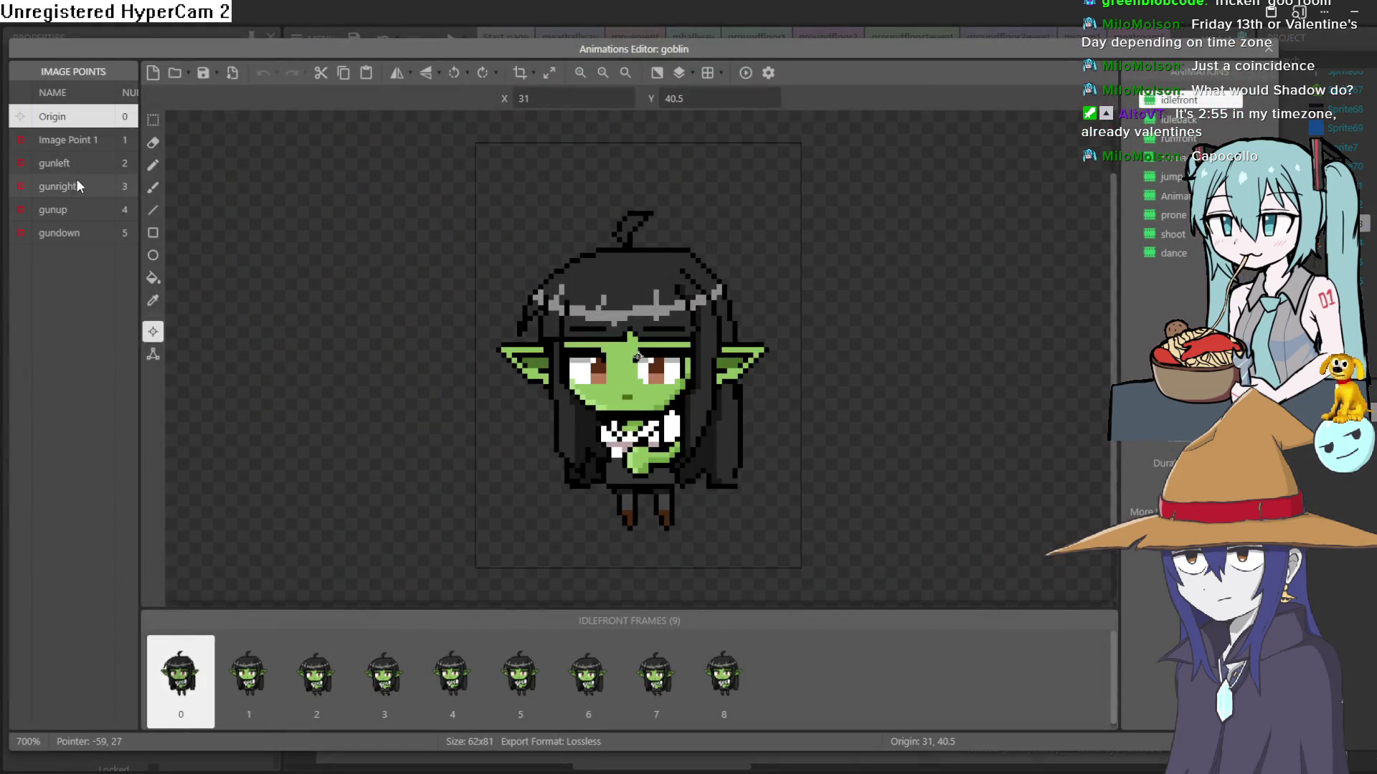
{"action": "left_click", "coordinate": [88, 185]}
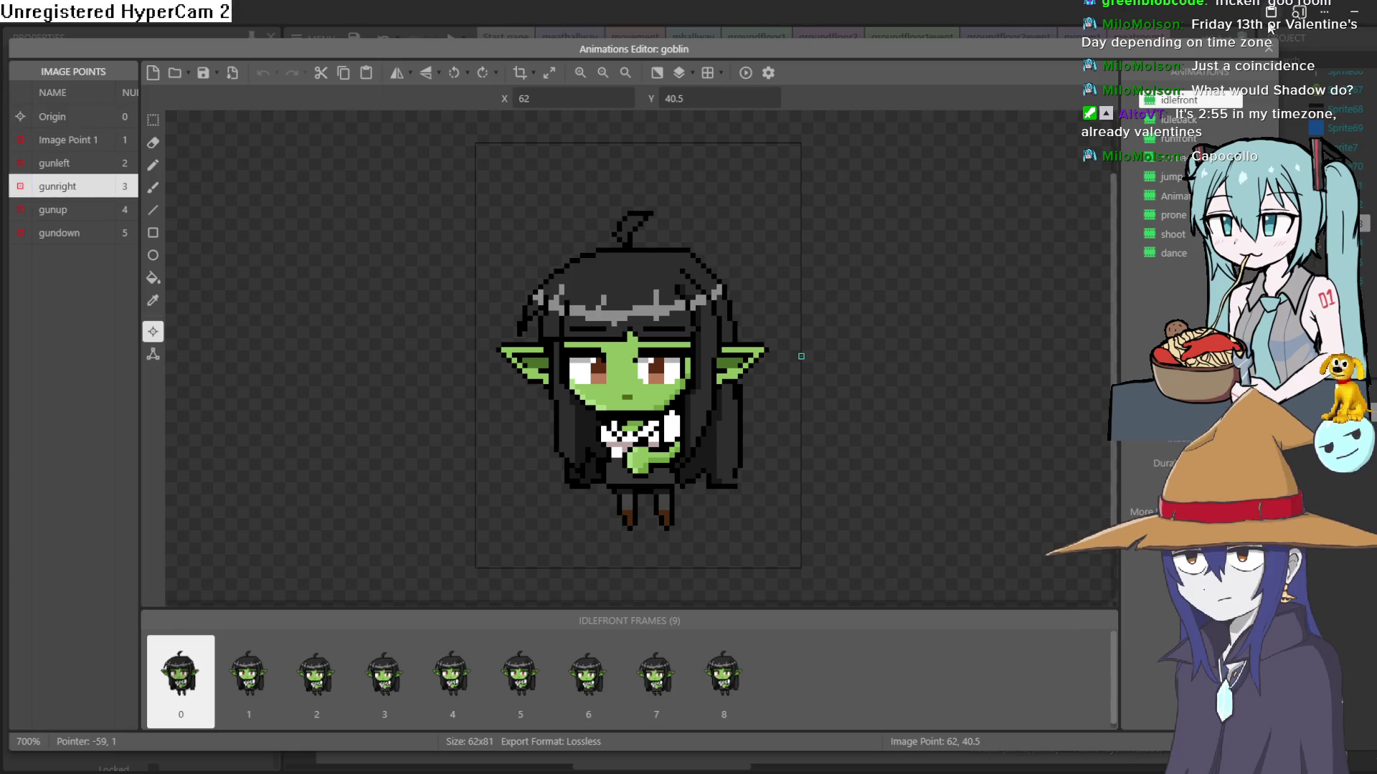
{"action": "left_click", "coordinate": [1268, 50]}
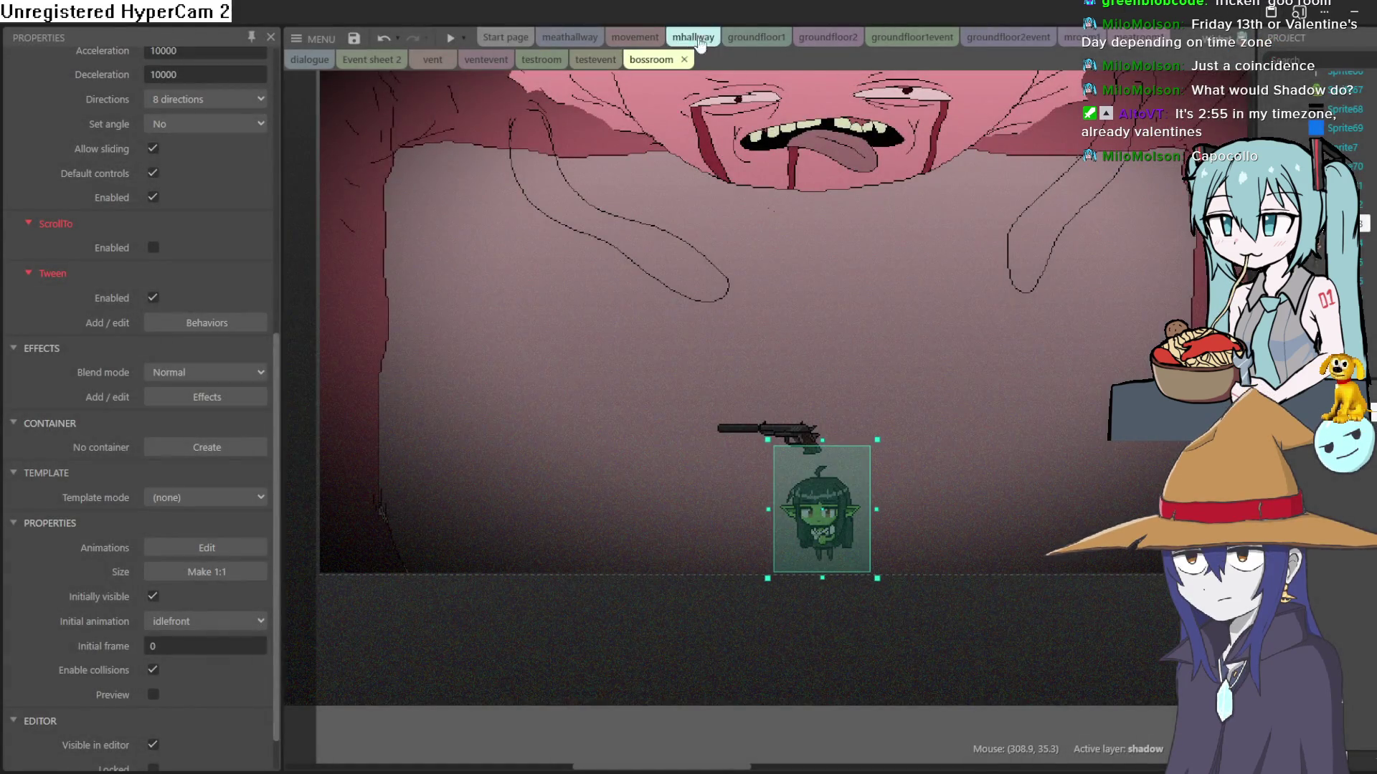
Step: Return to the movement event sheet and scroll through its direction events
{"action": "left_click", "coordinate": [641, 40]}
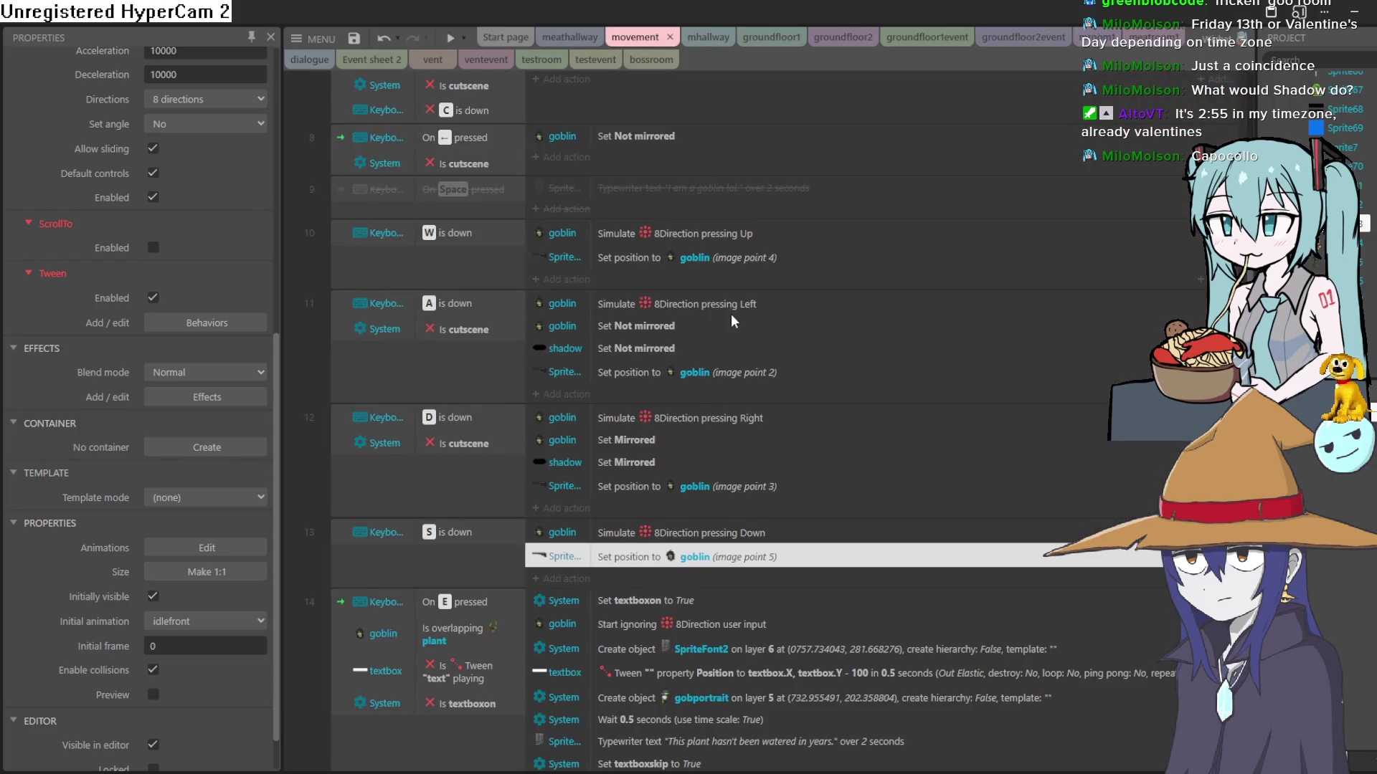
{"action": "scroll", "coordinate": [732, 321], "scroll_direction": "up", "scroll_amount": 4}
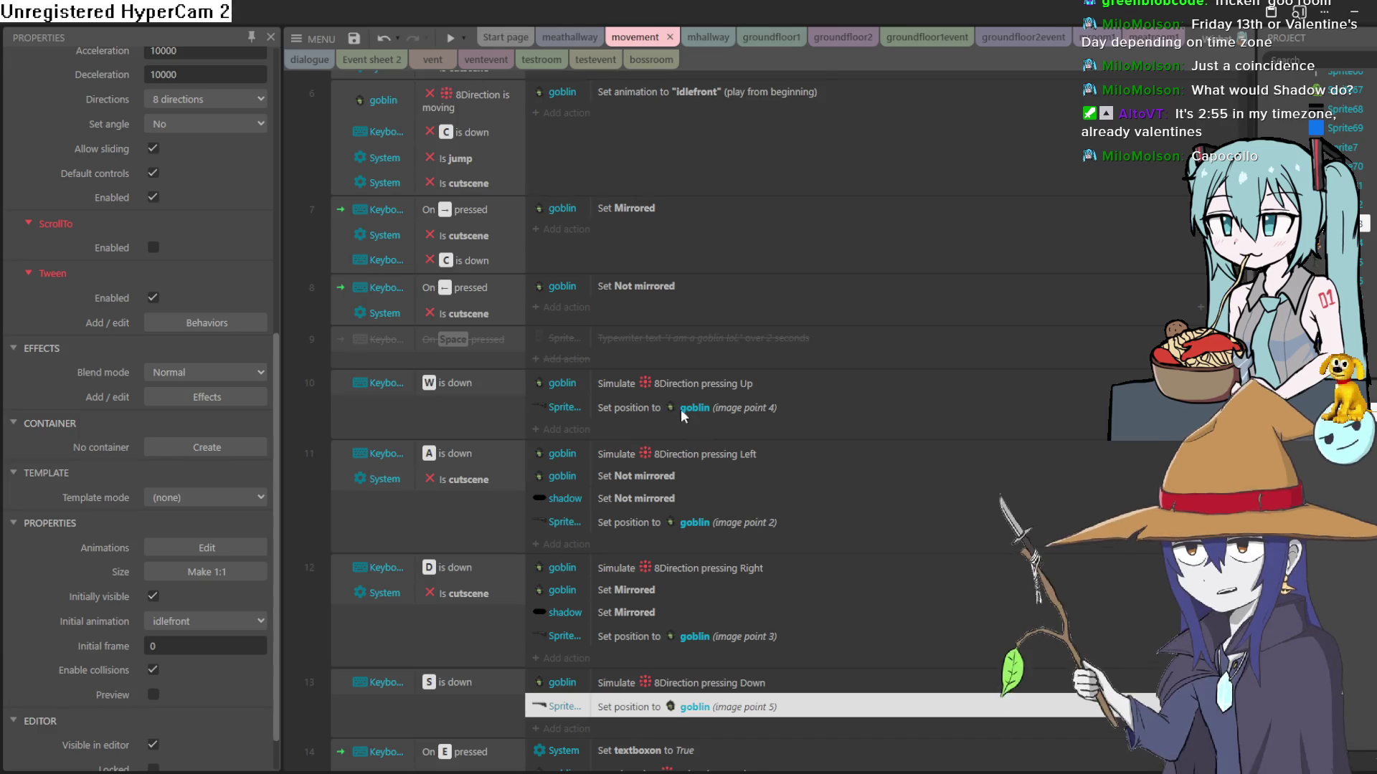
{"action": "scroll", "coordinate": [686, 501], "scroll_direction": "down", "scroll_amount": 4}
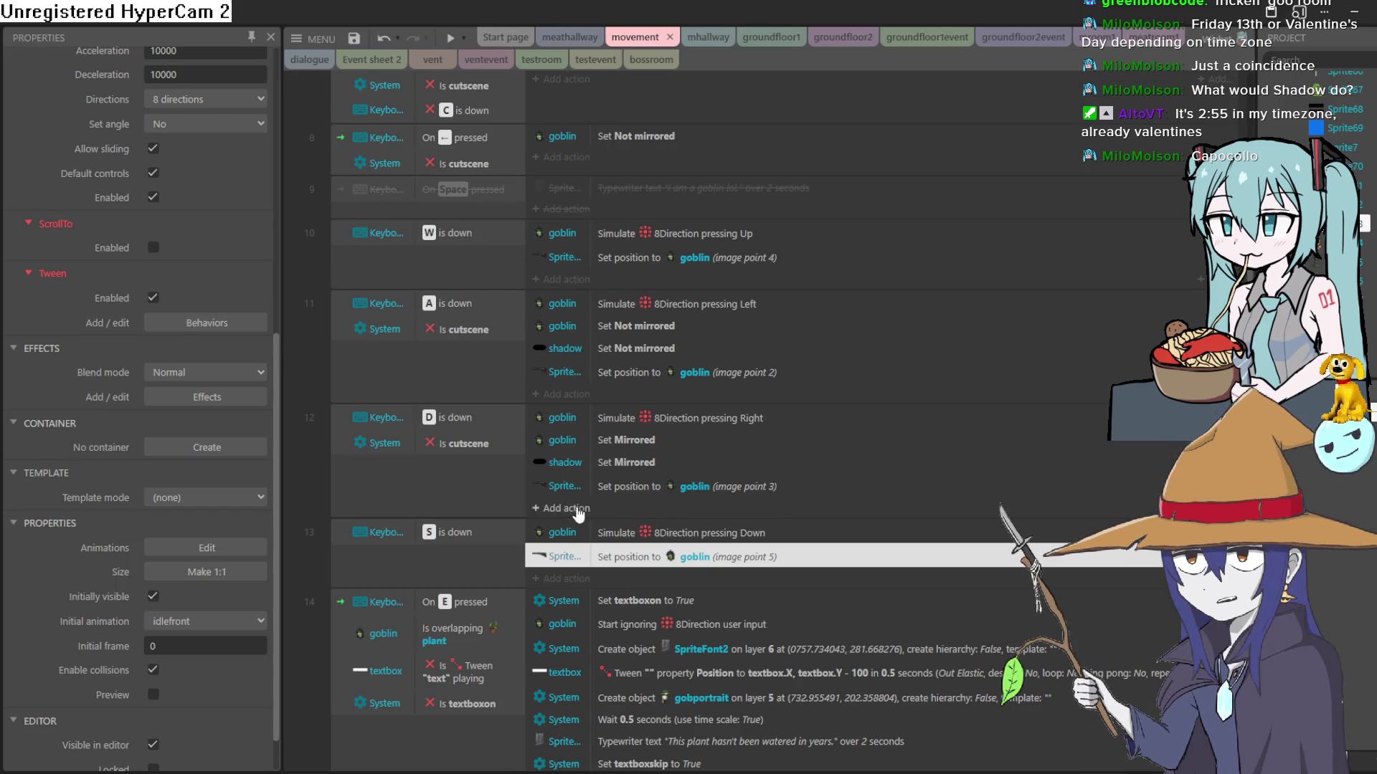
Step: Add a Sprite73 Set flipped action with state Flipped to the D event
{"action": "left_click", "coordinate": [577, 509]}
{"action": "scroll", "coordinate": [848, 407], "scroll_direction": "down", "scroll_amount": 5}
{"action": "scroll", "coordinate": [849, 408], "scroll_direction": "down", "scroll_amount": 10}
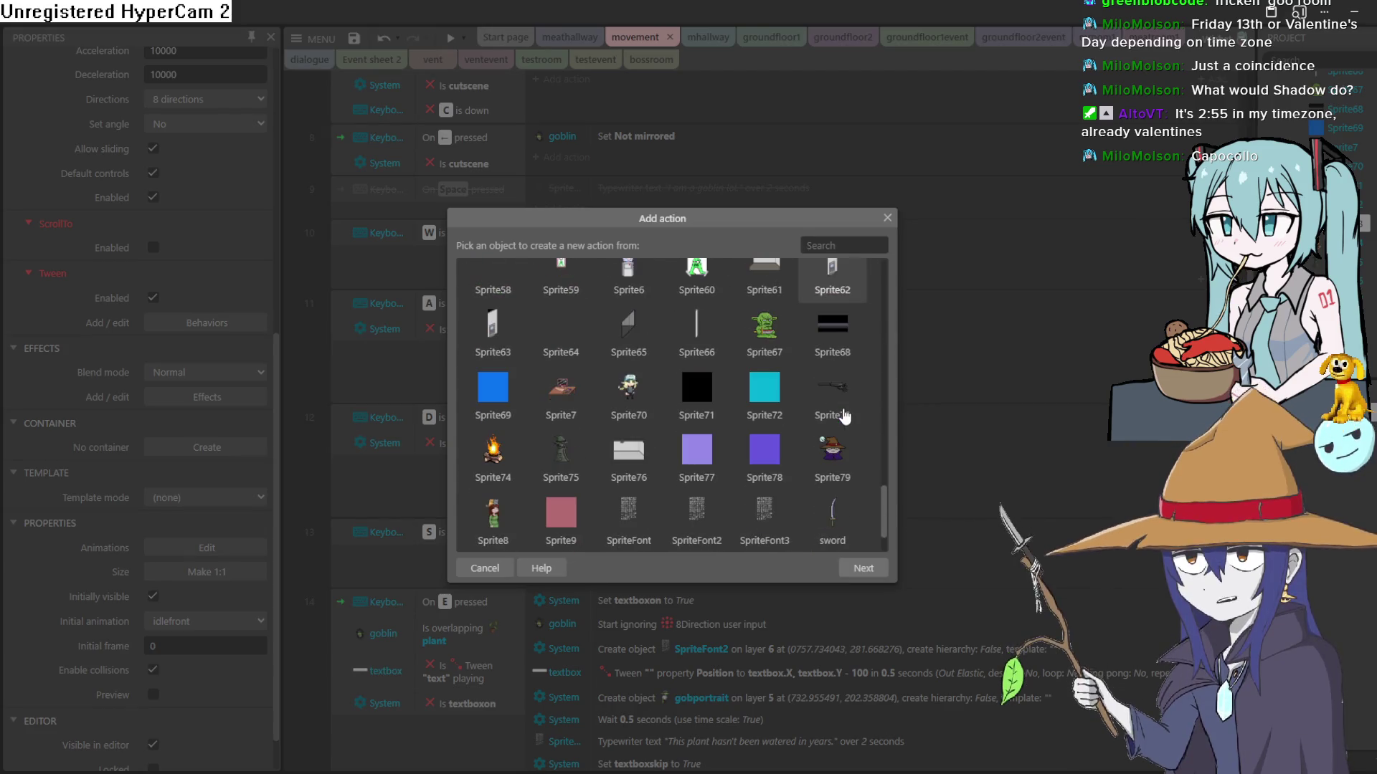
{"action": "double_click", "coordinate": [830, 396]}
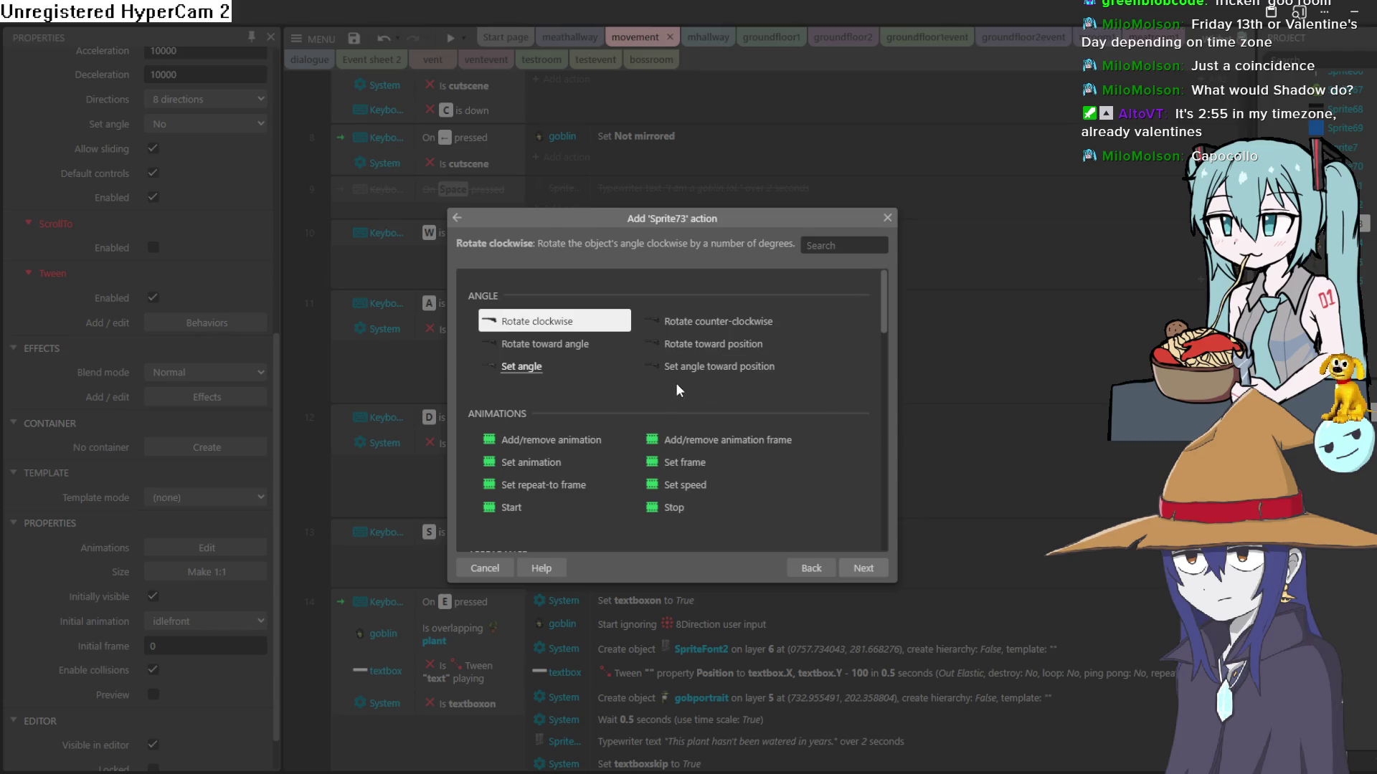
{"action": "scroll", "coordinate": [649, 377], "scroll_direction": "down", "scroll_amount": 3}
{"action": "scroll", "coordinate": [638, 372], "scroll_direction": "up", "scroll_amount": 3}
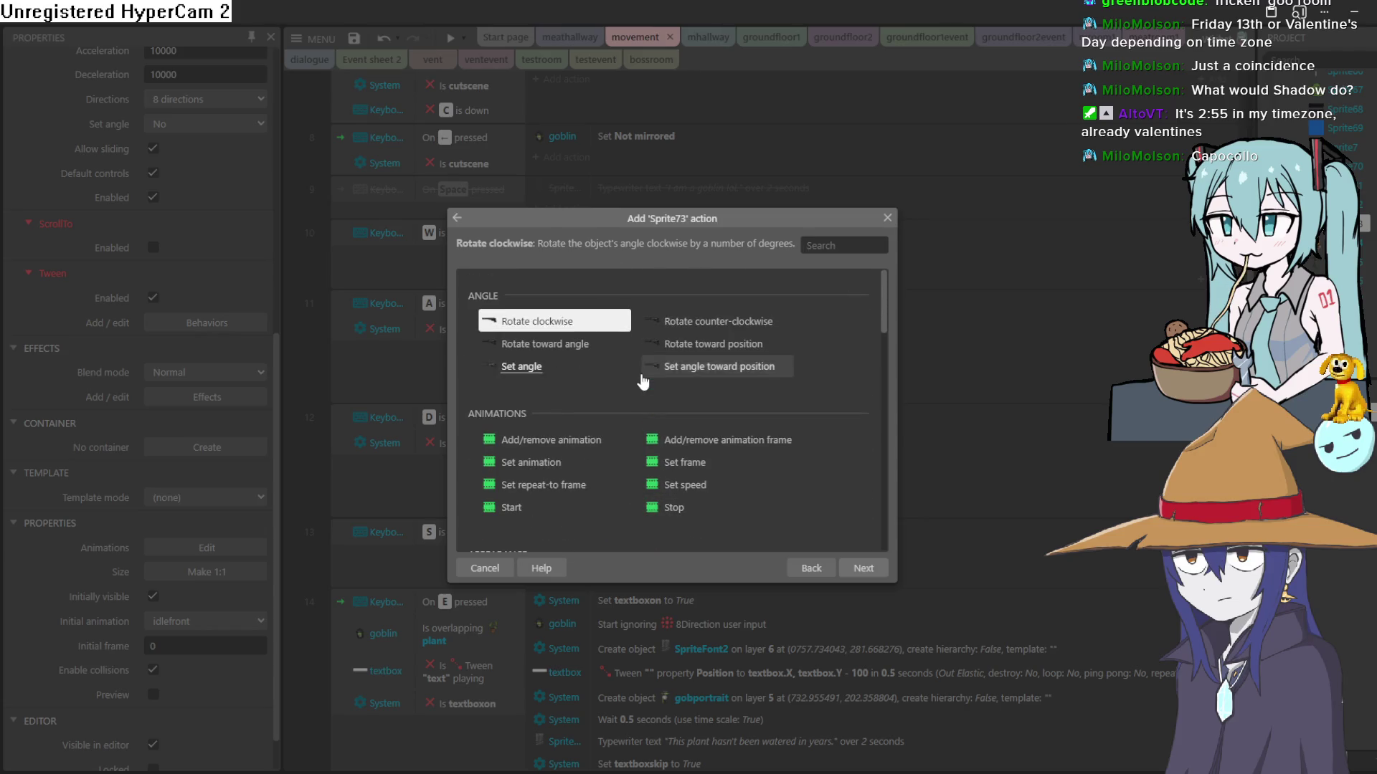
{"action": "scroll", "coordinate": [574, 377], "scroll_direction": "down", "scroll_amount": 6}
{"action": "scroll", "coordinate": [597, 393], "scroll_direction": "up", "scroll_amount": 4}
{"action": "scroll", "coordinate": [635, 399], "scroll_direction": "down", "scroll_amount": 2}
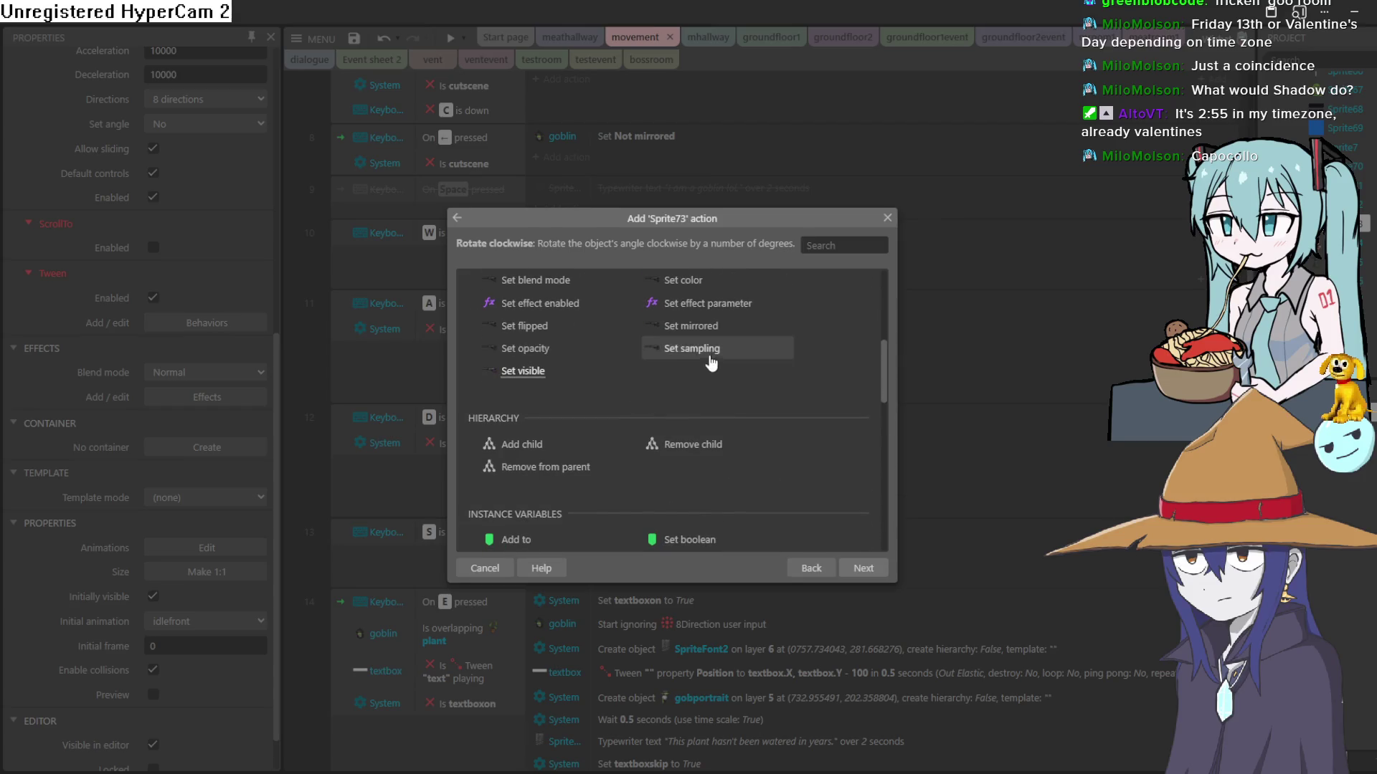
{"action": "double_click", "coordinate": [544, 328]}
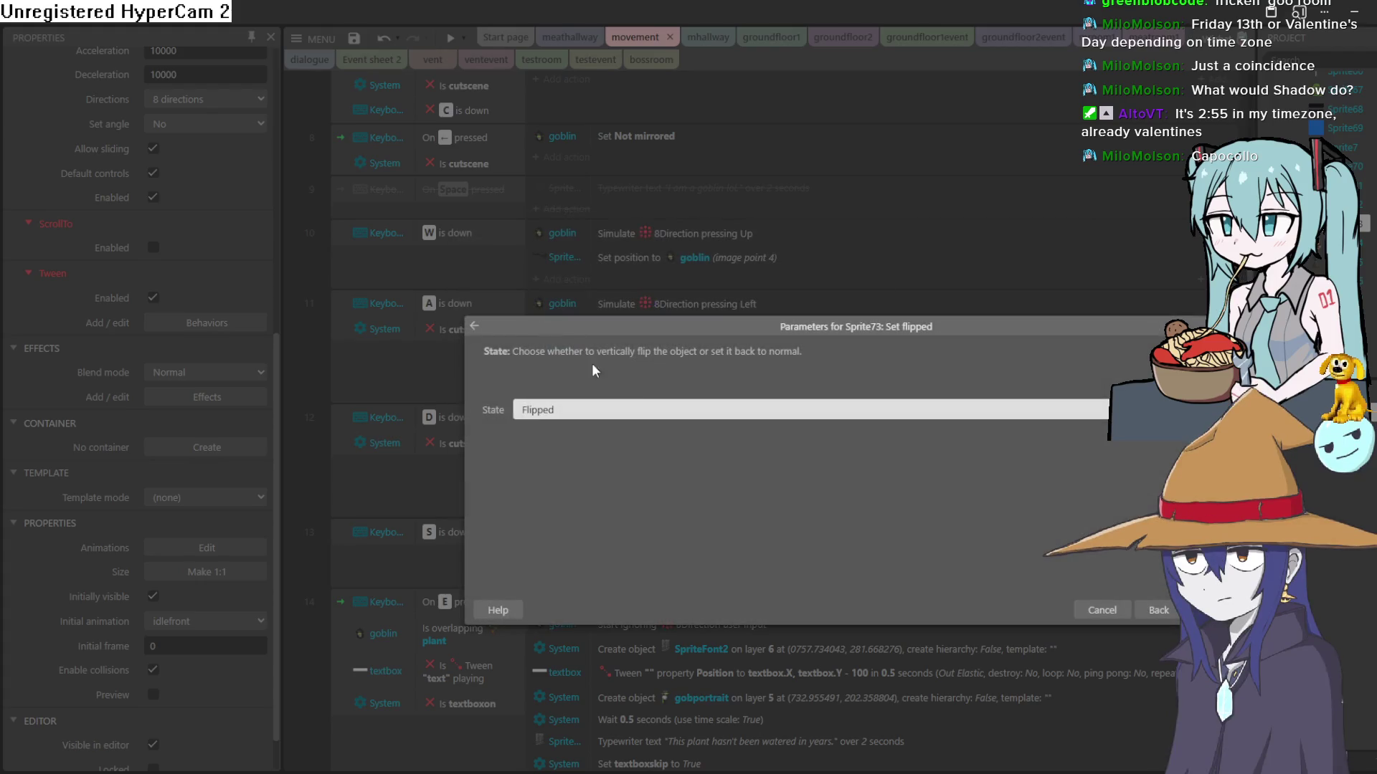
{"action": "left_click", "coordinate": [1214, 610]}
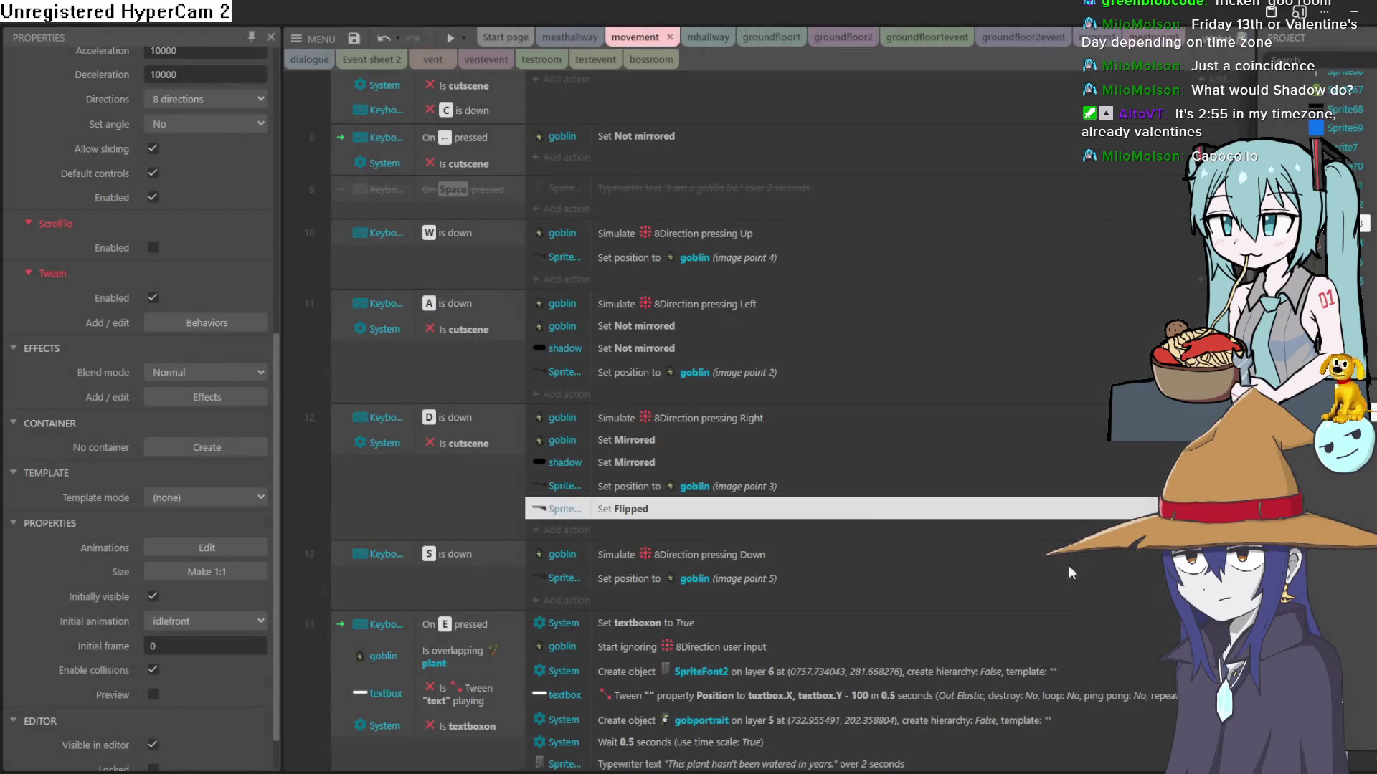
Step: Copy the flip action into the A event and change its state to Not flipped
{"action": "right_click", "coordinate": [642, 511]}
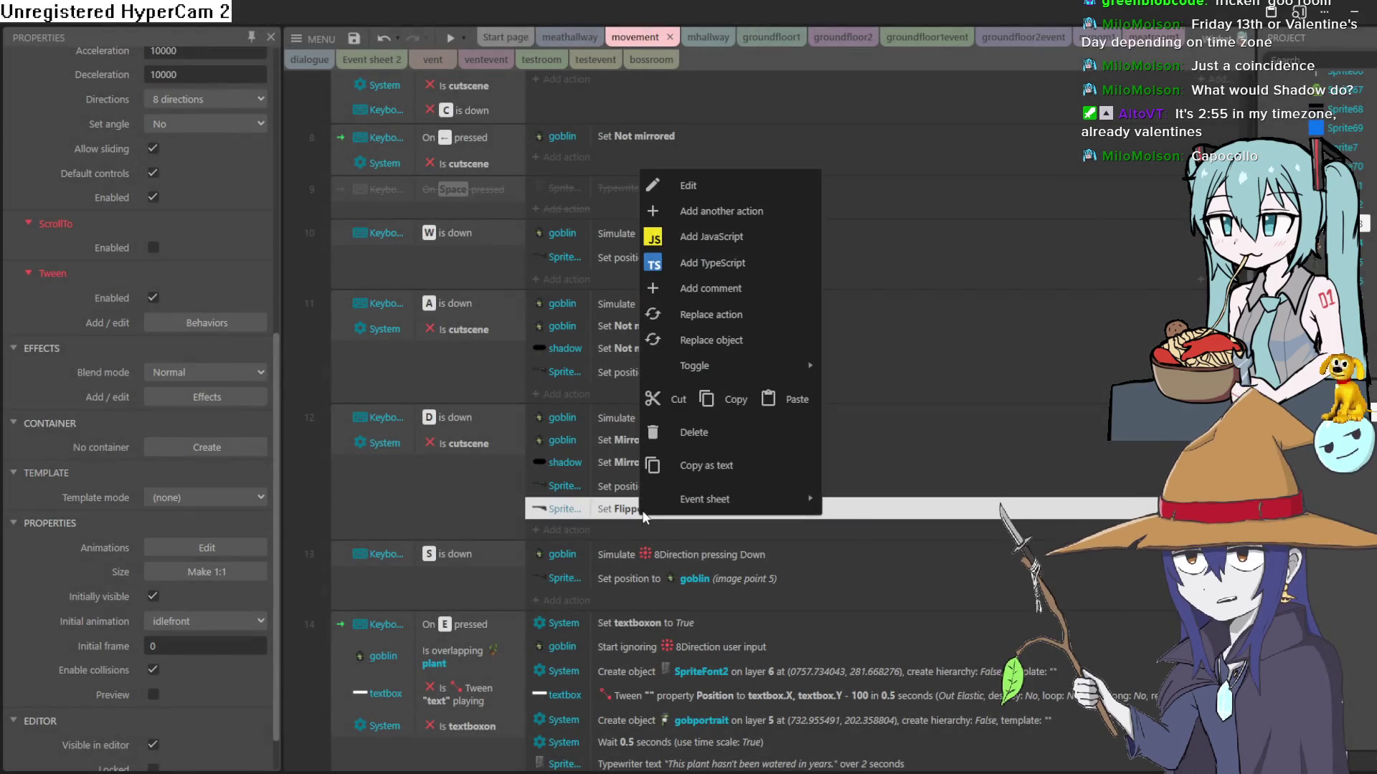
{"action": "left_click", "coordinate": [746, 406]}
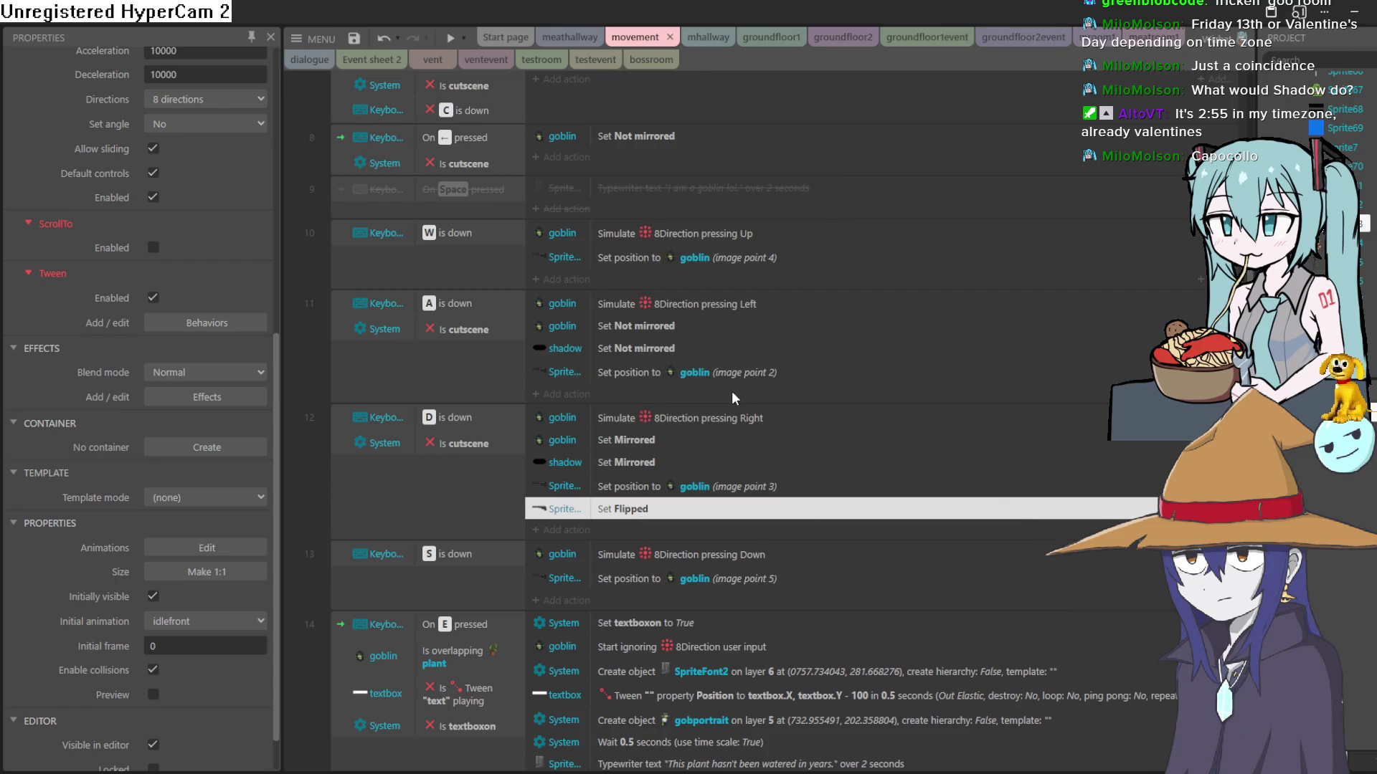
{"action": "left_click", "coordinate": [713, 377]}
{"action": "right_click", "coordinate": [708, 375]}
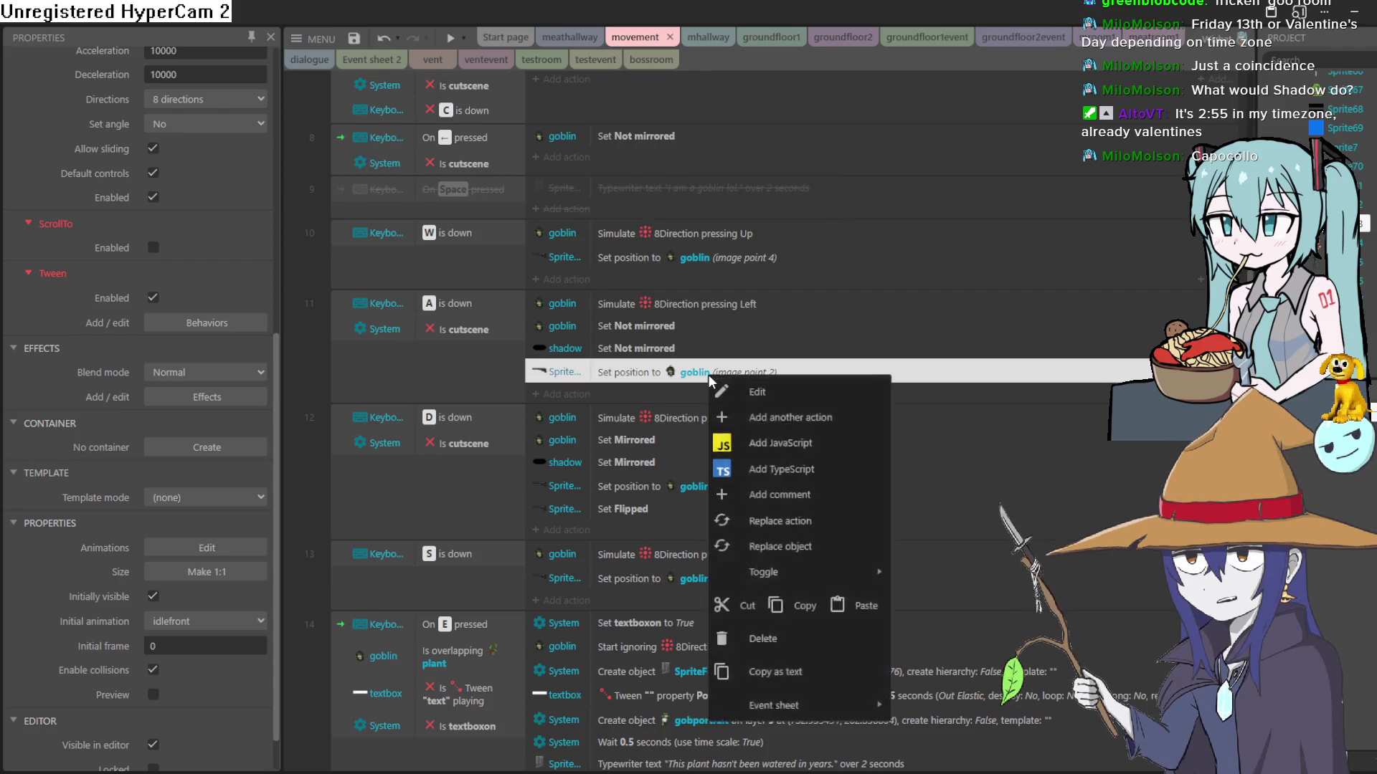
{"action": "left_click", "coordinate": [854, 606]}
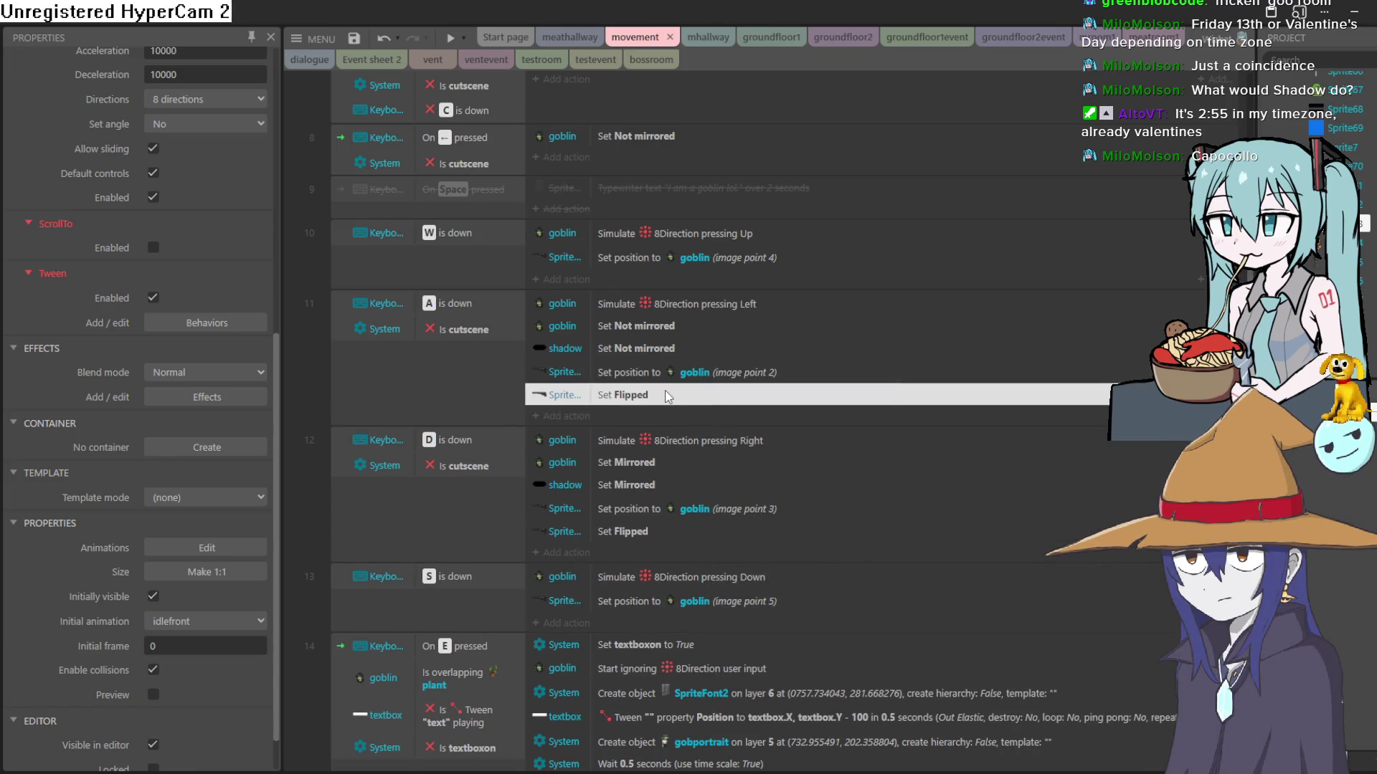
{"action": "double_click", "coordinate": [665, 392]}
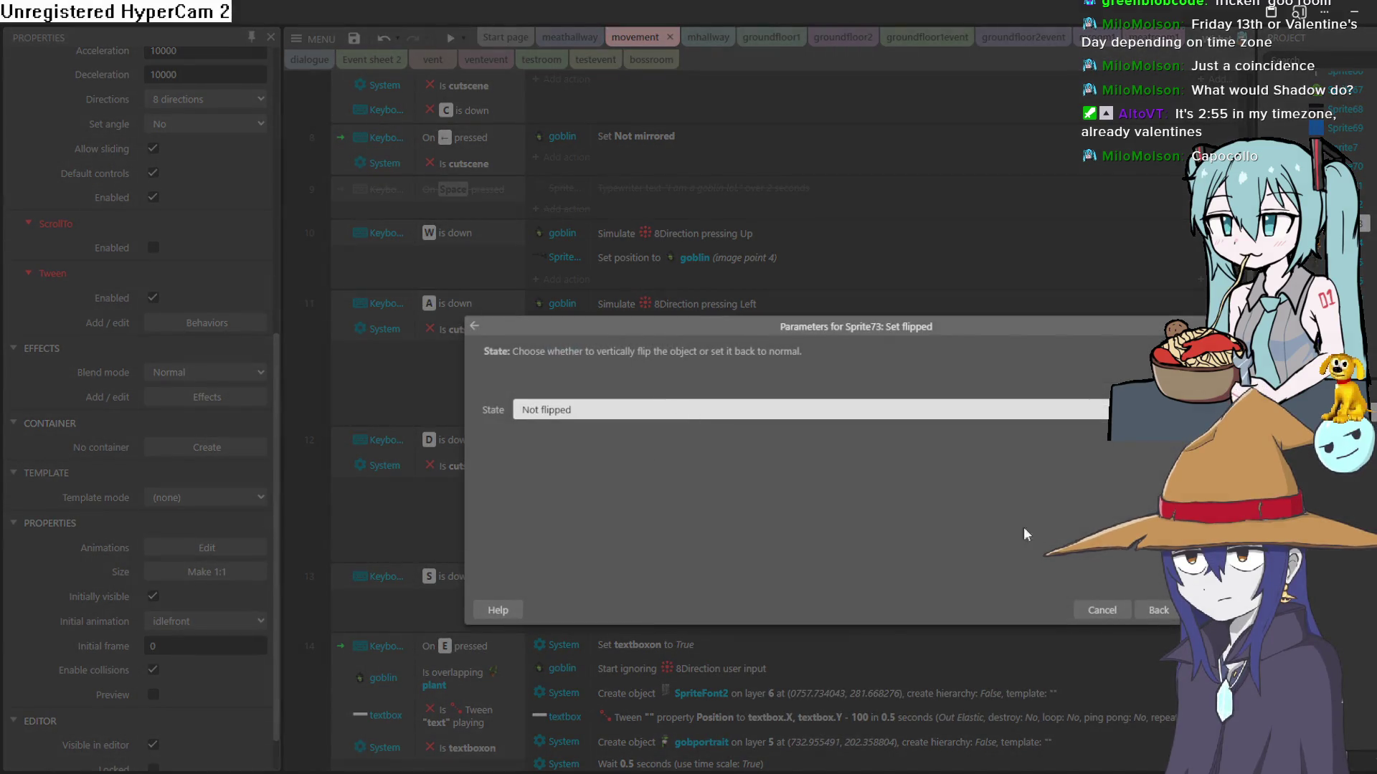
{"action": "key", "text": "Return"}
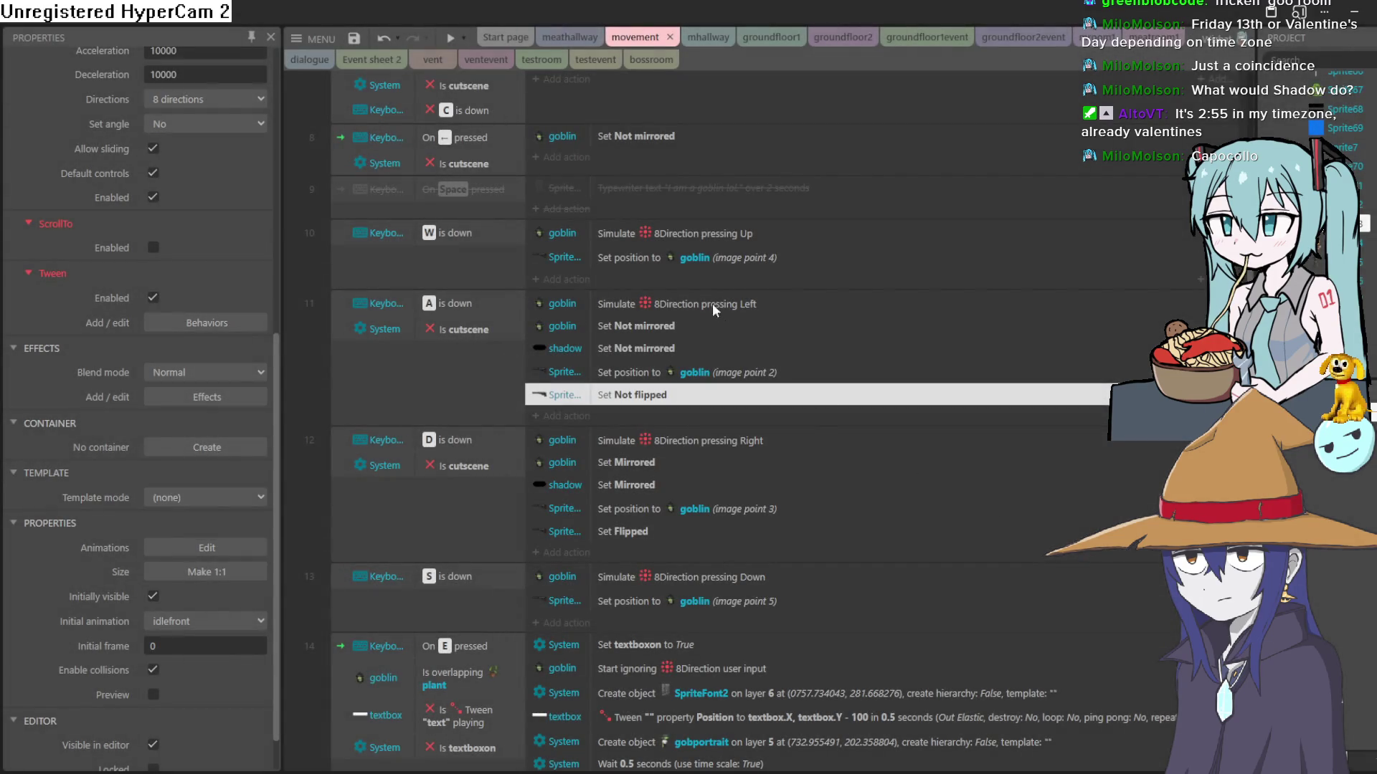
{"action": "left_click", "coordinate": [678, 256]}
{"action": "right_click", "coordinate": [679, 256]}
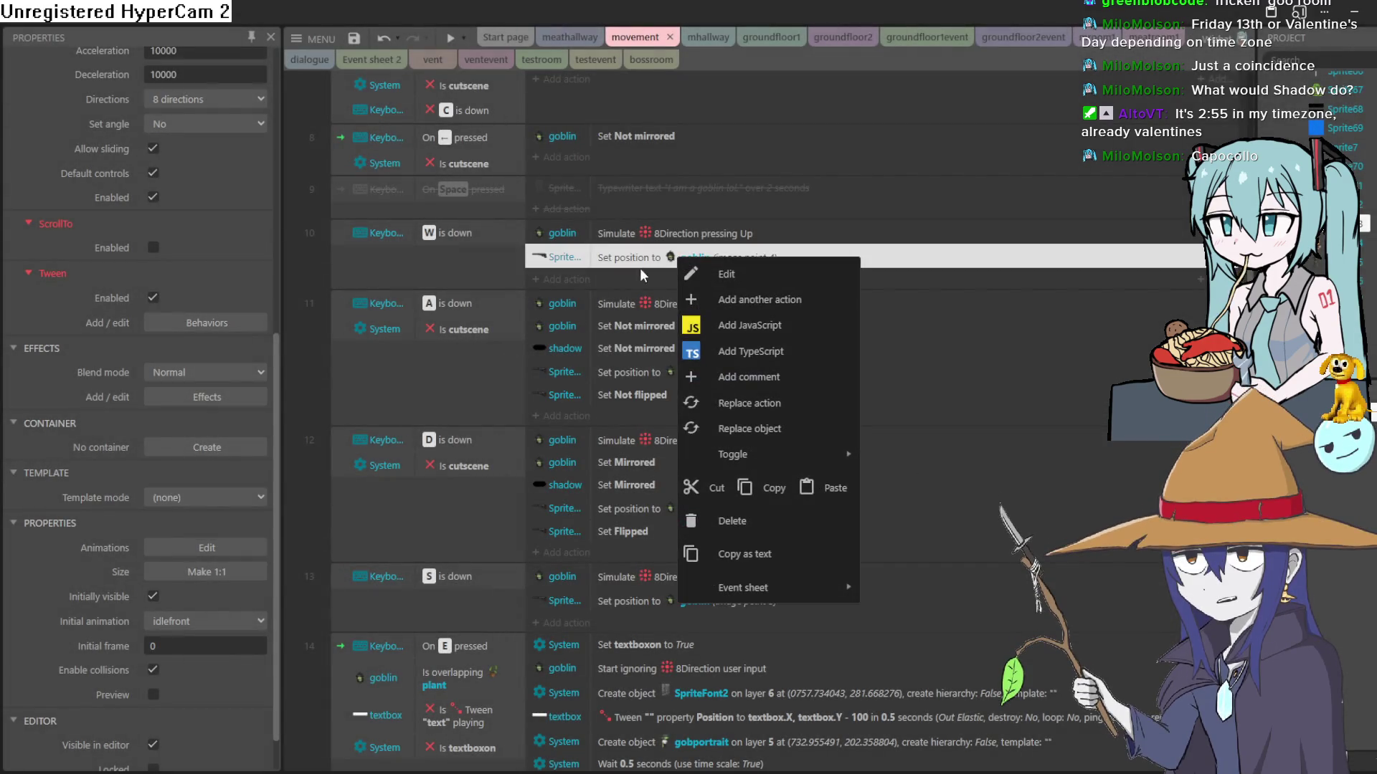
Step: Add a Sprite73 Set angle action of 90 degrees to the W event
{"action": "left_click", "coordinate": [552, 285]}
{"action": "scroll", "coordinate": [789, 402], "scroll_direction": "down", "scroll_amount": 10}
{"action": "scroll", "coordinate": [828, 412], "scroll_direction": "down", "scroll_amount": 3}
{"action": "scroll", "coordinate": [788, 398], "scroll_direction": "up", "scroll_amount": 5}
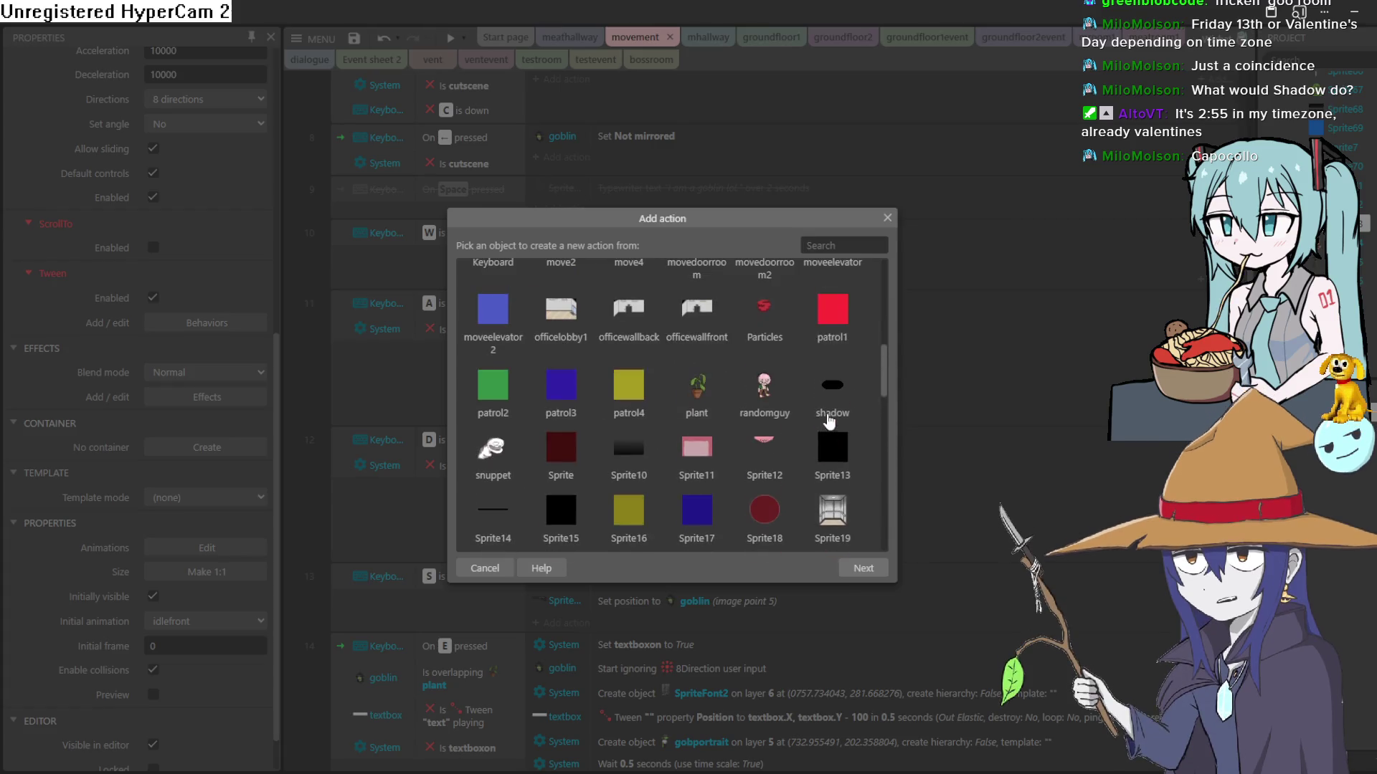
{"action": "scroll", "coordinate": [776, 384], "scroll_direction": "down", "scroll_amount": 5}
{"action": "scroll", "coordinate": [776, 384], "scroll_direction": "down", "scroll_amount": 6}
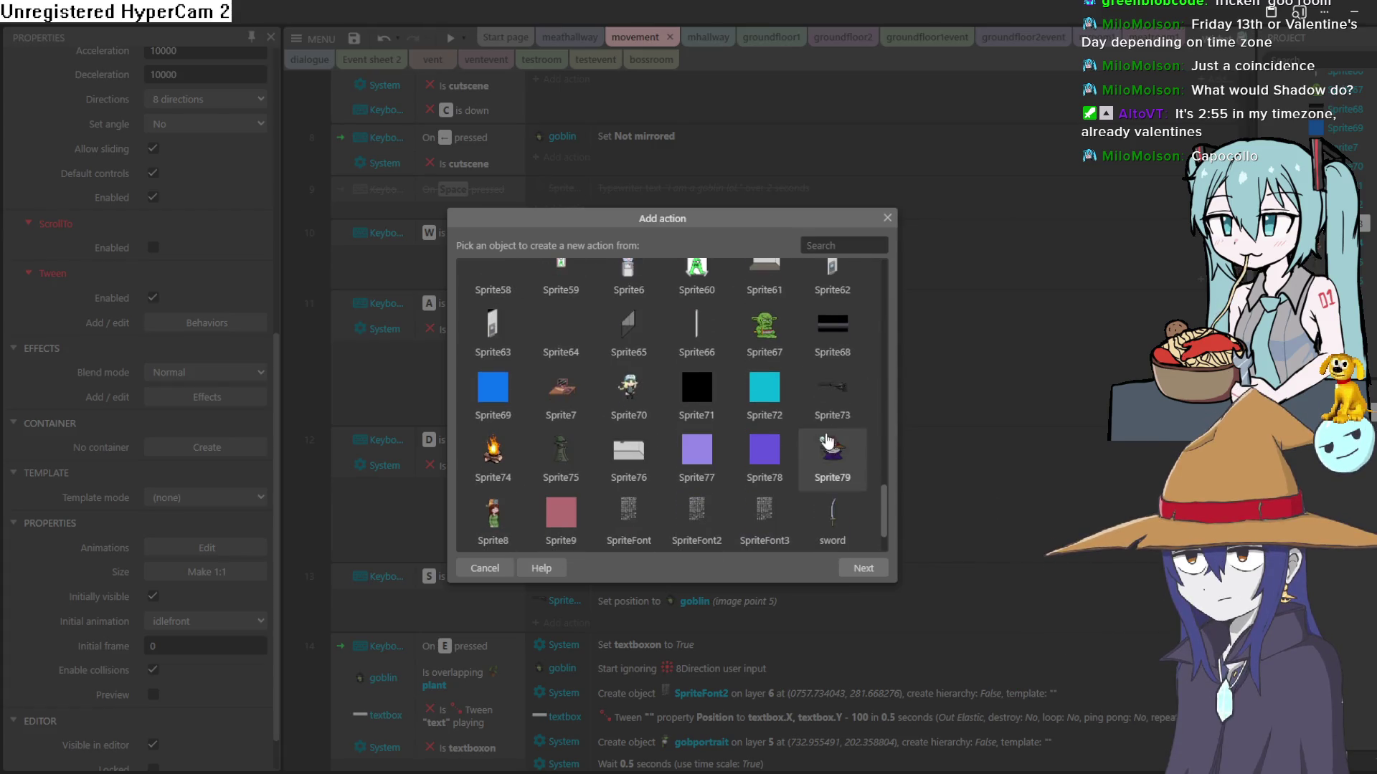
{"action": "double_click", "coordinate": [832, 393]}
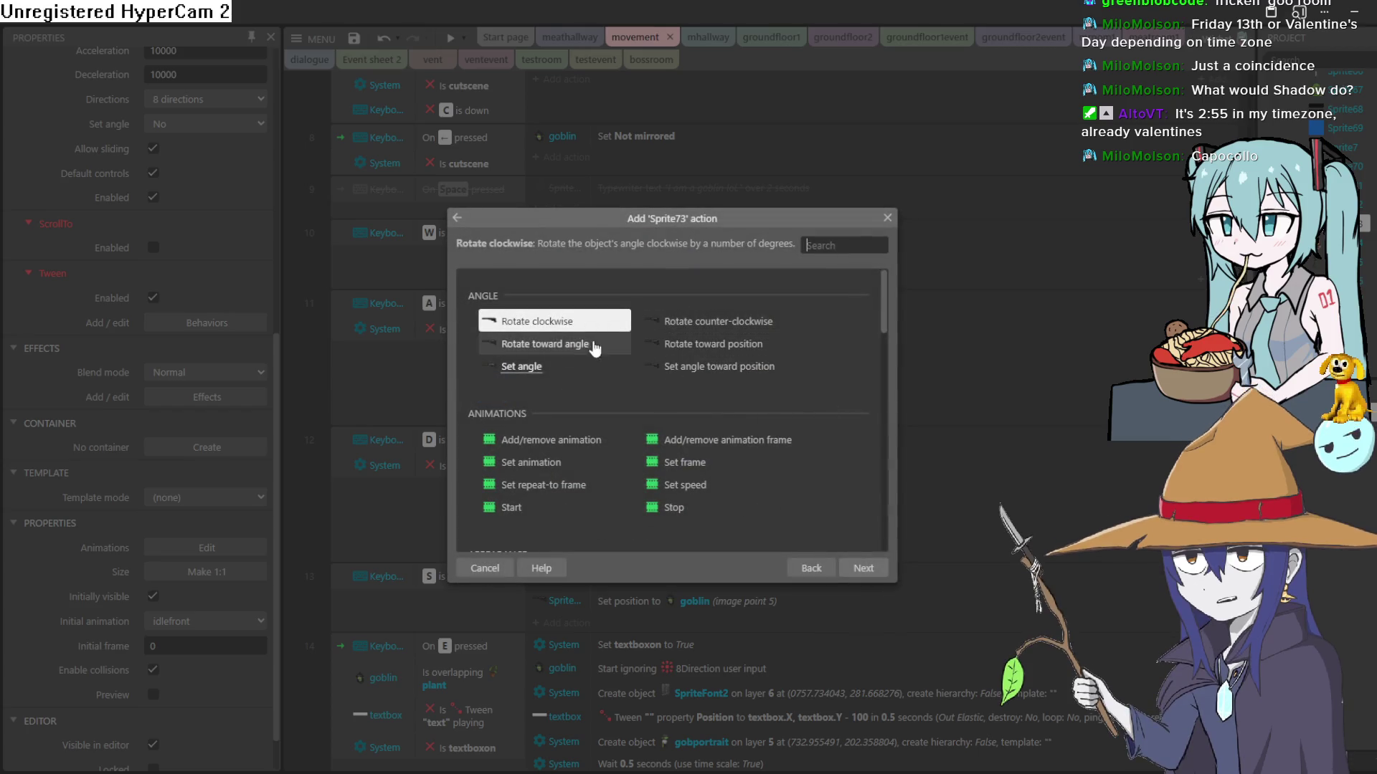
{"action": "double_click", "coordinate": [540, 369]}
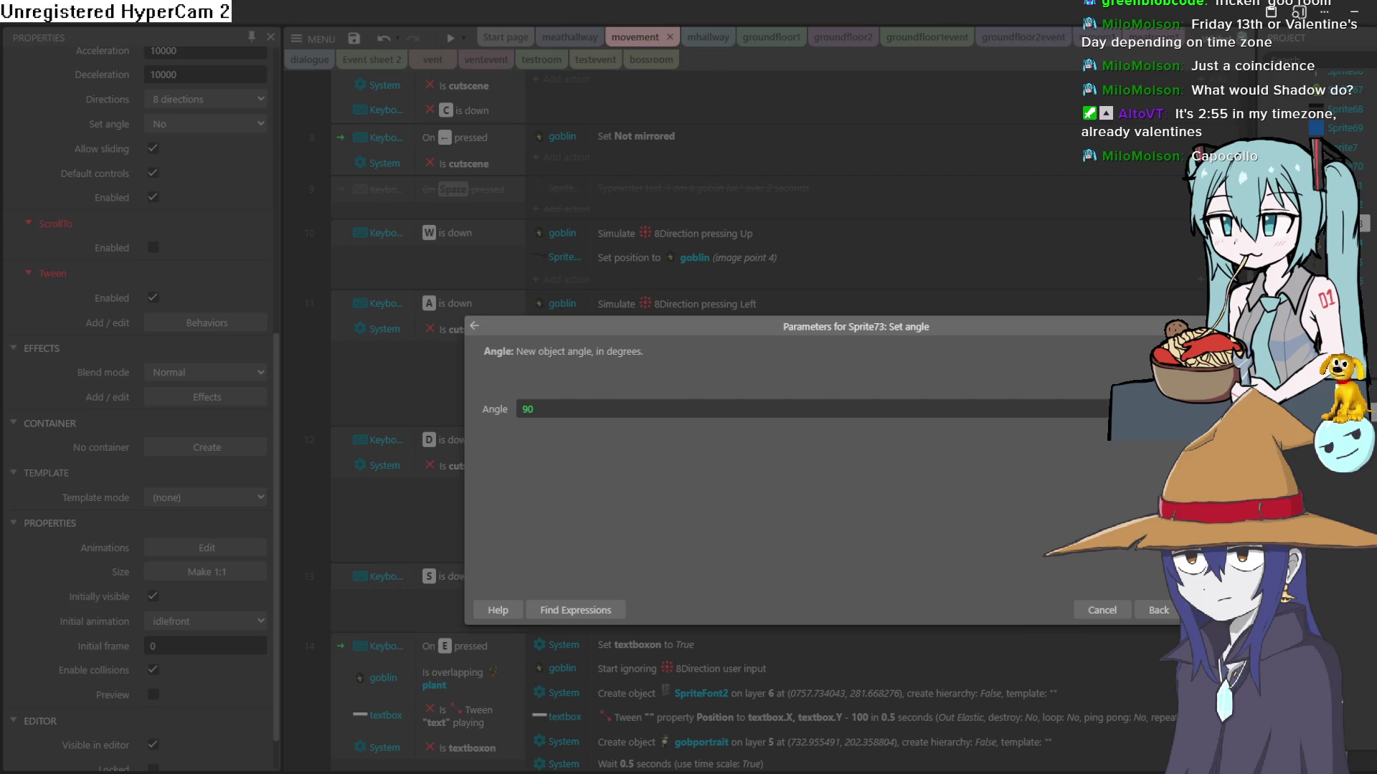
{"action": "key", "text": "Return"}
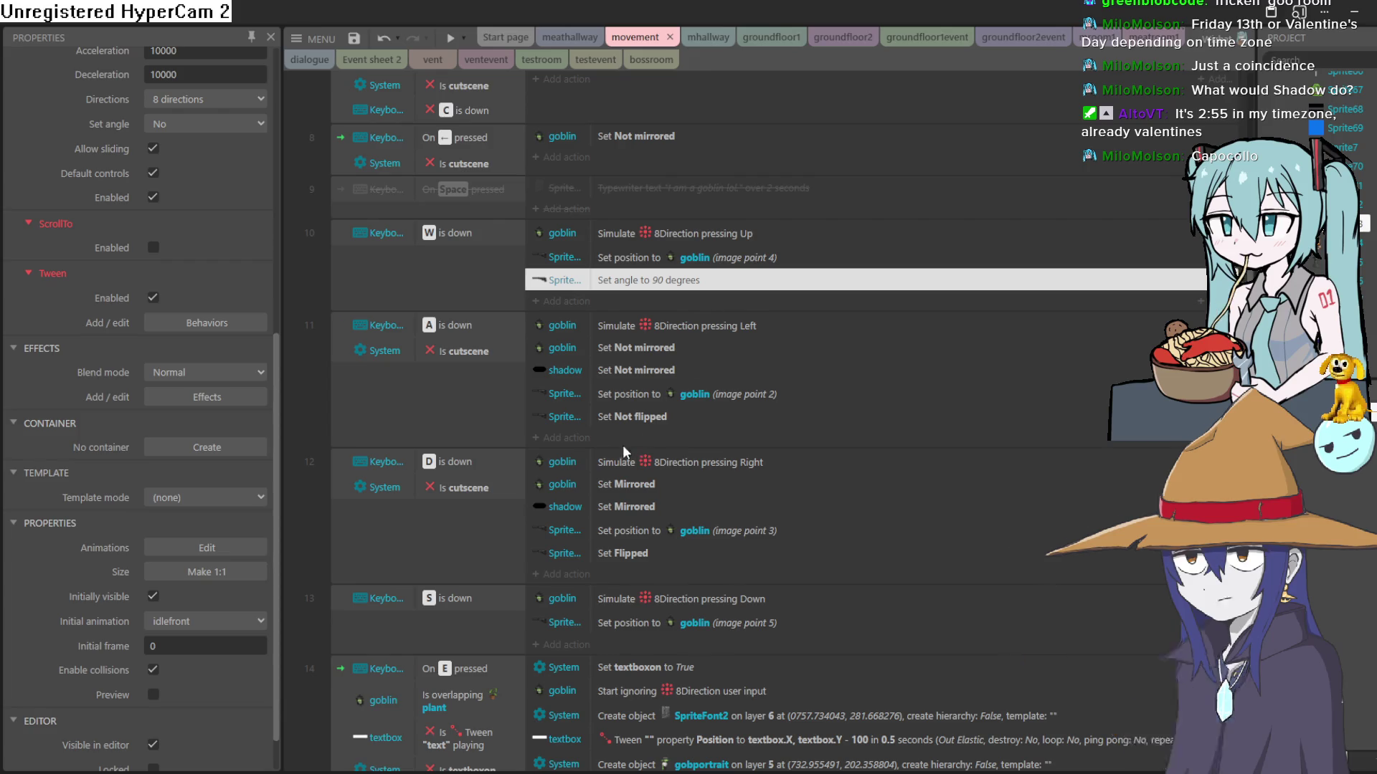
{"action": "left_click", "coordinate": [570, 438]}
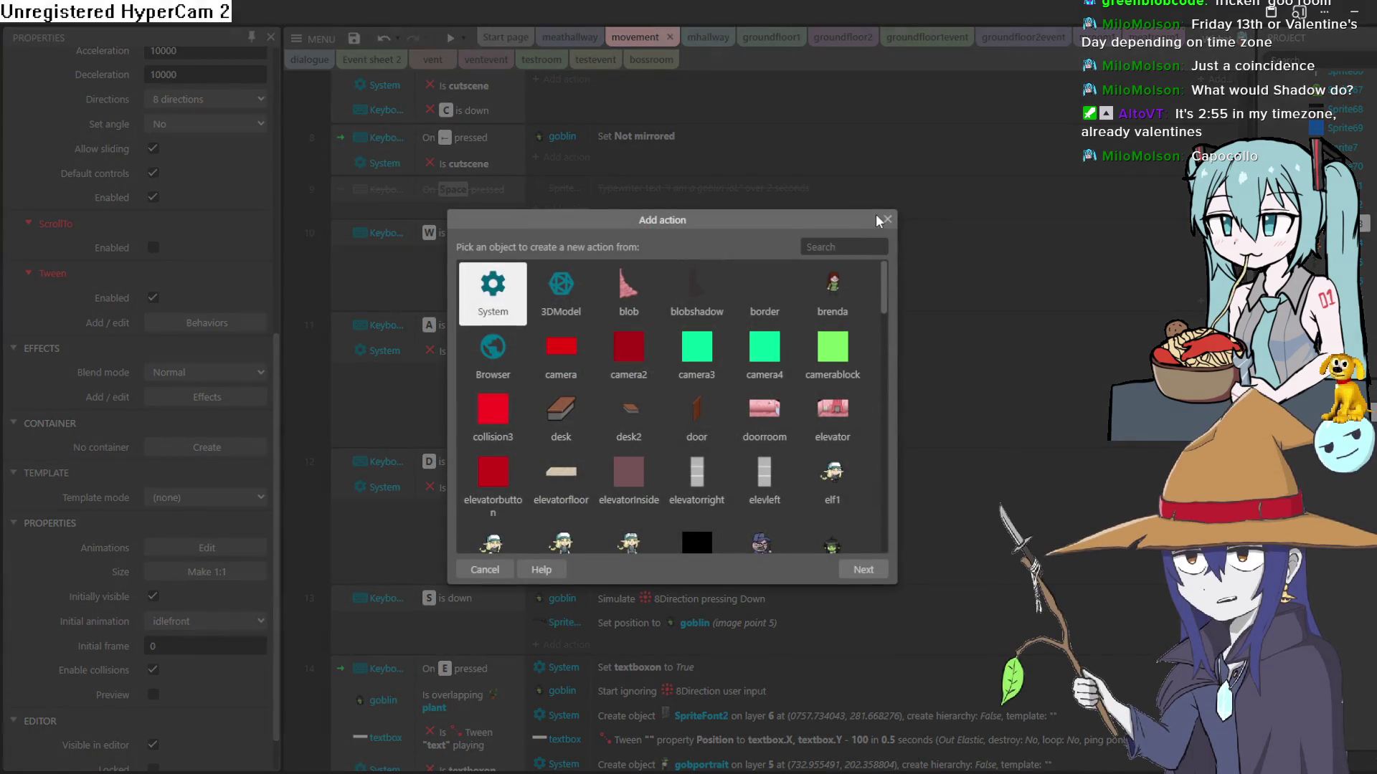
{"action": "left_click", "coordinate": [886, 219]}
Step: Copy the angle action into the A event and change it to 0 degrees
{"action": "right_click", "coordinate": [617, 280]}
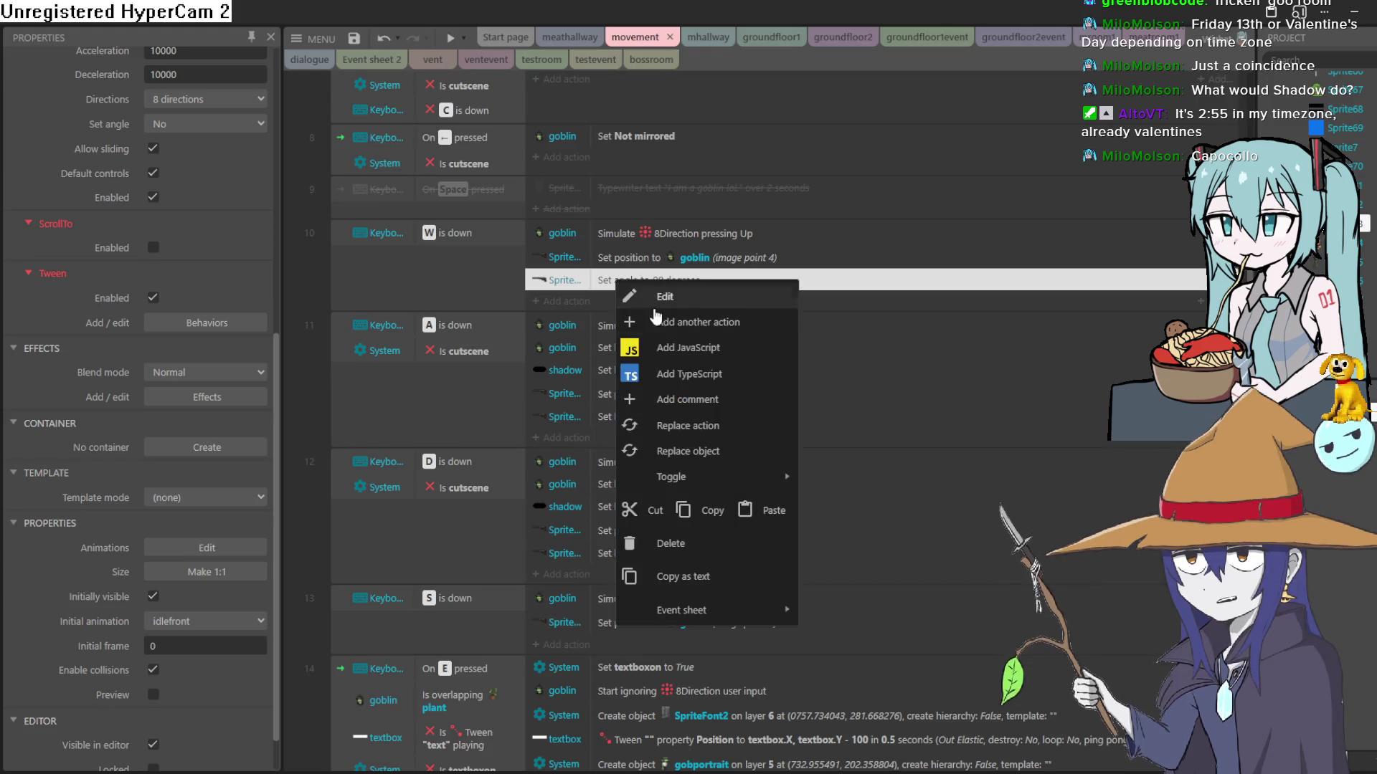
{"action": "left_click", "coordinate": [750, 510]}
{"action": "right_click", "coordinate": [667, 416]}
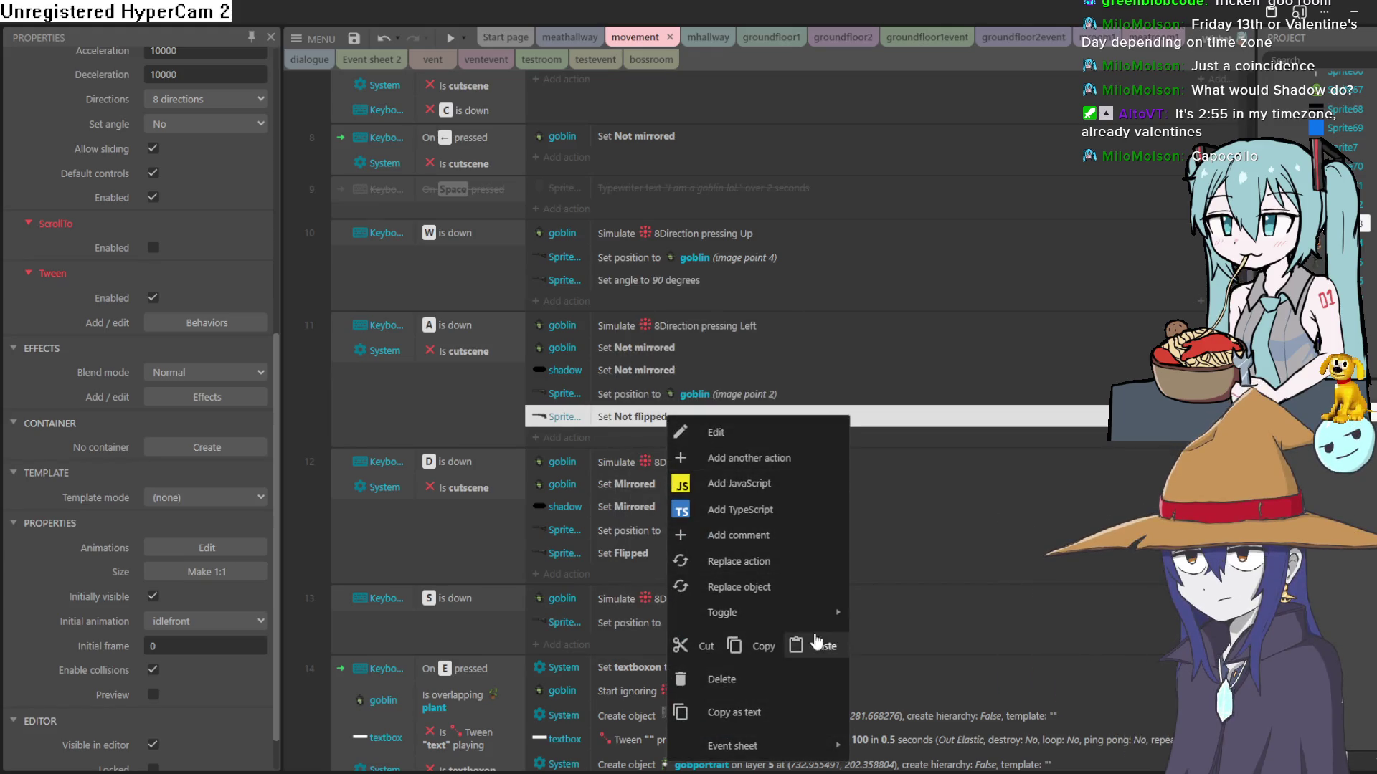
{"action": "left_click", "coordinate": [816, 643]}
{"action": "double_click", "coordinate": [664, 433]}
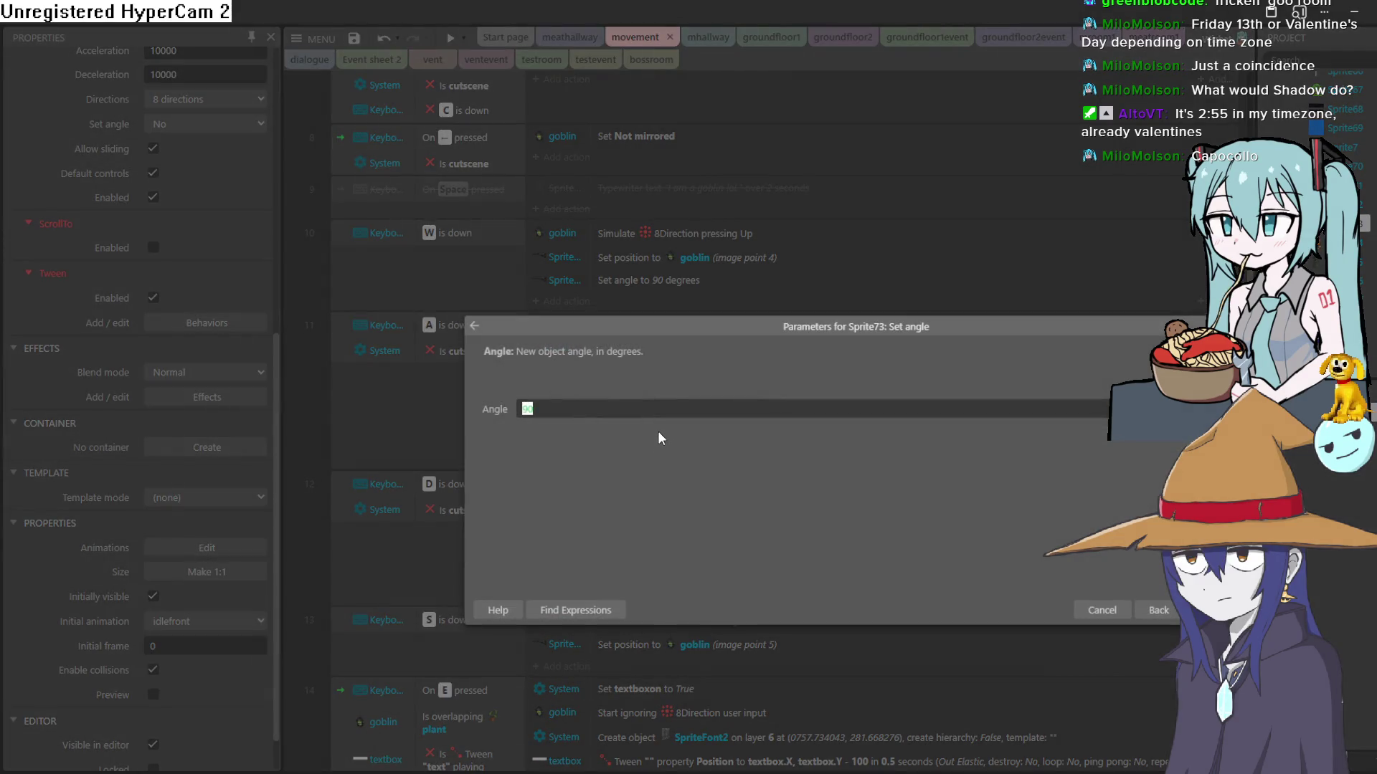
{"action": "type", "text": "0"}
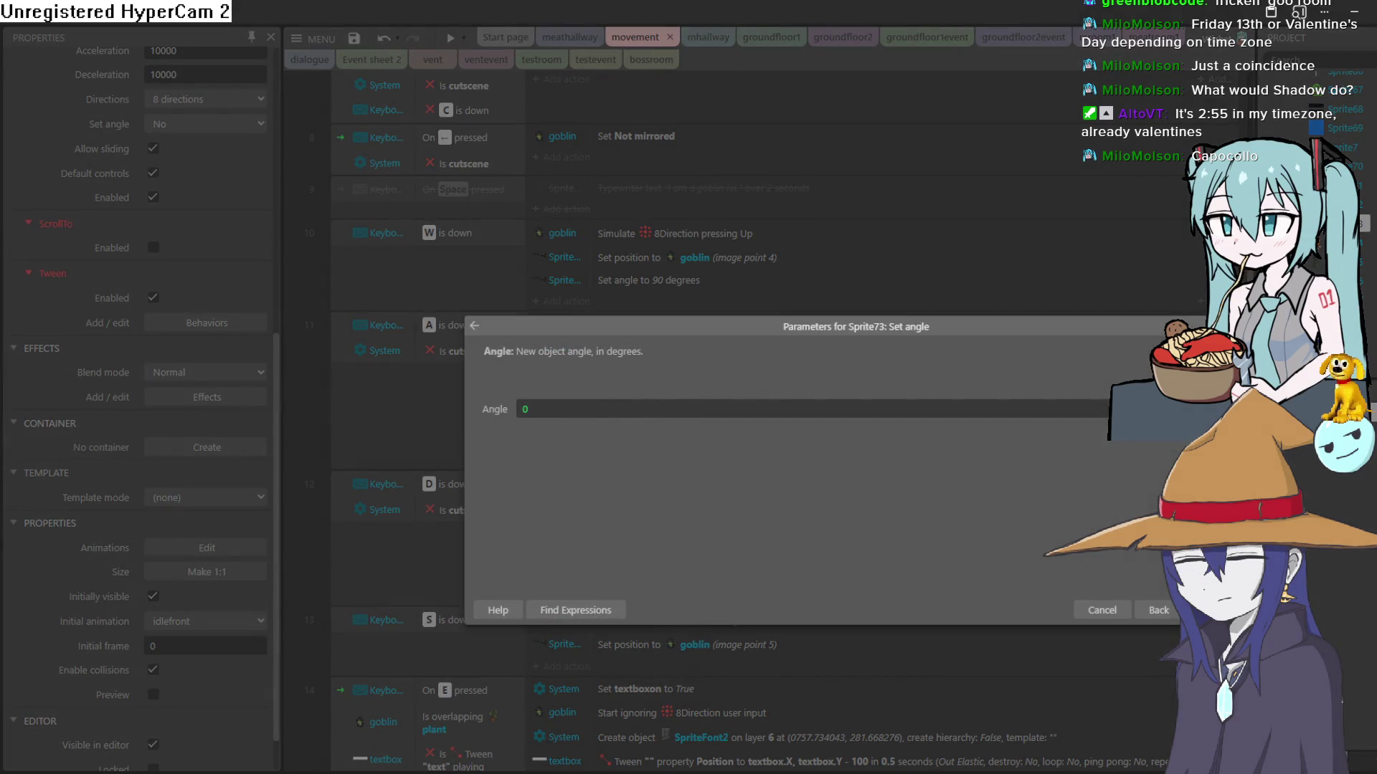
{"action": "key", "text": "Return"}
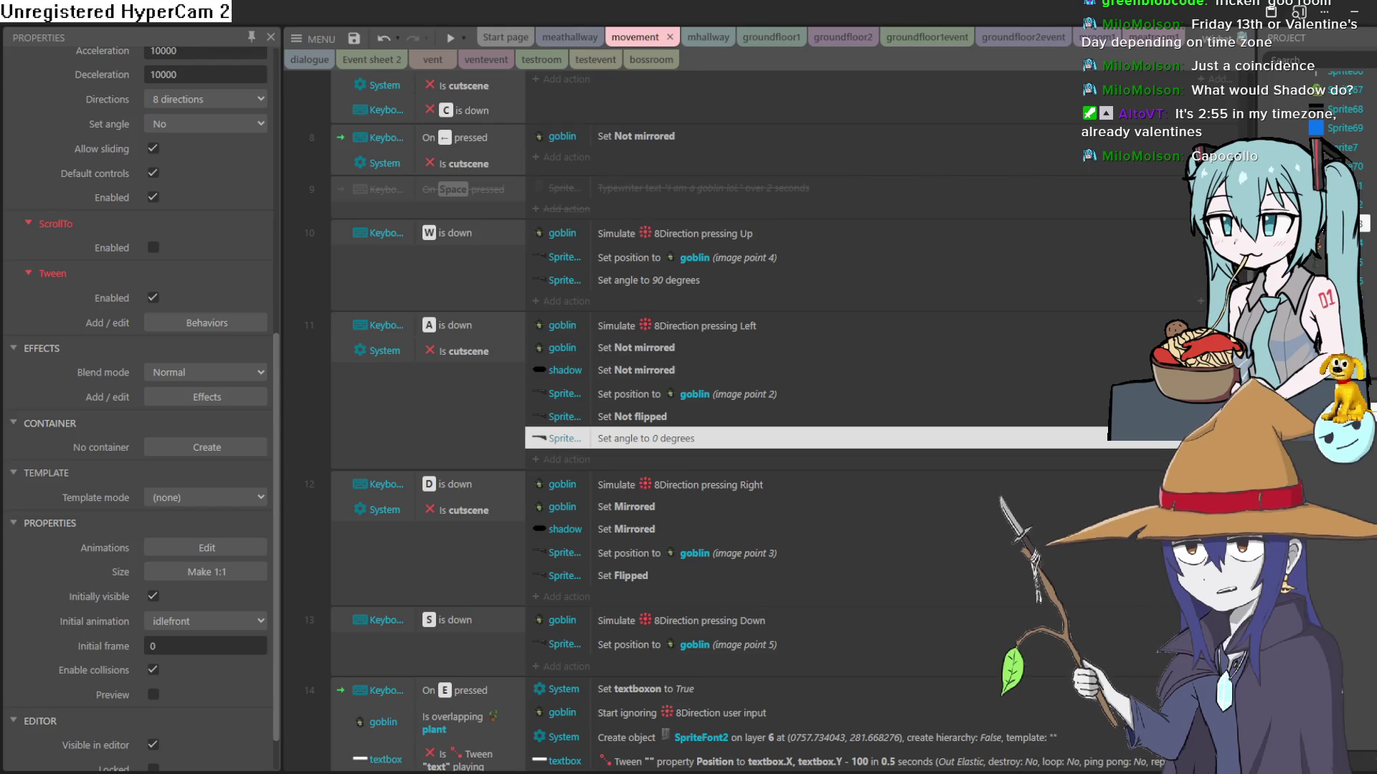
Step: Move the 0° angle action above Set Not flipped and paste a copy into the D event
{"action": "mouse_move", "coordinate": [706, 445]}
{"action": "left_mouse_down"}
{"action": "mouse_move", "coordinate": [680, 429]}
{"action": "mouse_move", "coordinate": [682, 386]}
{"action": "mouse_move", "coordinate": [684, 407]}
{"action": "left_mouse_up"}
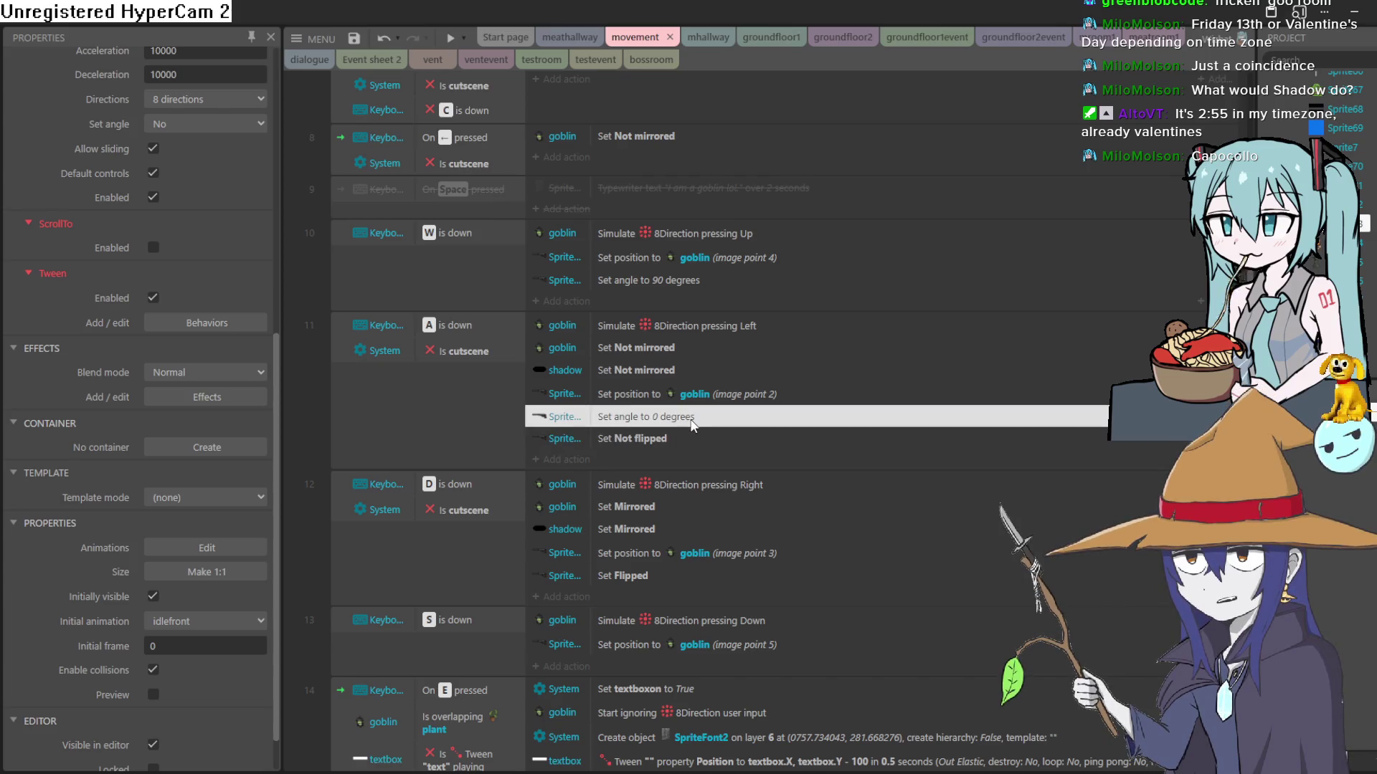
{"action": "right_click", "coordinate": [693, 424]}
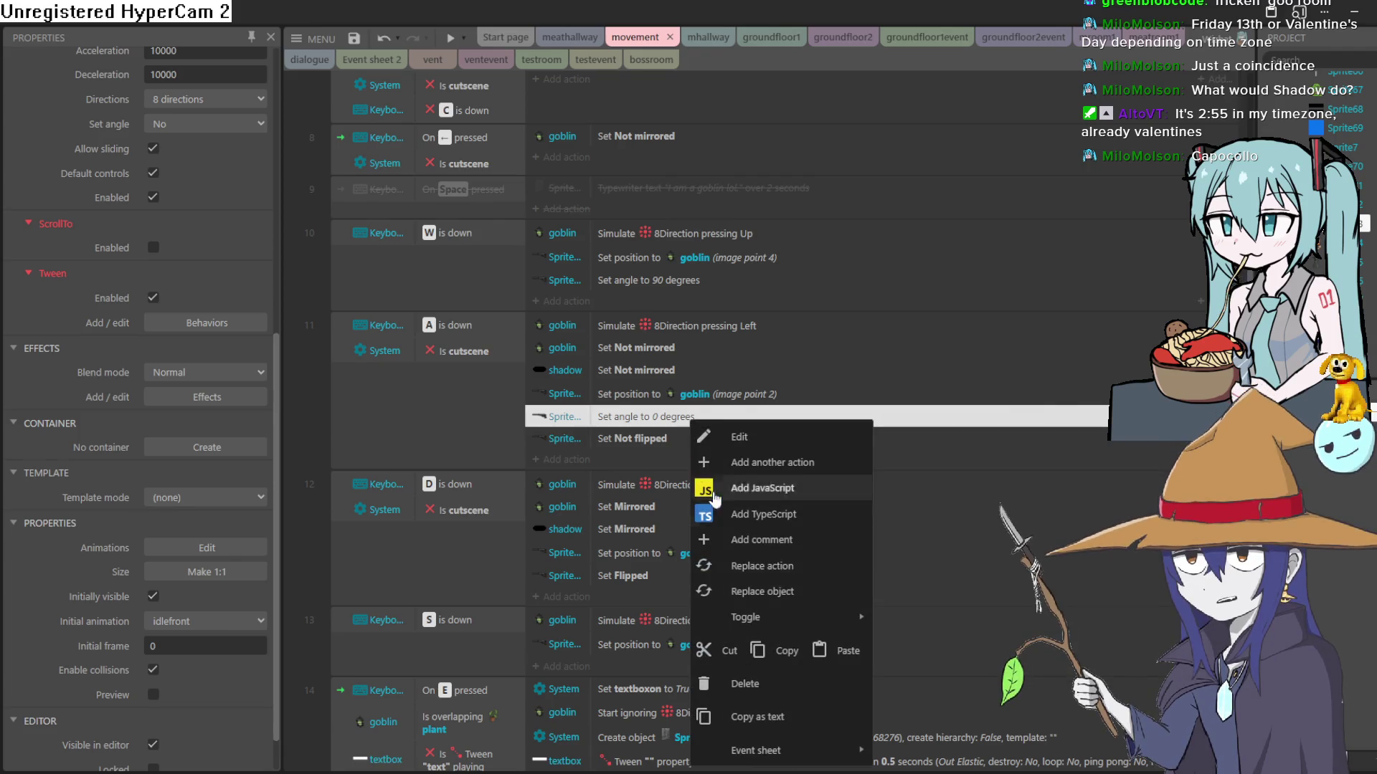
{"action": "left_click", "coordinate": [793, 657]}
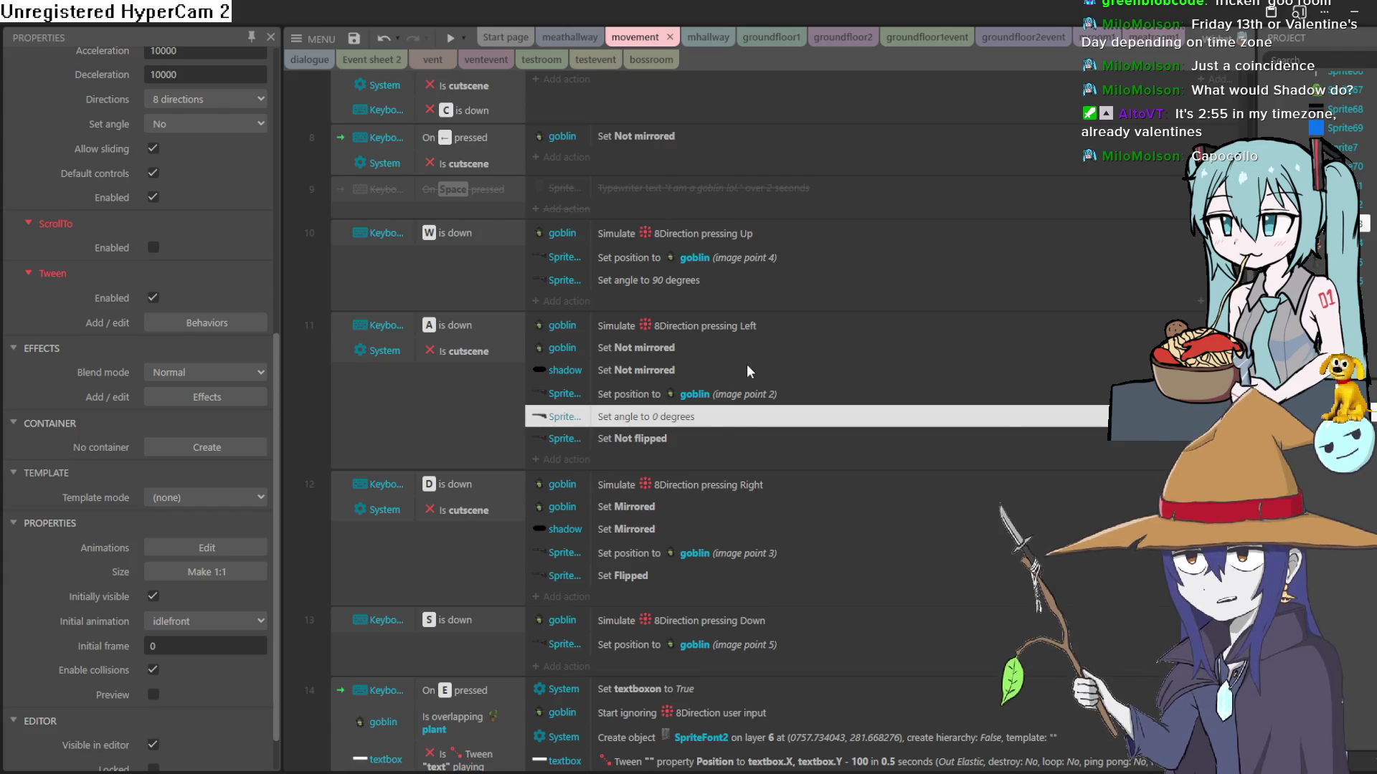
{"action": "left_click", "coordinate": [668, 554]}
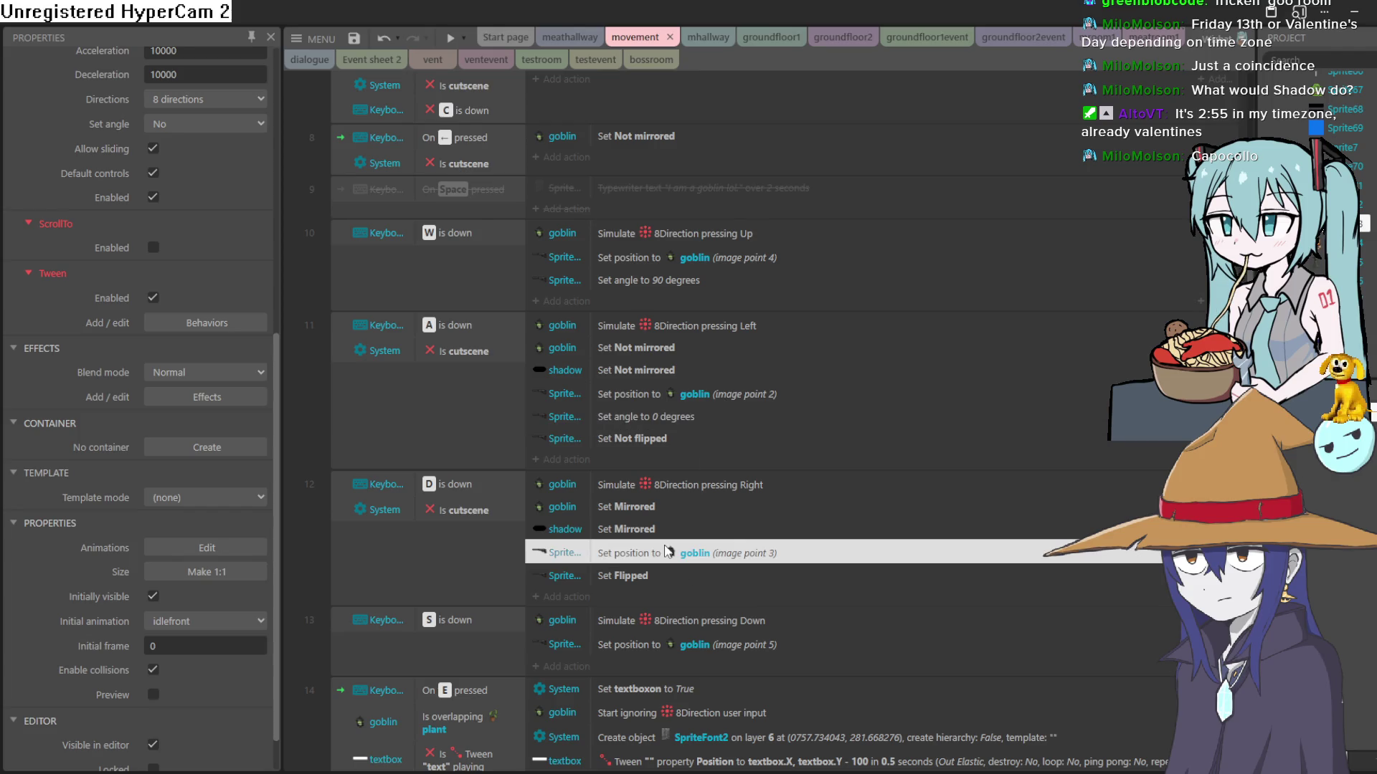
{"action": "right_click", "coordinate": [665, 555]}
{"action": "left_click", "coordinate": [822, 440]}
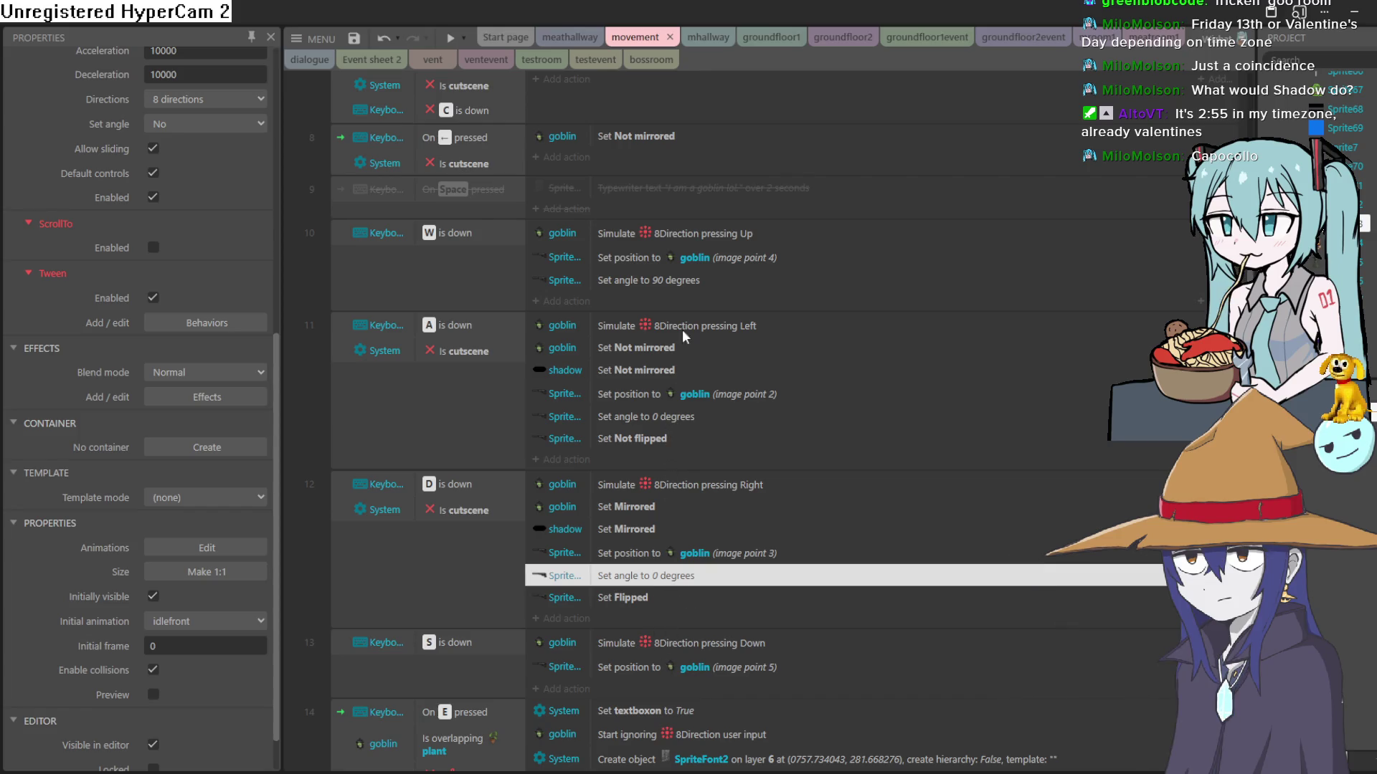
Step: Copy the 90° angle action into the S event, change it to -90, and preview
{"action": "left_click", "coordinate": [672, 281]}
{"action": "right_click", "coordinate": [672, 281]}
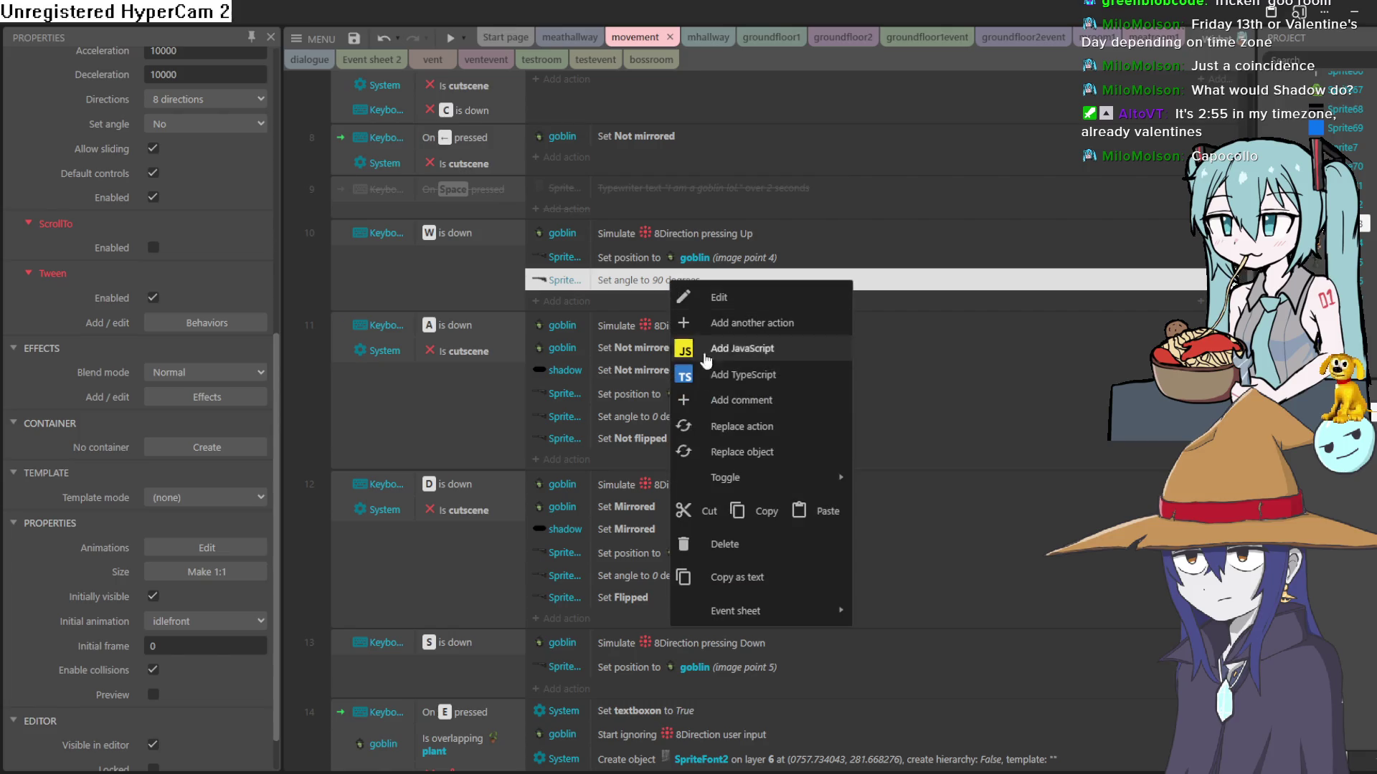
{"action": "left_click", "coordinate": [763, 502]}
{"action": "left_click", "coordinate": [664, 667]}
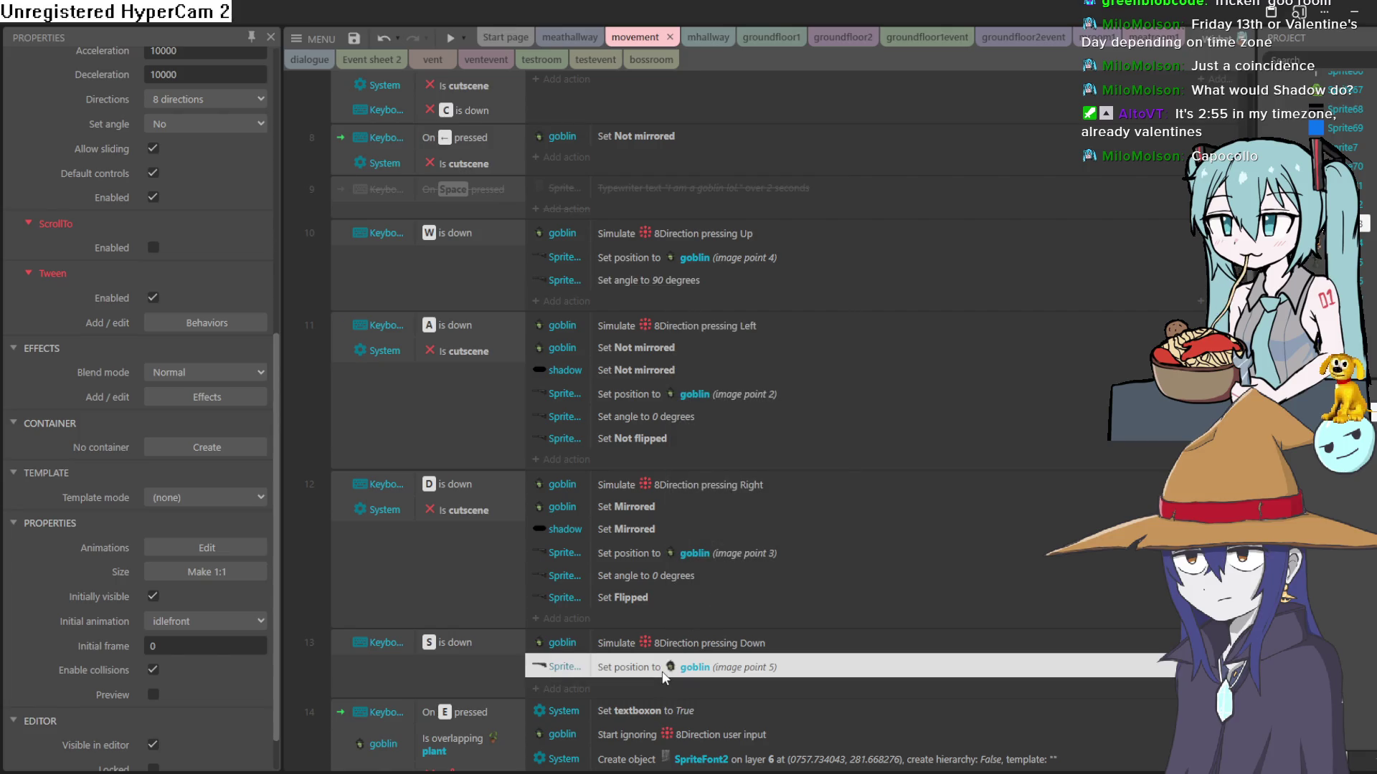
{"action": "right_click", "coordinate": [663, 673]}
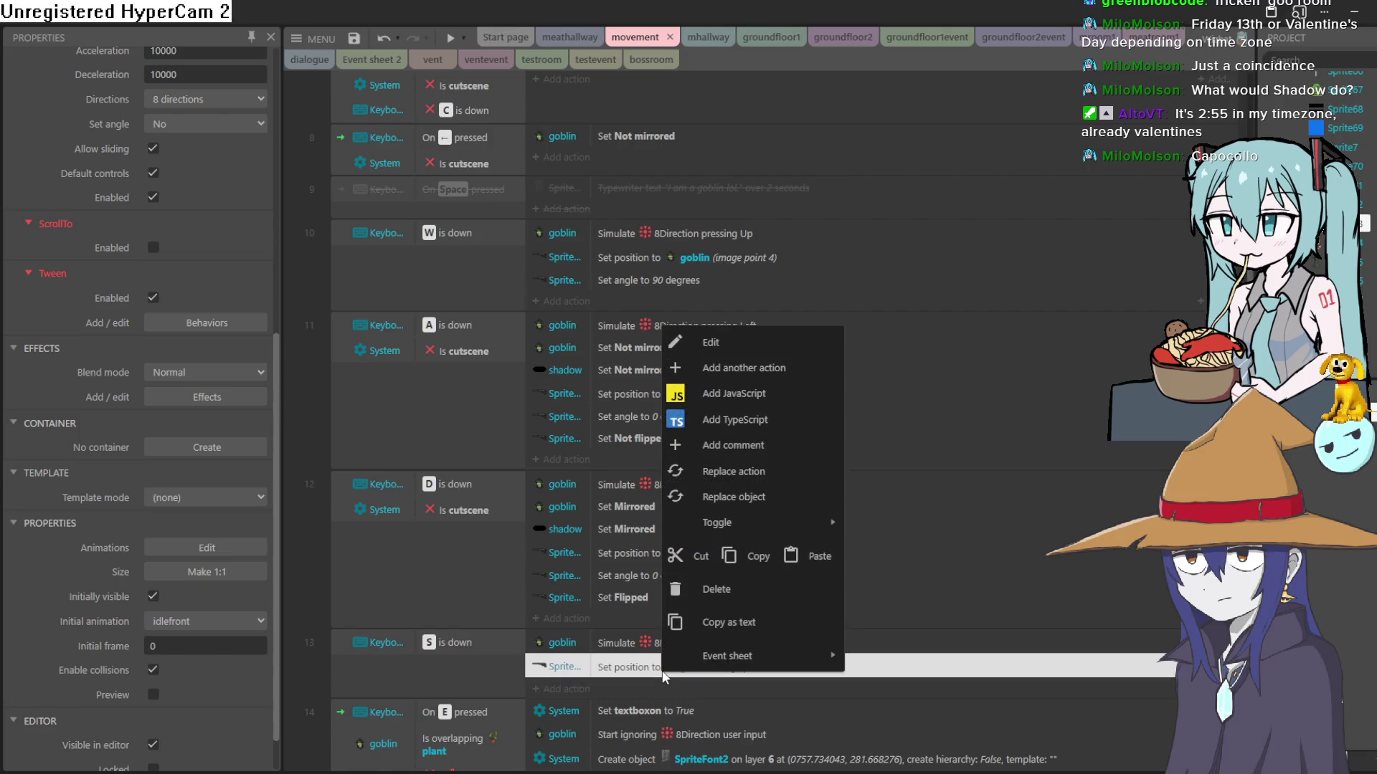
{"action": "left_click", "coordinate": [814, 557]}
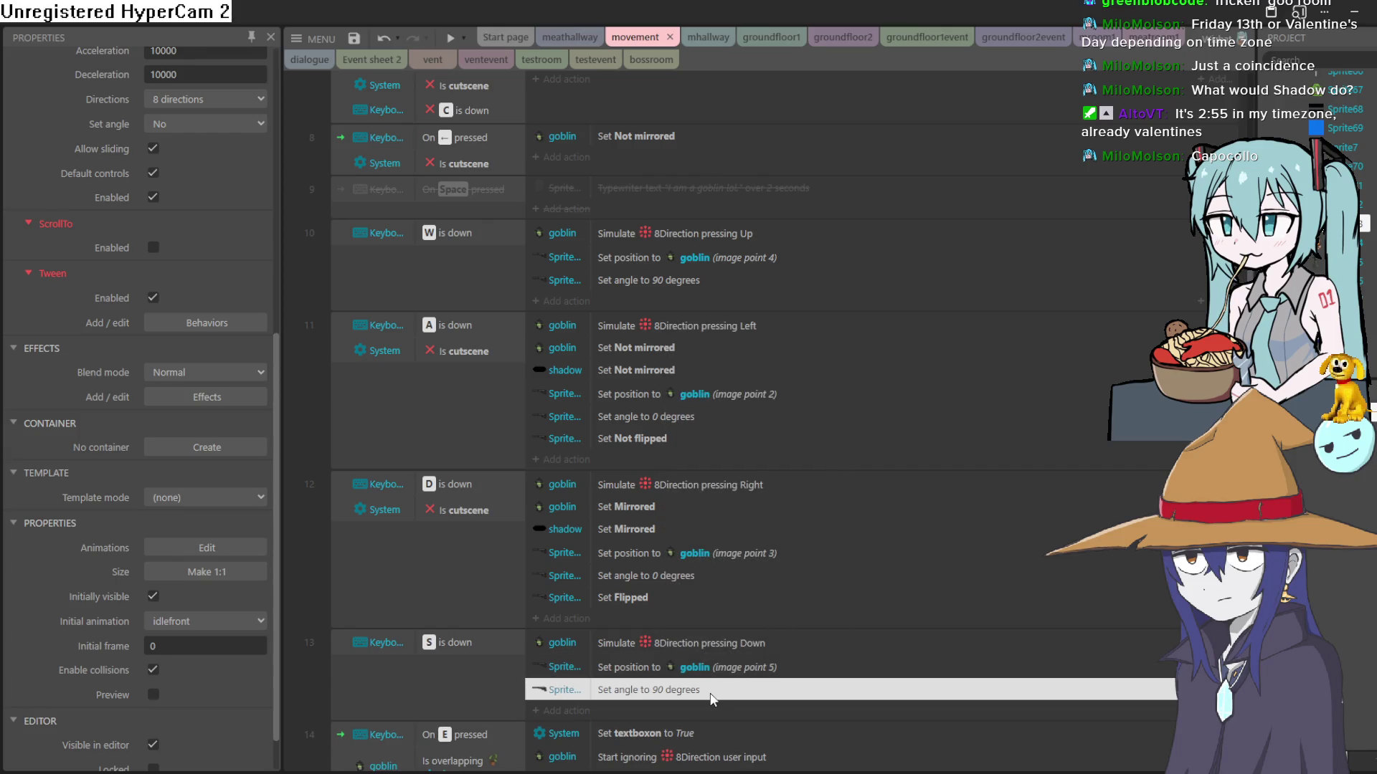
{"action": "double_click", "coordinate": [711, 693]}
{"action": "type", "text": "7"}
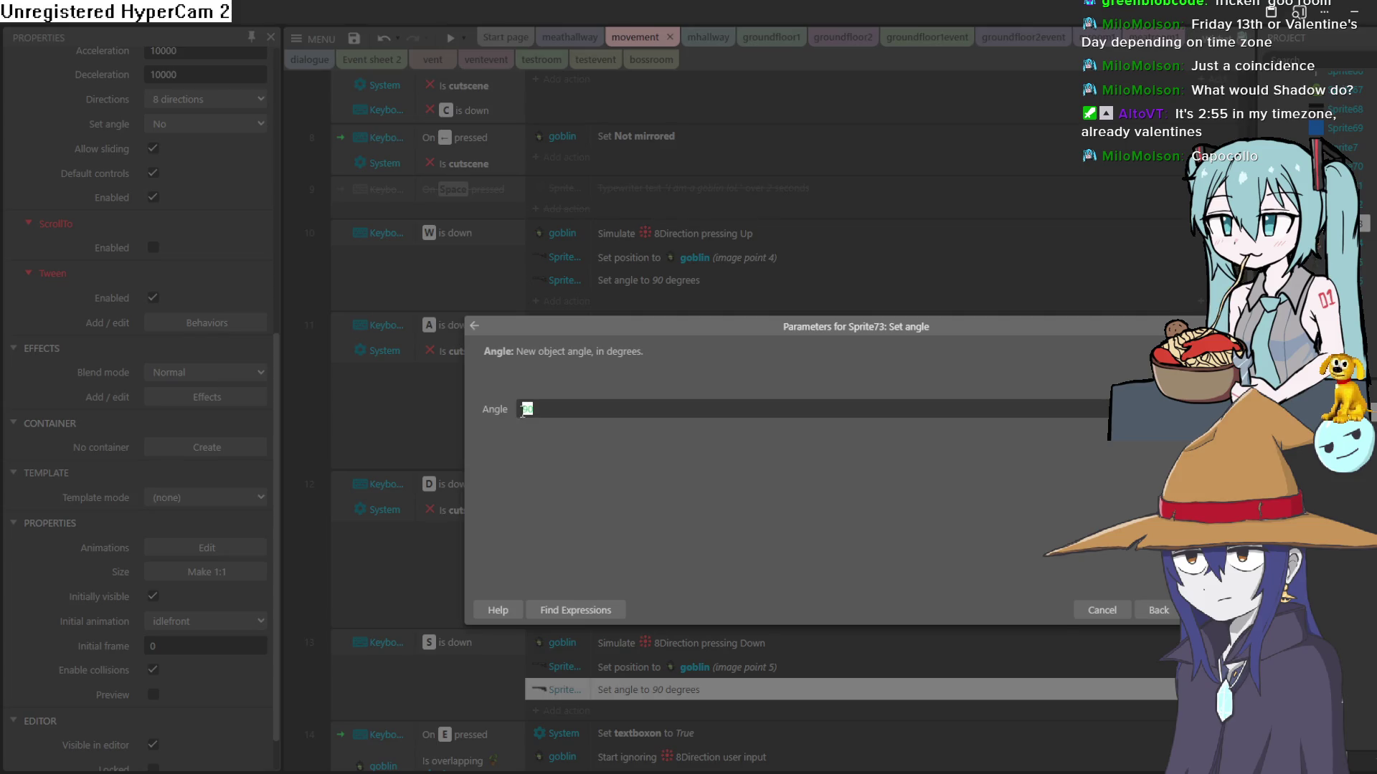
{"action": "left_click", "coordinate": [524, 409]}
{"action": "type", "text": "-"}
{"action": "key", "text": "Return"}
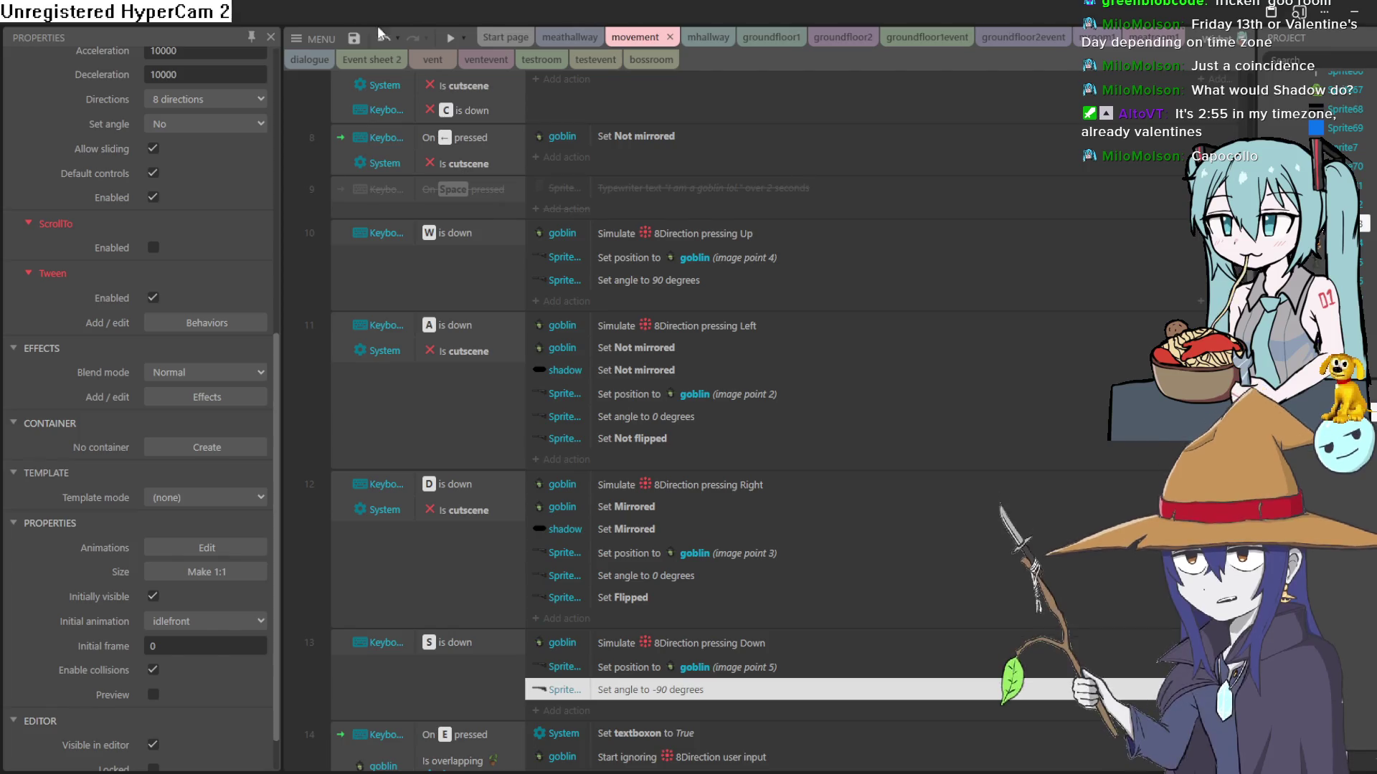
{"action": "left_click", "coordinate": [449, 37]}
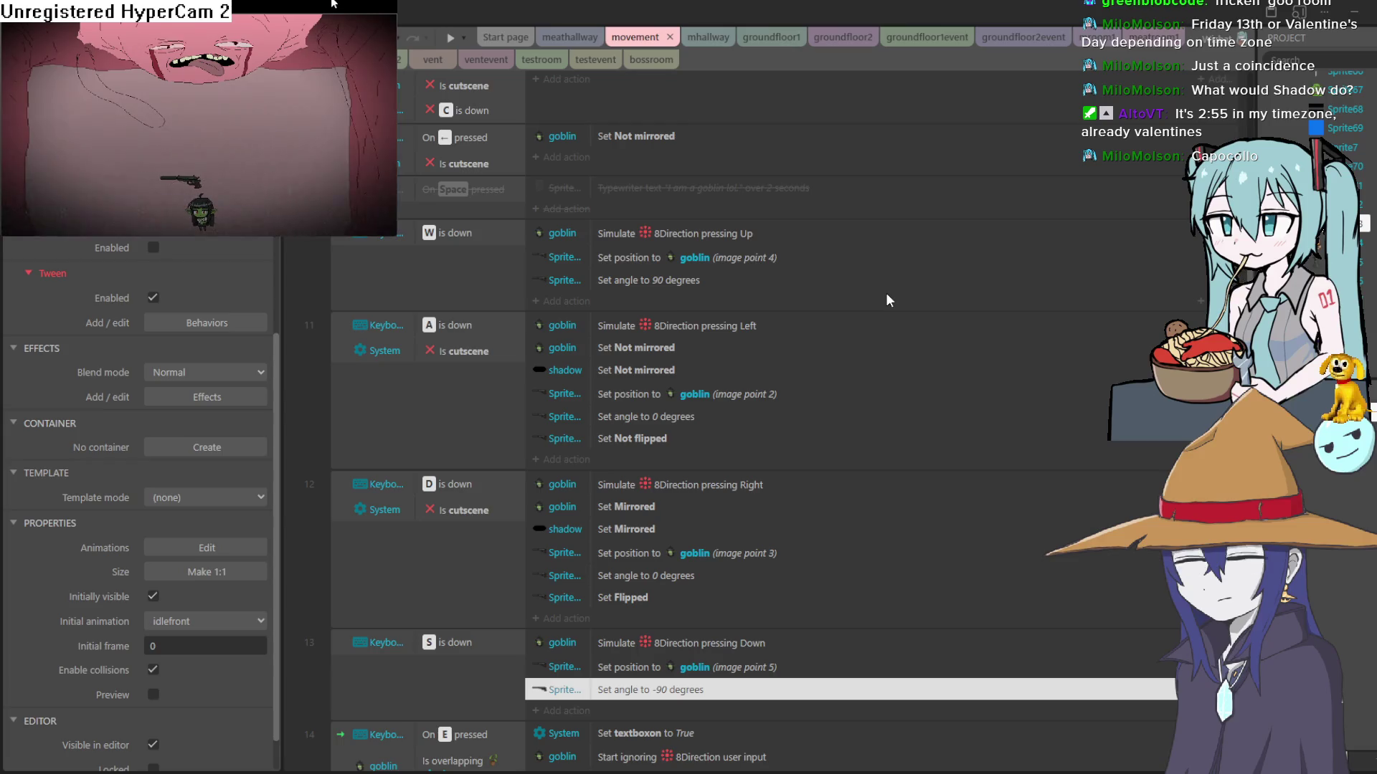
{"action": "key", "text": "w"}
{"action": "key", "text": "a"}
{"action": "key", "text": "s"}
{"action": "key", "text": "d"}
{"action": "key", "text": "w"}
{"action": "key", "text": "a"}
{"action": "key", "text": "s"}
{"action": "key", "text": "w"}
{"action": "key", "text": "a"}
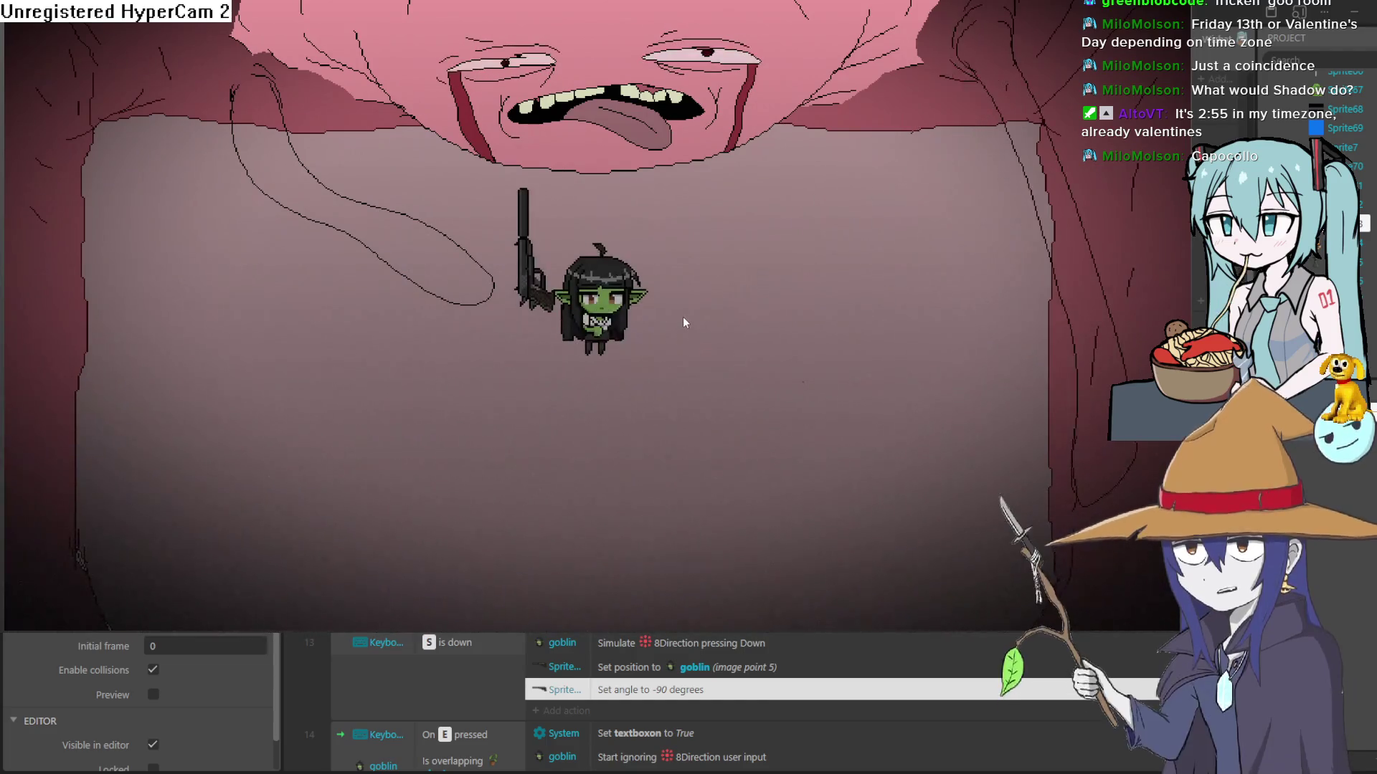
{"action": "key", "text": "d"}
{"action": "key", "text": "s"}
{"action": "key", "text": "a"}
{"action": "key", "text": "w"}
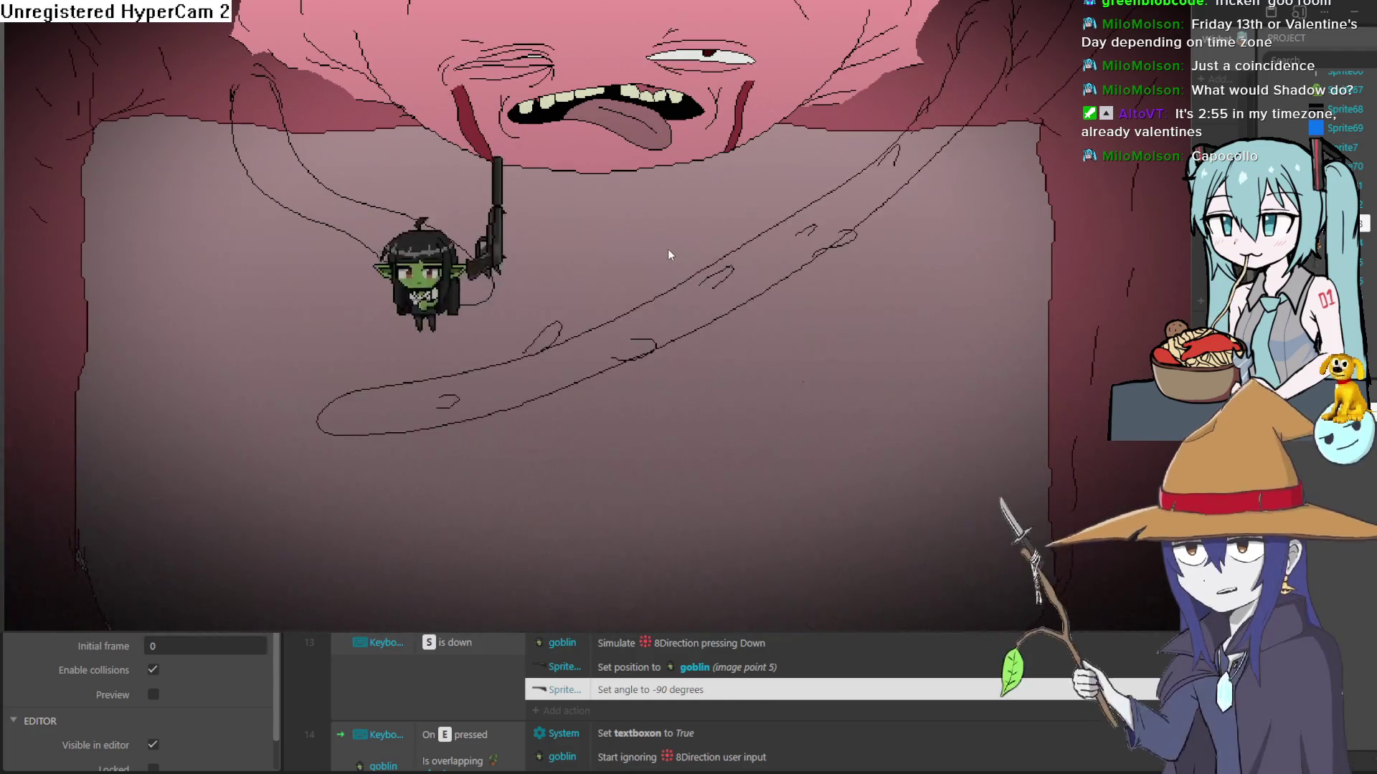
{"action": "key", "text": "d"}
{"action": "key", "text": "s"}
{"action": "key", "text": "d"}
{"action": "key", "text": "a"}
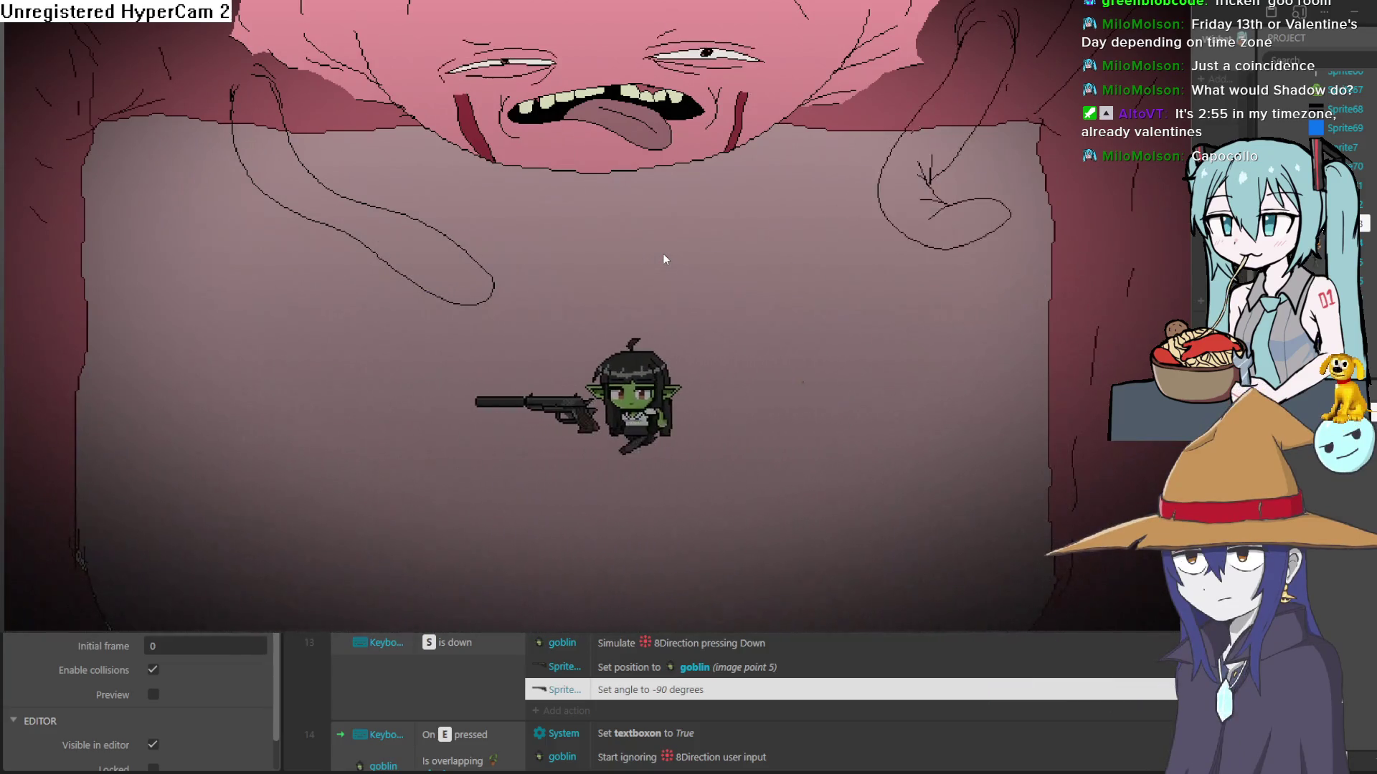
{"action": "key", "text": "d"}
{"action": "key", "text": "s"}
{"action": "key", "text": "a"}
{"action": "key", "text": "s"}
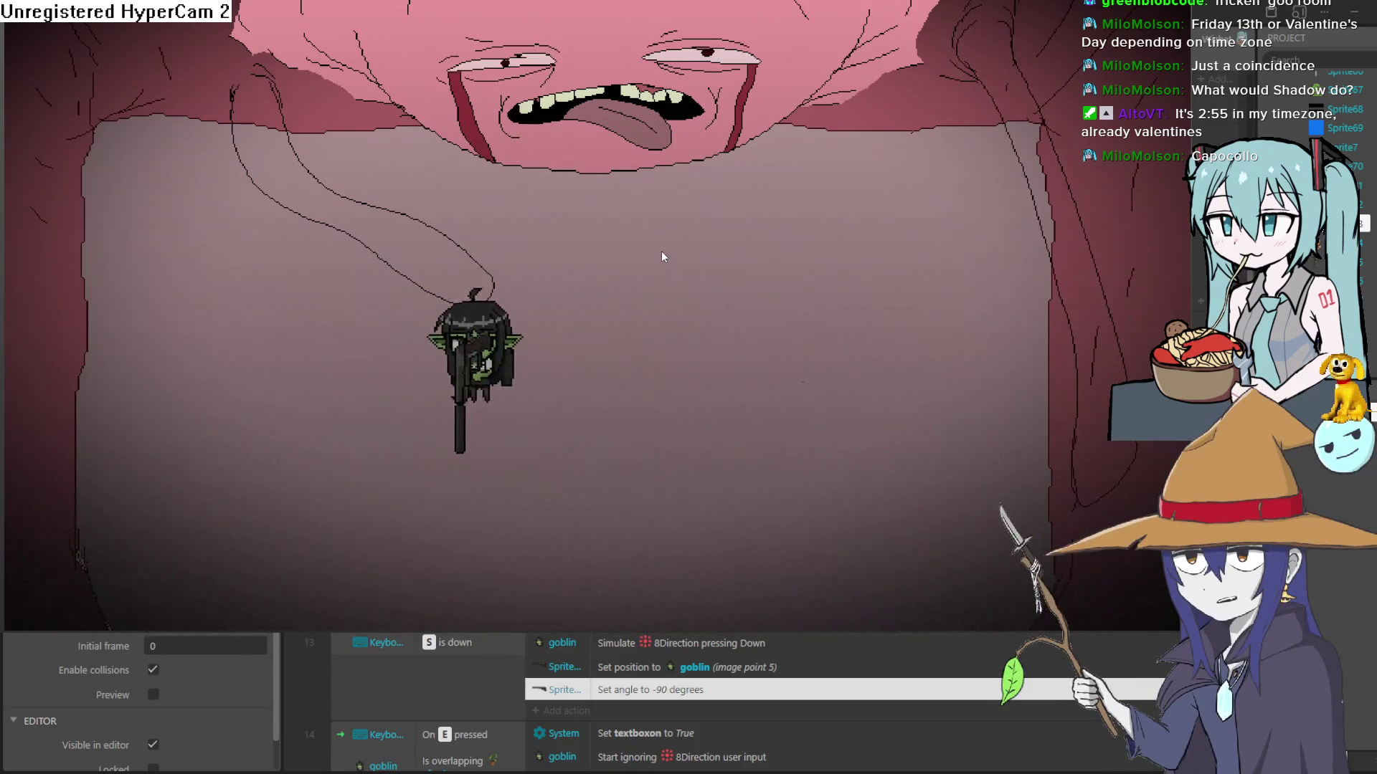
{"action": "key", "text": "d"}
{"action": "key", "text": "w"}
{"action": "key", "text": "a"}
{"action": "key", "text": "s"}
{"action": "key", "text": "d"}
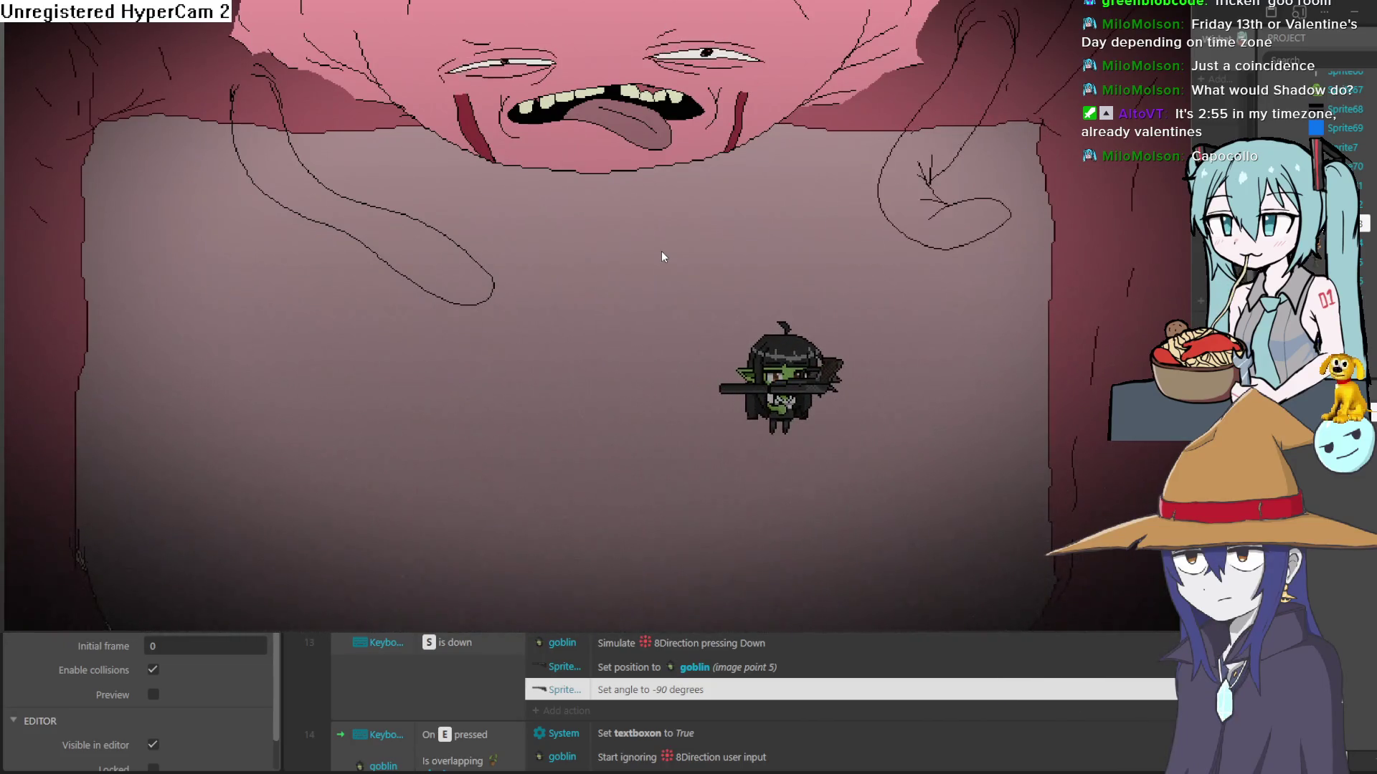
{"action": "key", "text": "w"}
{"action": "key", "text": "a"}
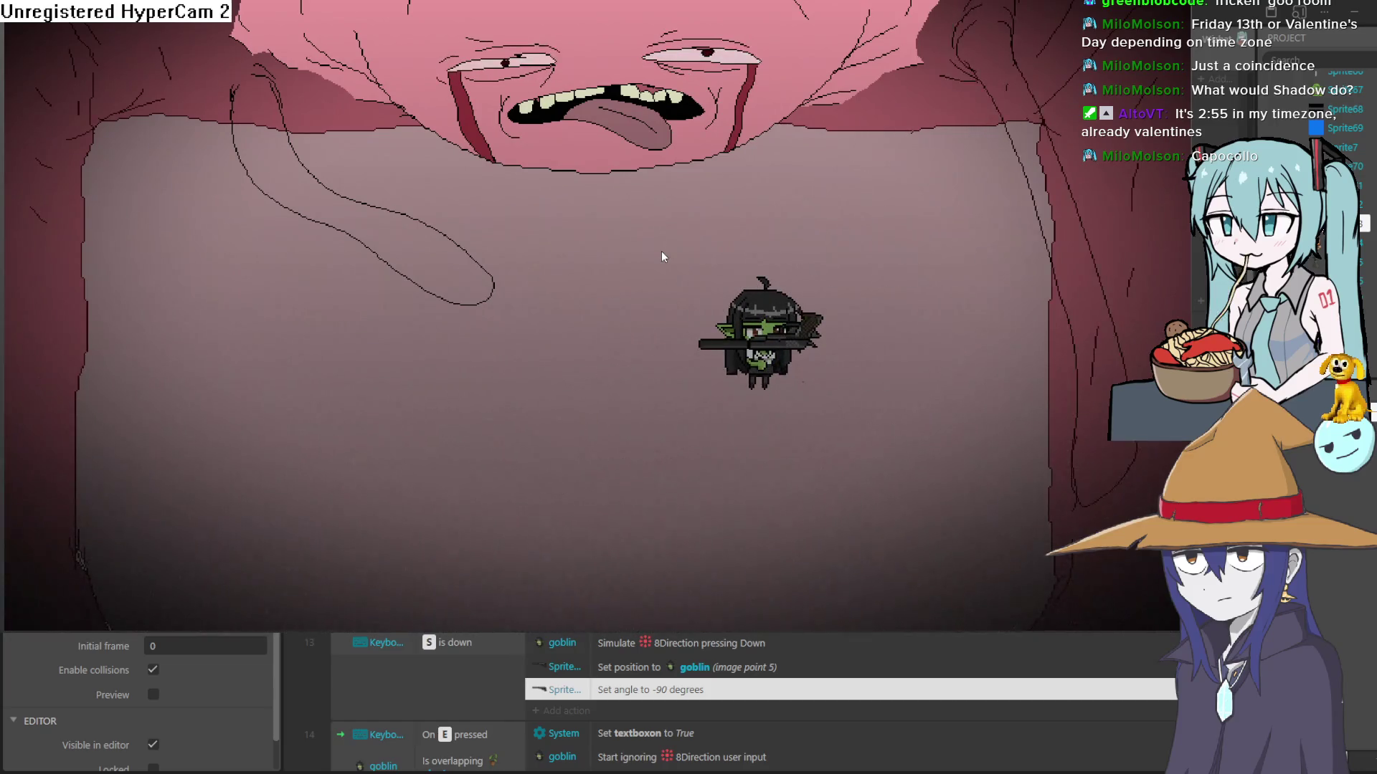
{"action": "key", "text": "a"}
{"action": "key", "text": "d"}
{"action": "key", "text": "a"}
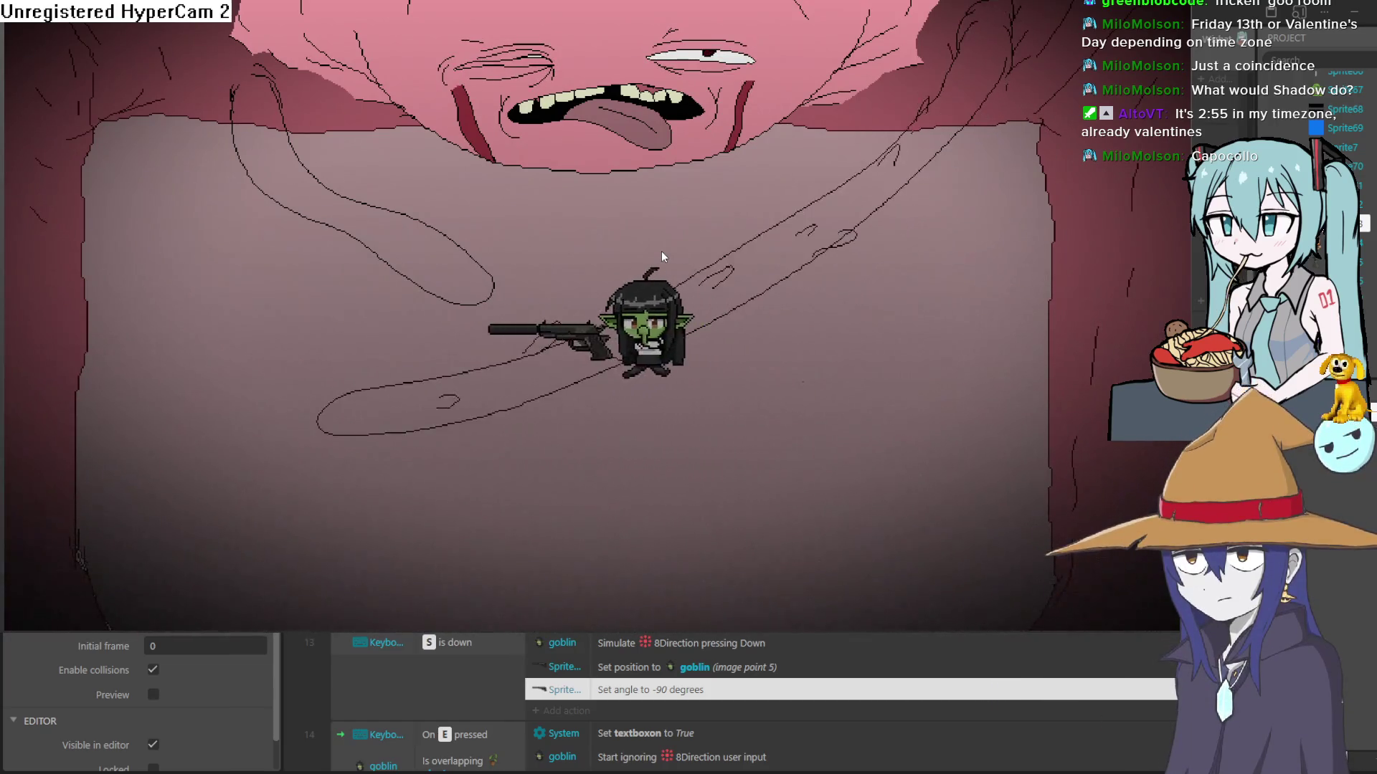
{"action": "key", "text": "d"}
{"action": "key", "text": "a"}
{"action": "key", "text": "d"}
{"action": "key", "text": "w"}
{"action": "key", "text": "d"}
{"action": "key", "text": "a"}
{"action": "key", "text": "s"}
{"action": "key", "text": "d"}
{"action": "key", "text": "a"}
{"action": "key", "text": "w"}
{"action": "key", "text": "d"}
{"action": "key", "text": "s"}
{"action": "key", "text": "a"}
{"action": "key", "text": "w"}
{"action": "key", "text": "s"}
{"action": "key", "text": "d"}
{"action": "key", "text": "w"}
{"action": "key", "text": "d"}
{"action": "key", "text": "s"}
{"action": "key", "text": "a"}
{"action": "key", "text": "s"}
{"action": "key", "text": "w"}
{"action": "key", "text": "d"}
{"action": "key", "text": "a"}
{"action": "key", "text": "s"}
{"action": "key", "text": "a"}
{"action": "key", "text": "w"}
{"action": "key", "text": "s"}
{"action": "key", "text": "d"}
{"action": "key", "text": "w"}
{"action": "key", "text": "w"}
{"action": "key", "text": "a"}
{"action": "key", "text": "w"}
{"action": "key", "text": "d"}
{"action": "key", "text": "s"}
{"action": "key", "text": "a"}
{"action": "key", "text": "w"}
{"action": "key", "text": "d"}
{"action": "key", "text": "s"}
{"action": "key", "text": "a"}
{"action": "key", "text": "w"}
{"action": "key", "text": "s"}
{"action": "key", "text": "a"}
{"action": "key", "text": "w"}
{"action": "key", "text": "s"}
{"action": "key", "text": "d"}
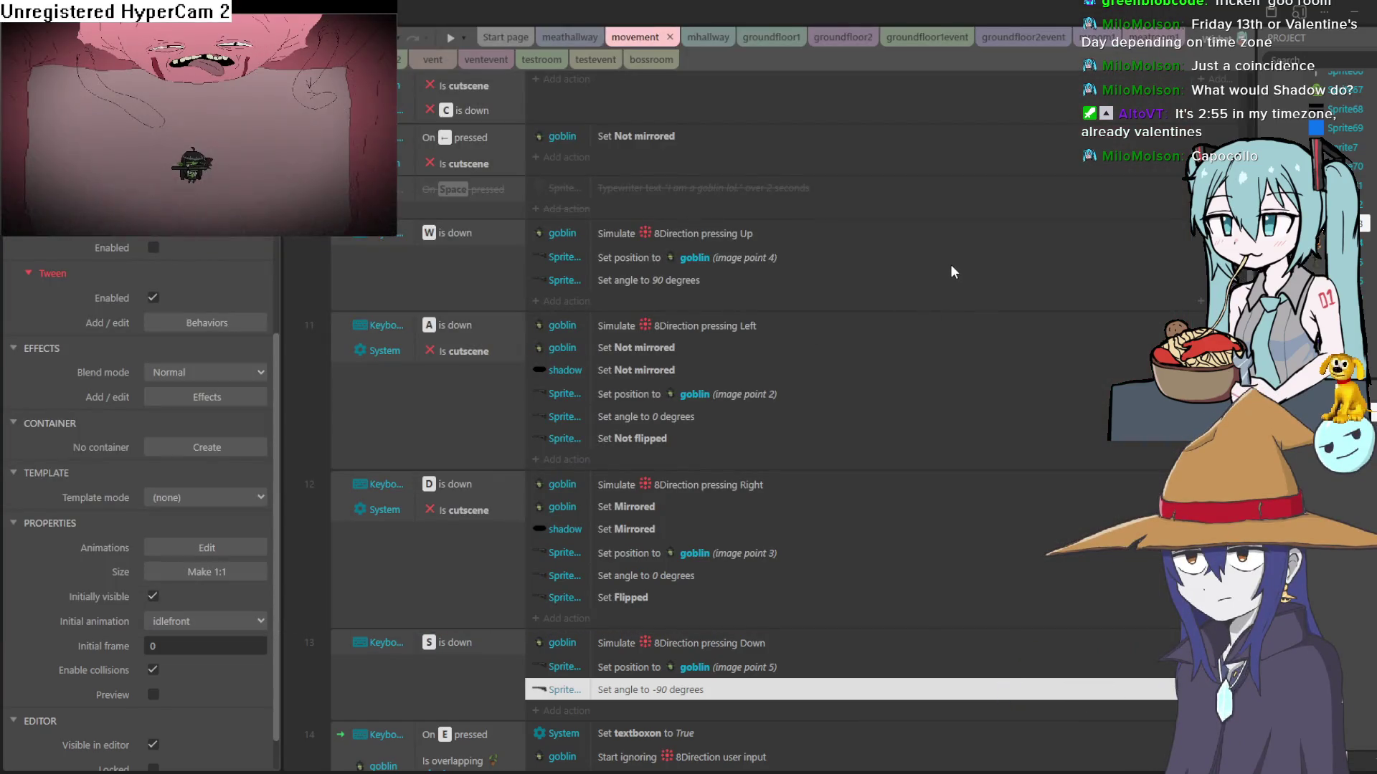
{"action": "key", "text": "alt+F4"}
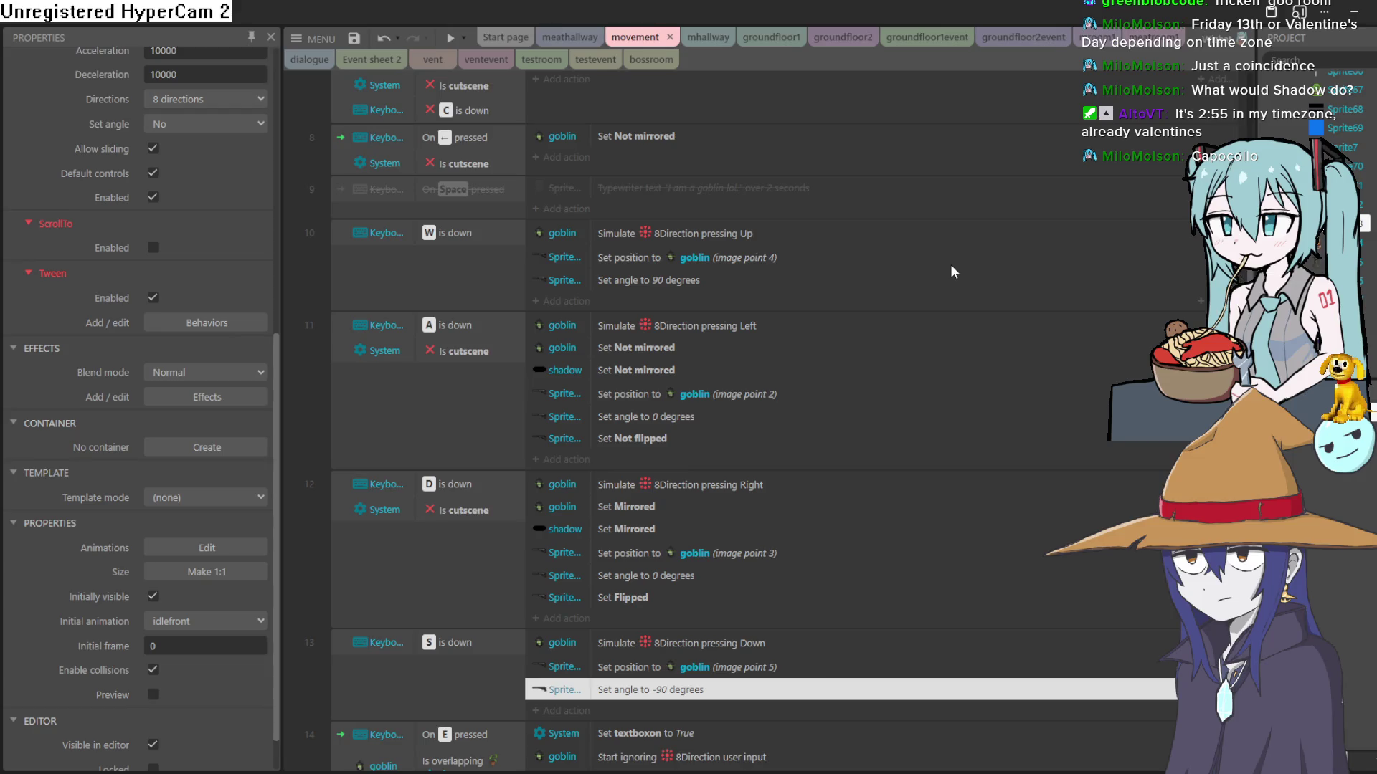
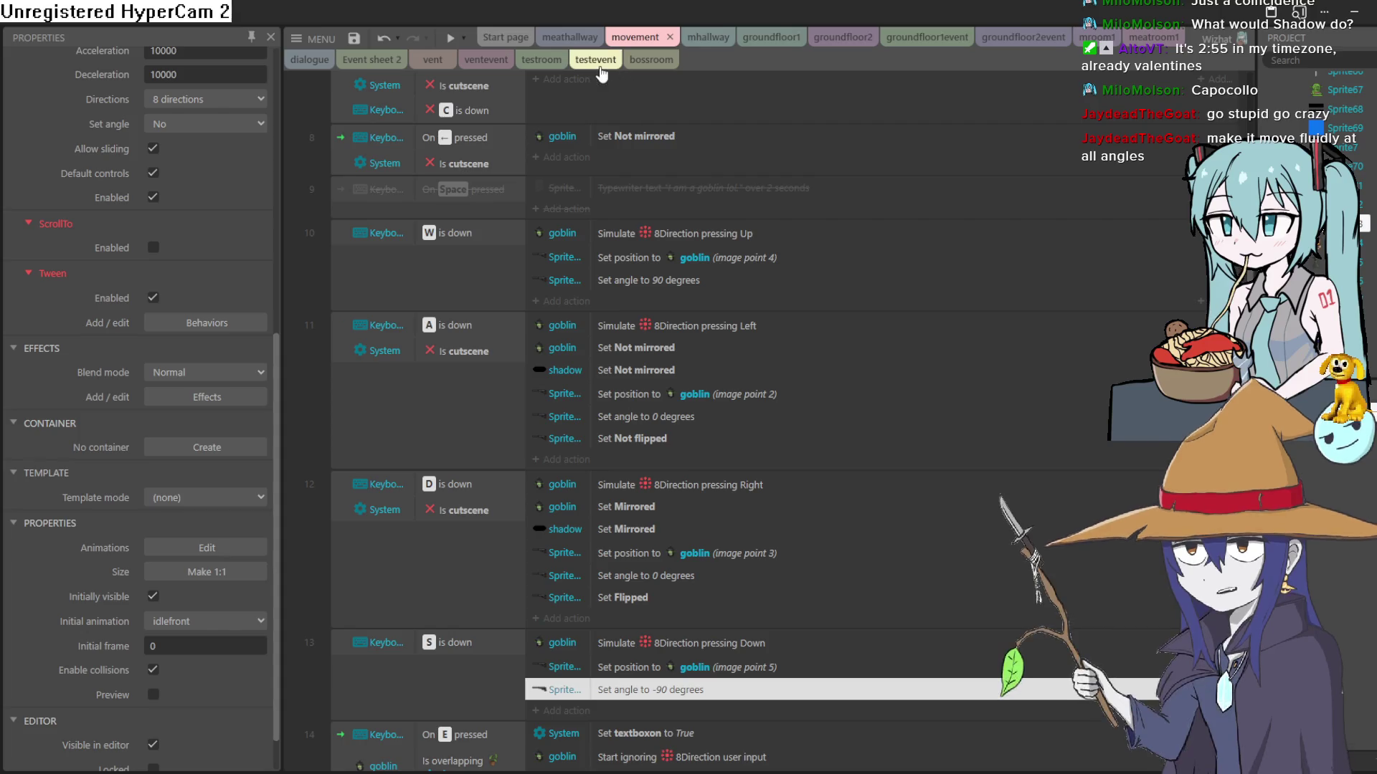
Step: Open the bossroom layout and start moving the gun sprite, undoing an accidental selection
{"action": "left_click", "coordinate": [643, 63]}
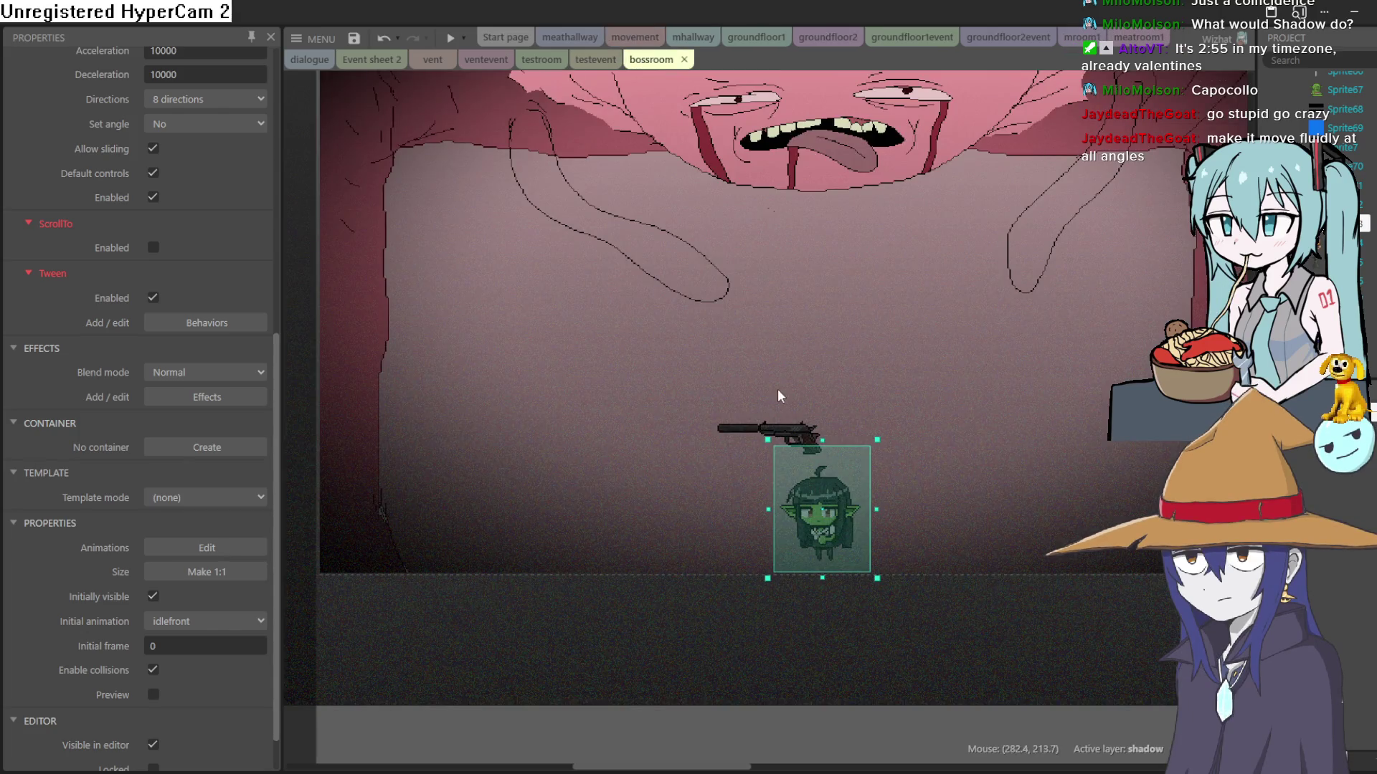
{"action": "left_click_drag", "start_coordinate": [797, 432], "coordinate": [810, 422]}
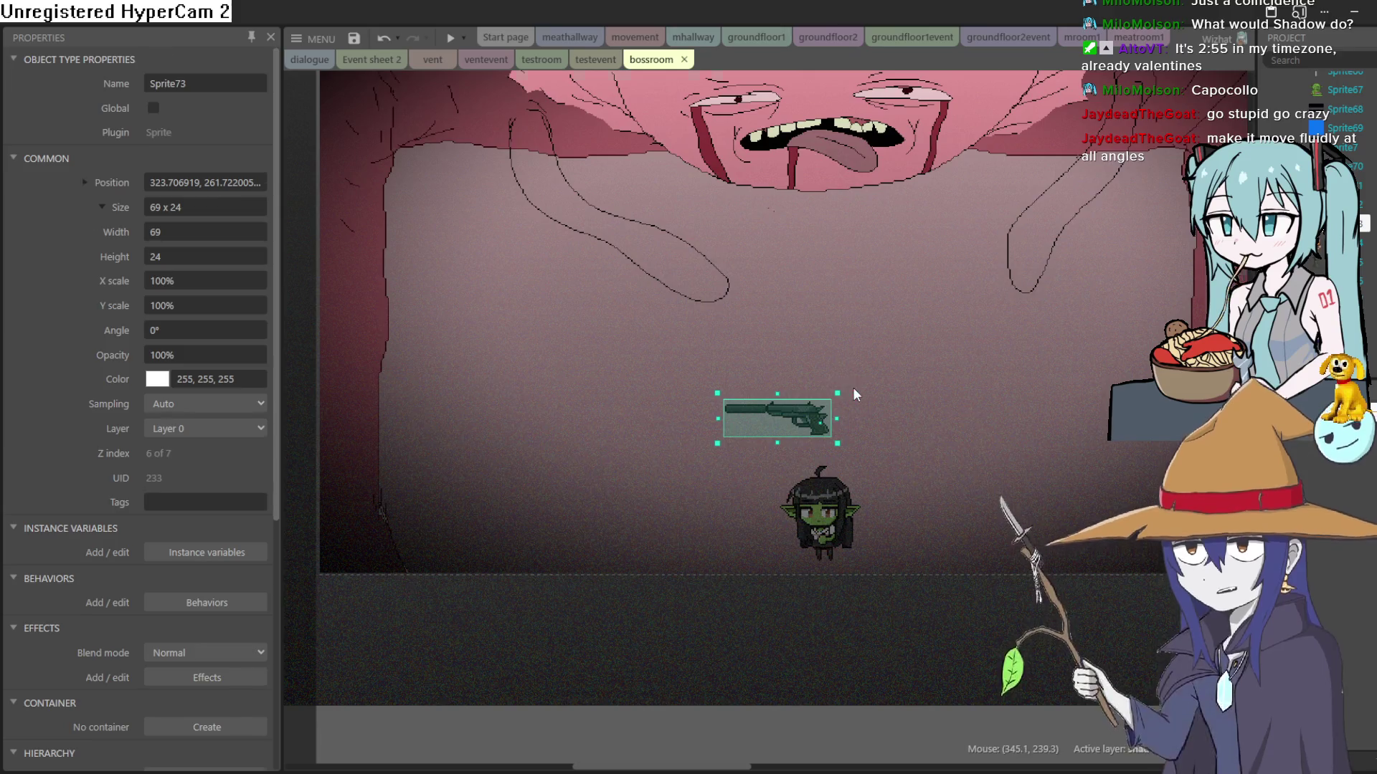
{"action": "left_click", "coordinate": [854, 389]}
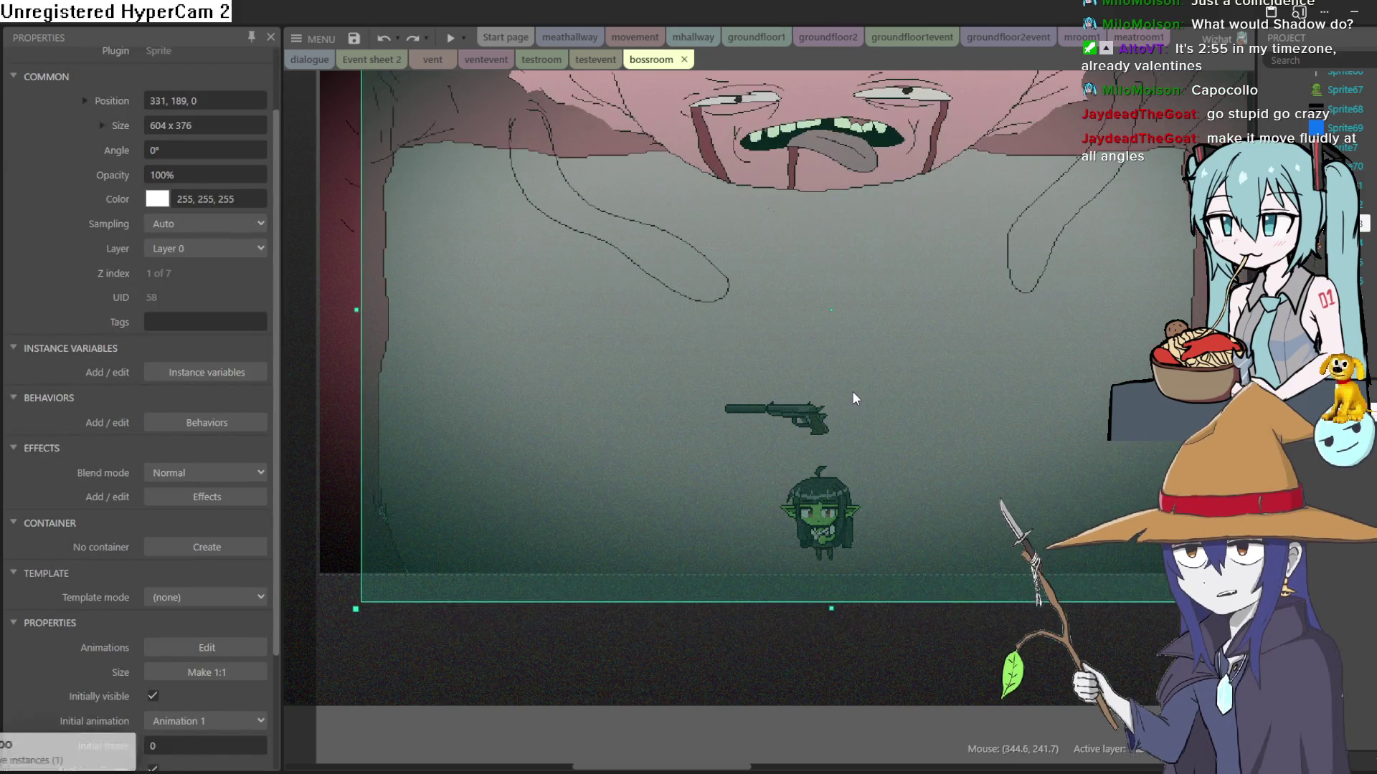
{"action": "key", "text": "ctrl+z"}
Step: Rotate the gun sprite to about 86° and position it just above the goblin
{"action": "left_click_drag", "start_coordinate": [845, 383], "coordinate": [874, 456]}
{"action": "left_click_drag", "start_coordinate": [836, 398], "coordinate": [834, 437]}
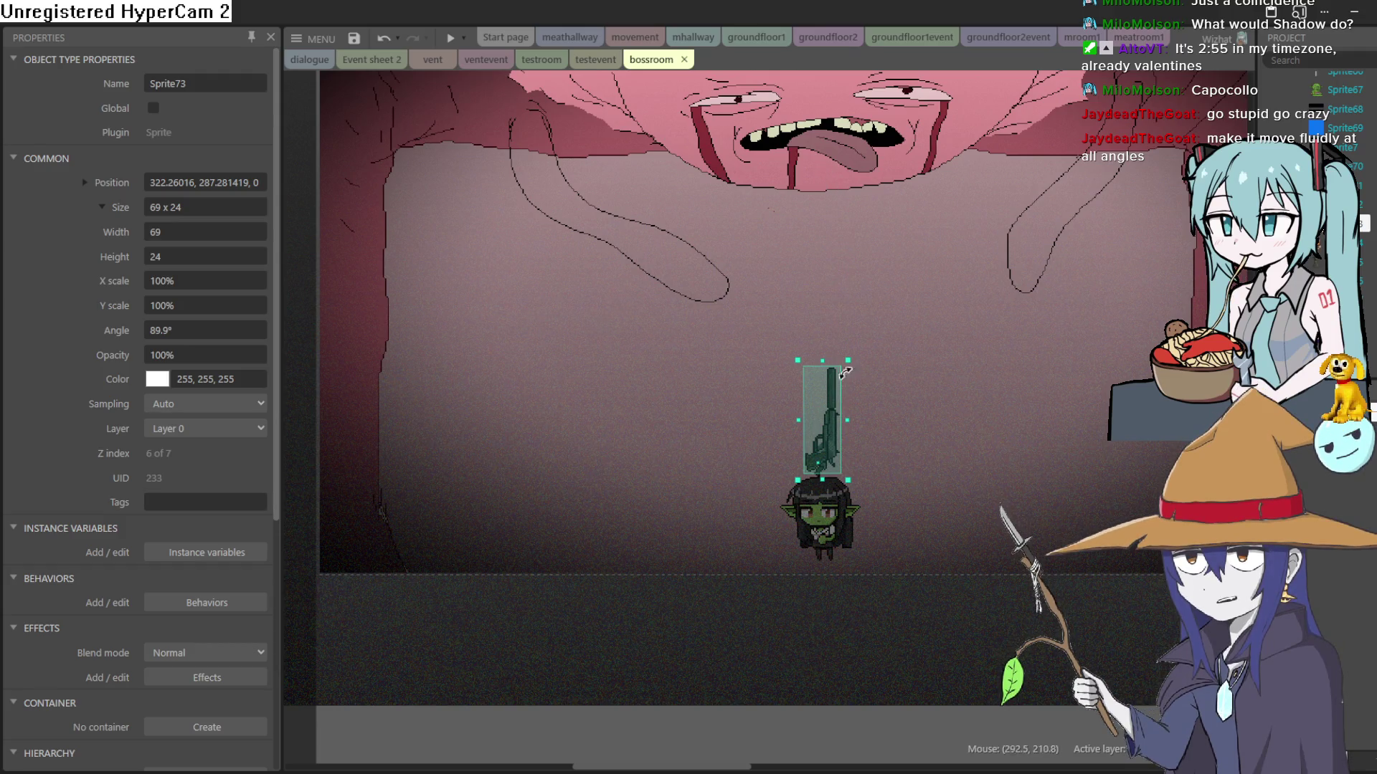
{"action": "mouse_move", "coordinate": [832, 415]}
{"action": "left_mouse_down"}
{"action": "mouse_move", "coordinate": [808, 412]}
{"action": "mouse_move", "coordinate": [841, 409]}
{"action": "left_mouse_up"}
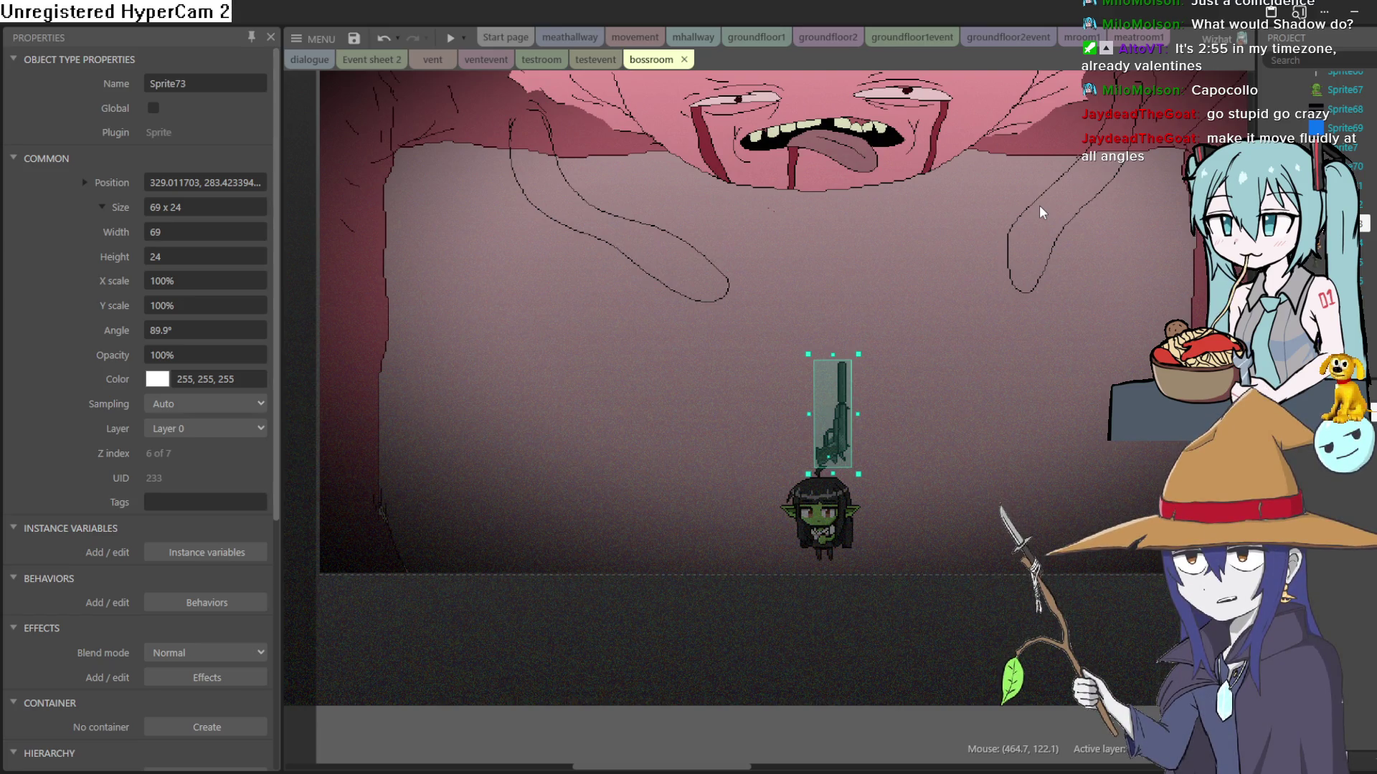
{"action": "left_click_drag", "start_coordinate": [844, 450], "coordinate": [753, 541]}
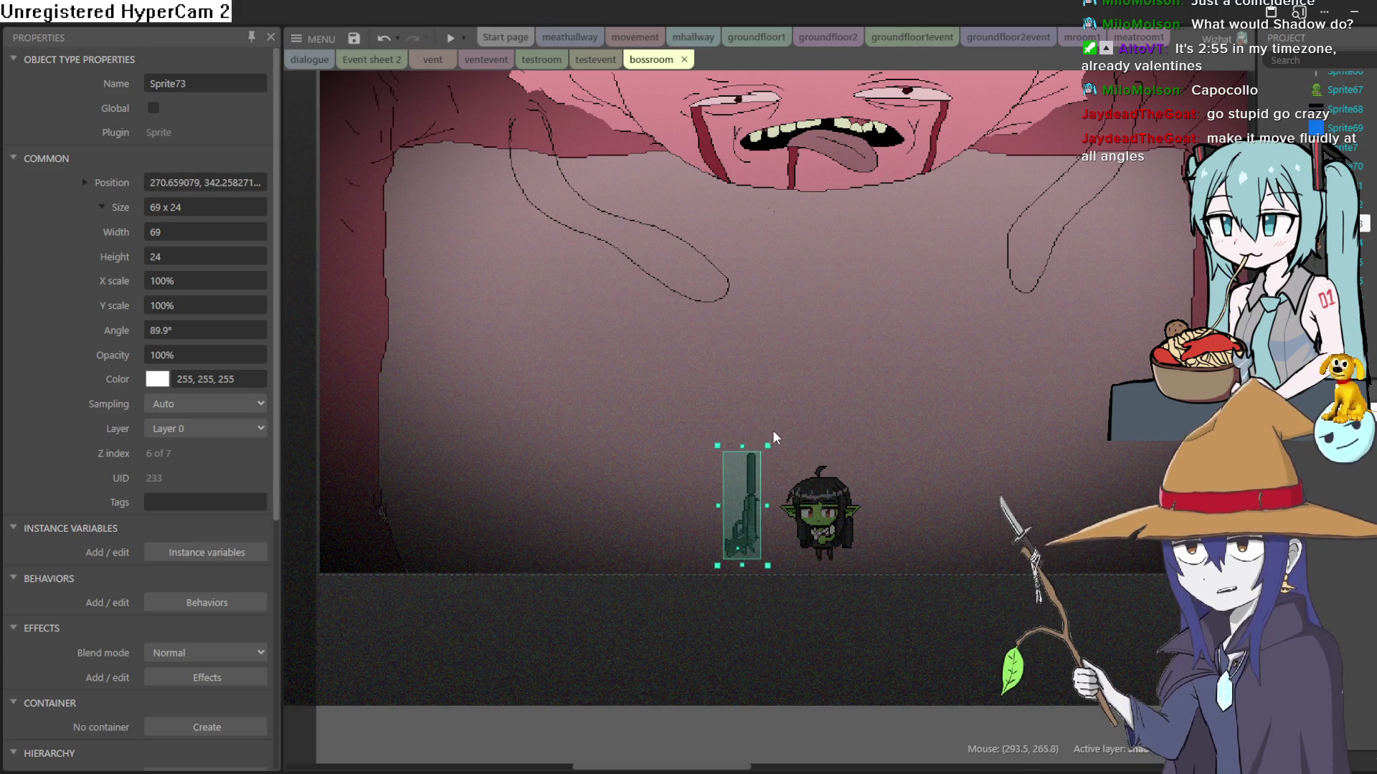
{"action": "left_click_drag", "start_coordinate": [772, 436], "coordinate": [631, 415]}
{"action": "mouse_move", "coordinate": [723, 552]}
{"action": "left_mouse_down"}
{"action": "mouse_move", "coordinate": [769, 465]}
{"action": "mouse_move", "coordinate": [785, 480]}
{"action": "mouse_move", "coordinate": [758, 534]}
{"action": "mouse_move", "coordinate": [783, 427]}
{"action": "mouse_move", "coordinate": [816, 430]}
{"action": "mouse_move", "coordinate": [826, 457]}
{"action": "left_mouse_up"}
{"action": "left_click", "coordinate": [829, 436]}
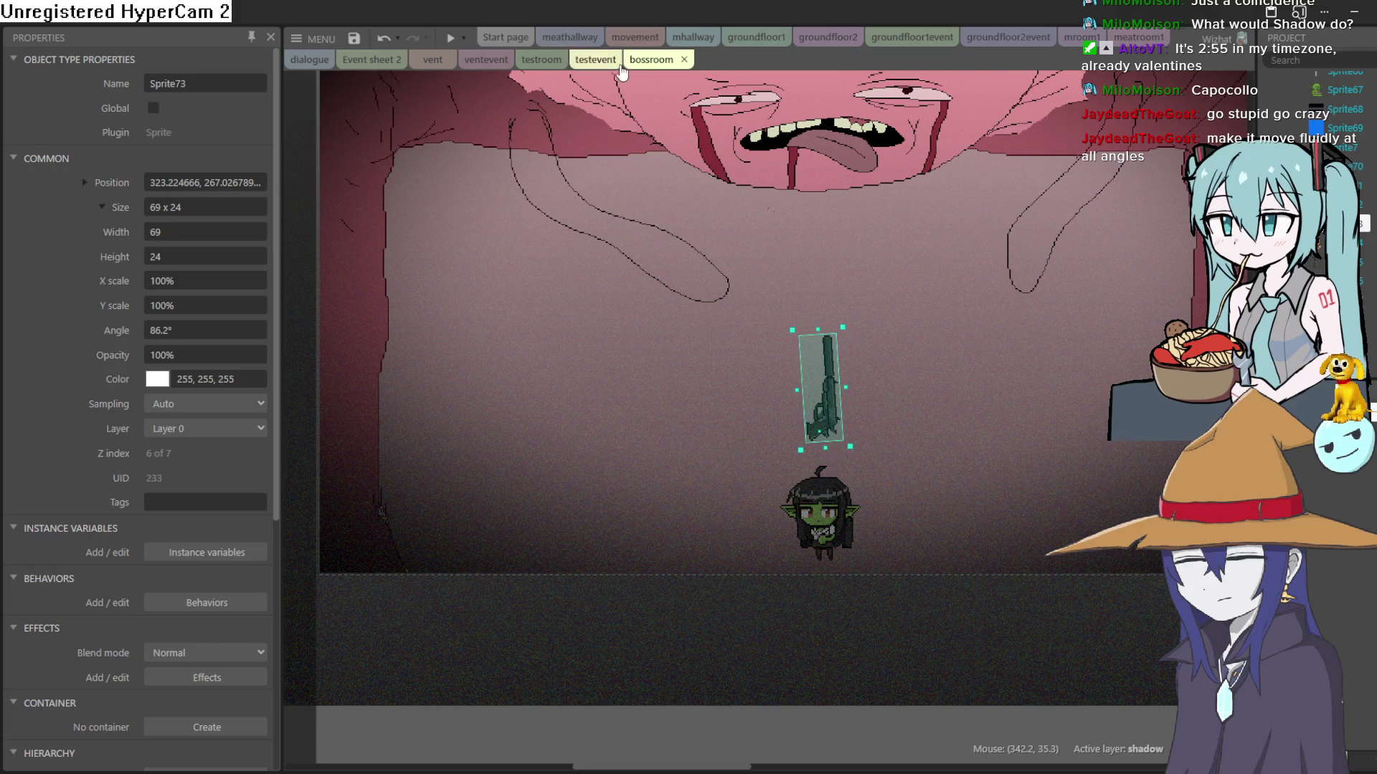
Step: Add an Orbit behavior (speed 180, radius 100) to the gun sprite and shift it slightly left
{"action": "scroll", "coordinate": [195, 381], "scroll_direction": "down", "scroll_amount": 5}
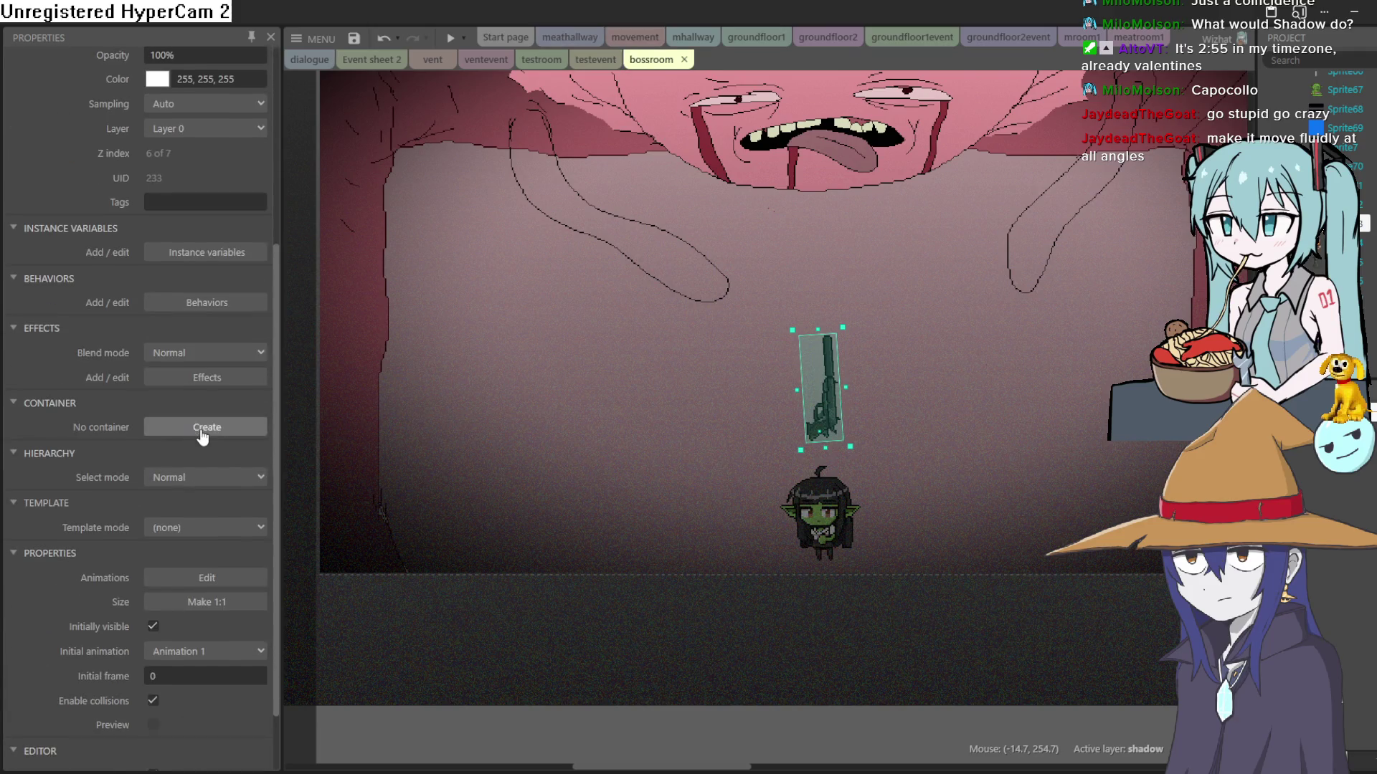
{"action": "left_click", "coordinate": [223, 304]}
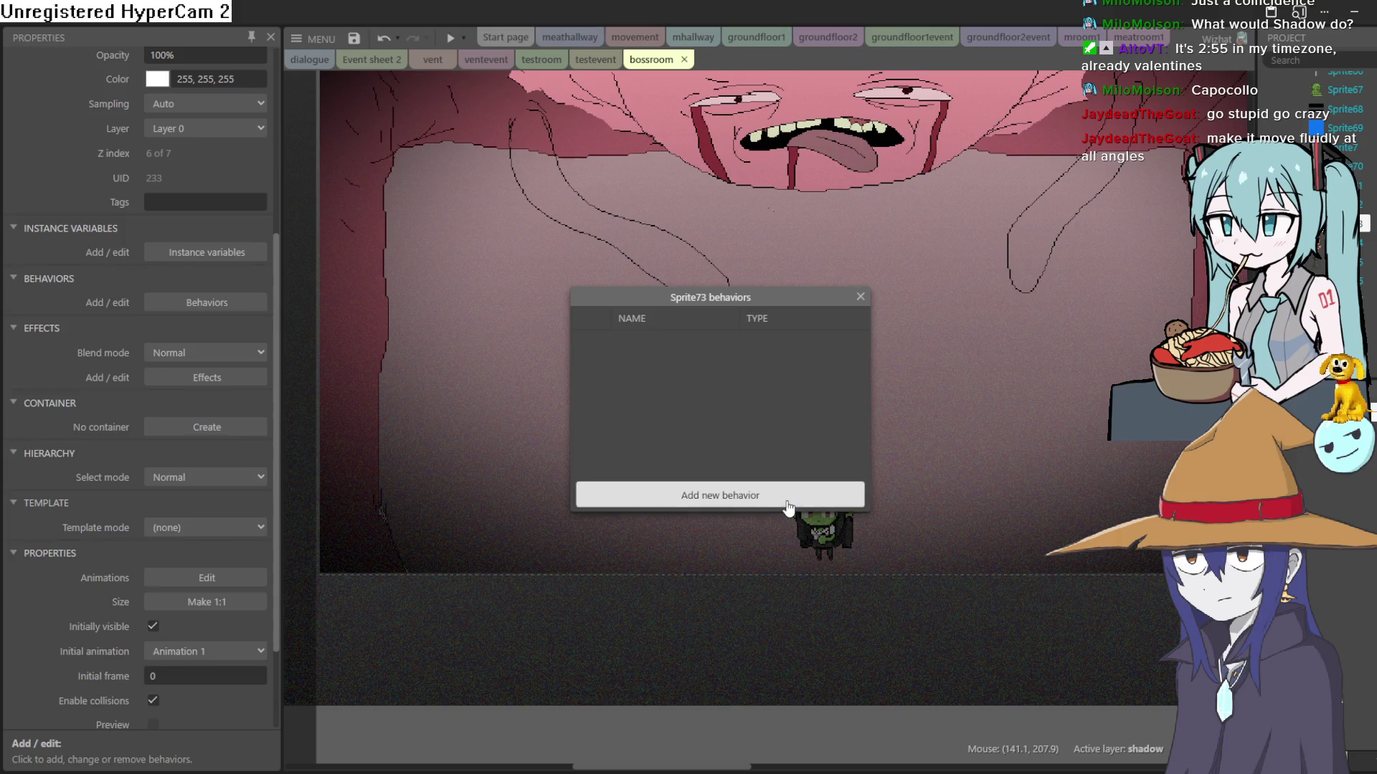
{"action": "left_click", "coordinate": [782, 491]}
{"action": "scroll", "coordinate": [733, 434], "scroll_direction": "down", "scroll_amount": 8}
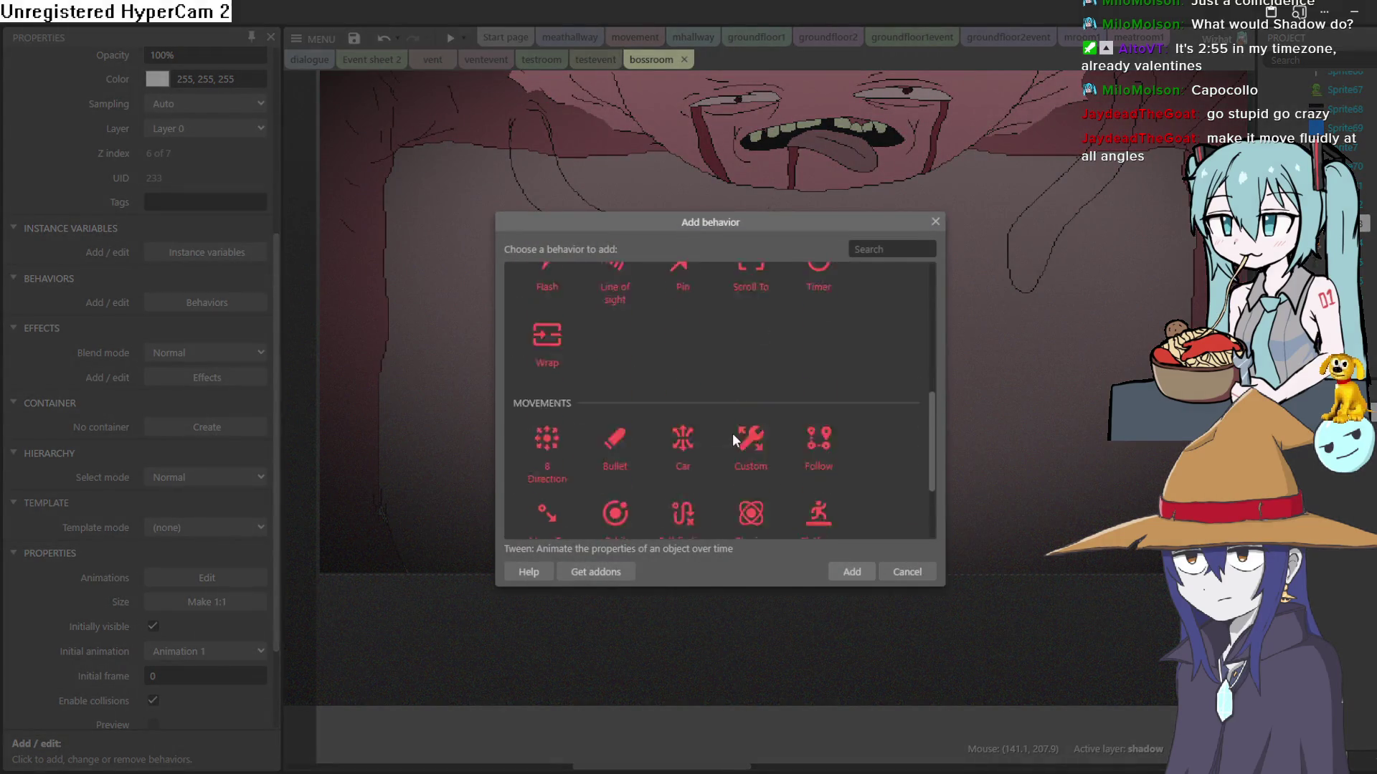
{"action": "double_click", "coordinate": [614, 435]}
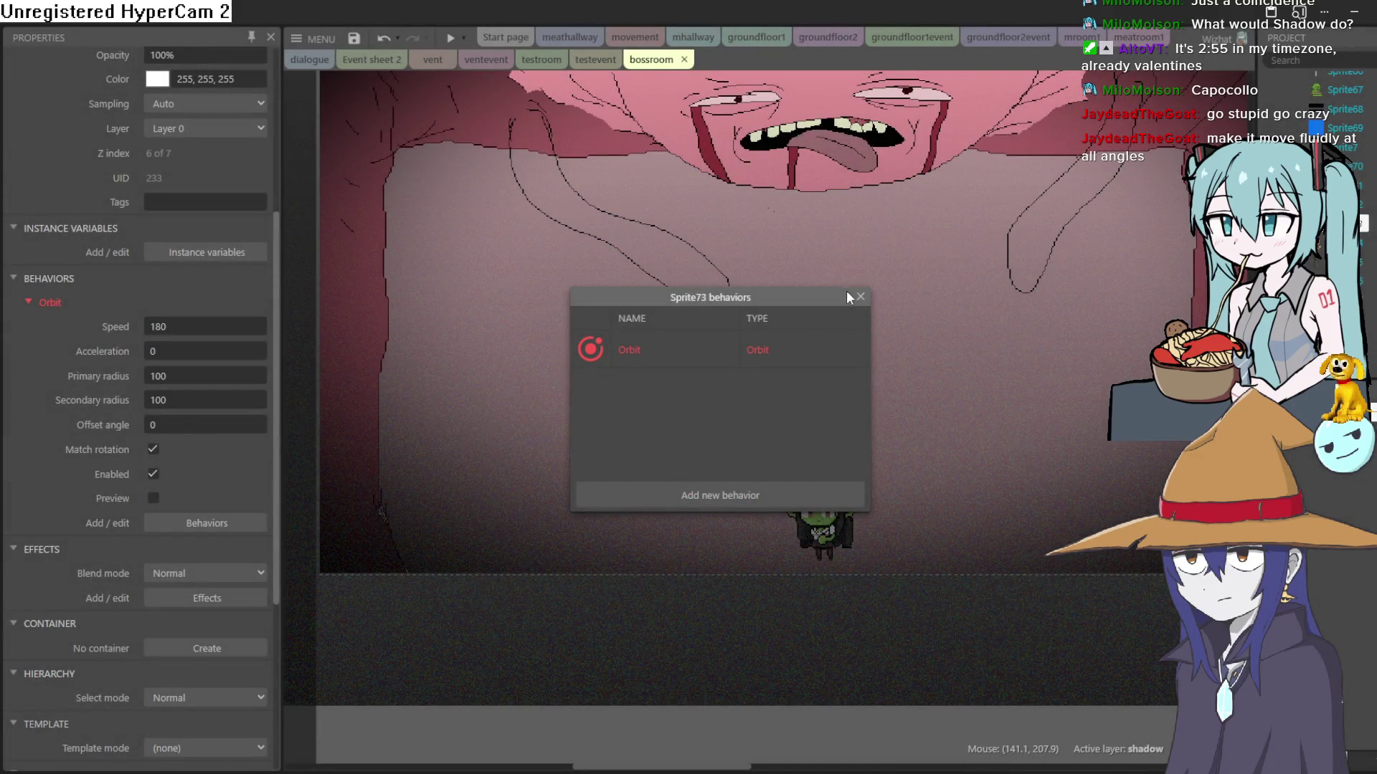
{"action": "left_click", "coordinate": [861, 297]}
{"action": "left_click_drag", "start_coordinate": [821, 415], "coordinate": [802, 420]}
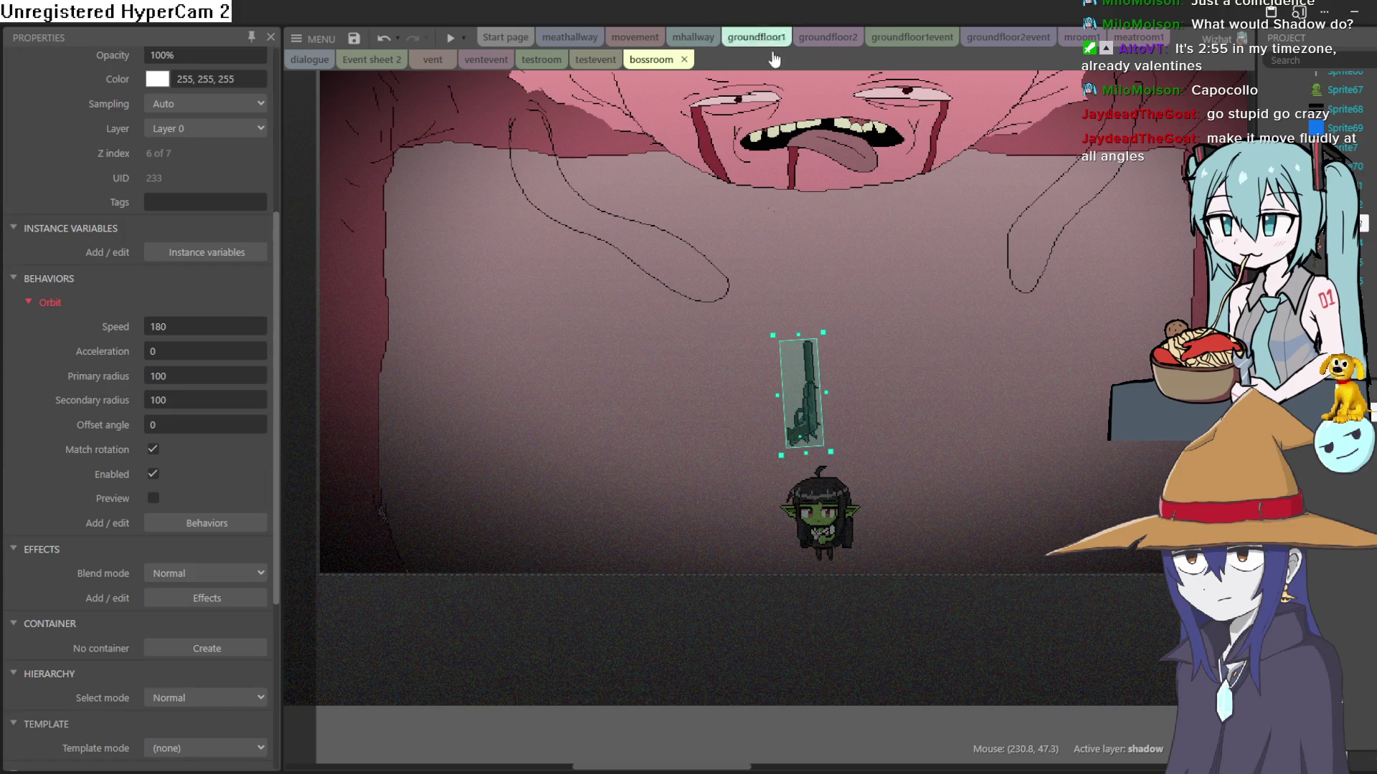
Step: In the movement sheet, disable the Set position to goblin (image point 2) and Set angle to 0 actions
{"action": "left_click", "coordinate": [637, 40]}
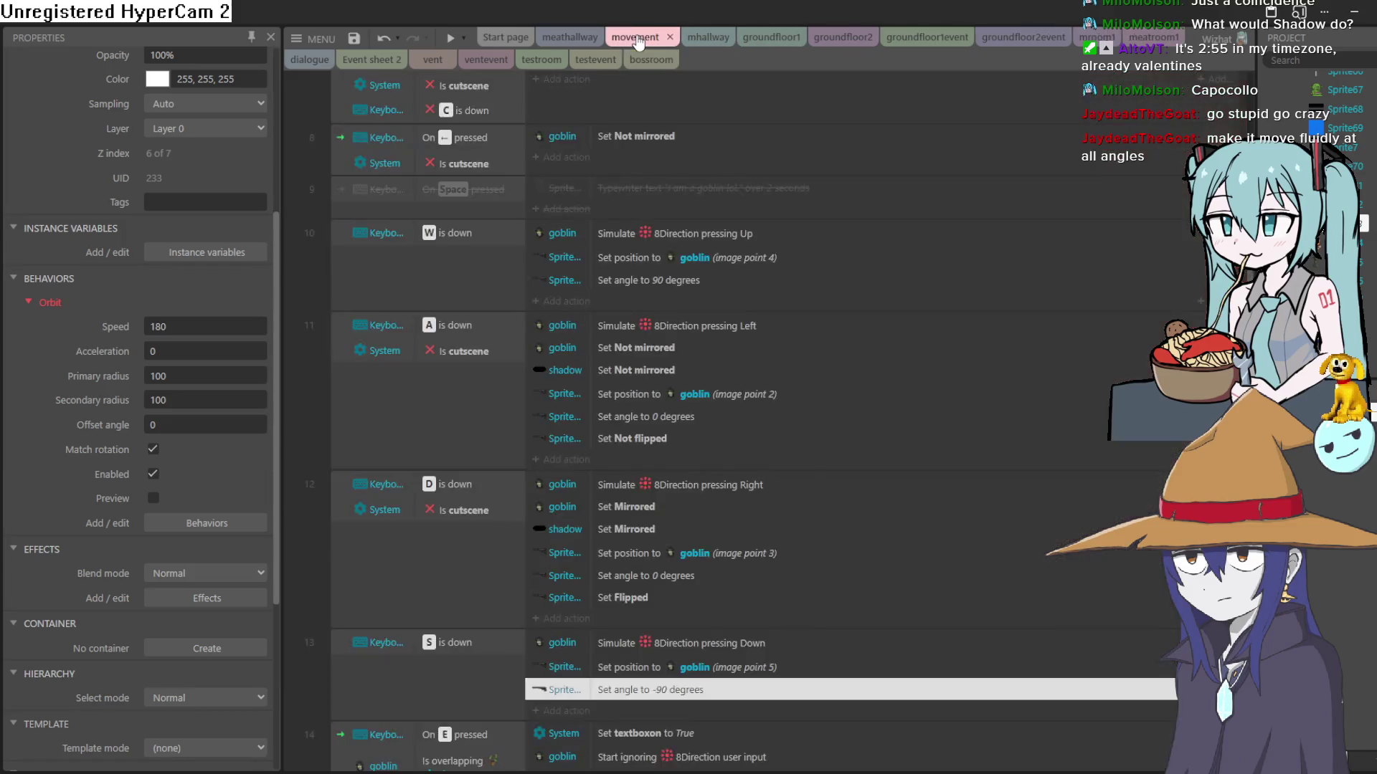
{"action": "left_click", "coordinate": [682, 399]}
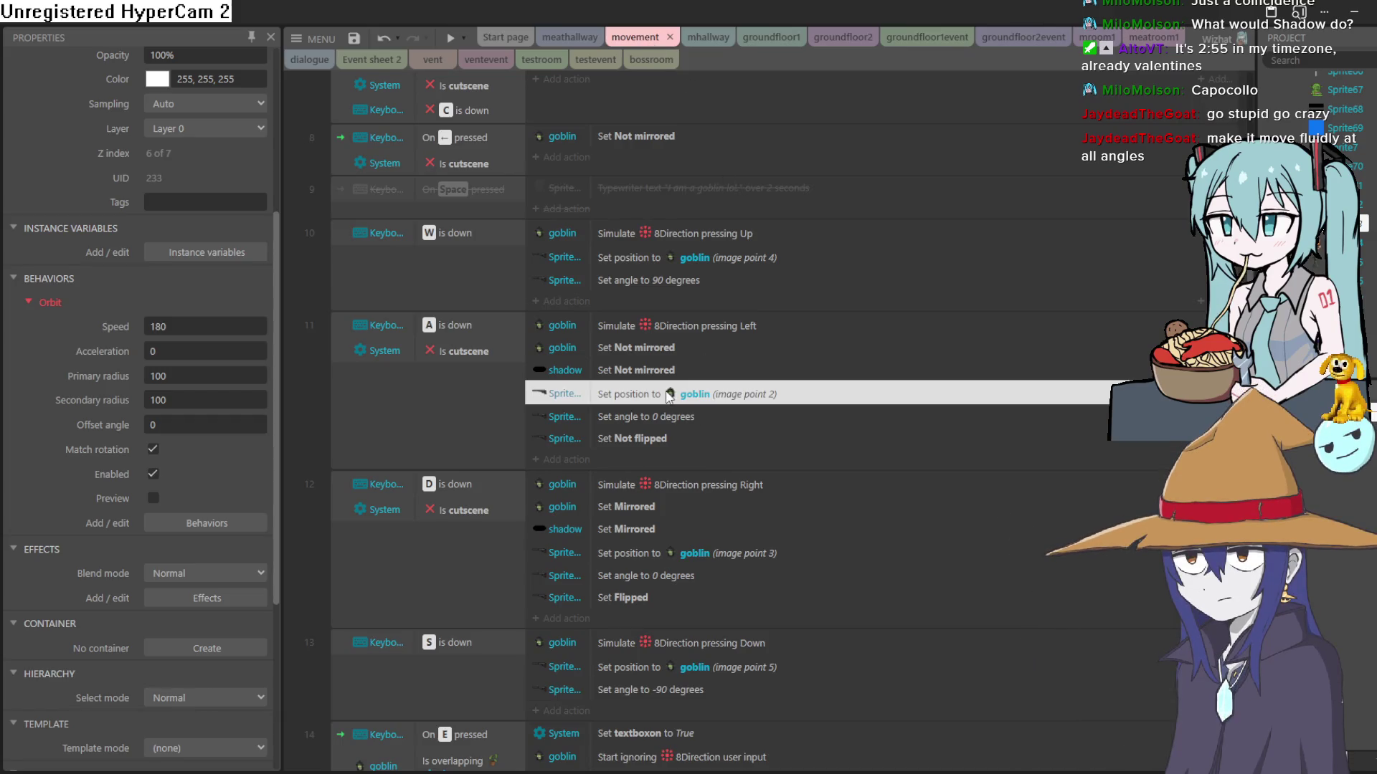
{"action": "right_click", "coordinate": [682, 399]}
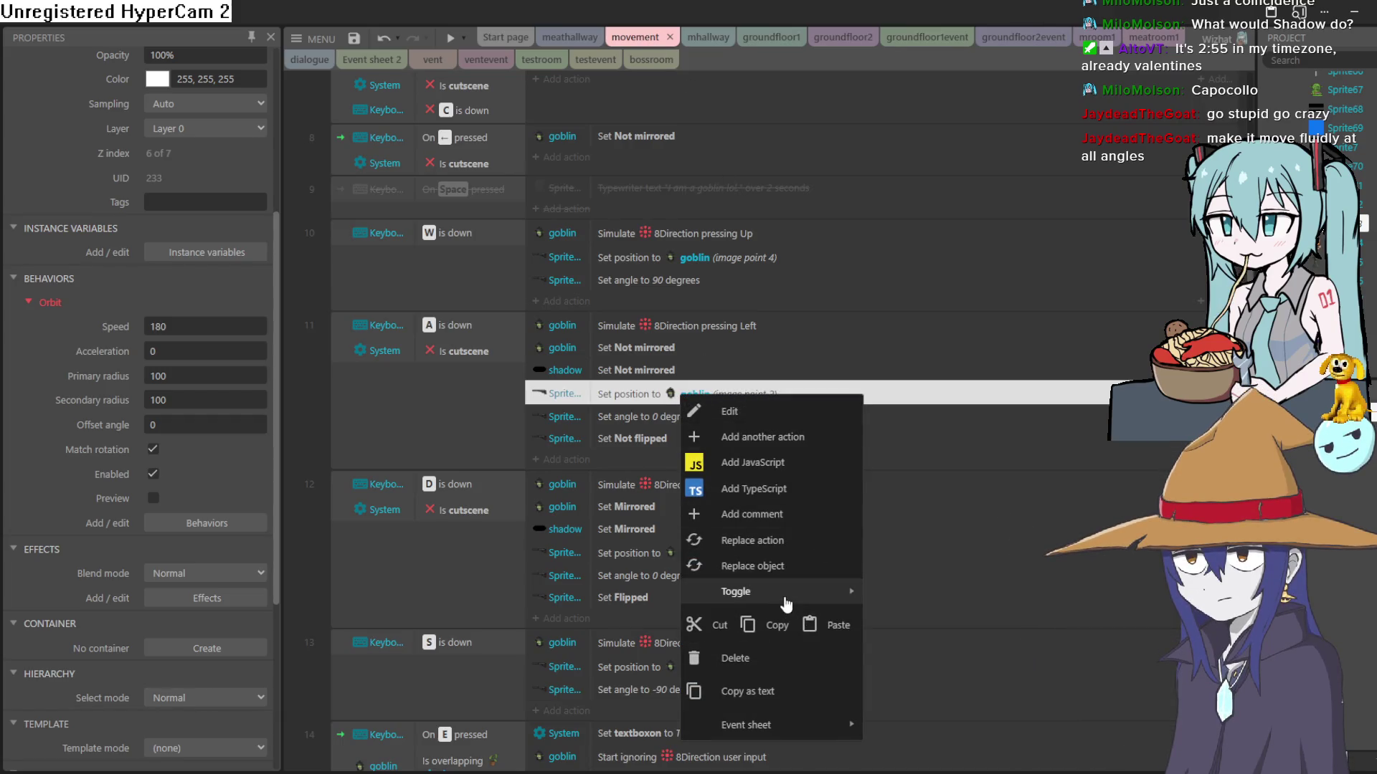
{"action": "mouse_move", "coordinate": [843, 593]}
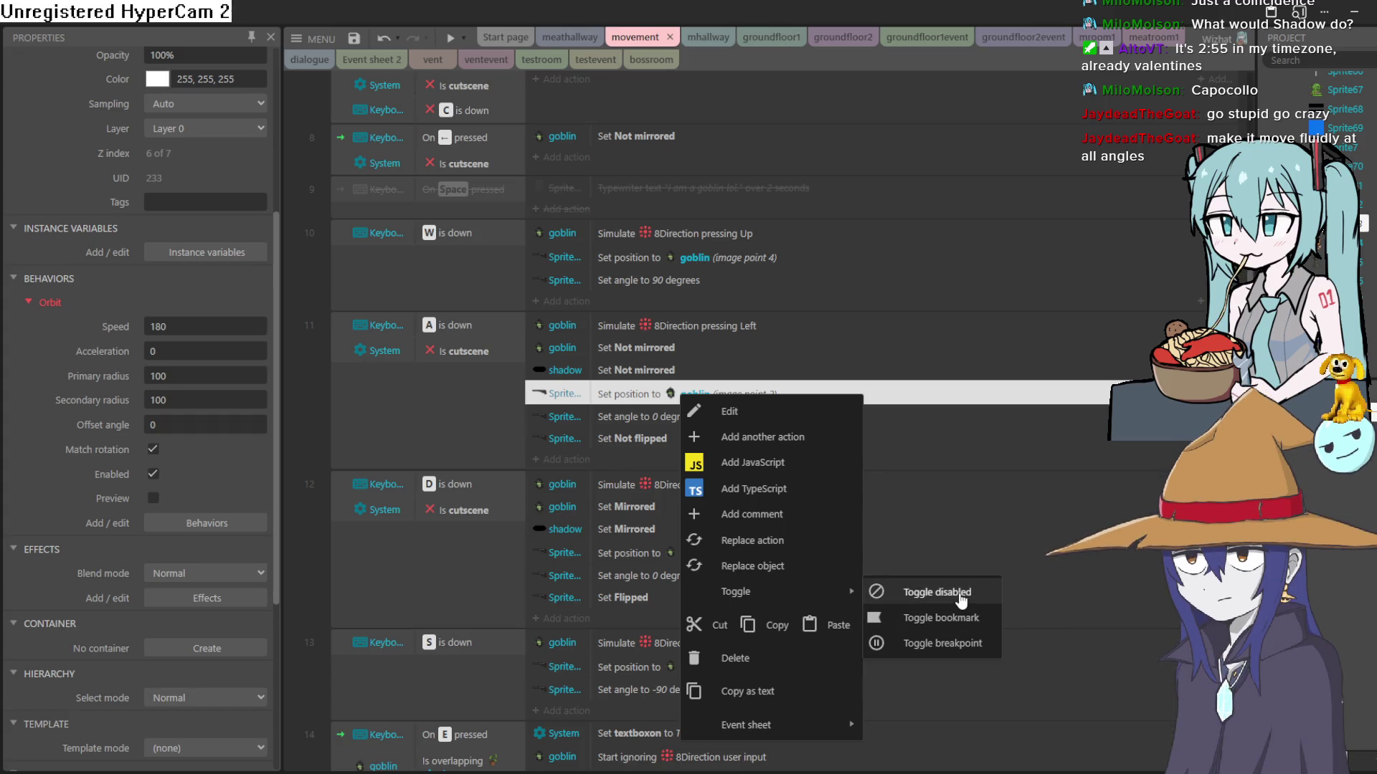
{"action": "left_click", "coordinate": [961, 598]}
{"action": "left_click", "coordinate": [666, 416]}
{"action": "right_click", "coordinate": [666, 418]}
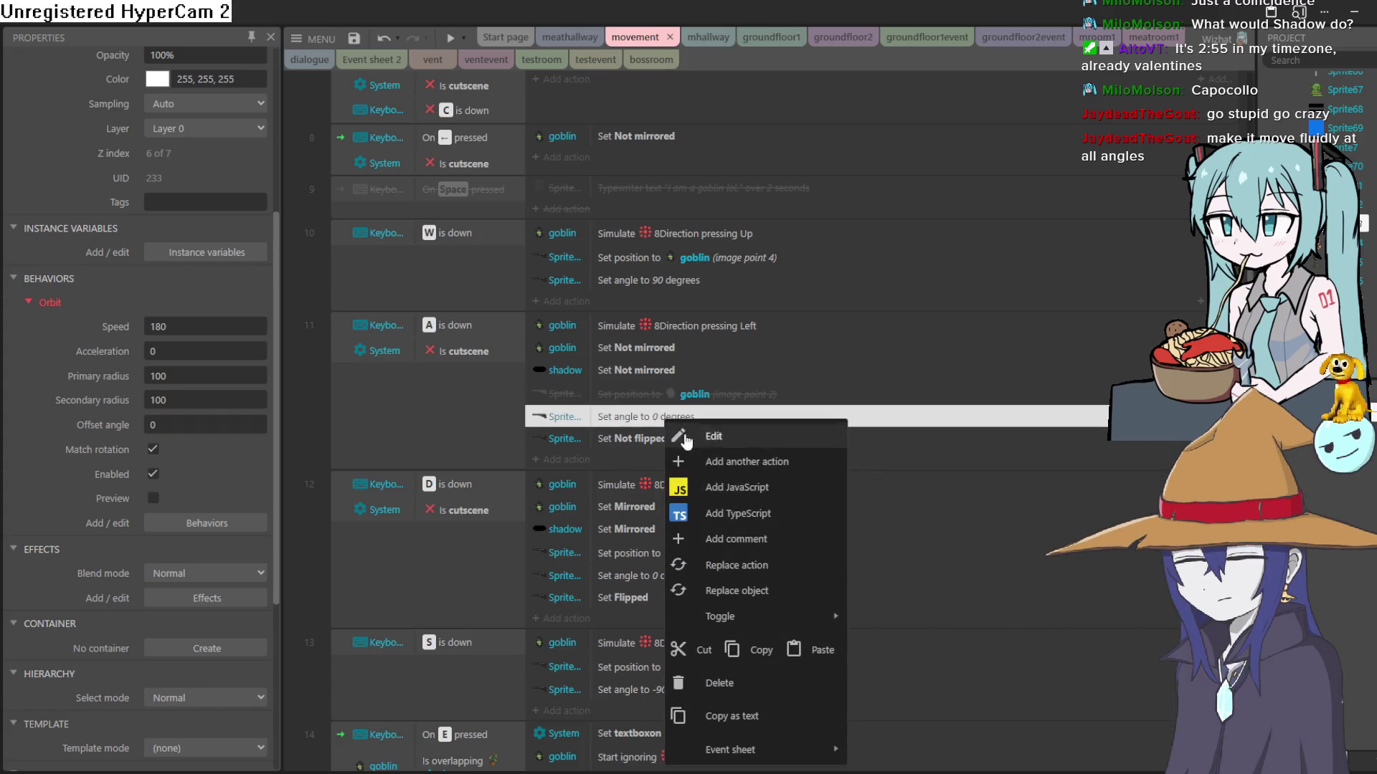
{"action": "mouse_move", "coordinate": [801, 629]}
{"action": "left_click", "coordinate": [932, 617]}
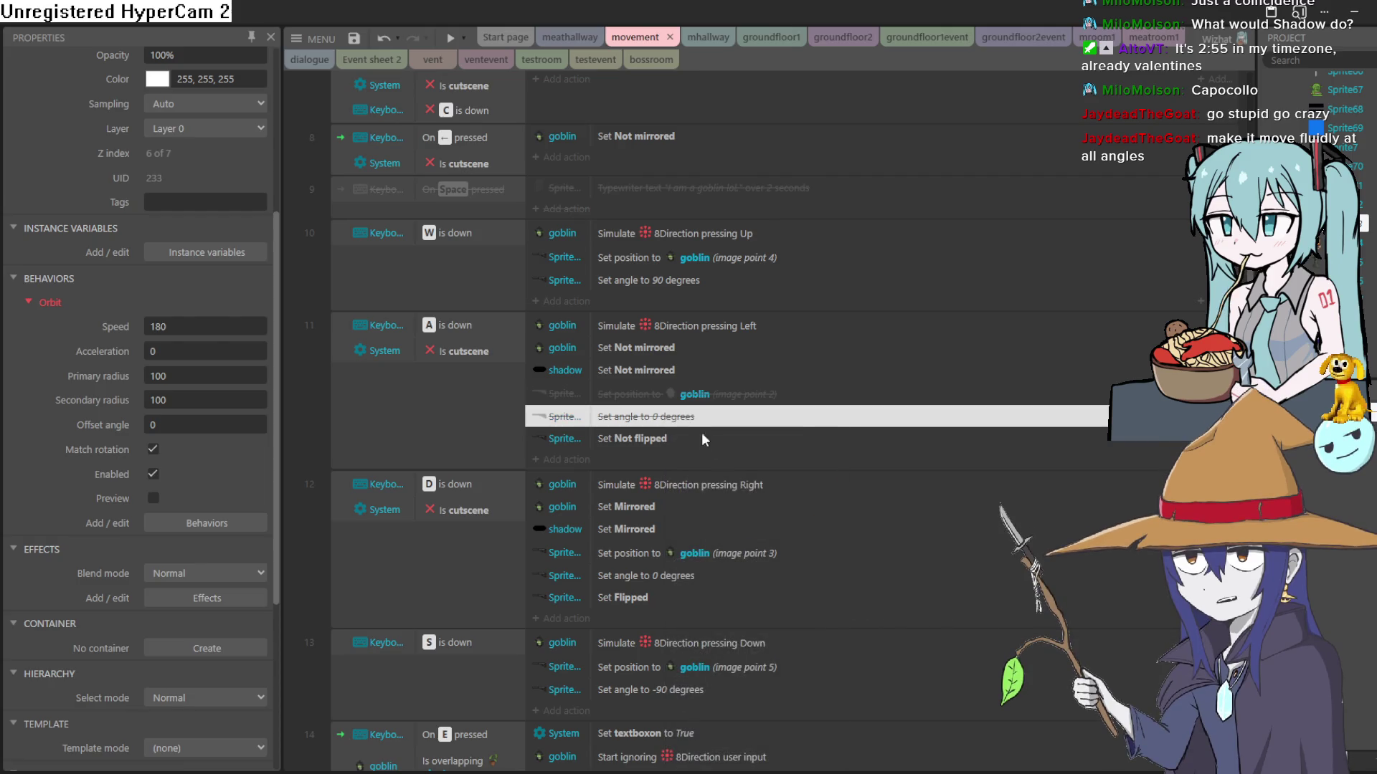
Step: Disable the Set Not flipped action and the gun's three move-right position, angle and flip actions
{"action": "left_click", "coordinate": [672, 443]}
{"action": "right_click", "coordinate": [673, 443]}
{"action": "mouse_move", "coordinate": [797, 424]}
{"action": "mouse_move", "coordinate": [789, 290]}
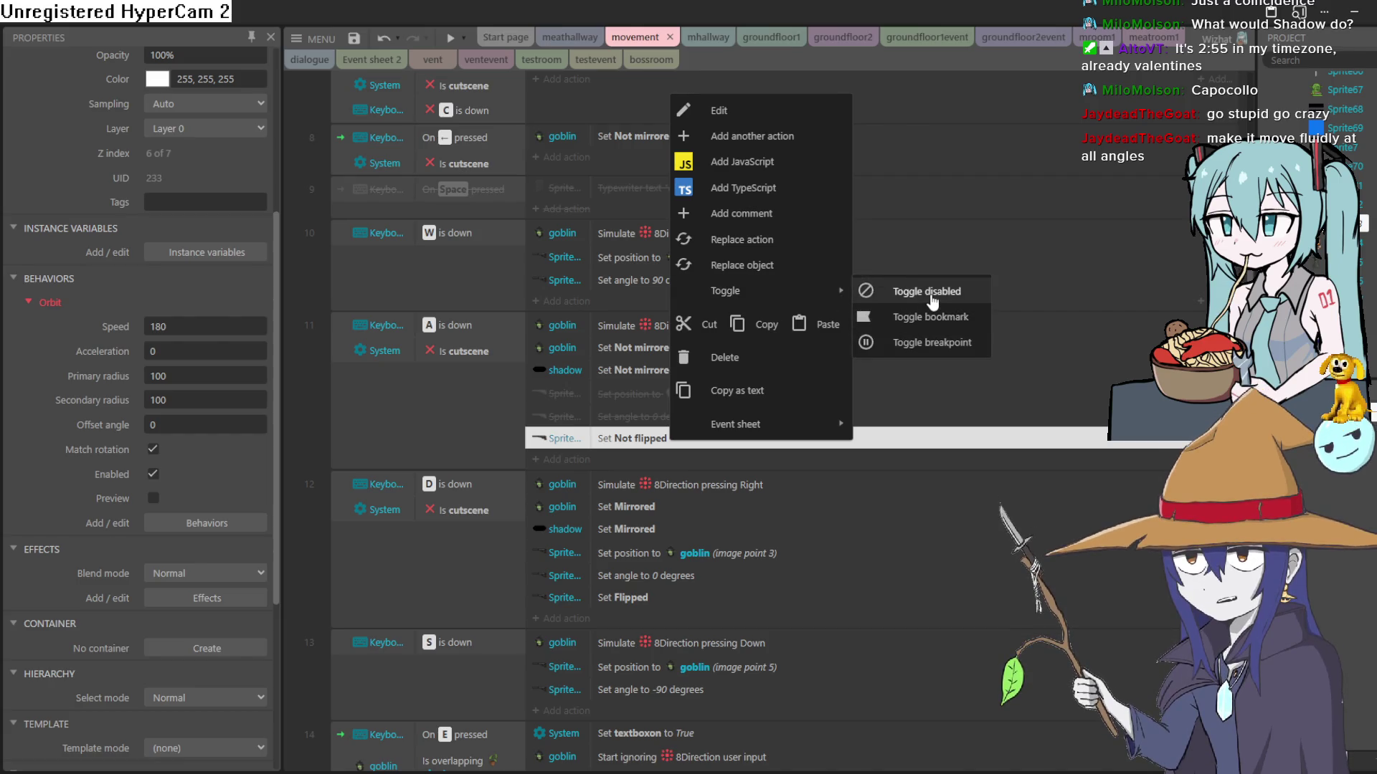
{"action": "left_click", "coordinate": [932, 292]}
{"action": "left_click_drag", "start_coordinate": [653, 558], "coordinate": [645, 599]}
{"action": "right_click", "coordinate": [644, 580]}
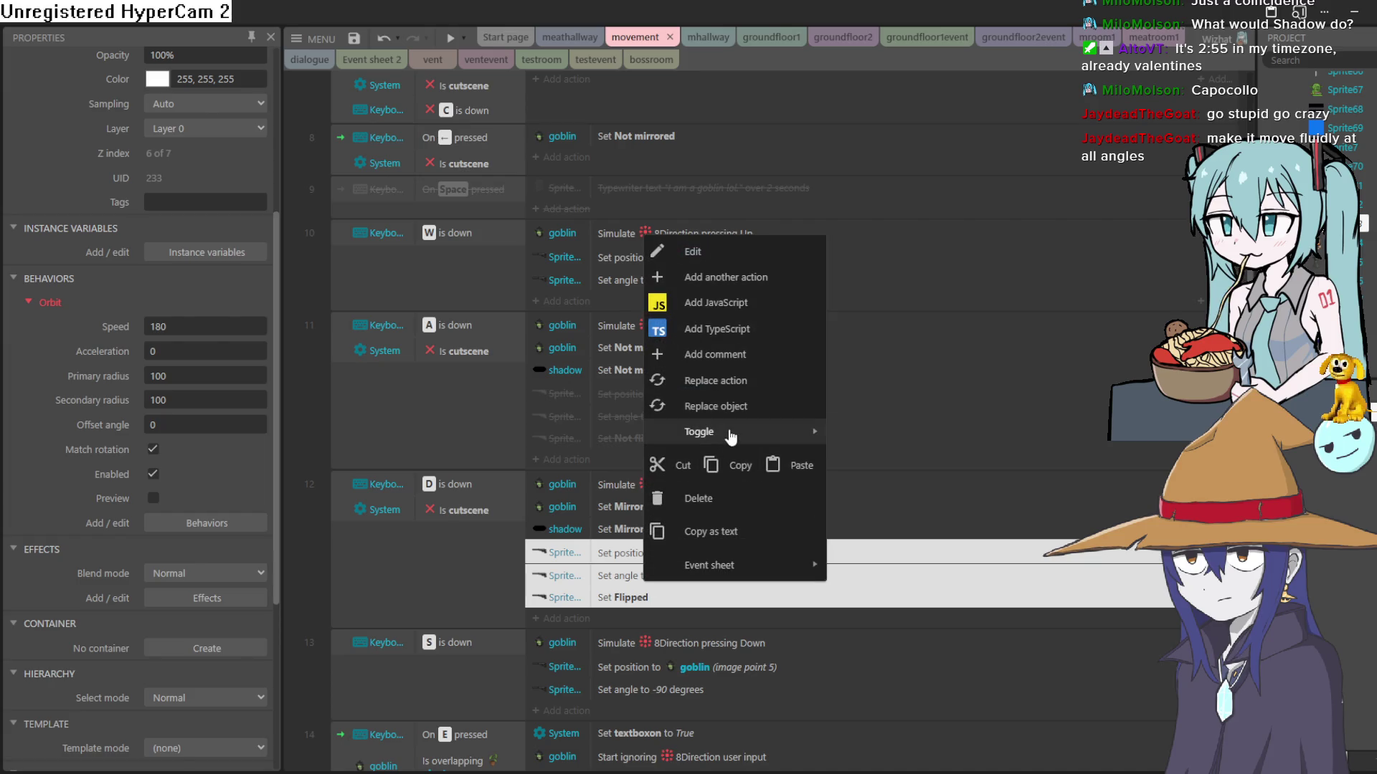
{"action": "mouse_move", "coordinate": [724, 433]}
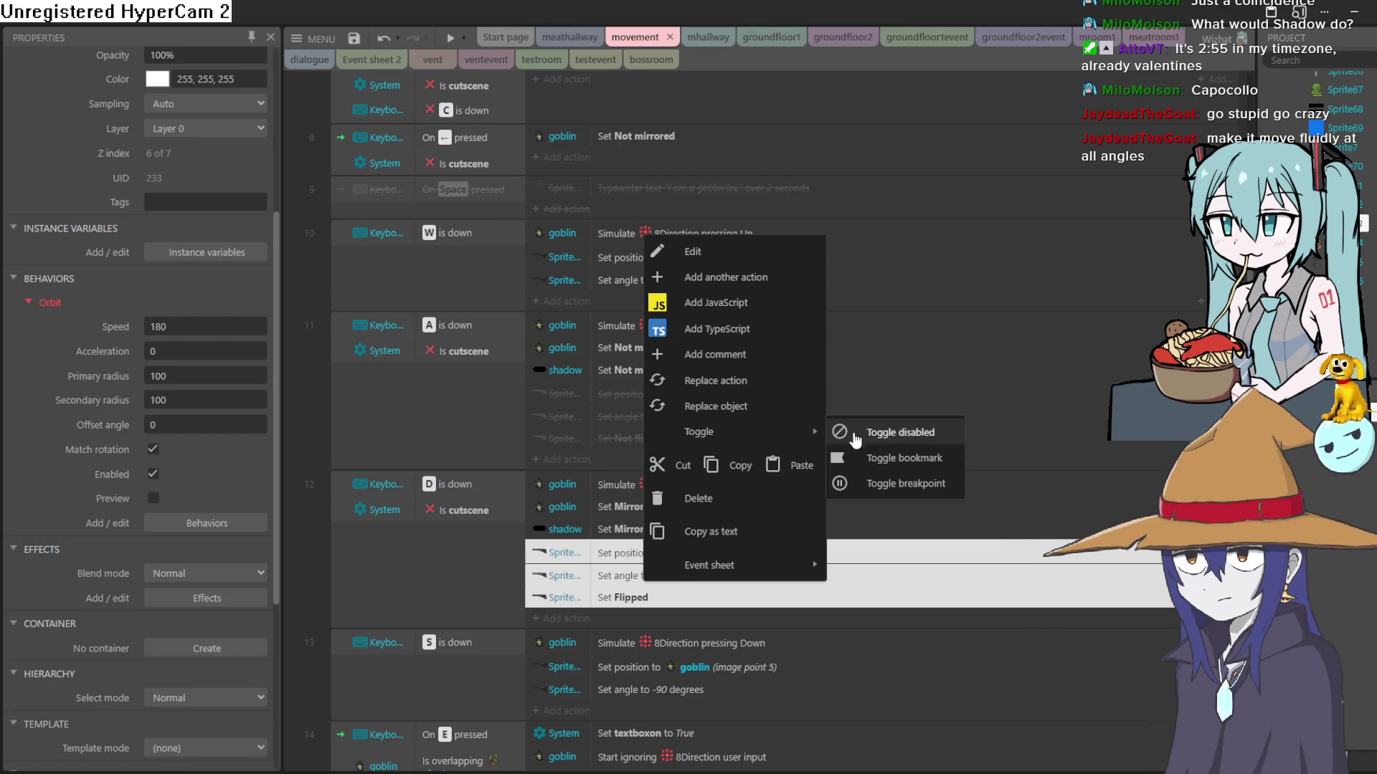
{"action": "left_click", "coordinate": [918, 431]}
Step: Disable the down-movement Set position (image point 5) and Set angle to -90 actions
{"action": "scroll", "coordinate": [665, 496], "scroll_direction": "down", "scroll_amount": 4}
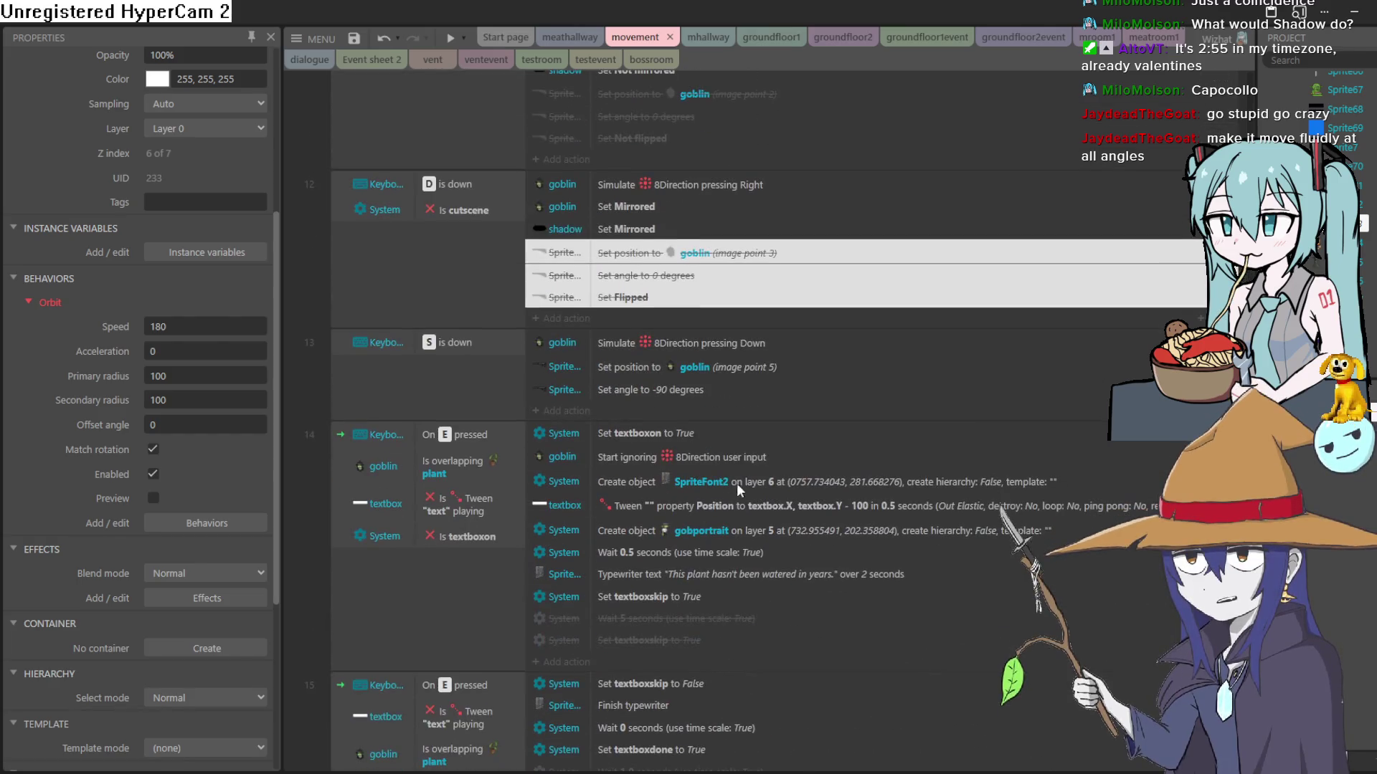
{"action": "left_click", "coordinate": [703, 370]}
{"action": "left_click", "coordinate": [689, 390], "text": "shift"}
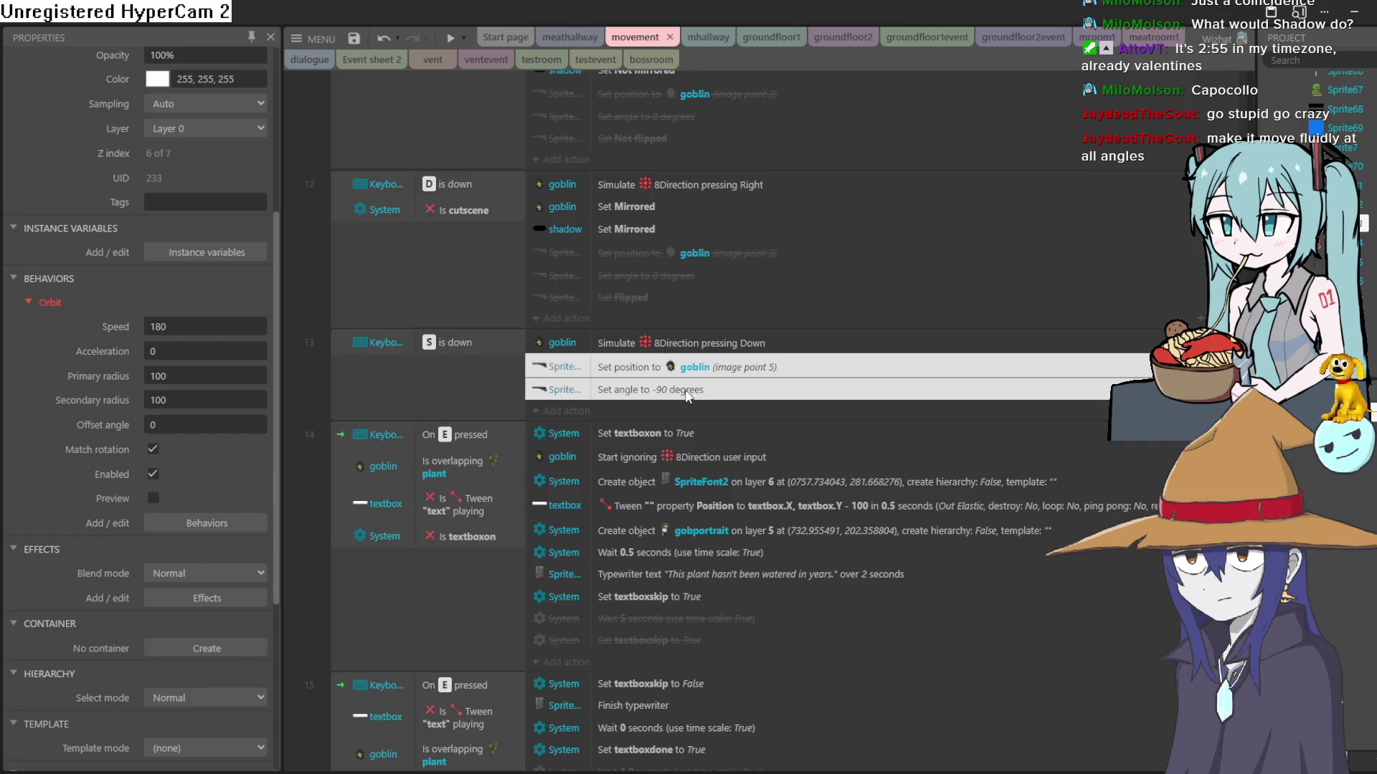
{"action": "right_click", "coordinate": [687, 373]}
{"action": "mouse_move", "coordinate": [798, 571]}
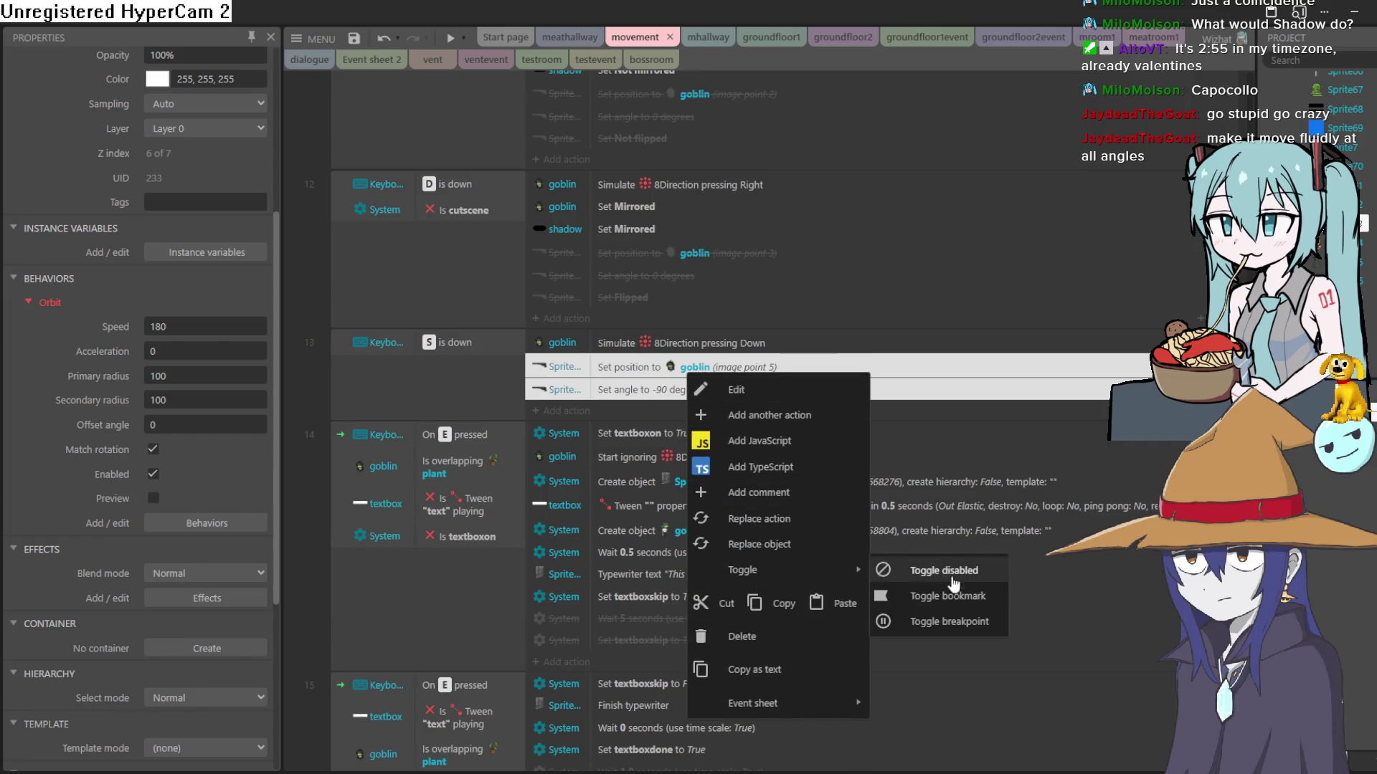
{"action": "left_click", "coordinate": [969, 578]}
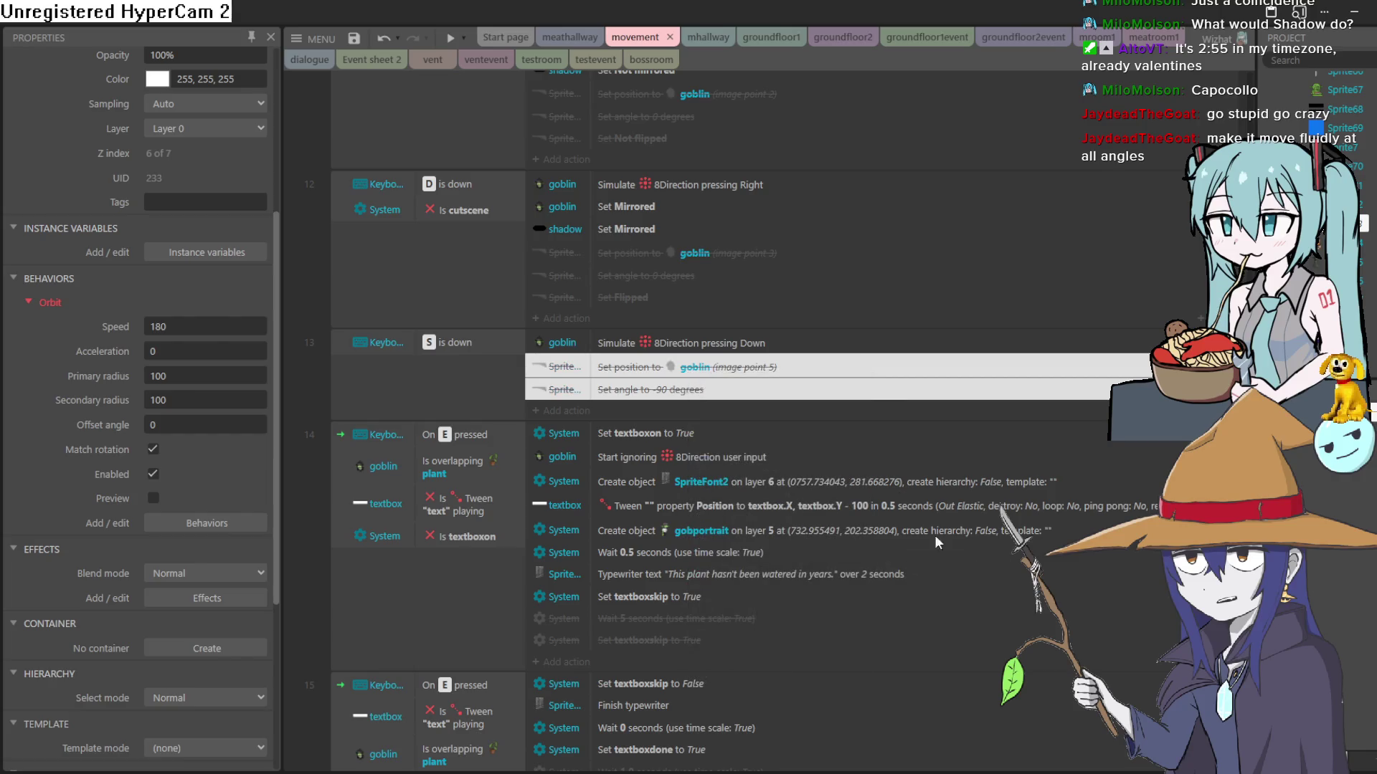
Step: Disable event 10's Set position and Set angle actions and return to the bossroom layout
{"action": "scroll", "coordinate": [734, 360], "scroll_direction": "up", "scroll_amount": 6}
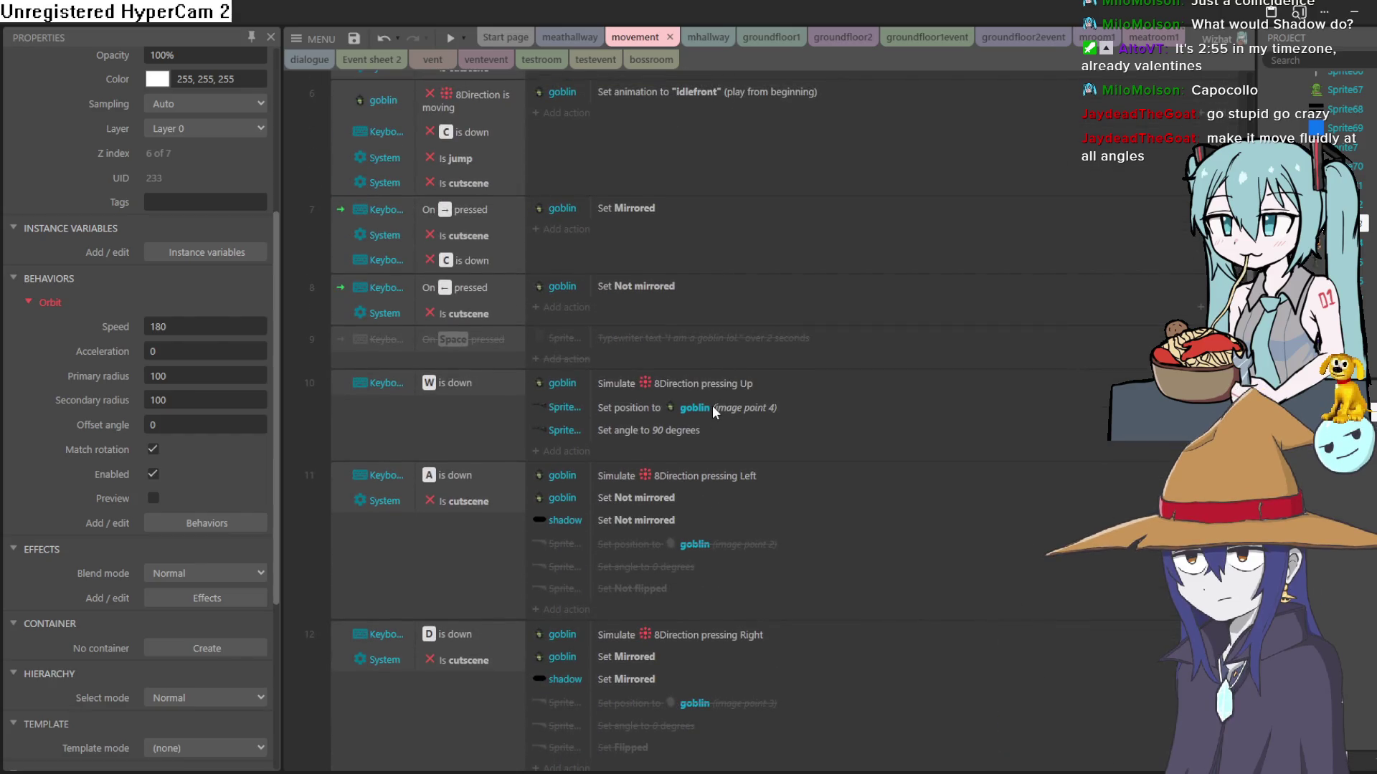
{"action": "left_click", "coordinate": [712, 405]}
{"action": "left_click", "coordinate": [695, 429], "text": "shift"}
{"action": "right_click", "coordinate": [692, 410]}
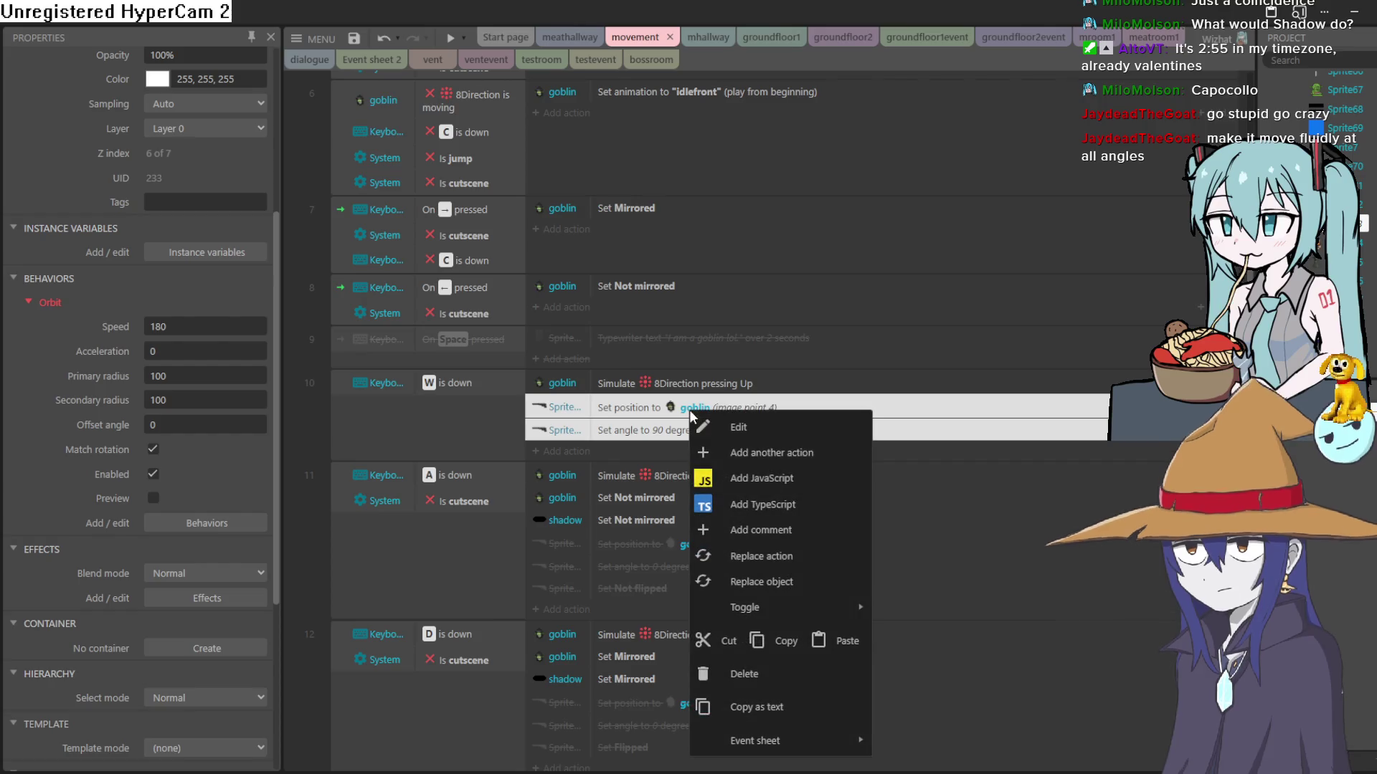
{"action": "mouse_move", "coordinate": [815, 609]}
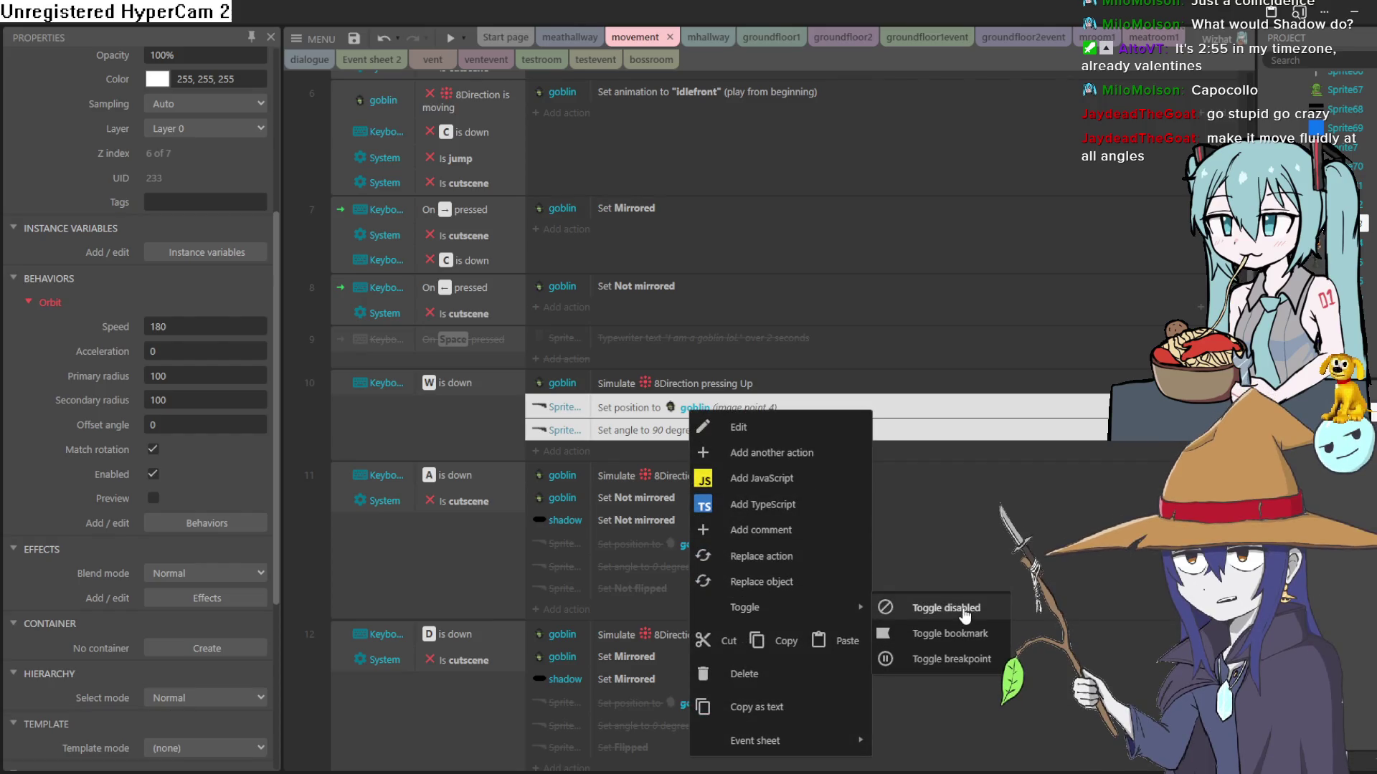
{"action": "left_click", "coordinate": [963, 610]}
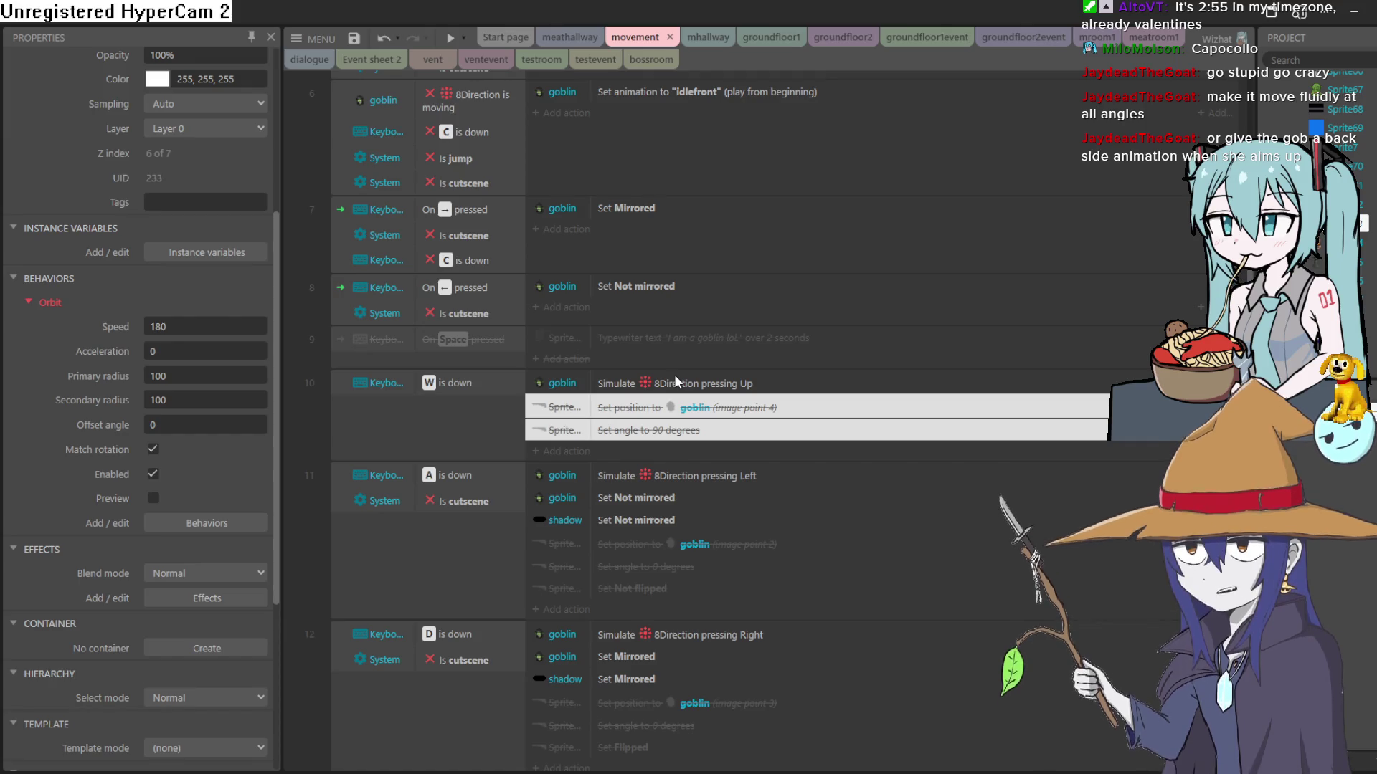
{"action": "left_click", "coordinate": [649, 60]}
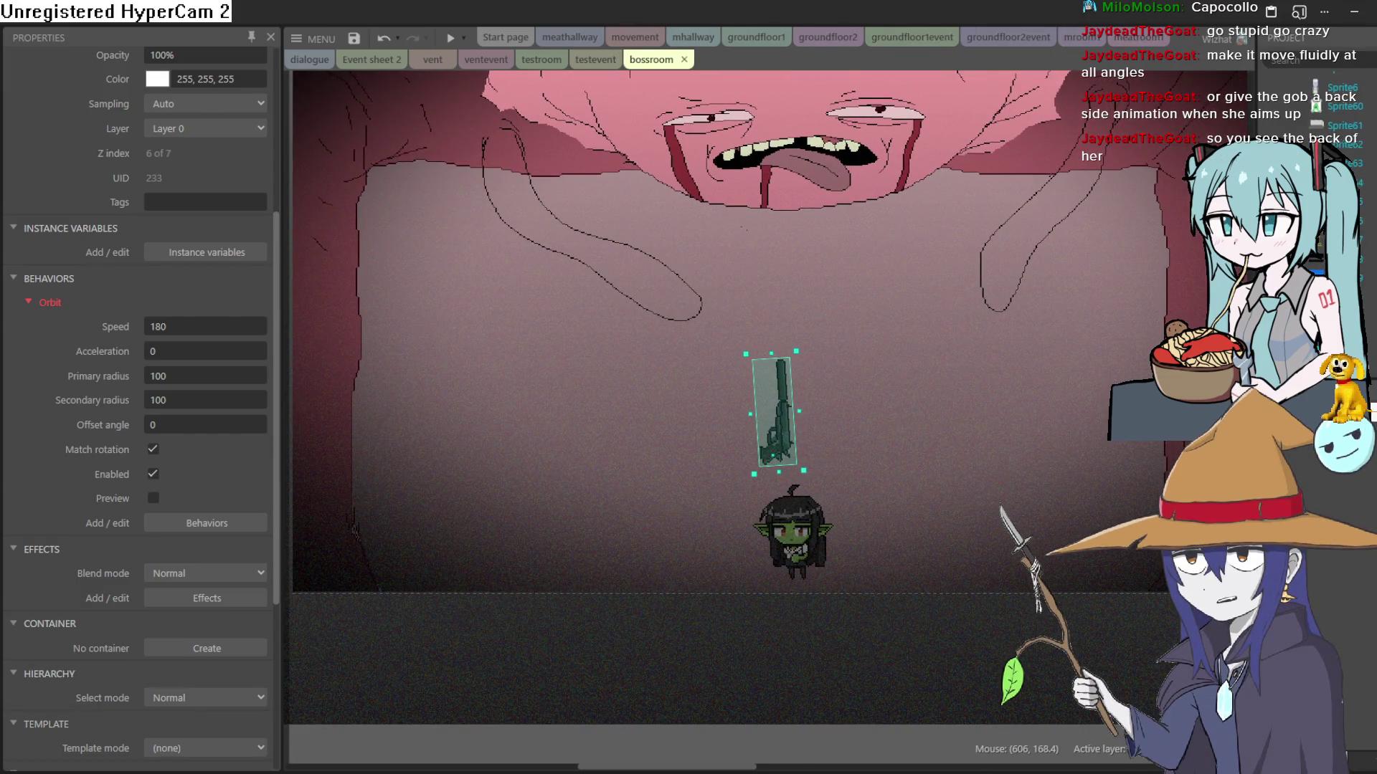
Step: Copy the back-facing desk goblin from meatroom and paste it into bossroom near the gun
{"action": "left_click", "coordinate": [1151, 39]}
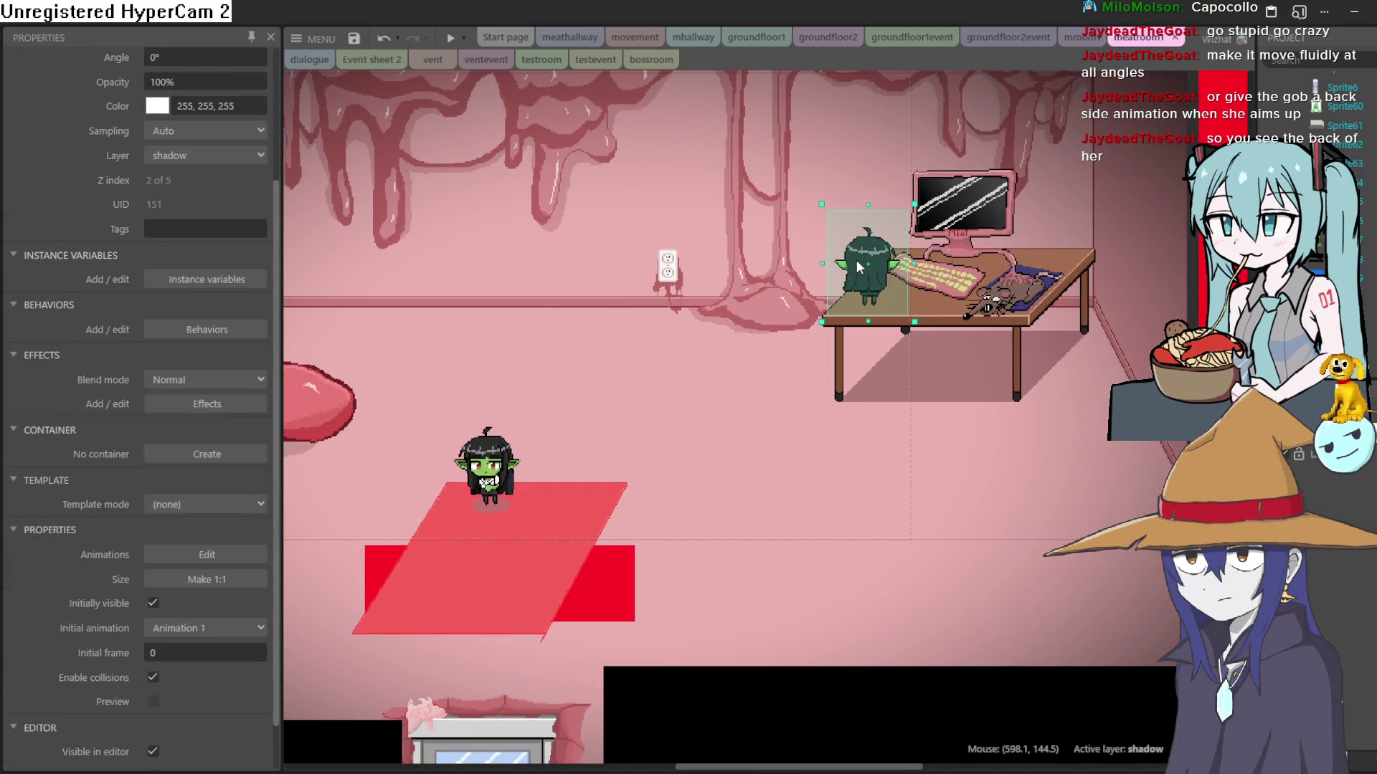
{"action": "right_click", "coordinate": [856, 259]}
{"action": "left_click", "coordinate": [950, 109]}
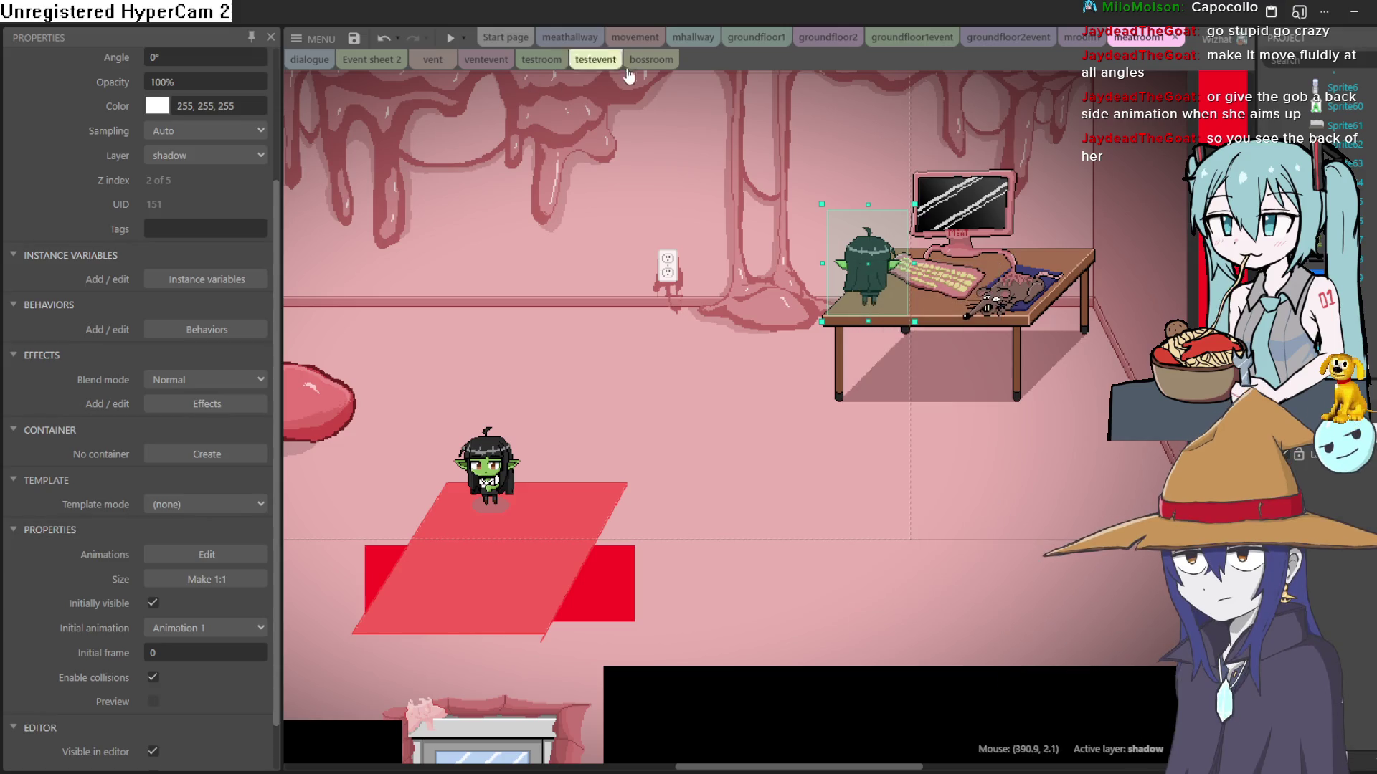
{"action": "left_click", "coordinate": [651, 60]}
{"action": "right_click", "coordinate": [913, 383]}
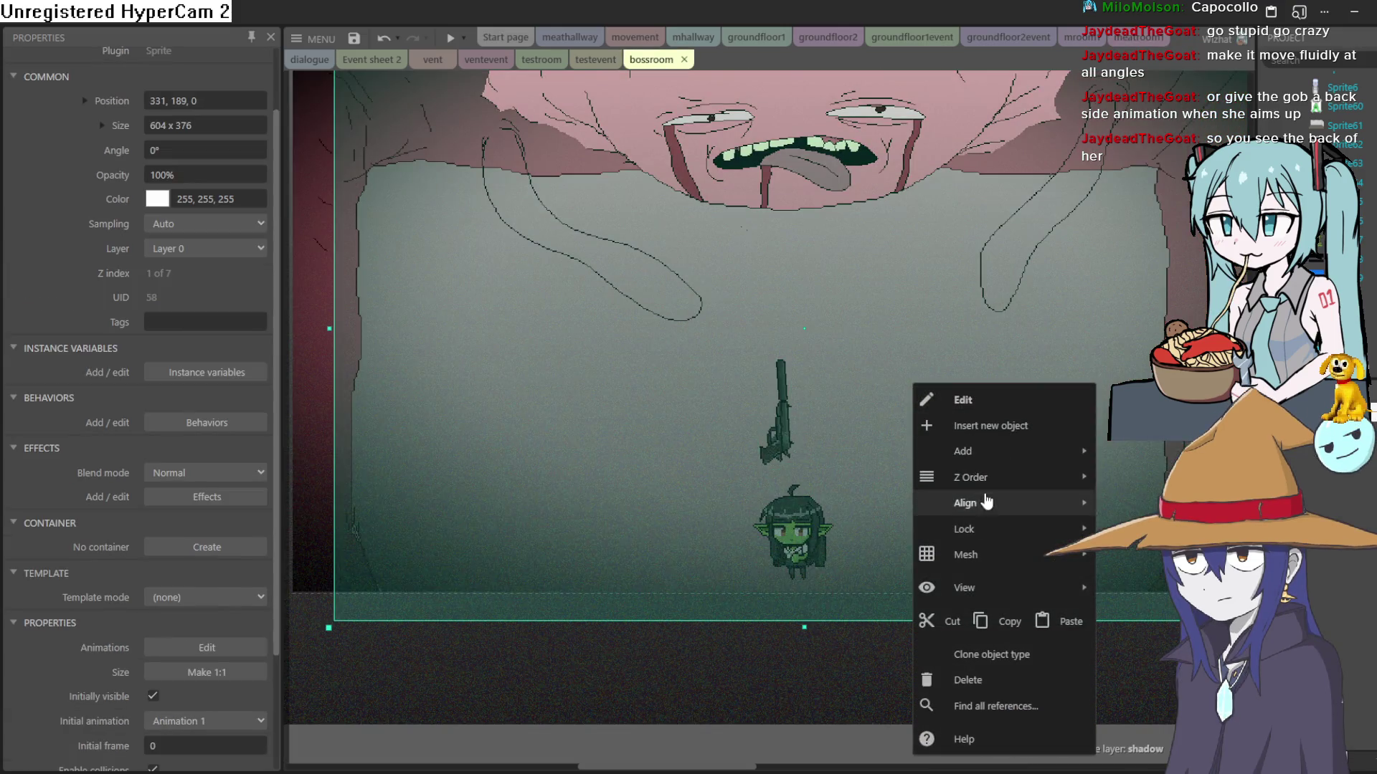
{"action": "right_click", "coordinate": [759, 695]}
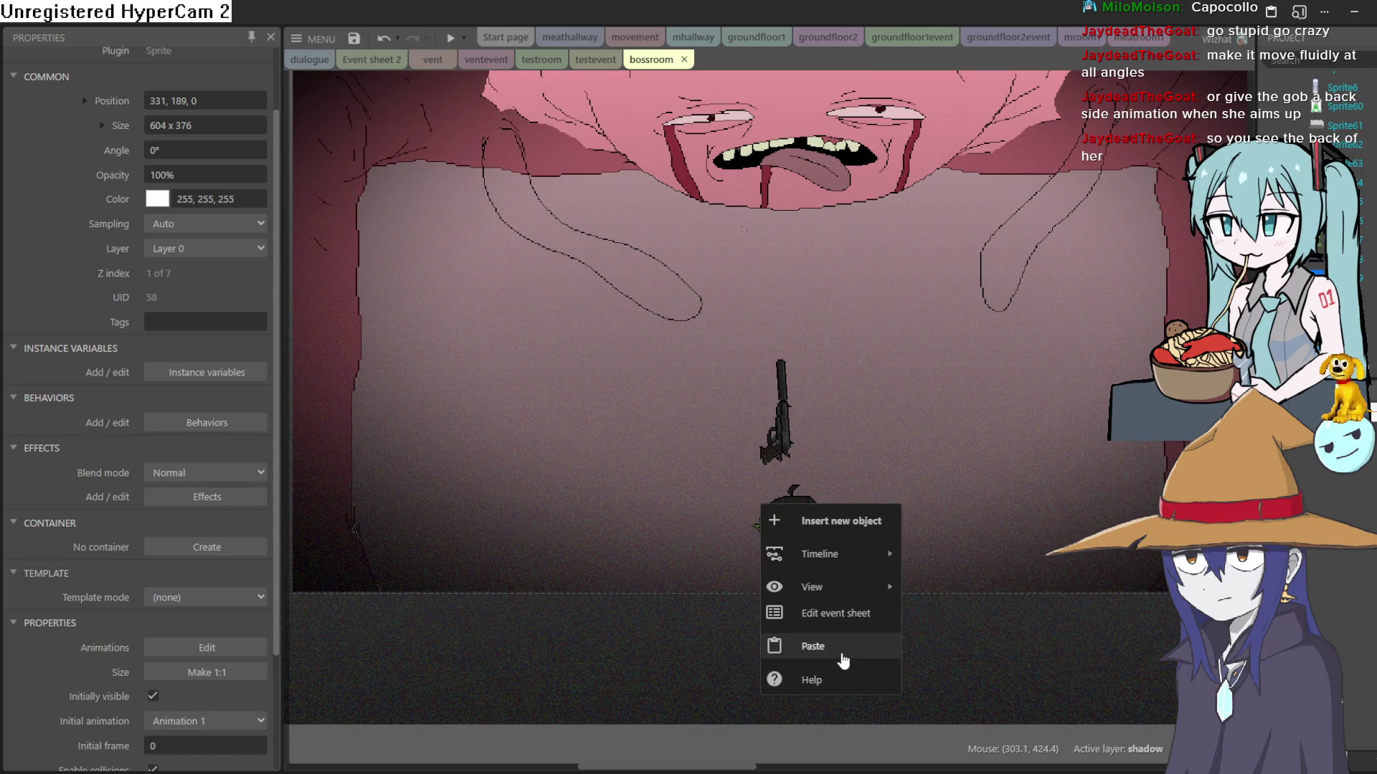
{"action": "left_click", "coordinate": [844, 661]}
{"action": "left_click", "coordinate": [750, 656]}
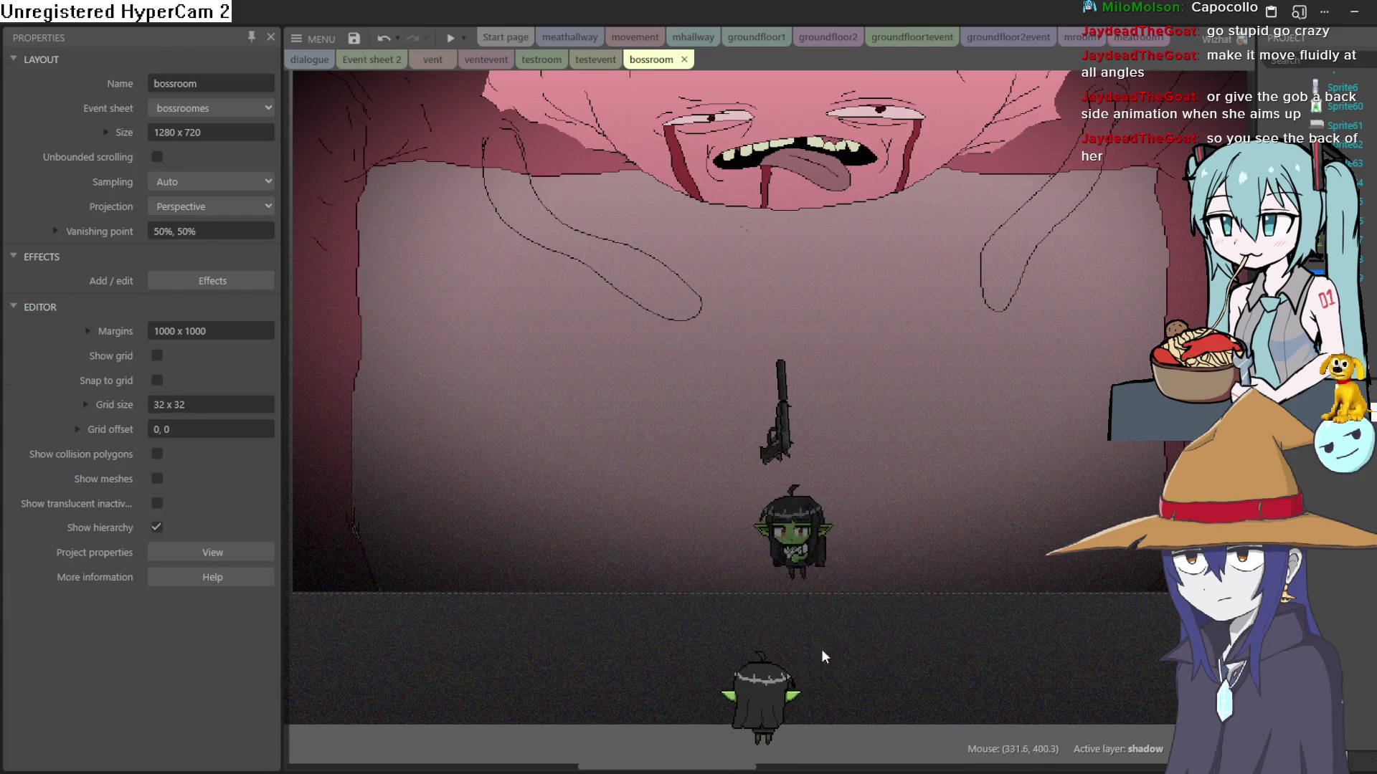
{"action": "left_click_drag", "start_coordinate": [768, 700], "coordinate": [894, 449]}
Step: Move the pasted goblin to Layer 0 and arrange it beneath the gun
{"action": "right_click", "coordinate": [894, 448]}
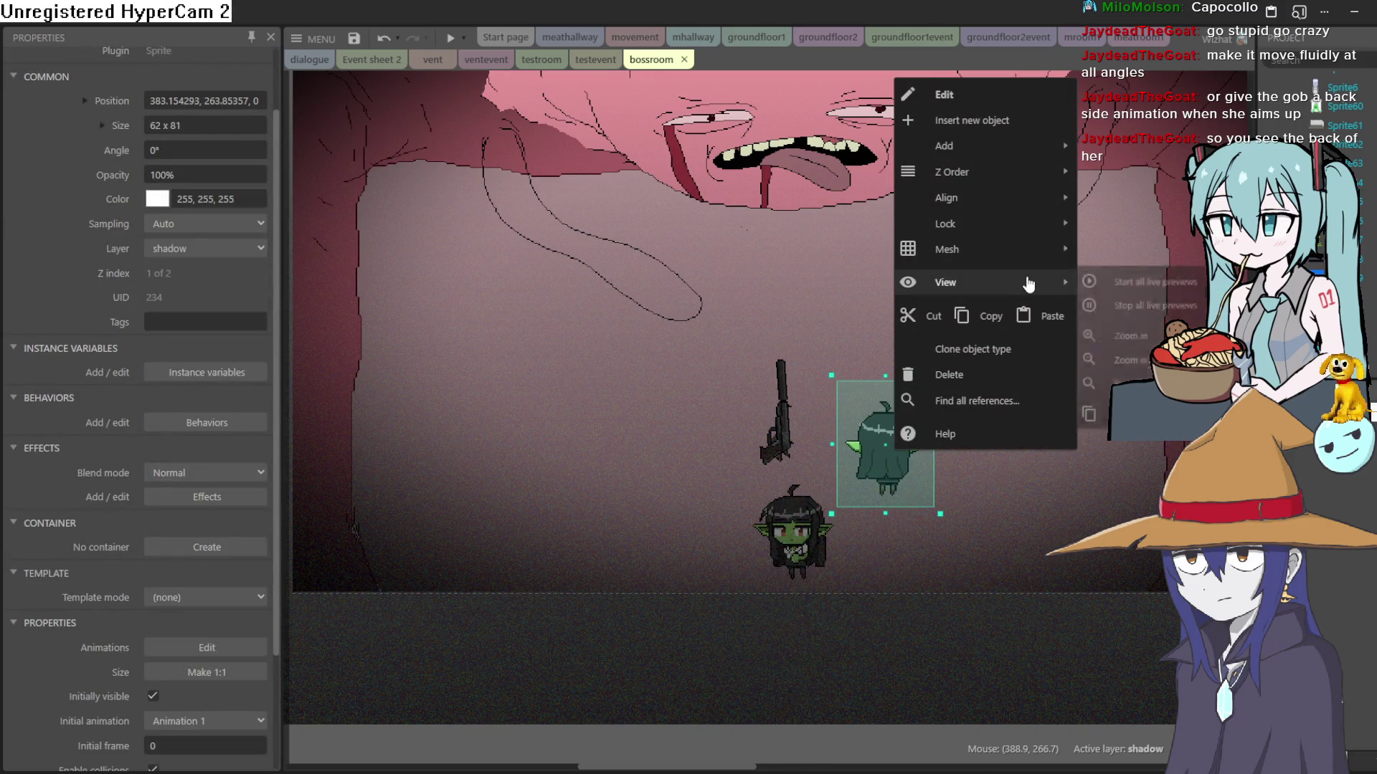
{"action": "mouse_move", "coordinate": [1063, 167]}
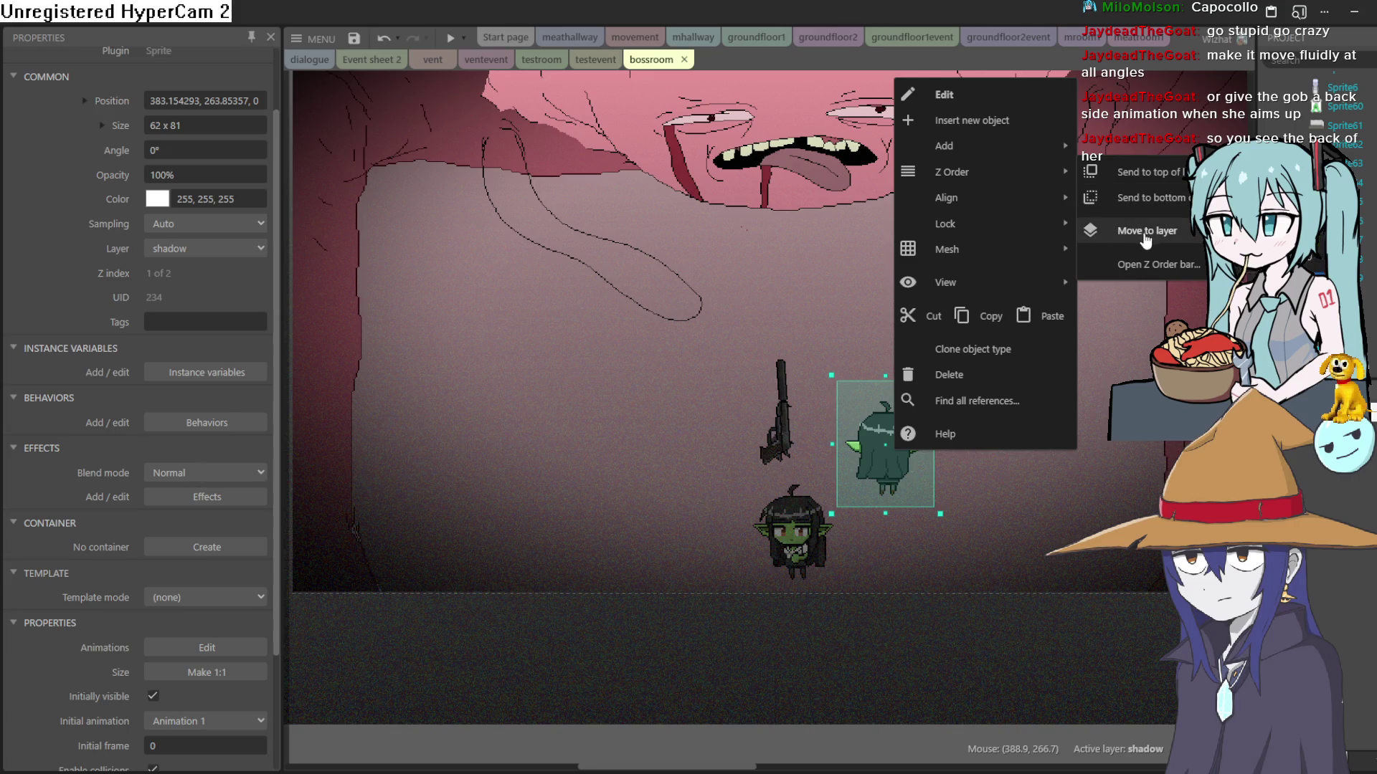
{"action": "left_click", "coordinate": [1251, 231]}
{"action": "mouse_move", "coordinate": [918, 462]}
{"action": "left_mouse_down"}
{"action": "mouse_move", "coordinate": [873, 398]}
{"action": "mouse_move", "coordinate": [901, 399]}
{"action": "left_mouse_up"}
{"action": "mouse_move", "coordinate": [768, 463]}
{"action": "left_mouse_down"}
{"action": "mouse_move", "coordinate": [861, 362]}
{"action": "mouse_move", "coordinate": [883, 370]}
{"action": "left_mouse_up"}
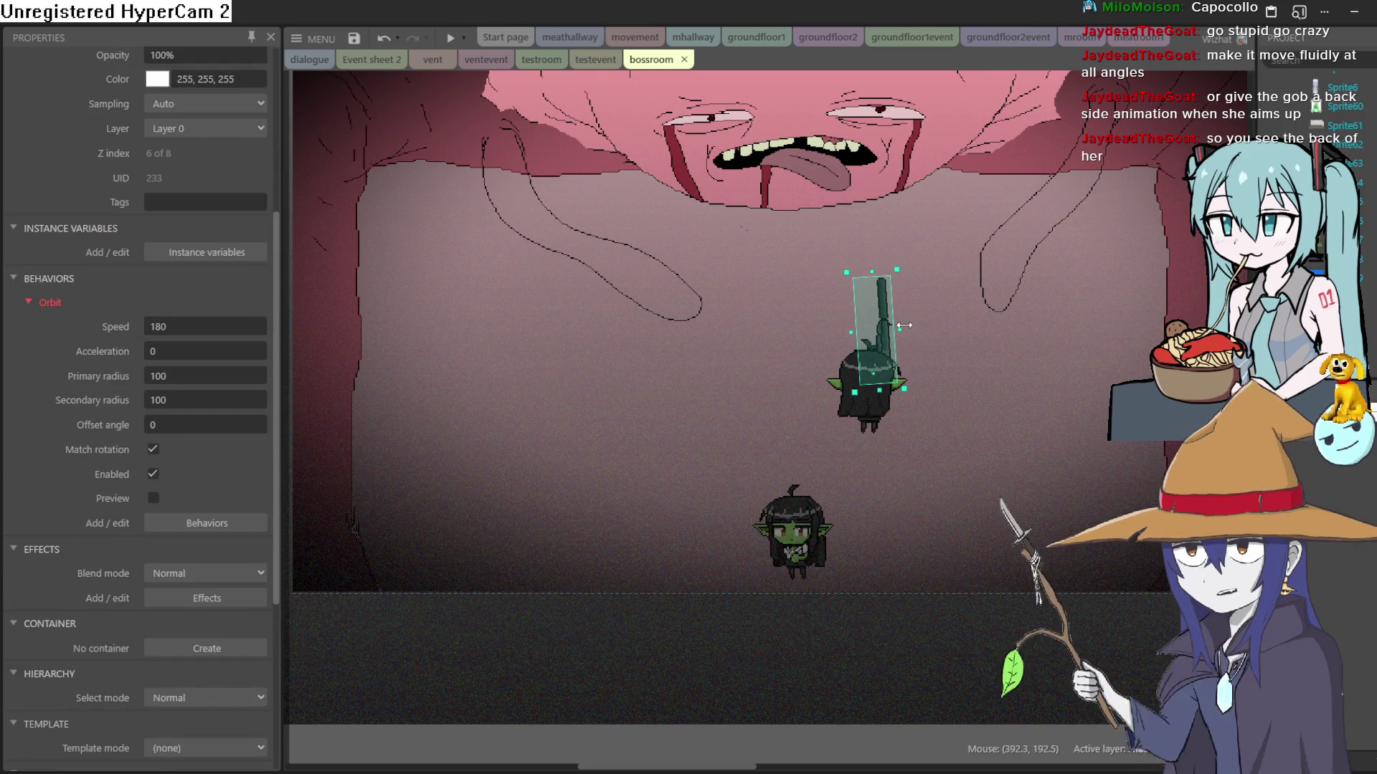
{"action": "mouse_move", "coordinate": [904, 325]}
{"action": "left_mouse_down"}
{"action": "mouse_move", "coordinate": [823, 329]}
{"action": "mouse_move", "coordinate": [820, 311]}
{"action": "mouse_move", "coordinate": [788, 320]}
{"action": "mouse_move", "coordinate": [802, 340]}
{"action": "left_mouse_up"}
{"action": "left_click", "coordinate": [832, 335]}
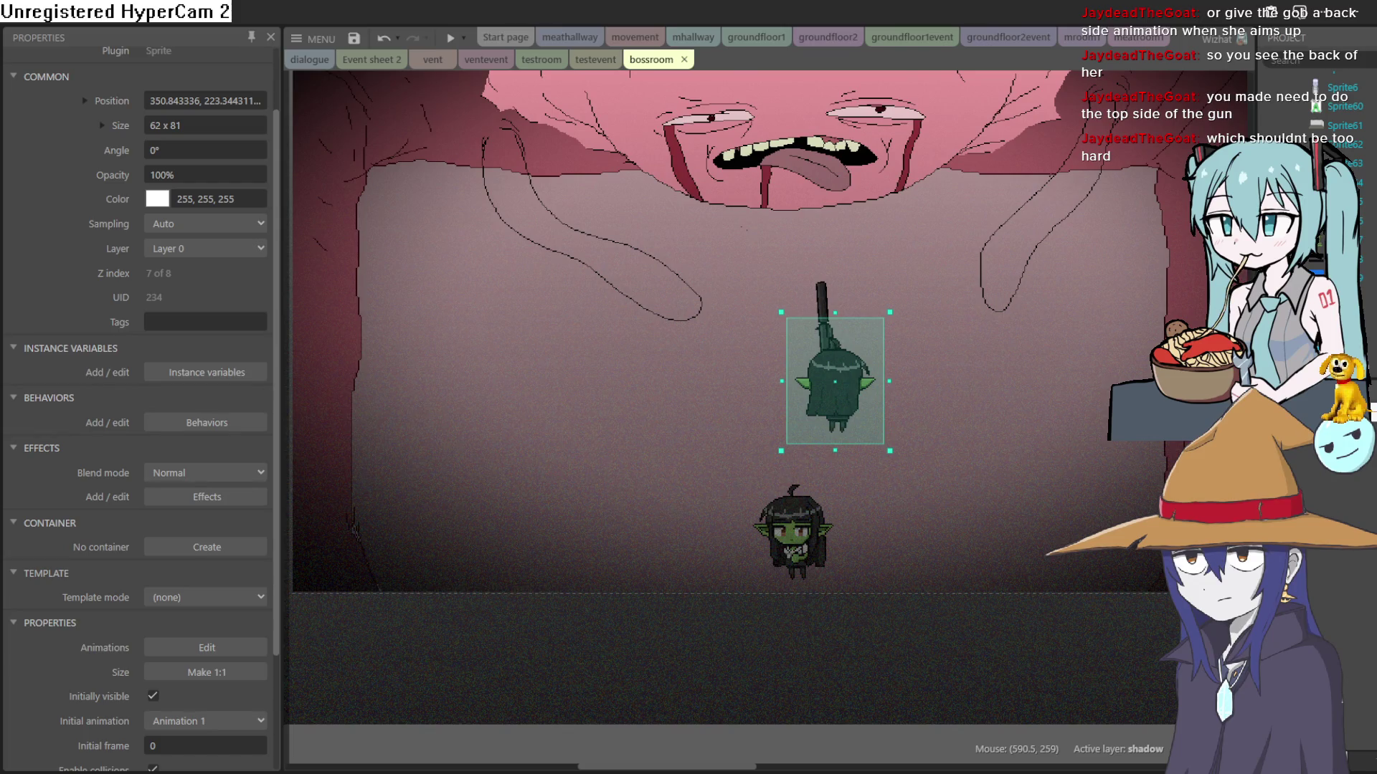
{"action": "left_click_drag", "start_coordinate": [837, 408], "coordinate": [882, 386]}
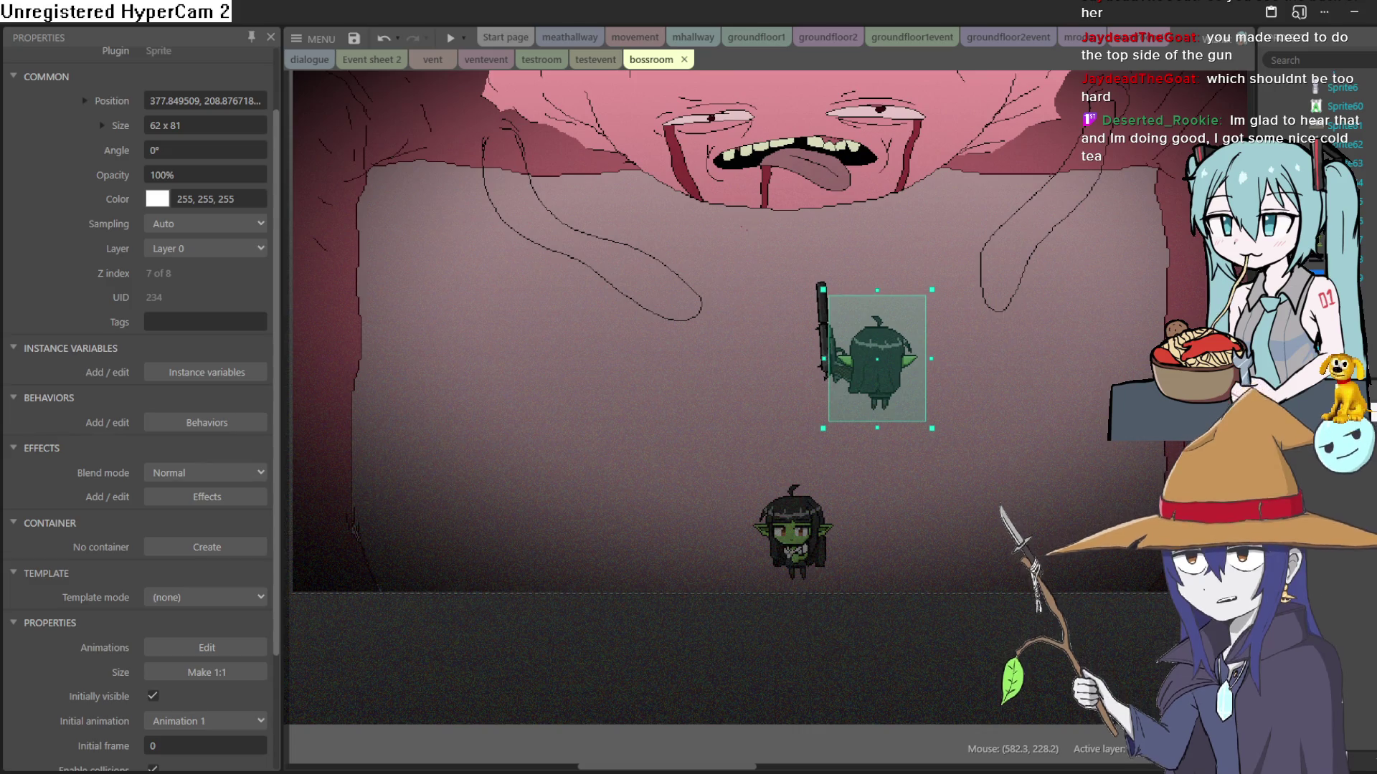
Step: Rotate the gun upright and make it slightly narrower, nudging the back-facing goblin down-left
{"action": "mouse_move", "coordinate": [889, 374]}
{"action": "left_mouse_down"}
{"action": "mouse_move", "coordinate": [808, 432]}
{"action": "mouse_move", "coordinate": [842, 444]}
{"action": "left_mouse_up"}
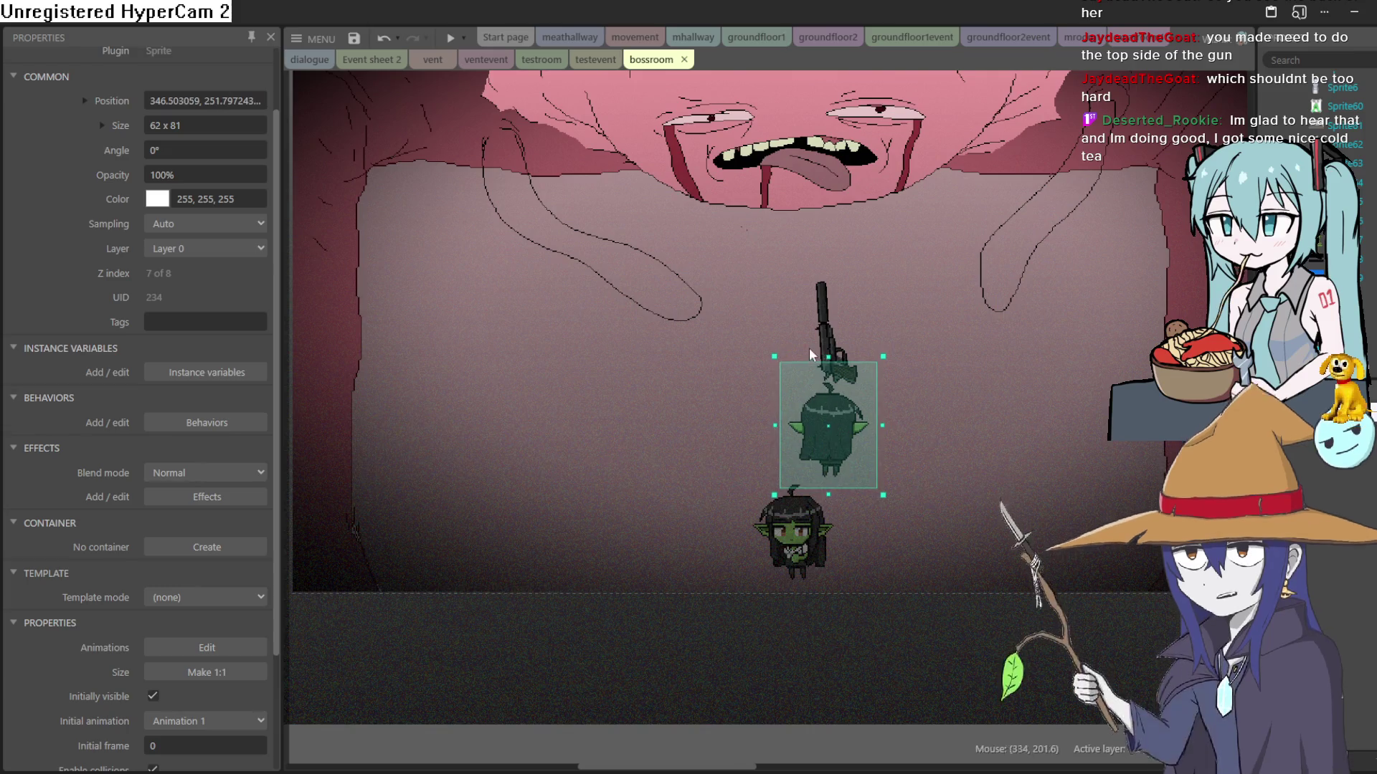
{"action": "left_click", "coordinate": [827, 329]}
{"action": "mouse_move", "coordinate": [827, 329]}
{"action": "left_mouse_down"}
{"action": "mouse_move", "coordinate": [826, 308]}
{"action": "mouse_move", "coordinate": [796, 313]}
{"action": "mouse_move", "coordinate": [864, 313]}
{"action": "mouse_move", "coordinate": [836, 359]}
{"action": "left_mouse_up"}
{"action": "left_click", "coordinate": [851, 411]}
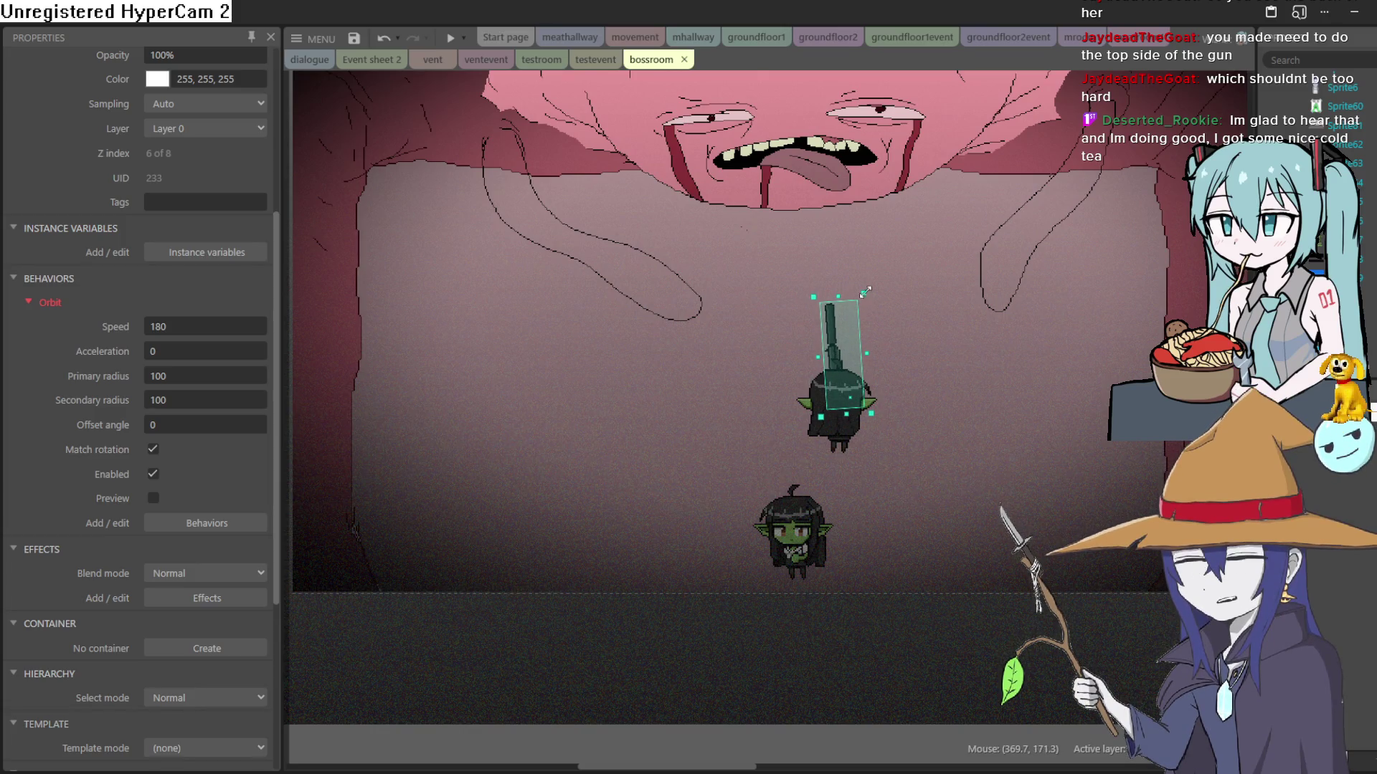
{"action": "left_click_drag", "start_coordinate": [872, 288], "coordinate": [872, 292]}
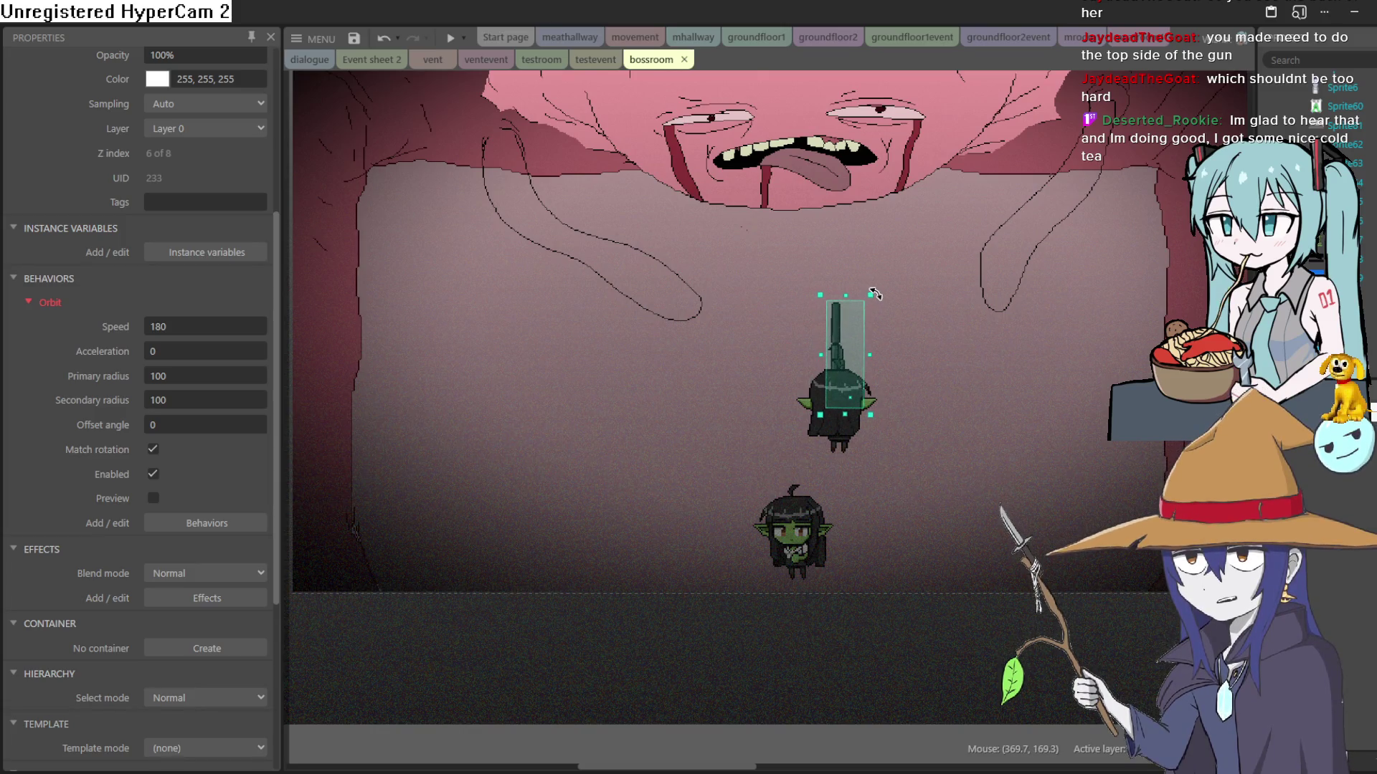
{"action": "left_click_drag", "start_coordinate": [868, 355], "coordinate": [864, 360]}
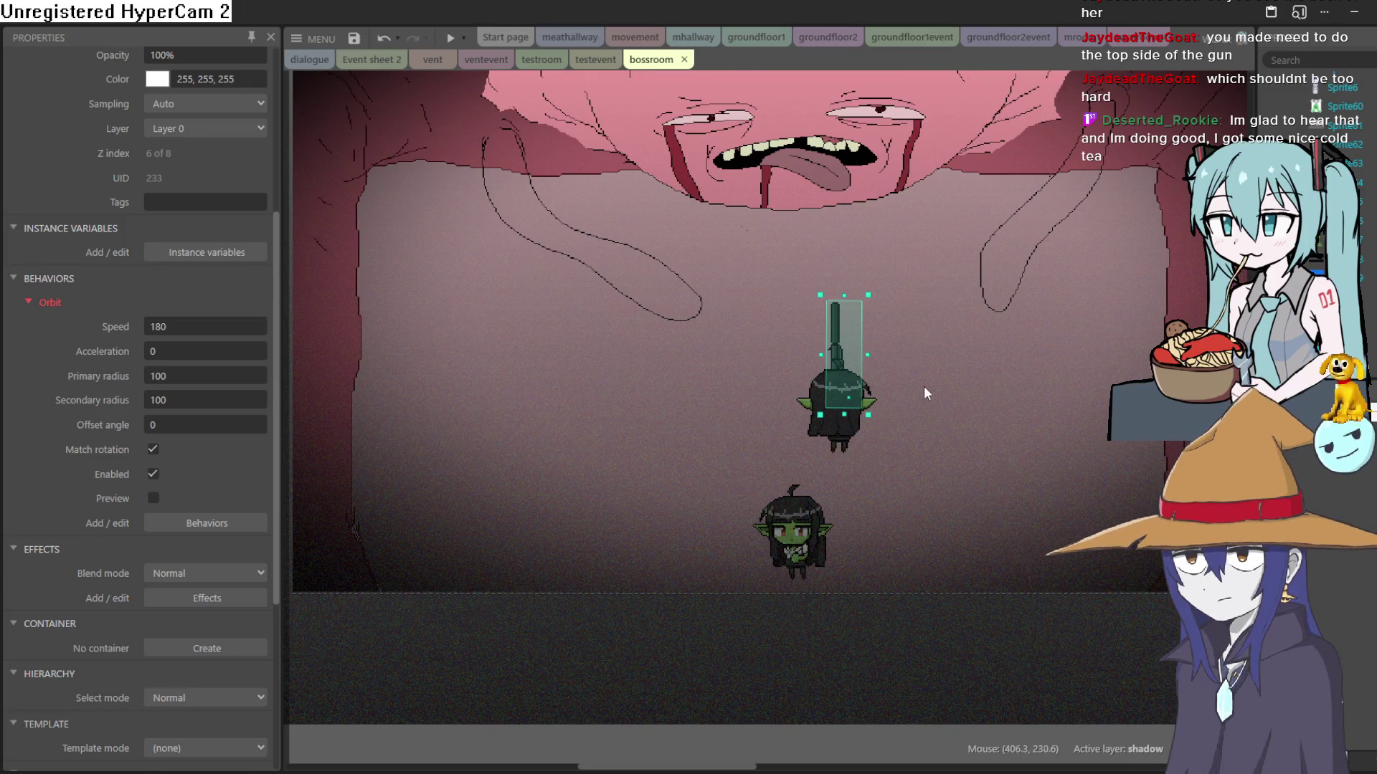
{"action": "scroll", "coordinate": [858, 373], "scroll_direction": "up", "scroll_amount": 5}
{"action": "scroll", "coordinate": [859, 371], "scroll_direction": "down", "scroll_amount": 3}
{"action": "scroll", "coordinate": [858, 372], "scroll_direction": "up", "scroll_amount": 1}
{"action": "scroll", "coordinate": [859, 371], "scroll_direction": "down", "scroll_amount": 1}
Step: Move the back-facing goblin to the bottom right and set the gun on the front goblin's head
{"action": "left_click_drag", "start_coordinate": [840, 324], "coordinate": [649, 250]}
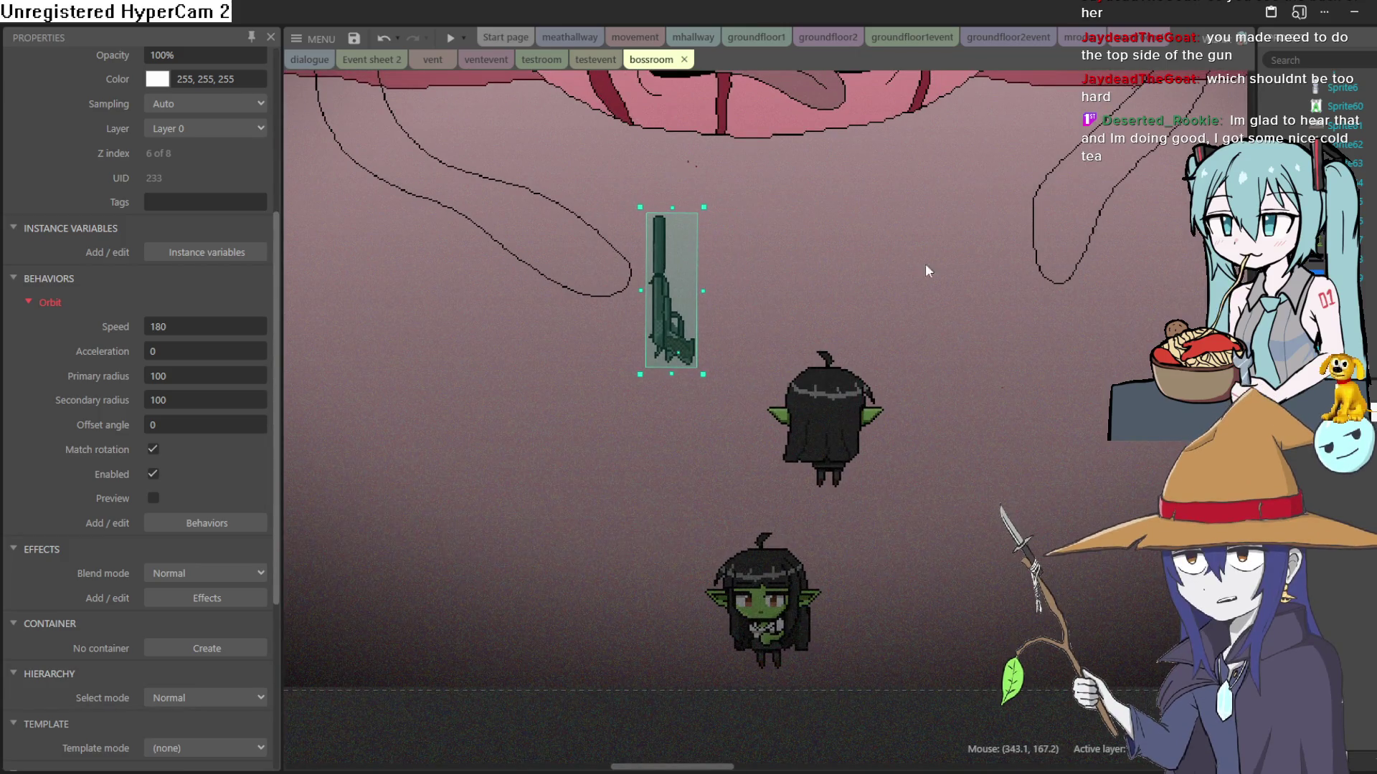
{"action": "mouse_move", "coordinate": [674, 347]}
{"action": "left_mouse_down"}
{"action": "mouse_move", "coordinate": [833, 384]}
{"action": "mouse_move", "coordinate": [832, 398]}
{"action": "mouse_move", "coordinate": [835, 379]}
{"action": "left_mouse_up"}
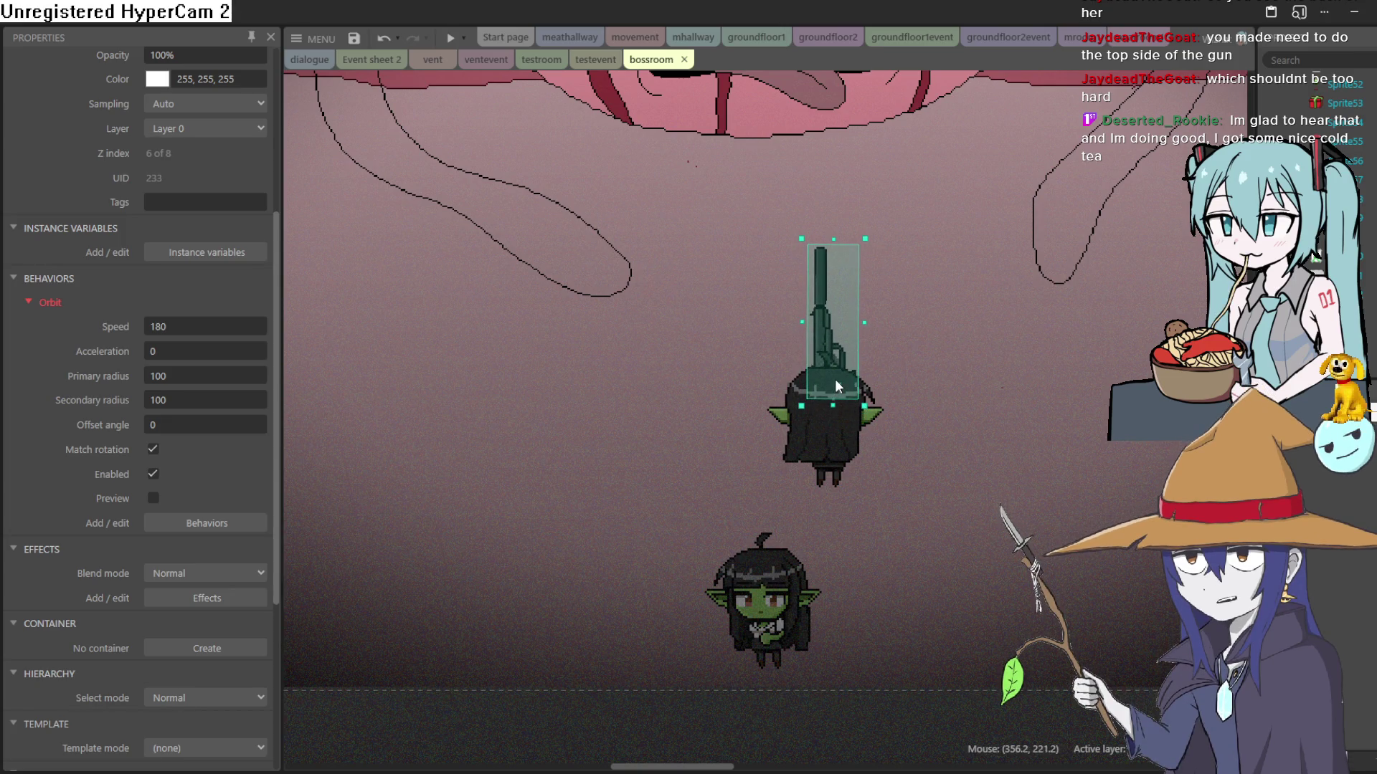
{"action": "scroll", "coordinate": [858, 364], "scroll_direction": "down", "scroll_amount": 2}
{"action": "left_click", "coordinate": [954, 599]}
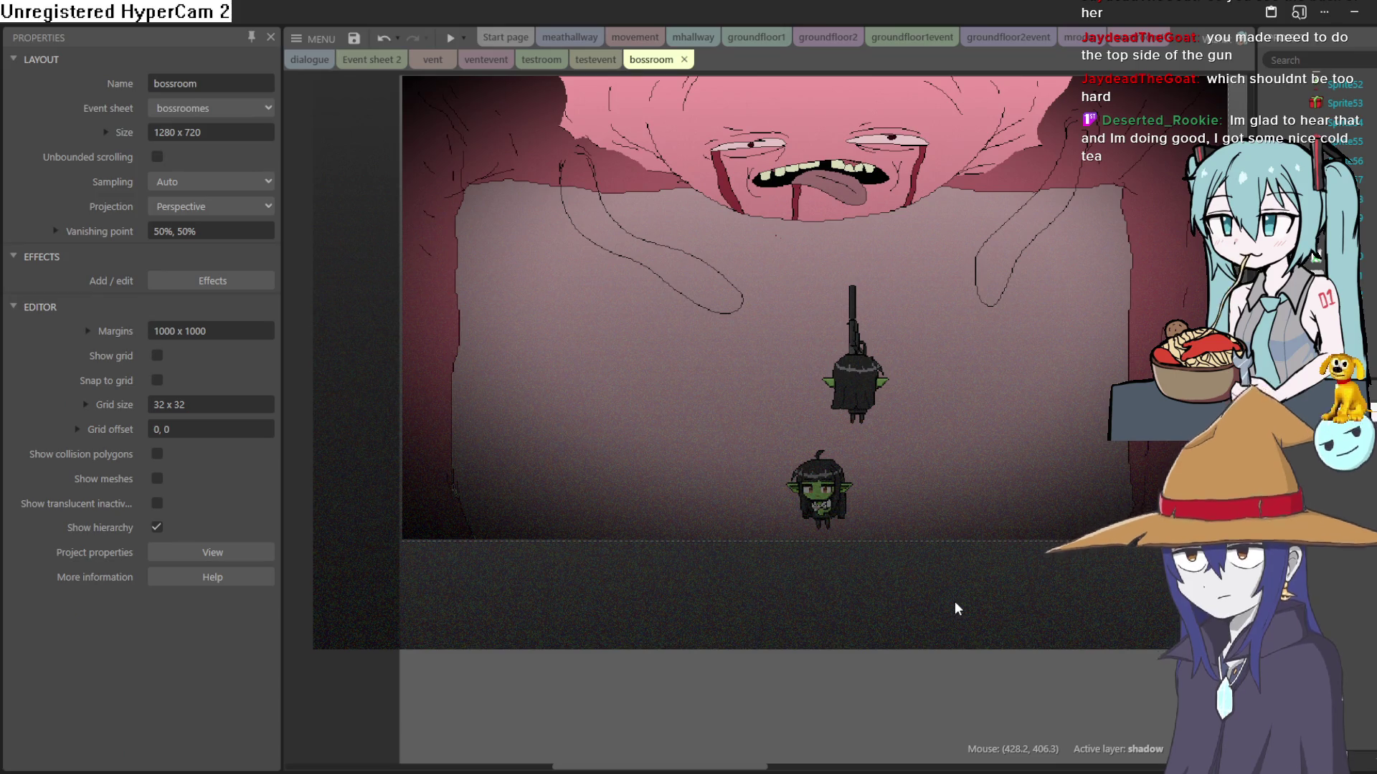
{"action": "mouse_move", "coordinate": [853, 385]}
{"action": "left_mouse_down"}
{"action": "mouse_move", "coordinate": [1074, 440]}
{"action": "mouse_move", "coordinate": [1082, 501]}
{"action": "left_mouse_up"}
{"action": "mouse_move", "coordinate": [839, 349]}
{"action": "left_mouse_down"}
{"action": "mouse_move", "coordinate": [792, 430]}
{"action": "mouse_move", "coordinate": [806, 427]}
{"action": "left_mouse_up"}
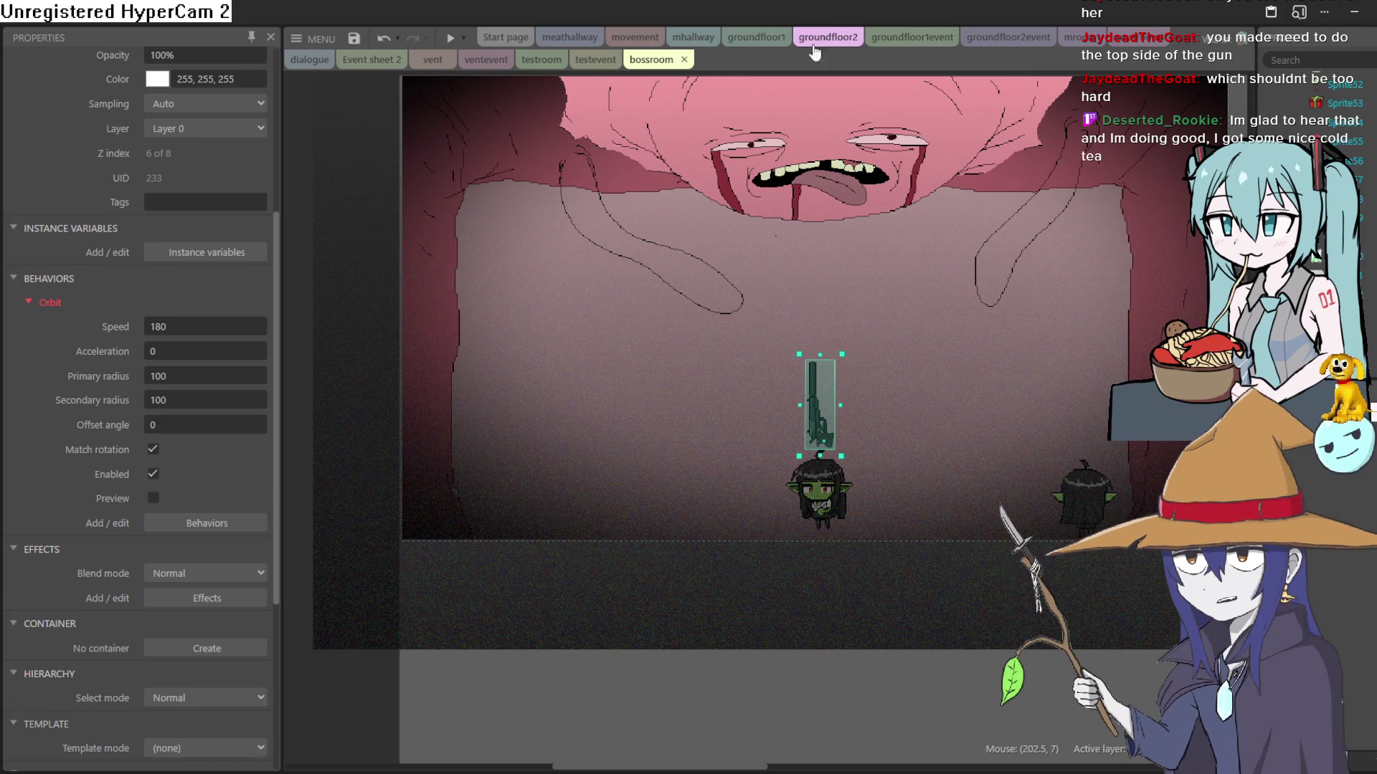
Step: Add a new System > Every tick event at the bottom of the movement sheet
{"action": "left_click", "coordinate": [635, 36]}
{"action": "scroll", "coordinate": [729, 355], "scroll_direction": "up", "scroll_amount": 8}
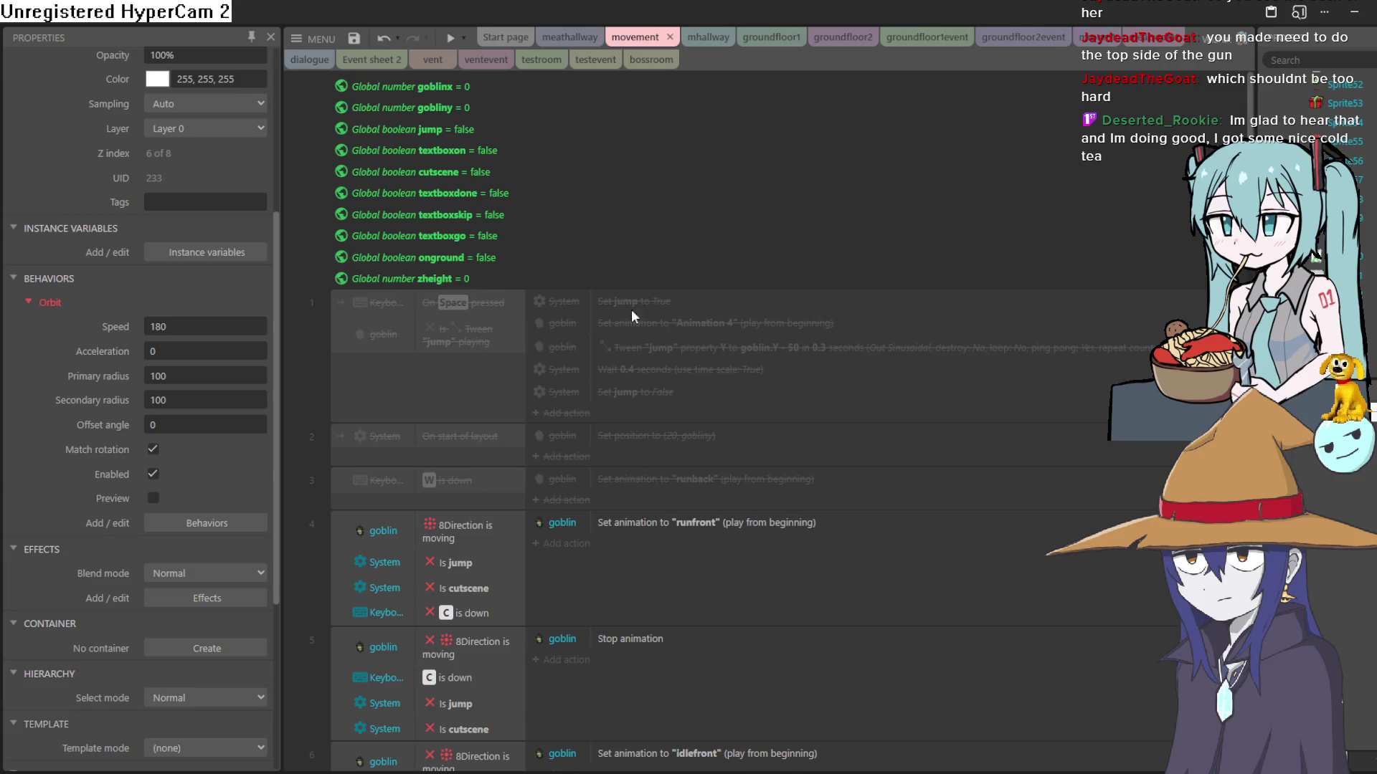
{"action": "scroll", "coordinate": [631, 309], "scroll_direction": "down", "scroll_amount": 20}
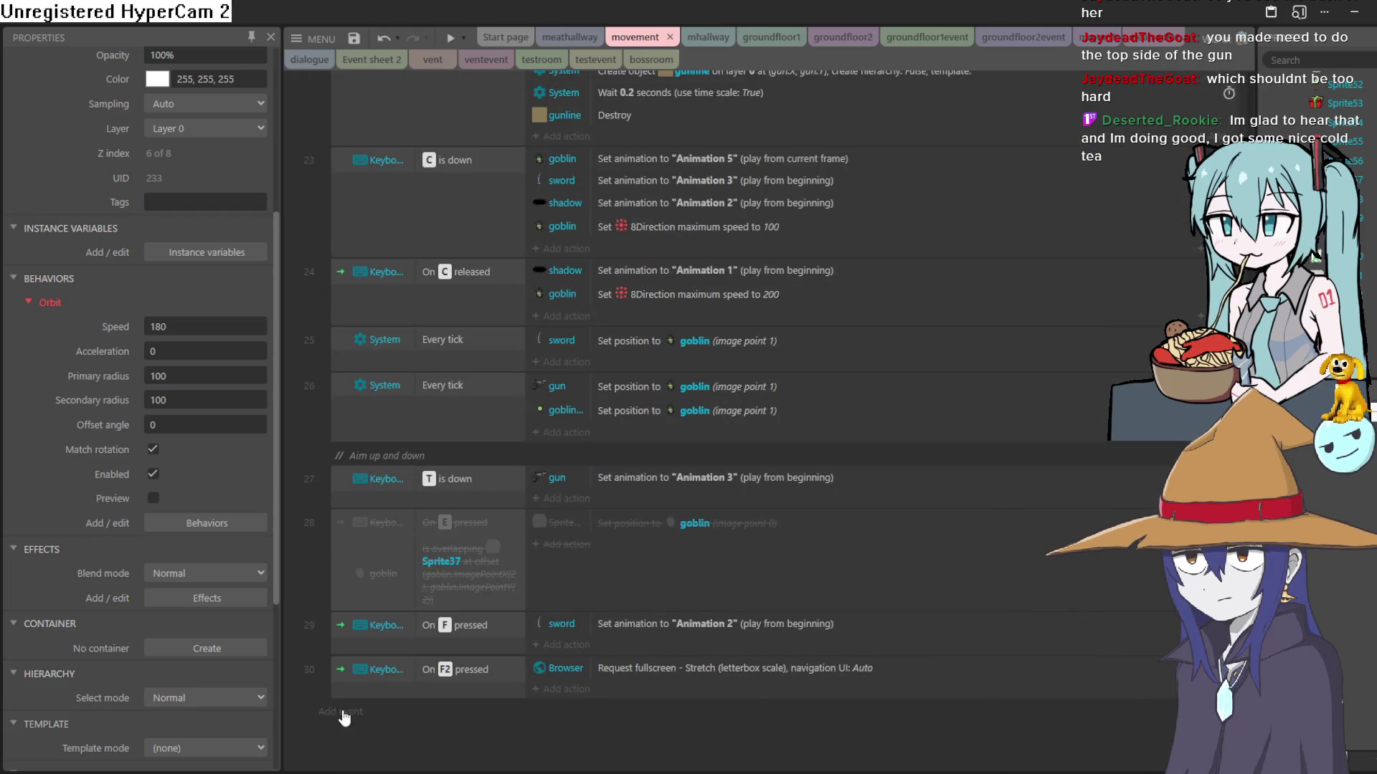
{"action": "left_click", "coordinate": [341, 712]}
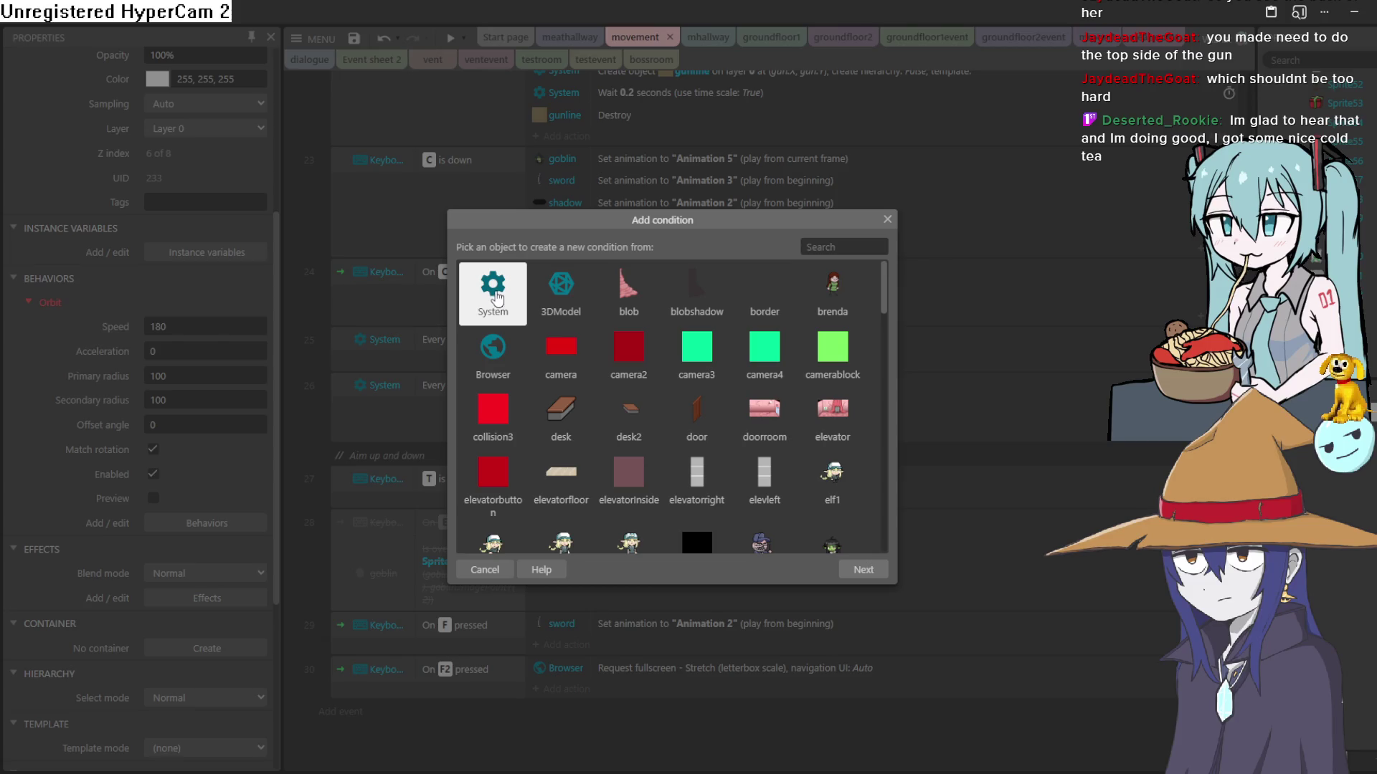
{"action": "double_click", "coordinate": [505, 291]}
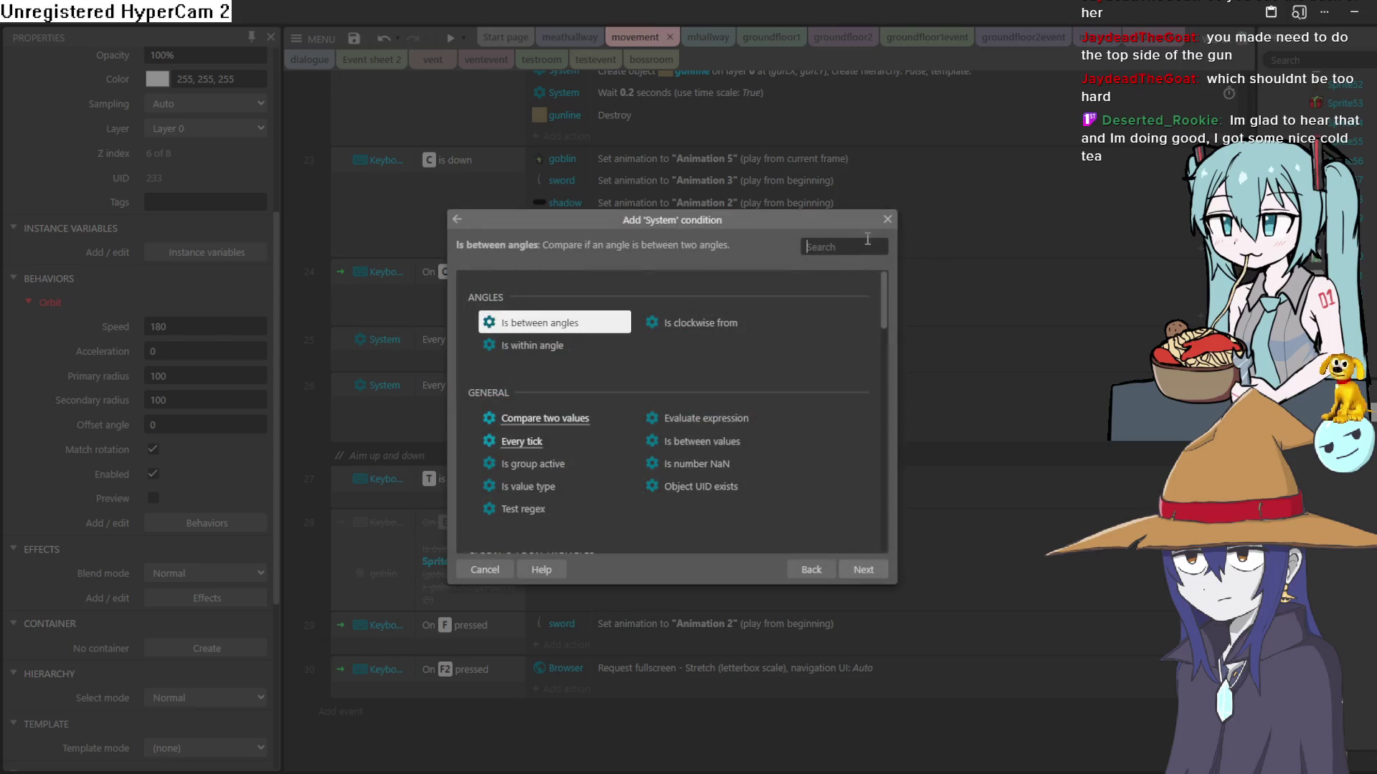
{"action": "type", "text": "ev"}
{"action": "key", "text": "Return"}
Step: Add a Sprite73 Orbit 'Set target' action to the Every tick event
{"action": "left_click", "coordinate": [555, 713]}
{"action": "scroll", "coordinate": [694, 502], "scroll_direction": "down", "scroll_amount": 10}
{"action": "scroll", "coordinate": [709, 402], "scroll_direction": "up", "scroll_amount": 5}
{"action": "scroll", "coordinate": [707, 376], "scroll_direction": "down", "scroll_amount": 5}
{"action": "scroll", "coordinate": [717, 358], "scroll_direction": "up", "scroll_amount": 5}
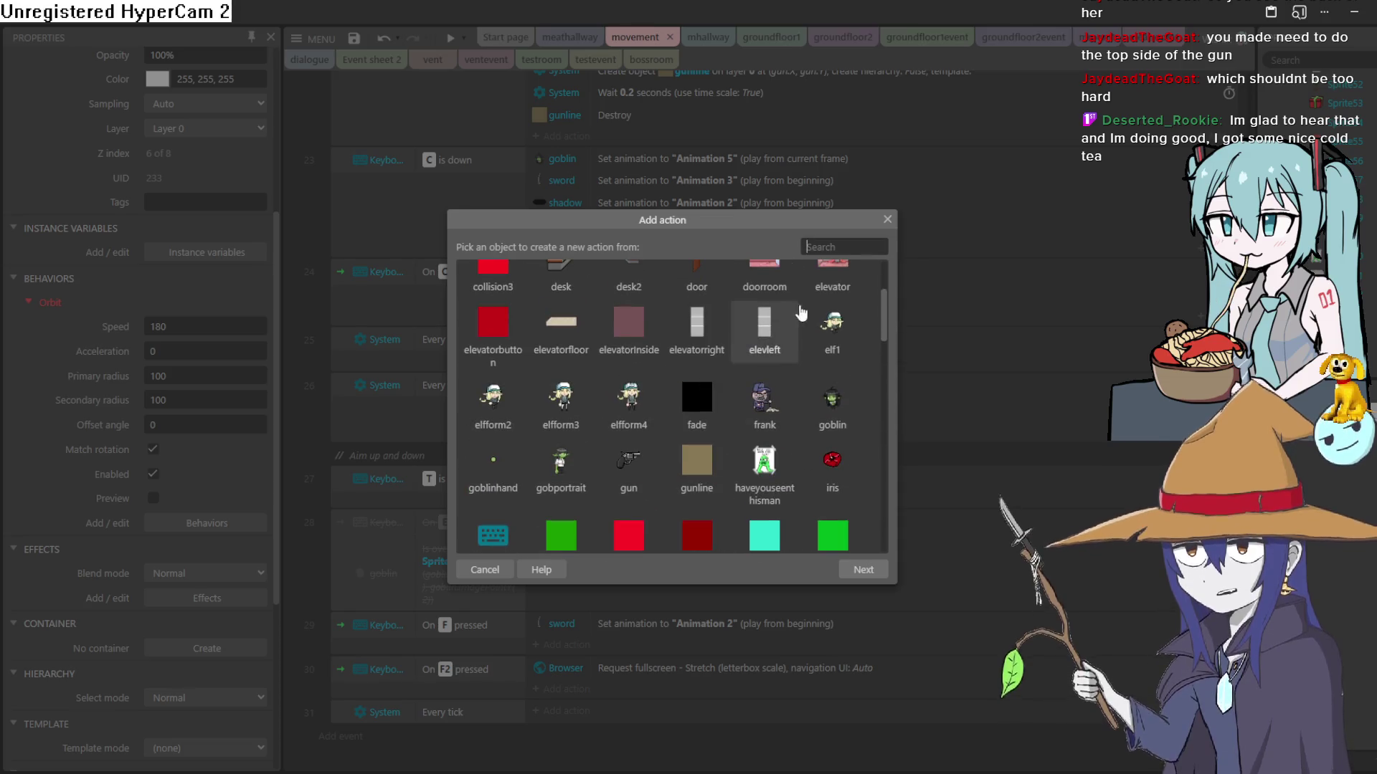
{"action": "type", "text": "g"}
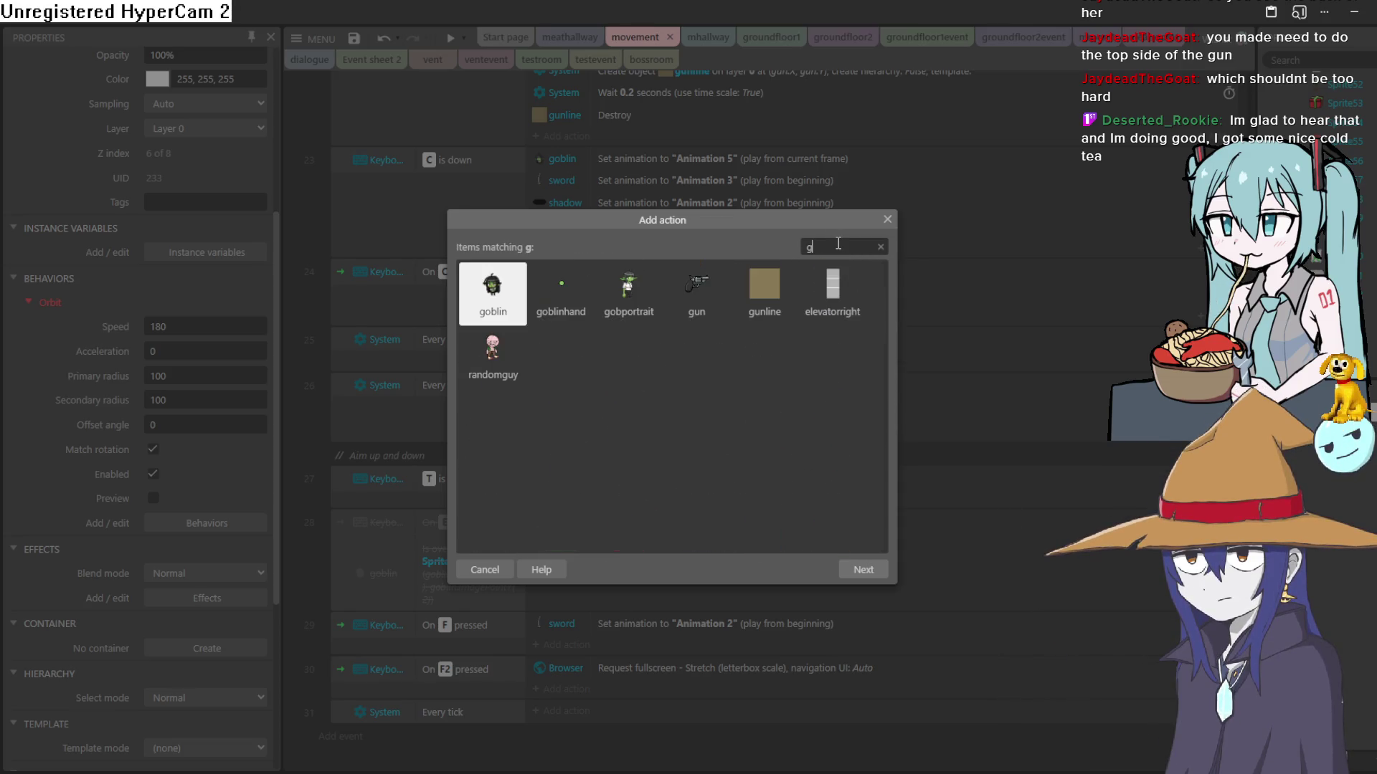
{"action": "key", "text": "BackSpace"}
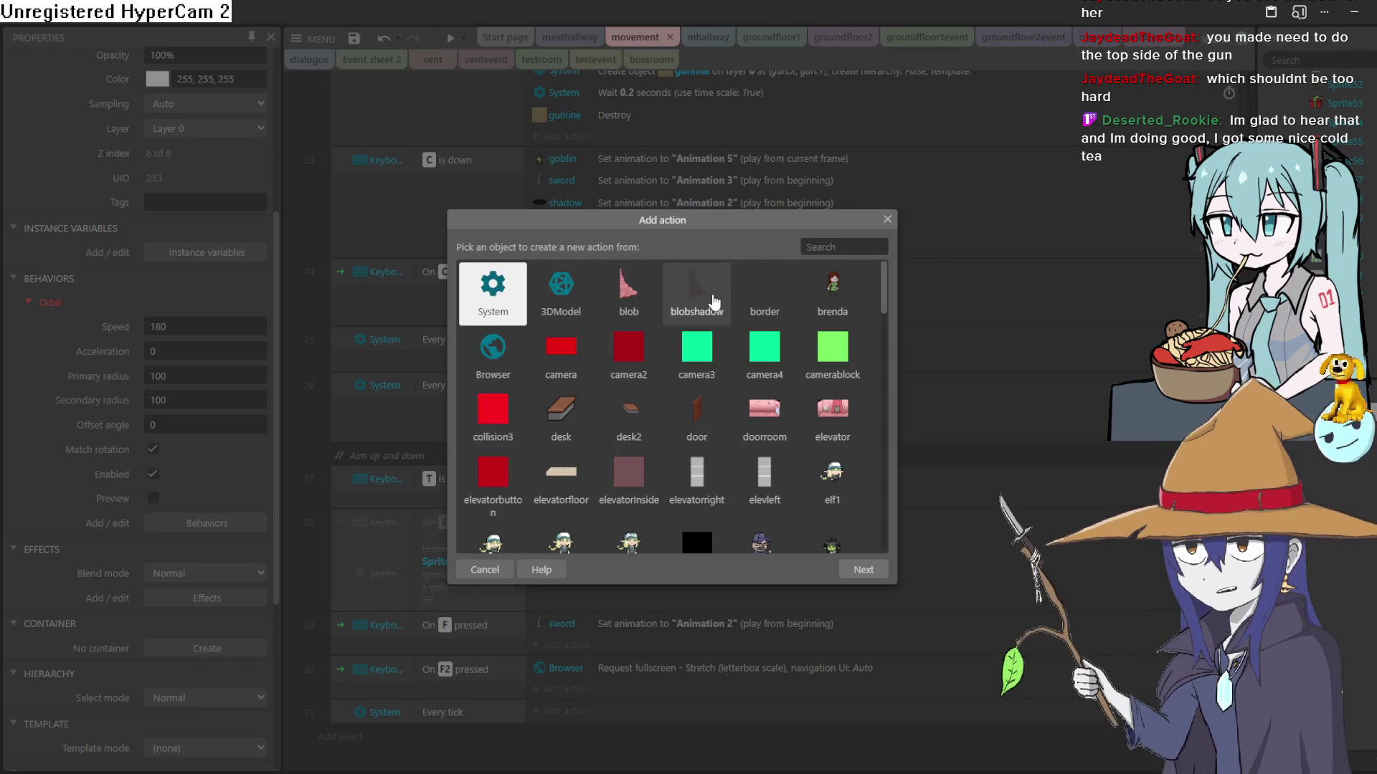
{"action": "scroll", "coordinate": [828, 376], "scroll_direction": "down", "scroll_amount": 4}
{"action": "scroll", "coordinate": [828, 376], "scroll_direction": "up", "scroll_amount": 1}
{"action": "scroll", "coordinate": [829, 376], "scroll_direction": "down", "scroll_amount": 10}
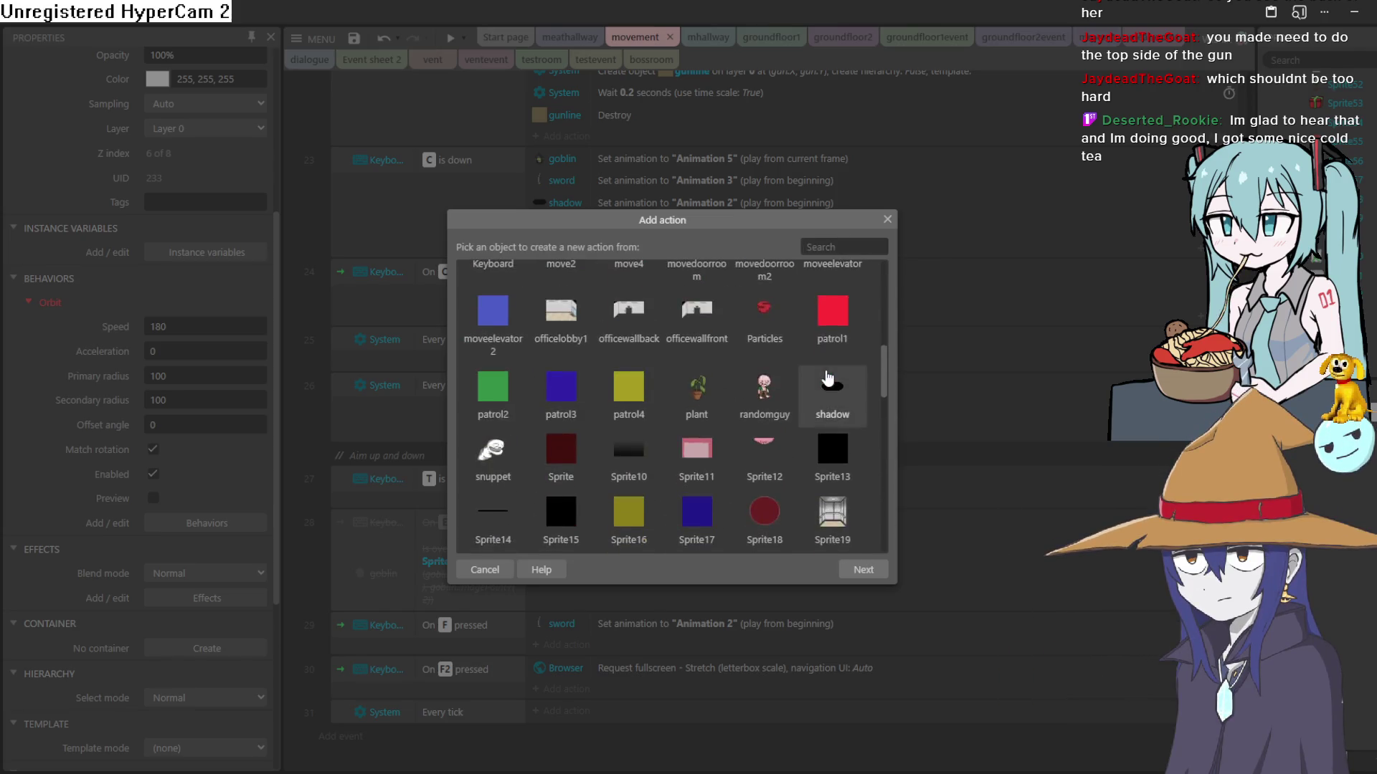
{"action": "scroll", "coordinate": [828, 380], "scroll_direction": "down", "scroll_amount": 5}
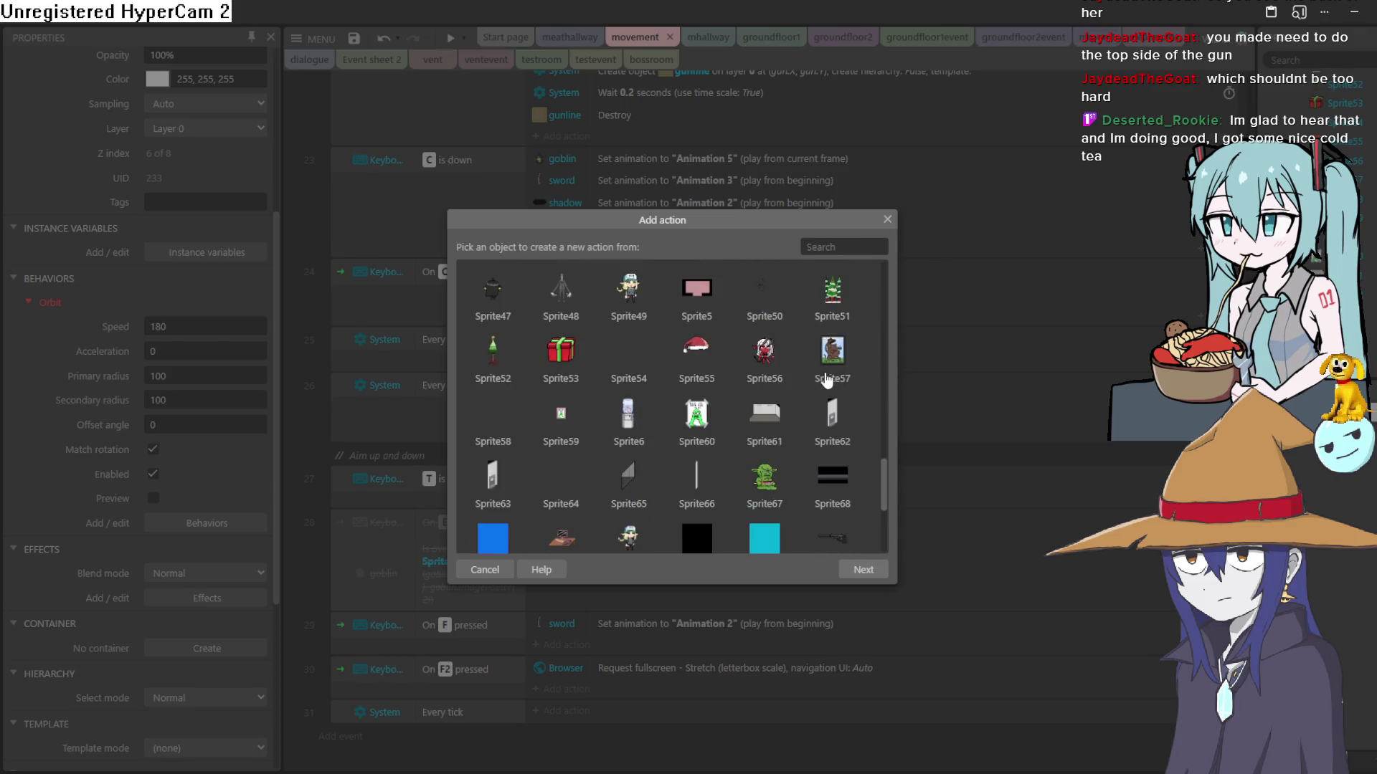
{"action": "double_click", "coordinate": [832, 394]}
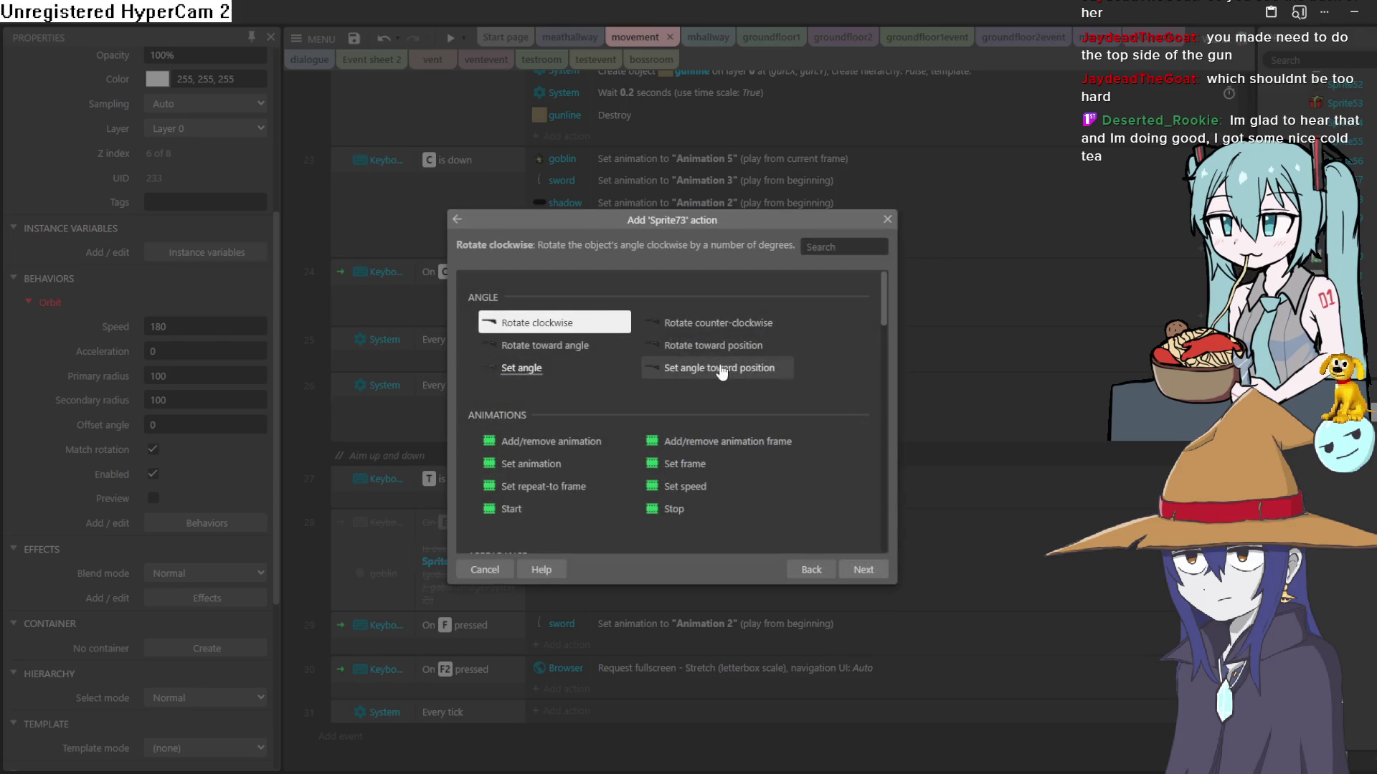
{"action": "scroll", "coordinate": [707, 378], "scroll_direction": "down", "scroll_amount": 15}
{"action": "scroll", "coordinate": [707, 381], "scroll_direction": "down", "scroll_amount": 3}
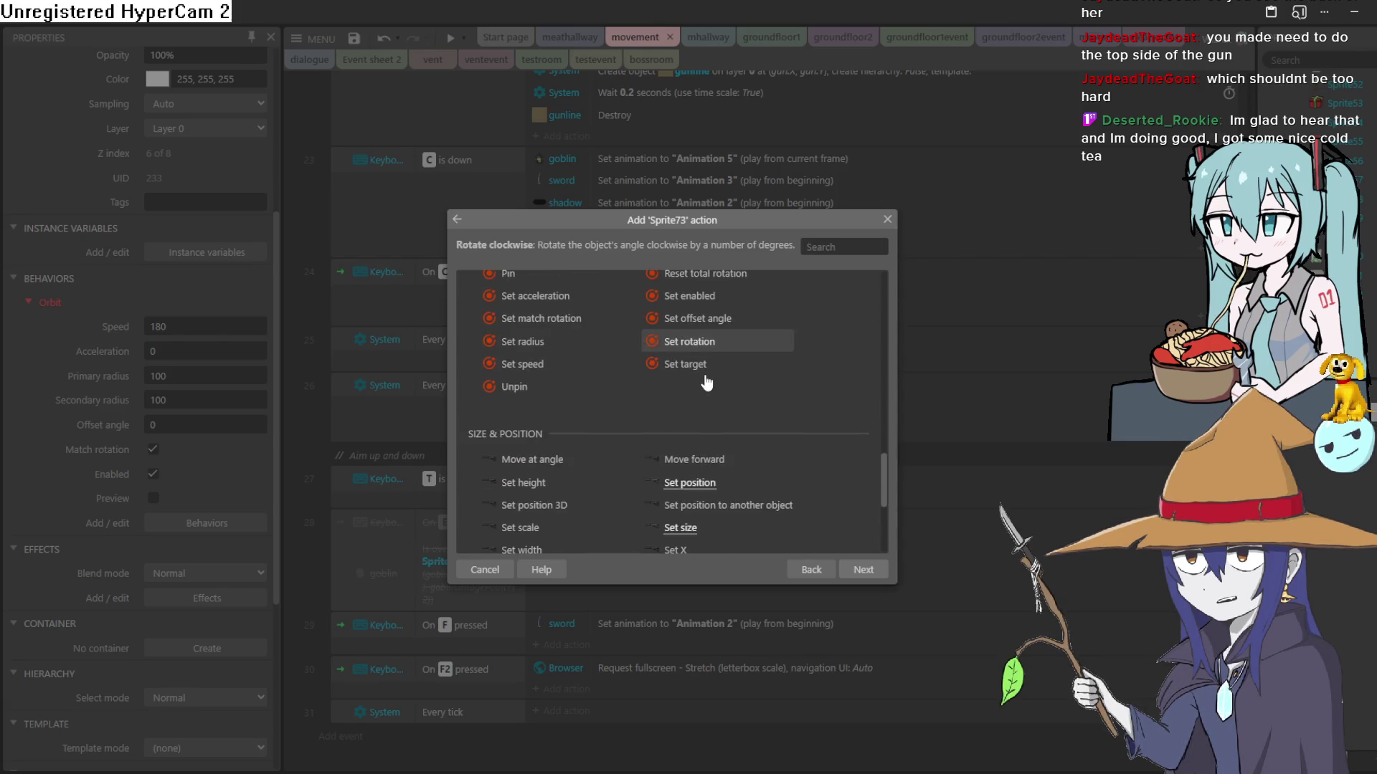
{"action": "scroll", "coordinate": [666, 400], "scroll_direction": "up", "scroll_amount": 3}
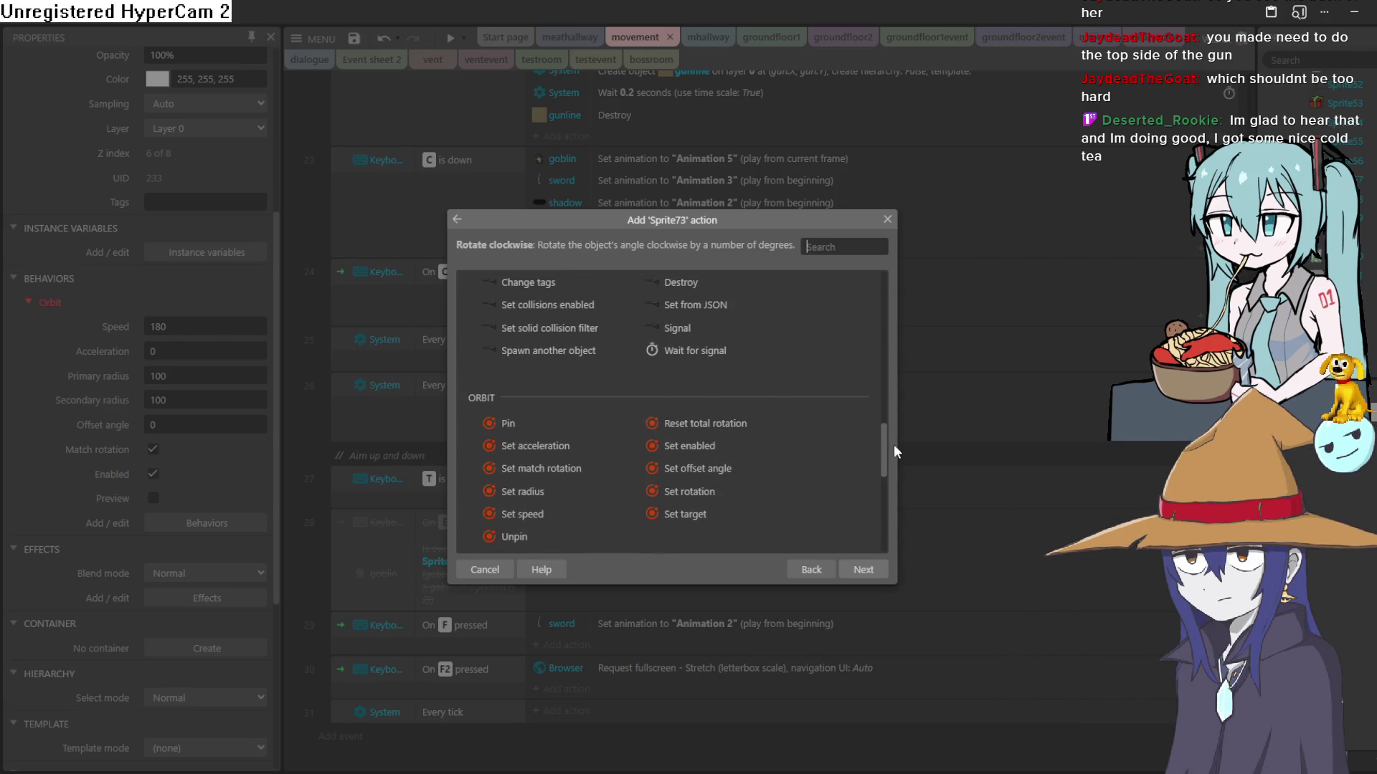
{"action": "scroll", "coordinate": [884, 445], "scroll_direction": "down", "scroll_amount": 1}
{"action": "double_click", "coordinate": [746, 490]}
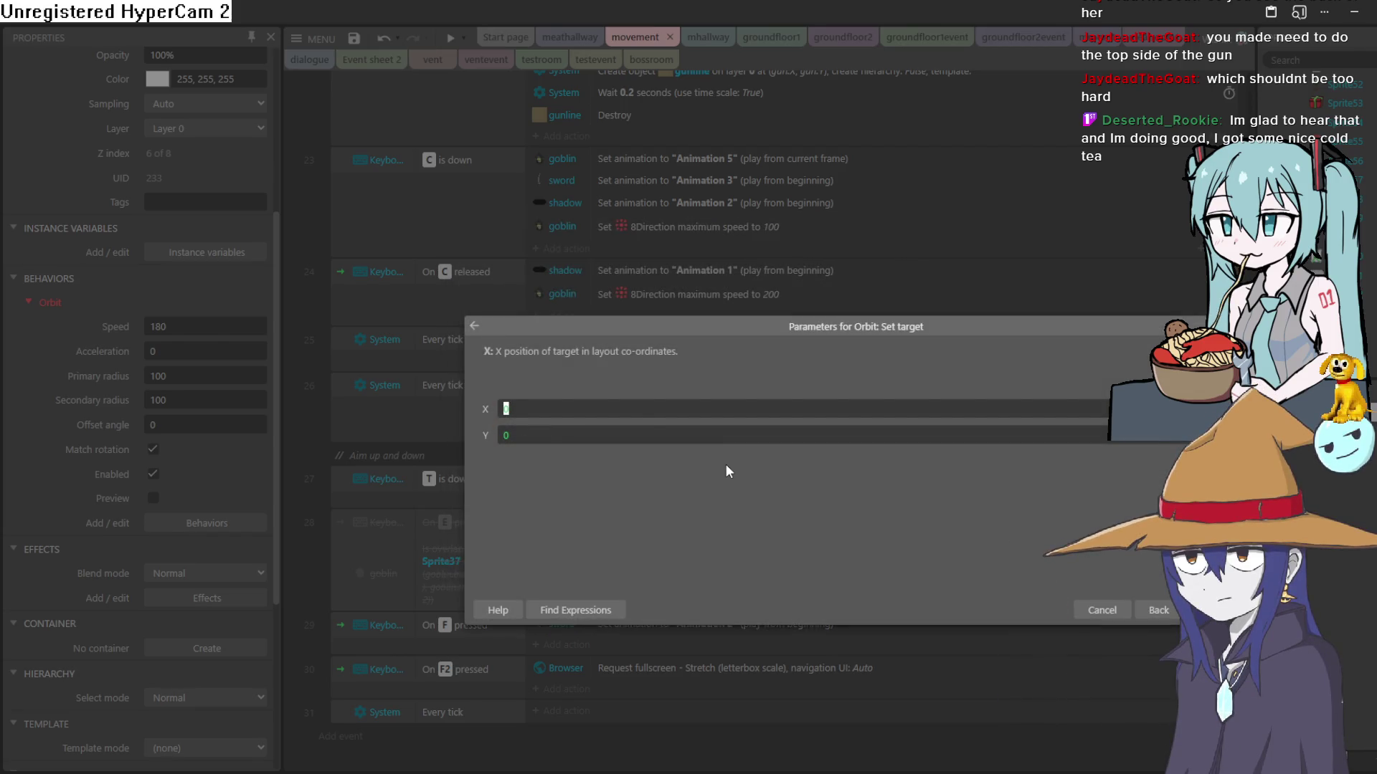
Step: Set the orbit target X to goblin.X and Y to goblin.Y and confirm
{"action": "type", "text": "gobl"}
{"action": "key", "text": "Return"}
{"action": "type", "text": ".x"}
{"action": "key", "text": "Return"}
{"action": "key", "text": "Tab"}
{"action": "type", "text": "goblin"}
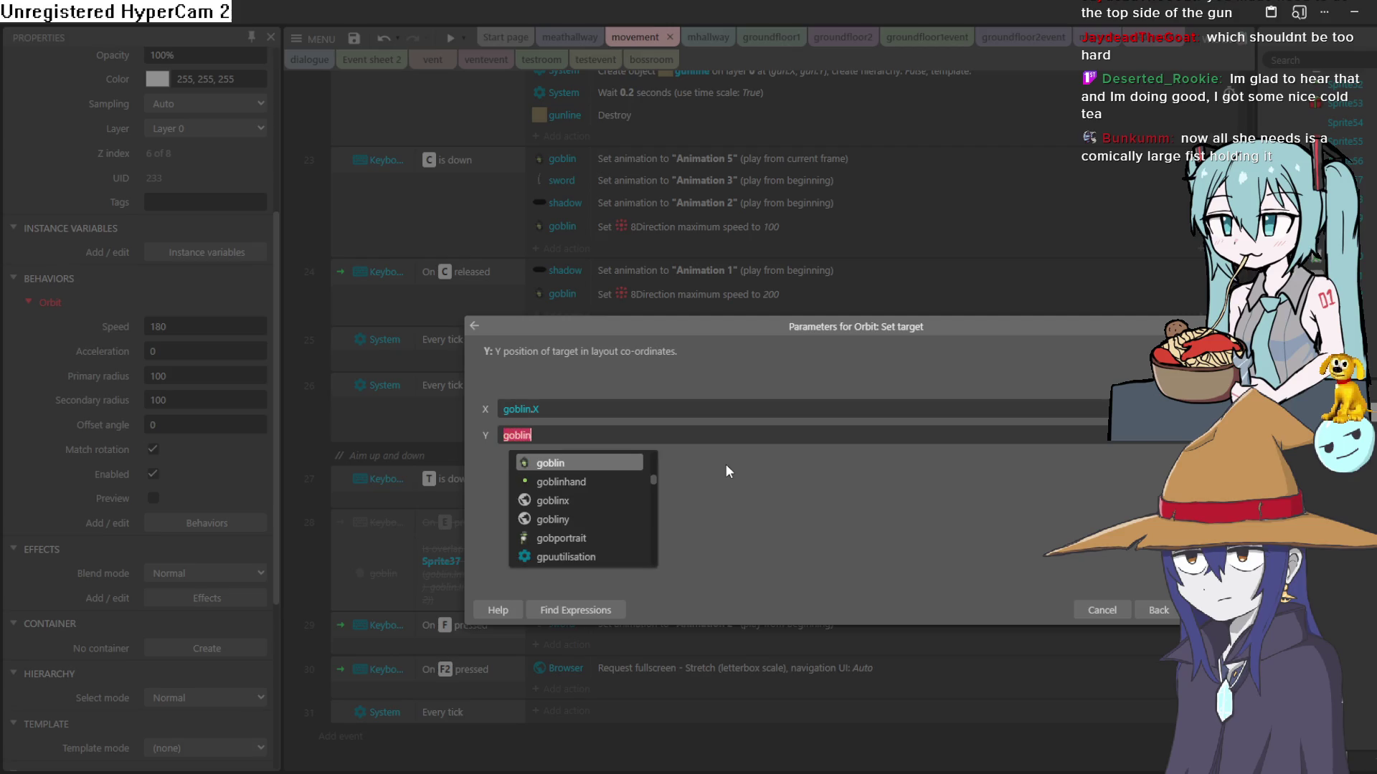
{"action": "type", "text": ".y"}
{"action": "key", "text": "Return"}
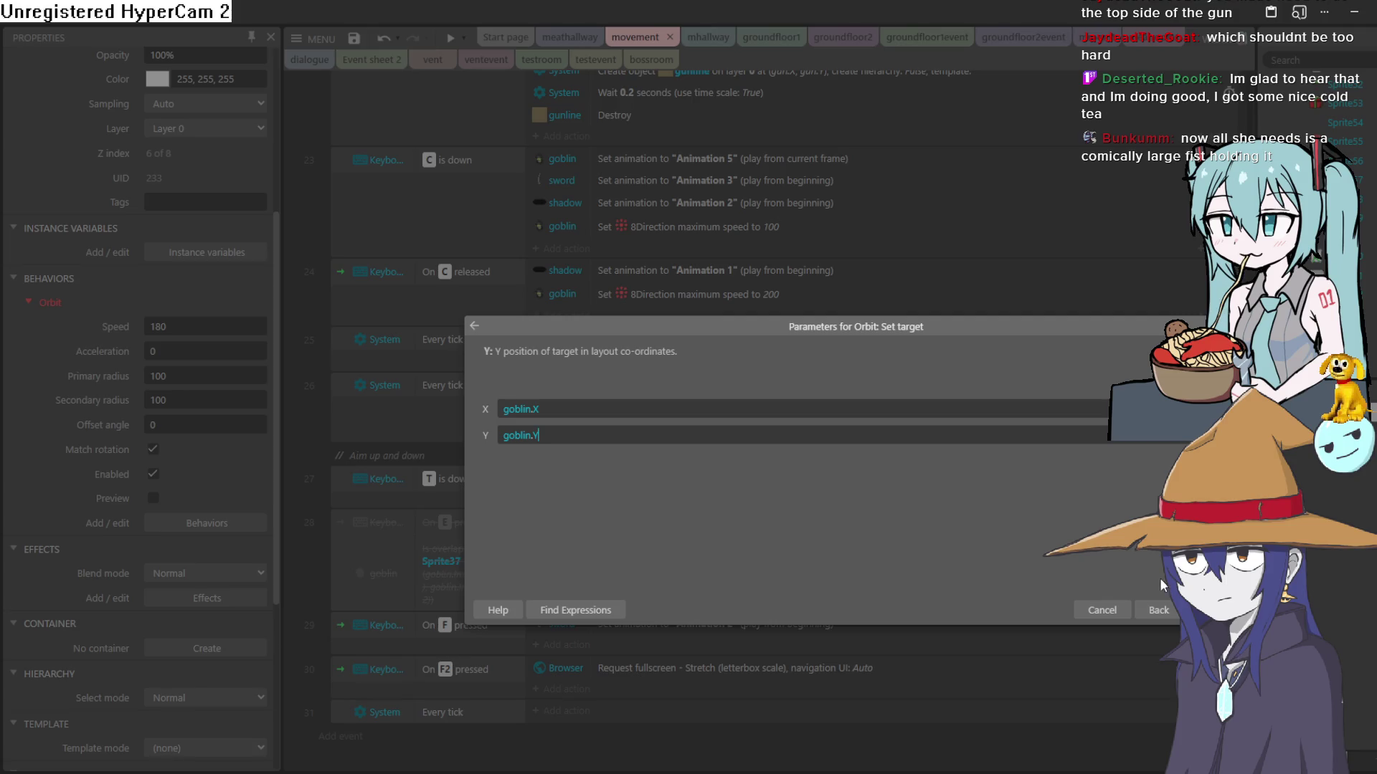
{"action": "key", "text": "Return"}
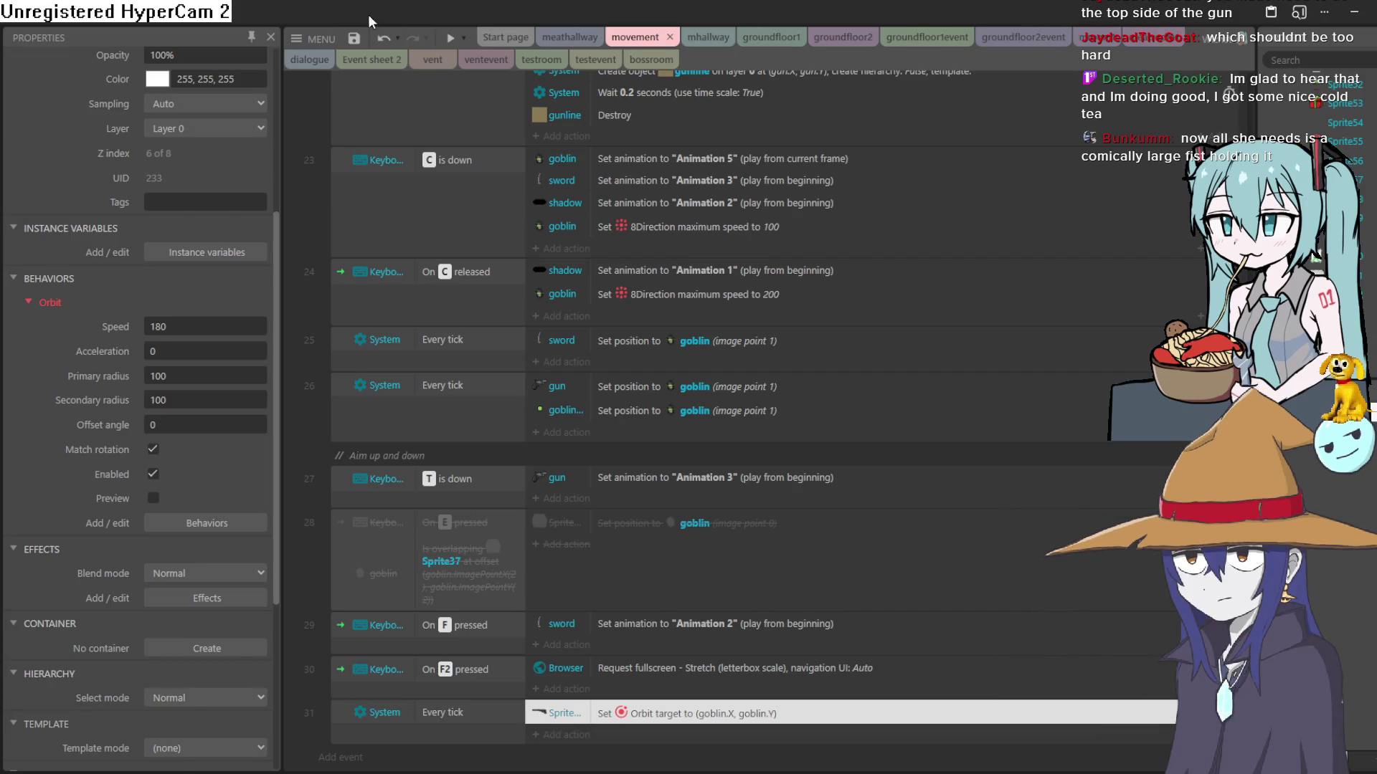
{"action": "left_click", "coordinate": [925, 36]}
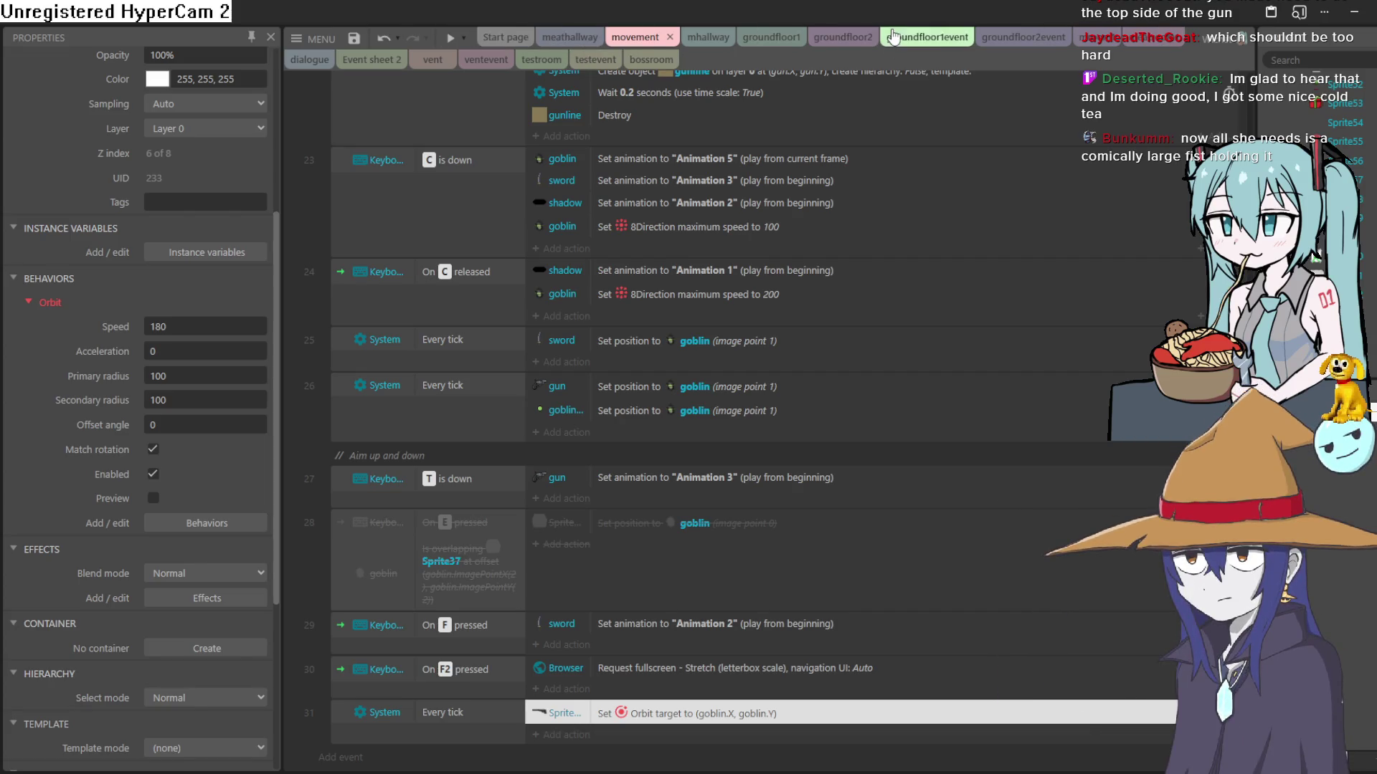
Step: Browse the event sheet and layout tabs to reach the groundfloor1 layout
{"action": "left_click", "coordinate": [1011, 37]}
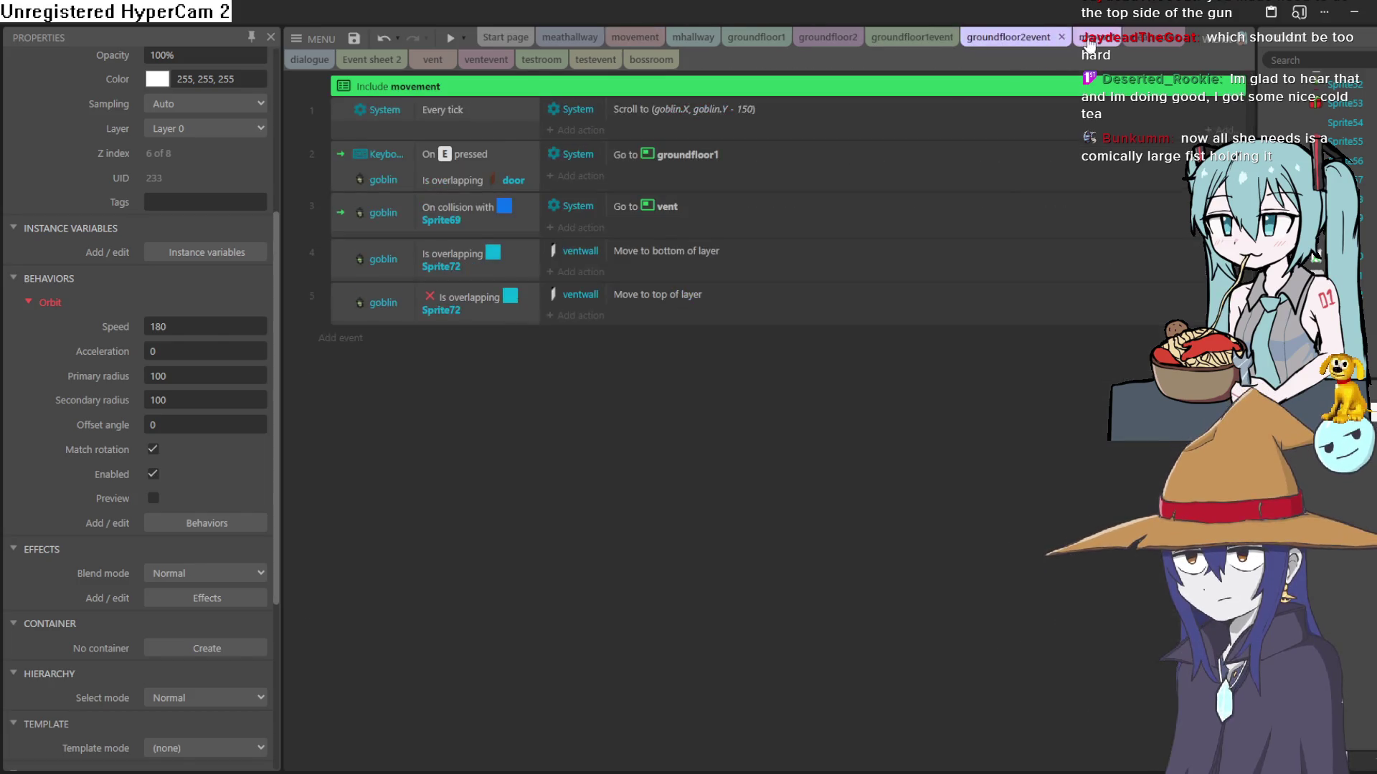
{"action": "left_click", "coordinate": [1119, 37]}
{"action": "left_click", "coordinate": [1158, 40]}
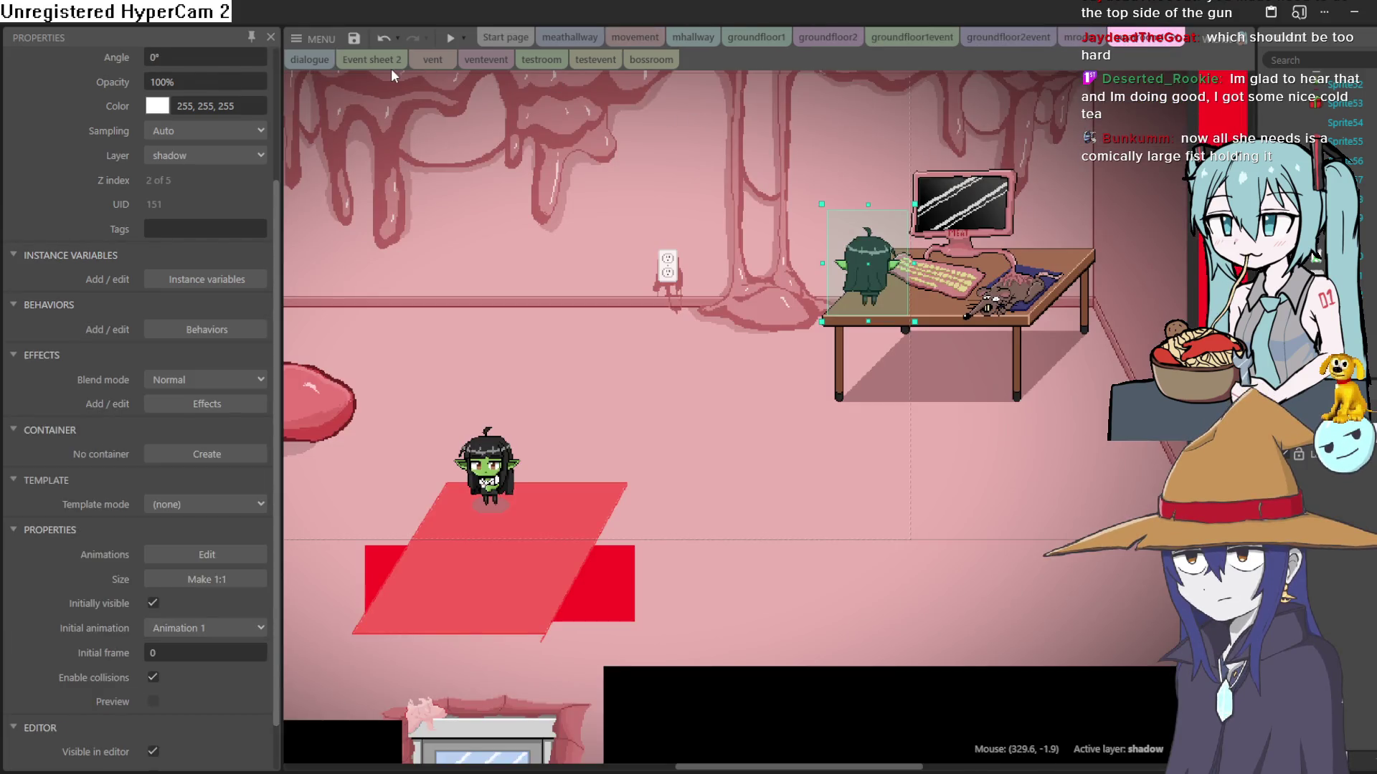
{"action": "left_click", "coordinate": [391, 62]}
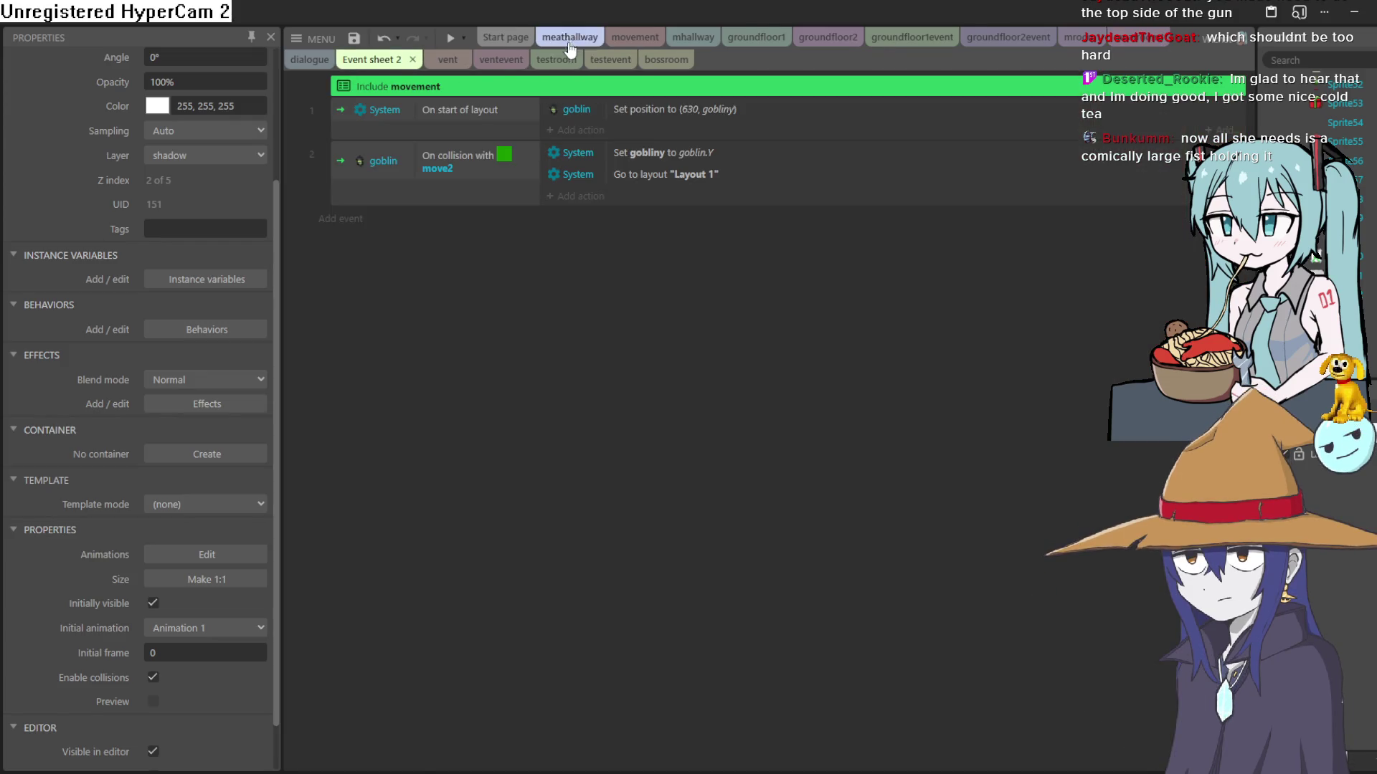
{"action": "left_click", "coordinate": [570, 37]}
{"action": "left_click", "coordinate": [634, 37]}
{"action": "left_click", "coordinate": [701, 39]}
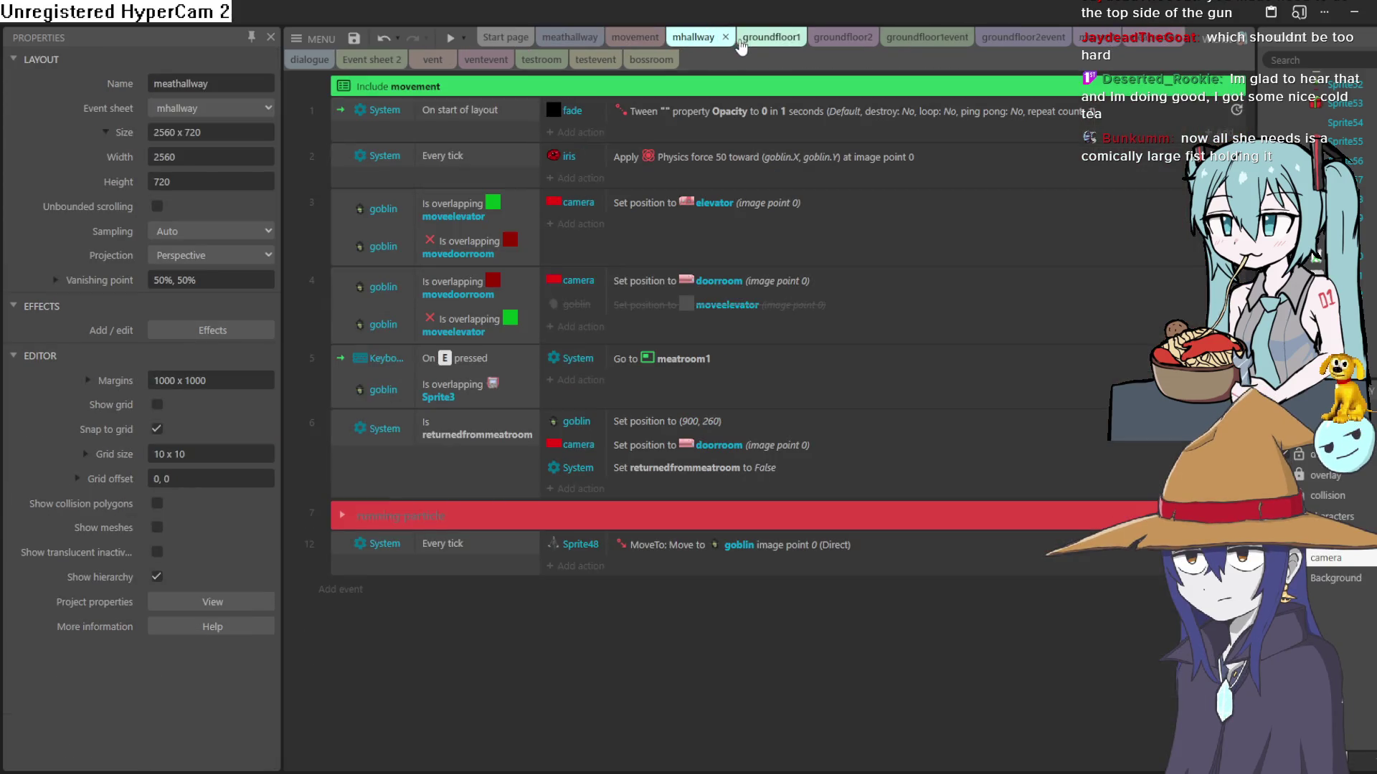
{"action": "left_click", "coordinate": [741, 44]}
{"action": "scroll", "coordinate": [808, 410], "scroll_direction": "down", "scroll_amount": 2}
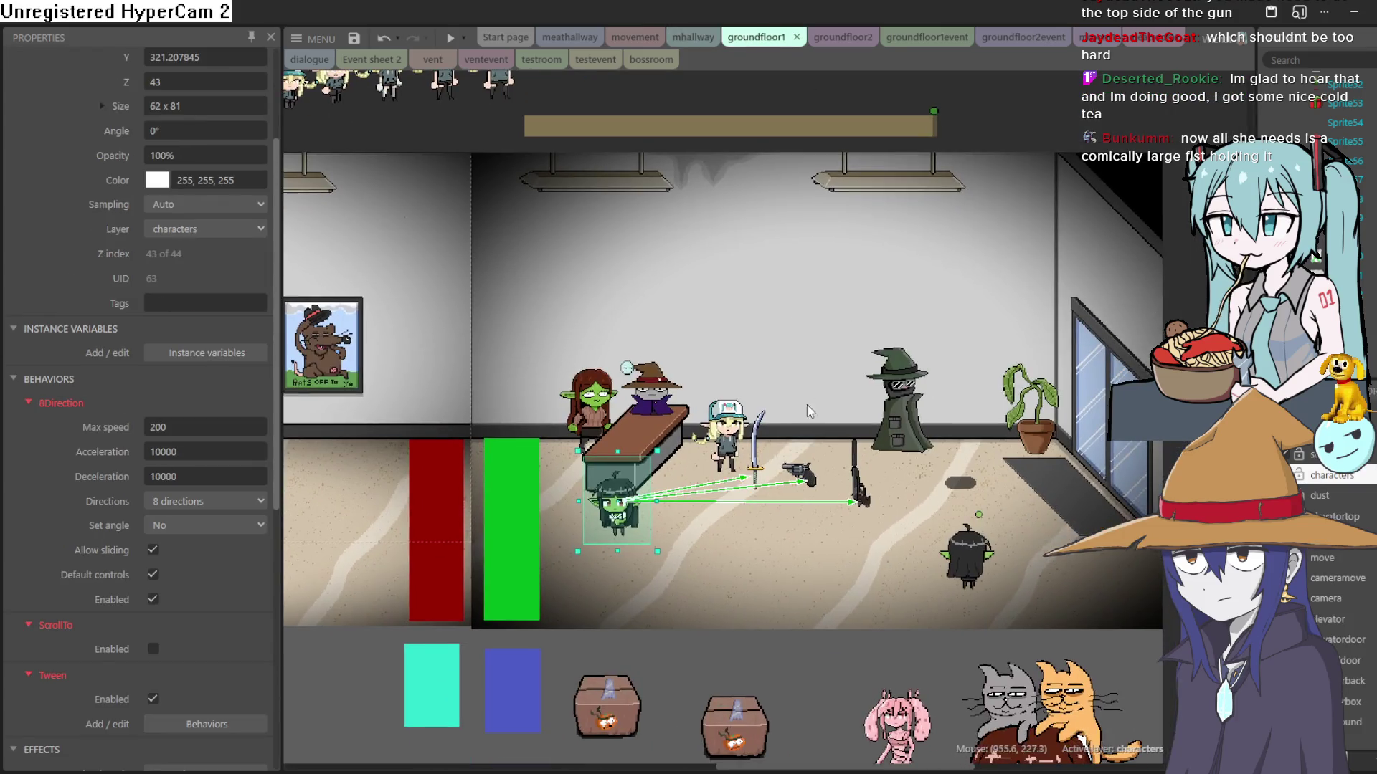
{"action": "scroll", "coordinate": [808, 410], "scroll_direction": "up", "scroll_amount": 4}
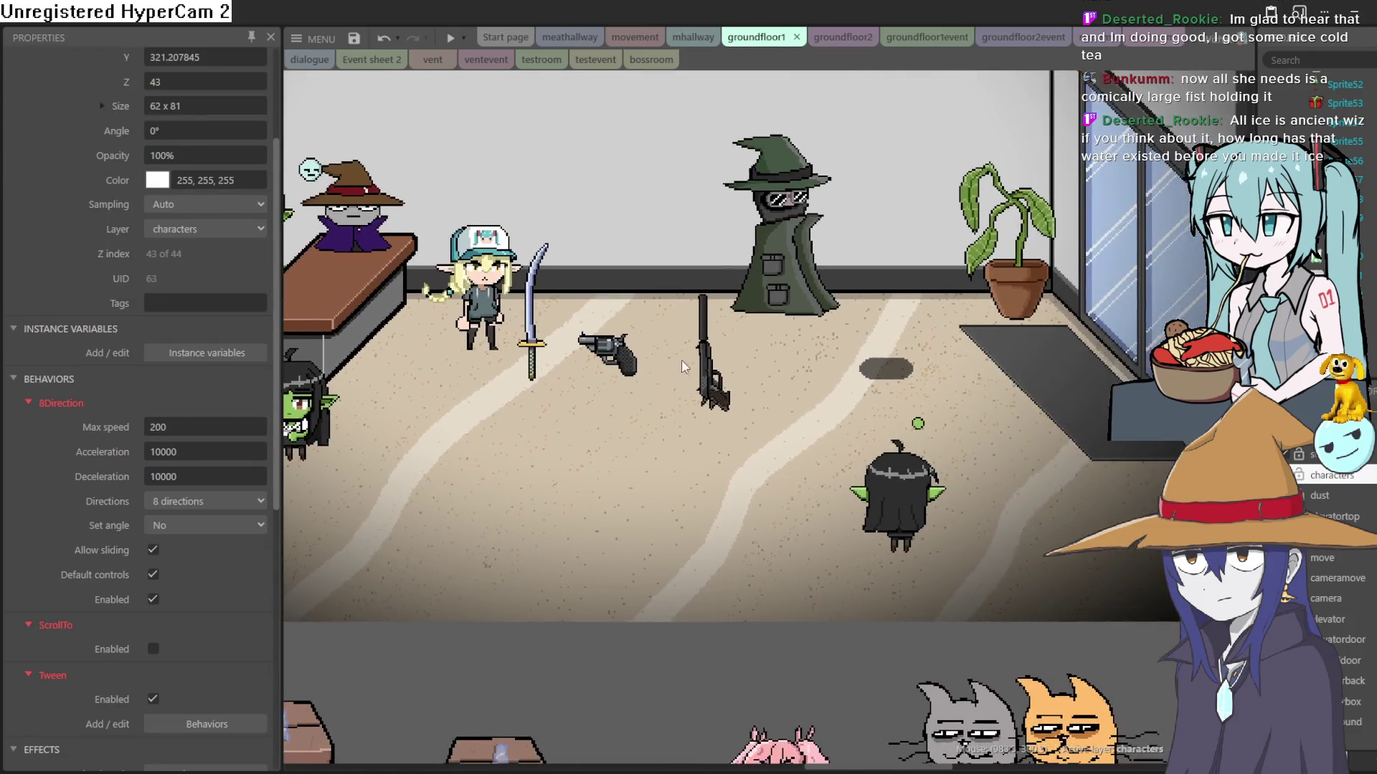
{"action": "scroll", "coordinate": [961, 462], "scroll_direction": "up", "scroll_amount": 2}
Step: Reposition the rifle sprite above the goblin in groundfloor1, then preview the bossroom layout
{"action": "mouse_move", "coordinate": [894, 408]}
{"action": "left_mouse_down"}
{"action": "mouse_move", "coordinate": [606, 372]}
{"action": "mouse_move", "coordinate": [613, 390]}
{"action": "mouse_move", "coordinate": [569, 474]}
{"action": "mouse_move", "coordinate": [550, 473]}
{"action": "left_mouse_up"}
{"action": "left_click", "coordinate": [649, 390]}
{"action": "mouse_move", "coordinate": [648, 389]}
{"action": "left_mouse_down"}
{"action": "mouse_move", "coordinate": [922, 413]}
{"action": "mouse_move", "coordinate": [905, 405]}
{"action": "mouse_move", "coordinate": [910, 425]}
{"action": "left_mouse_up"}
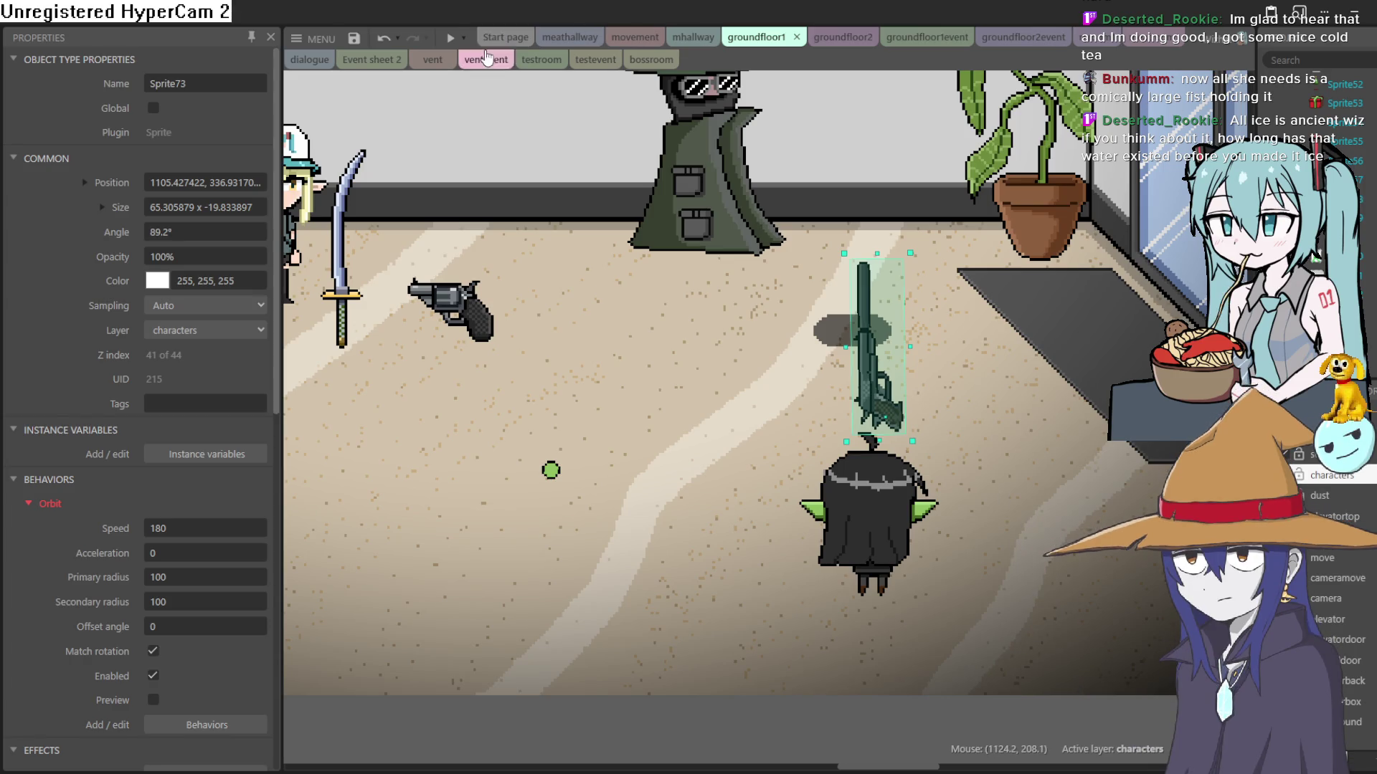
{"action": "left_click", "coordinate": [646, 60]}
{"action": "left_click", "coordinate": [452, 38]}
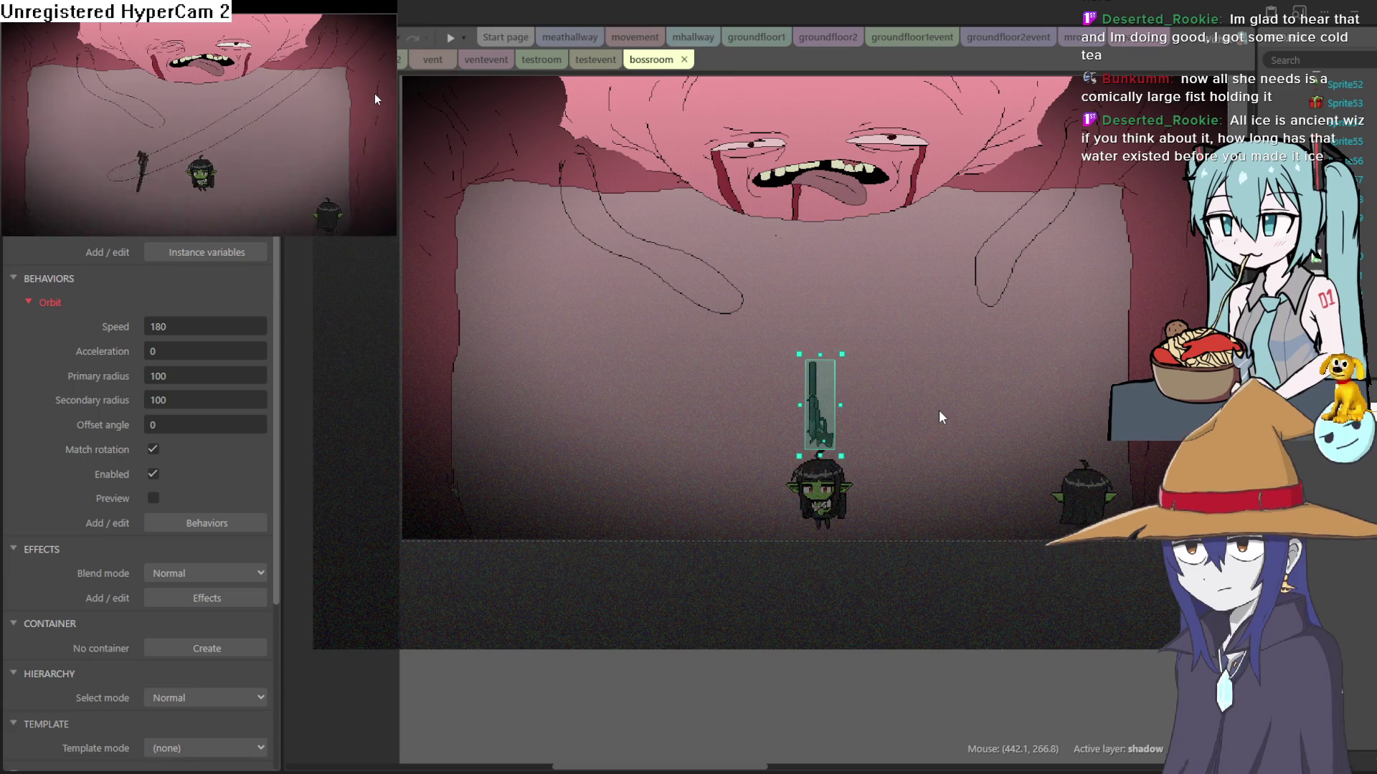
{"action": "key", "text": "F11"}
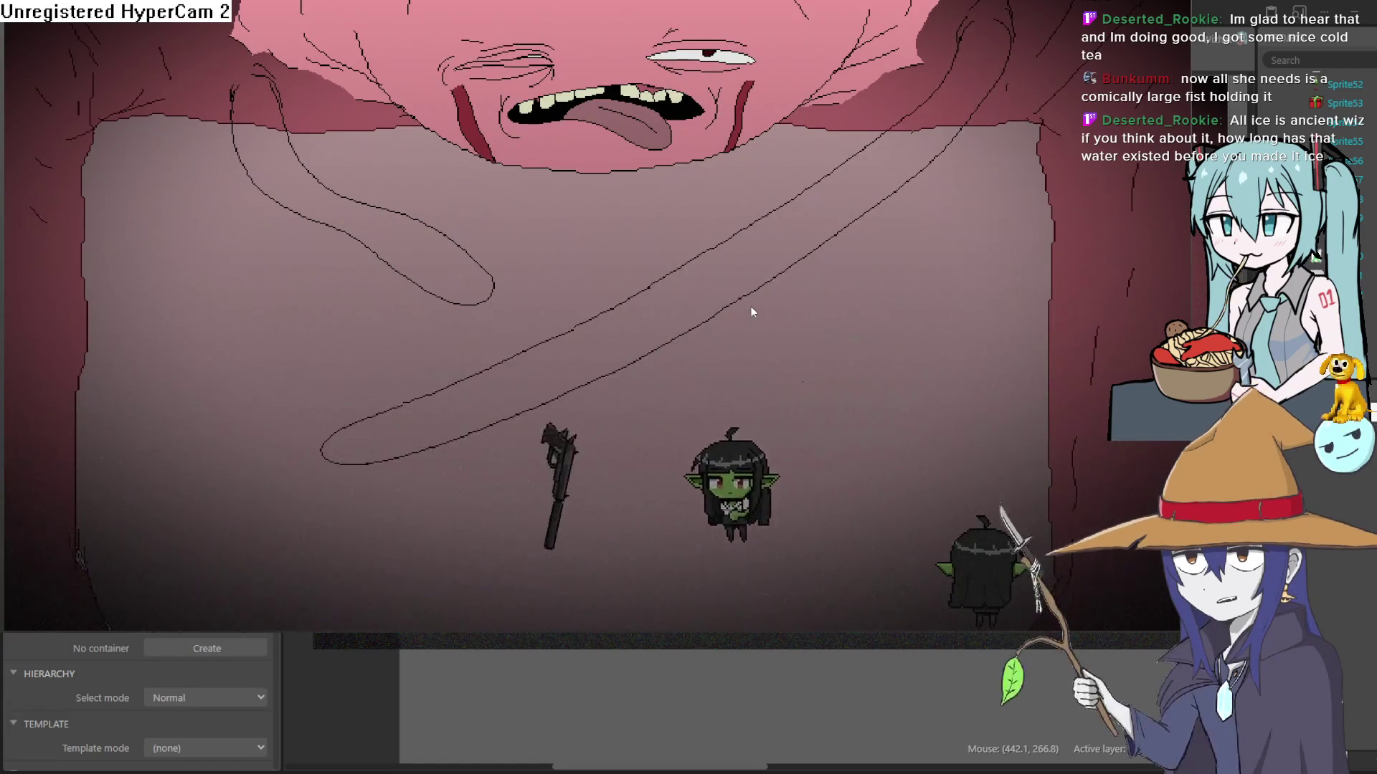
{"action": "key", "text": "Escape"}
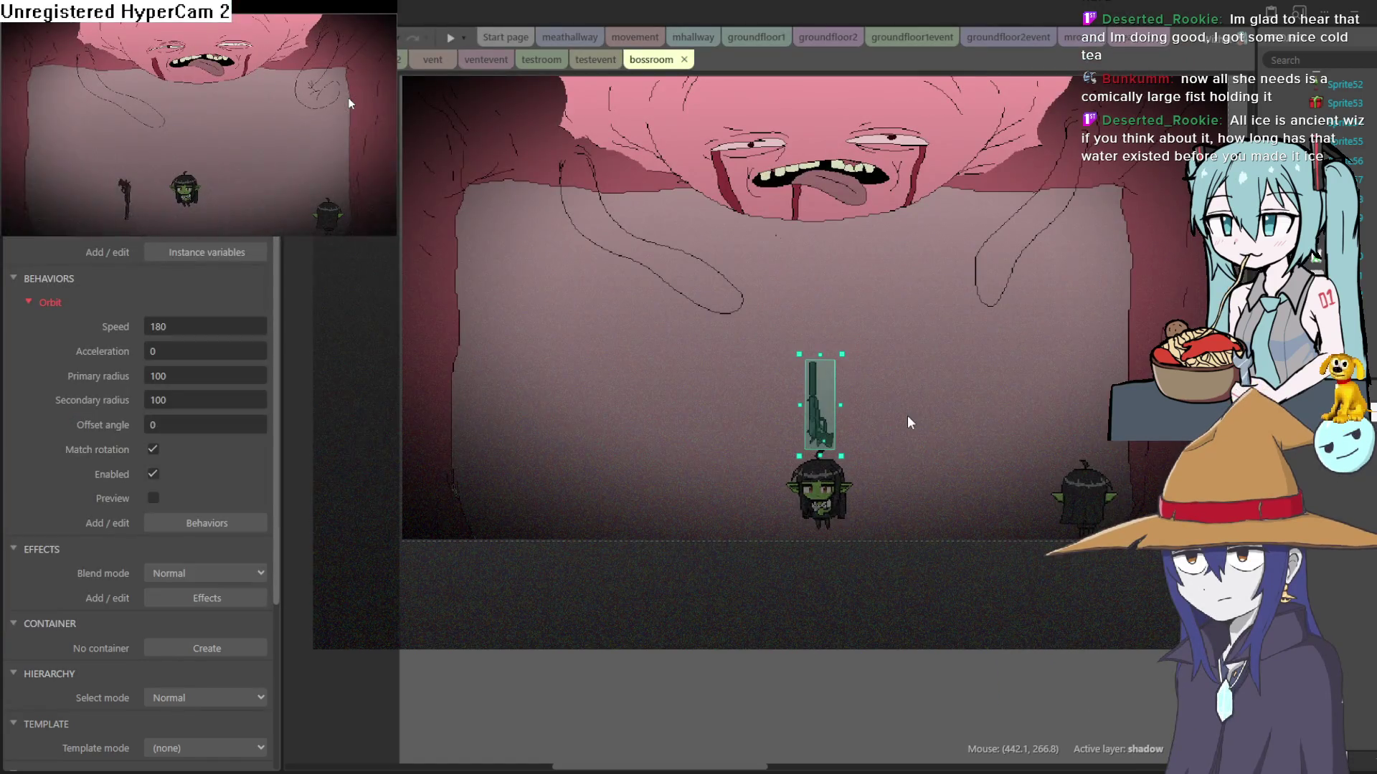
Step: Close the running game preview and deselect the gun in the bossroom layout
{"action": "left_click", "coordinate": [949, 262]}
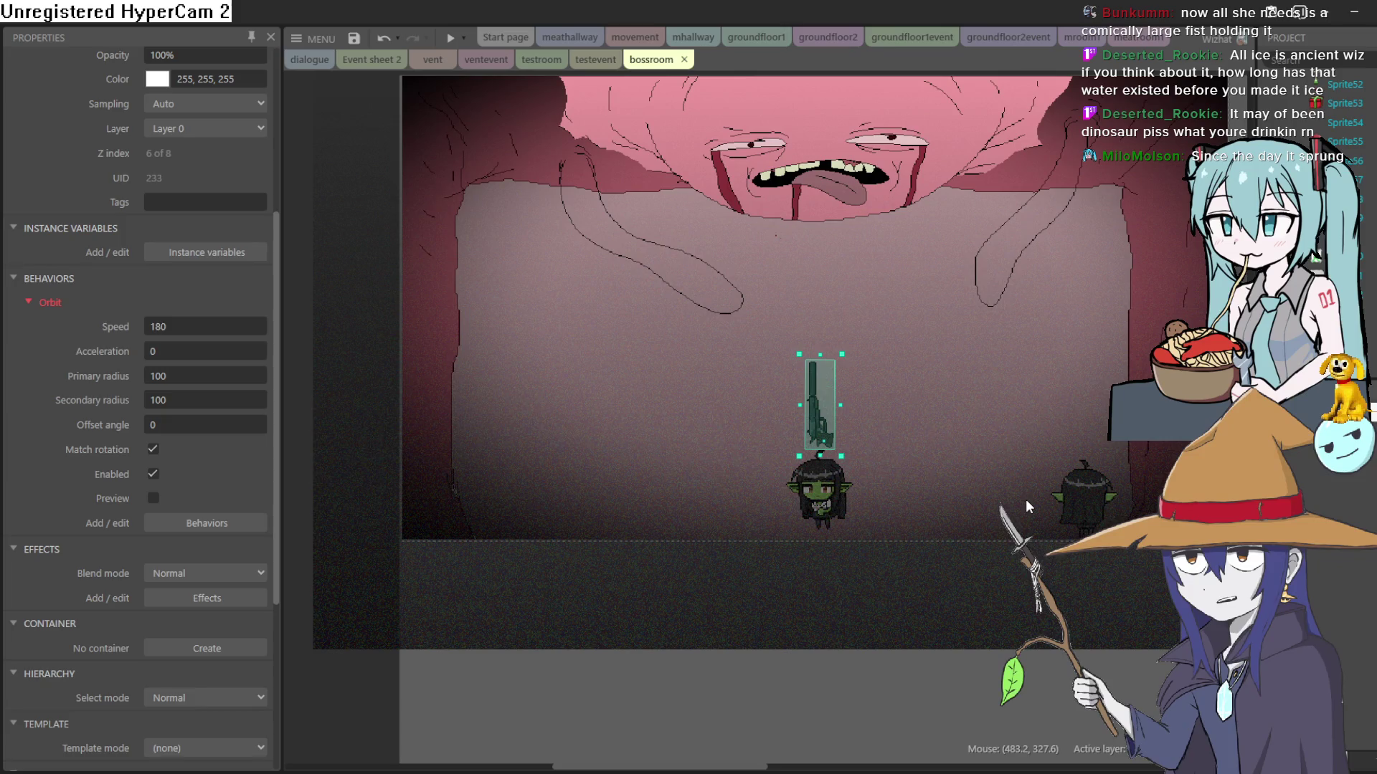
{"action": "left_click", "coordinate": [974, 692]}
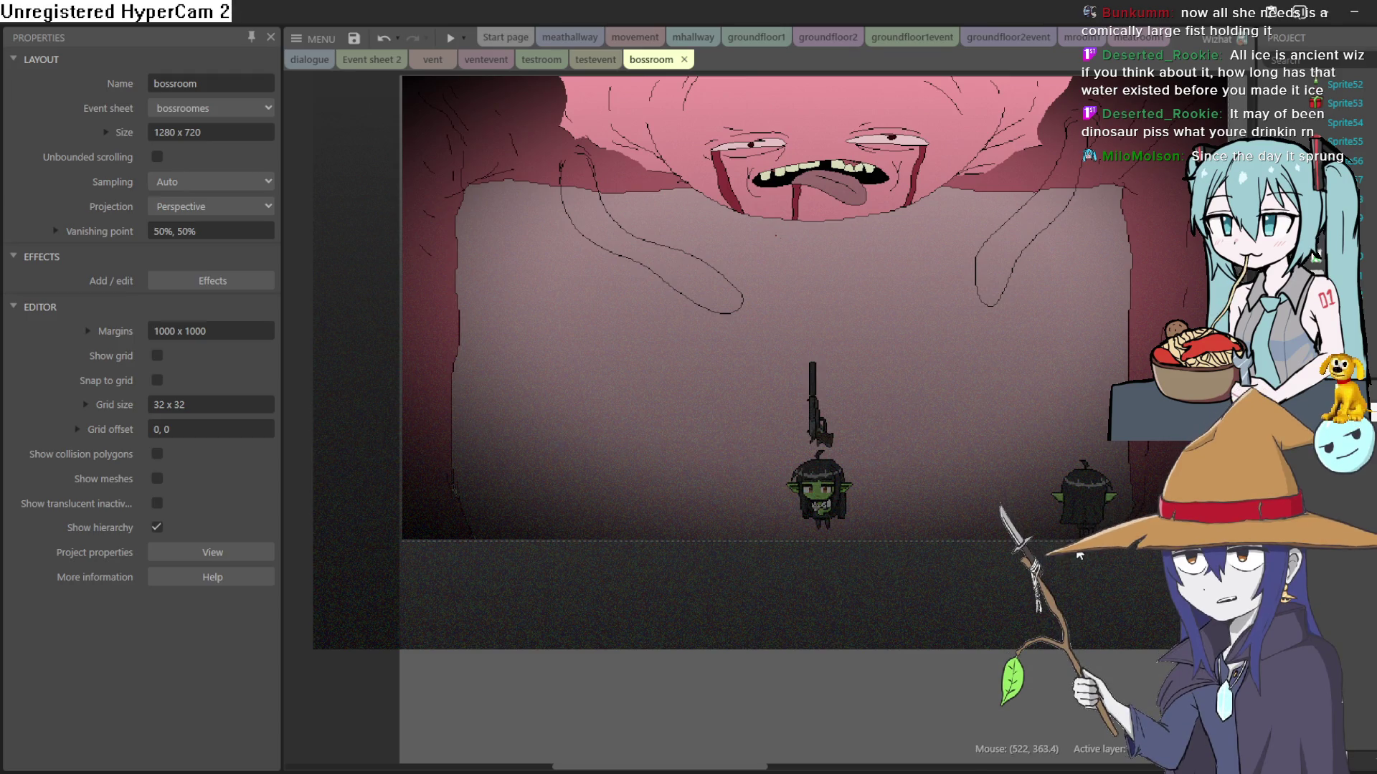
Step: Return to the movement event sheet and scroll to event 31's Every tick orbit-target event
{"action": "left_click_drag", "start_coordinate": [1095, 450], "coordinate": [1070, 443]}
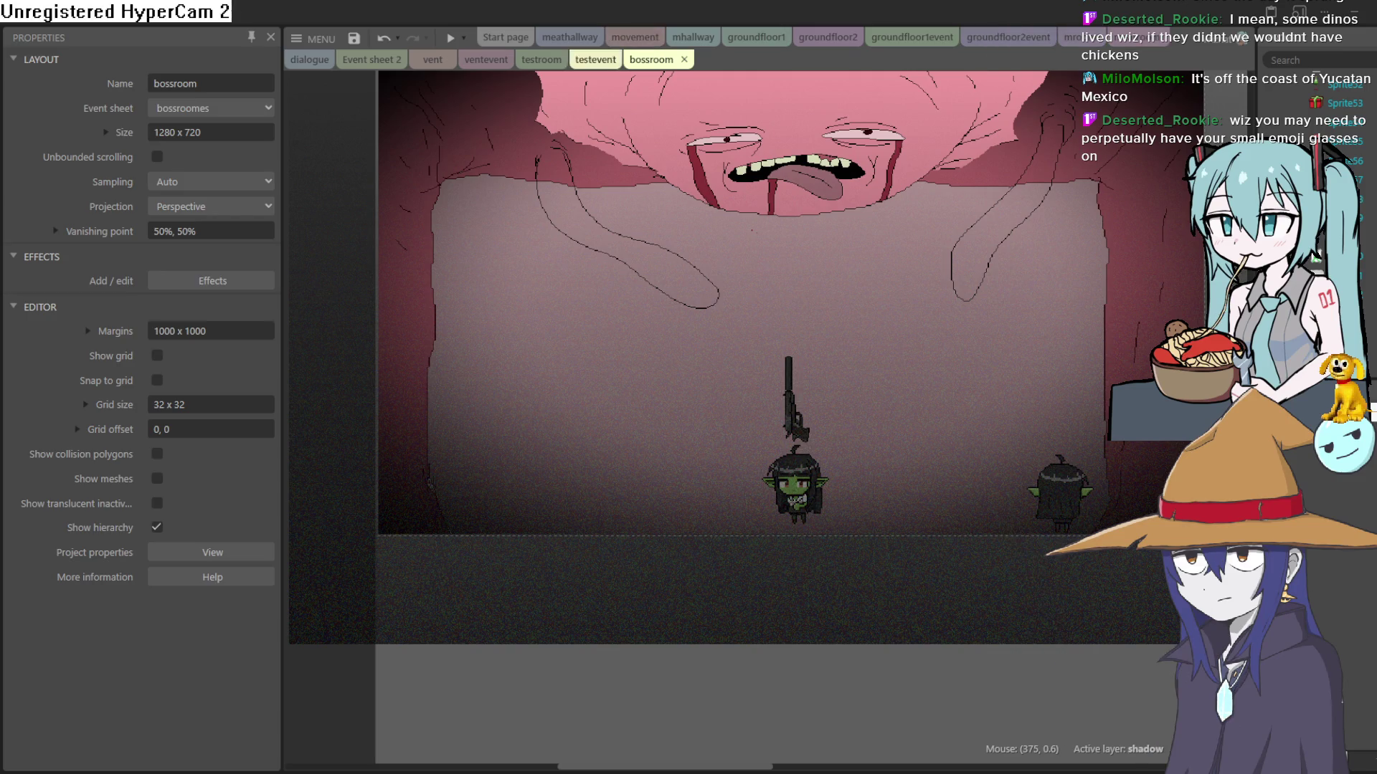
{"action": "left_click", "coordinate": [632, 40]}
{"action": "scroll", "coordinate": [837, 270], "scroll_direction": "down", "scroll_amount": 1}
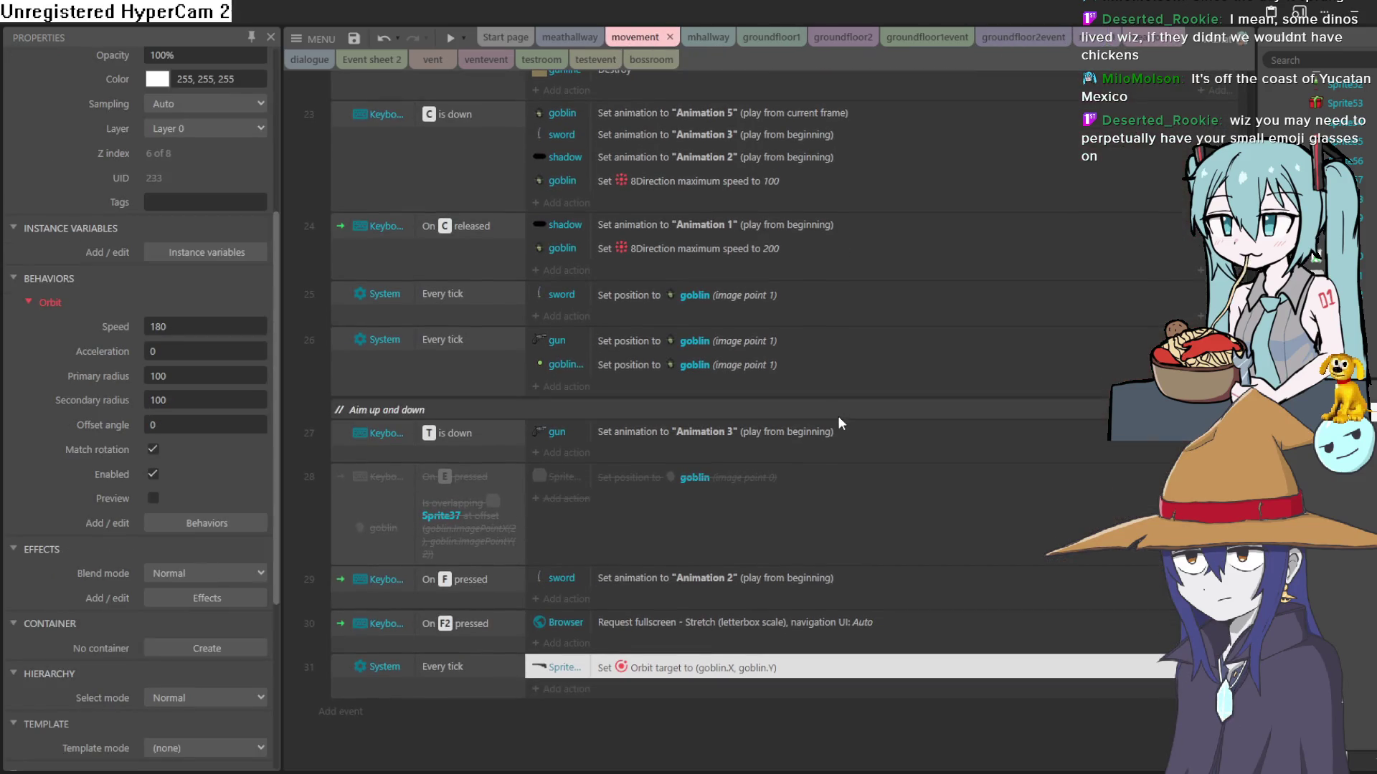
{"action": "double_click", "coordinate": [667, 674]}
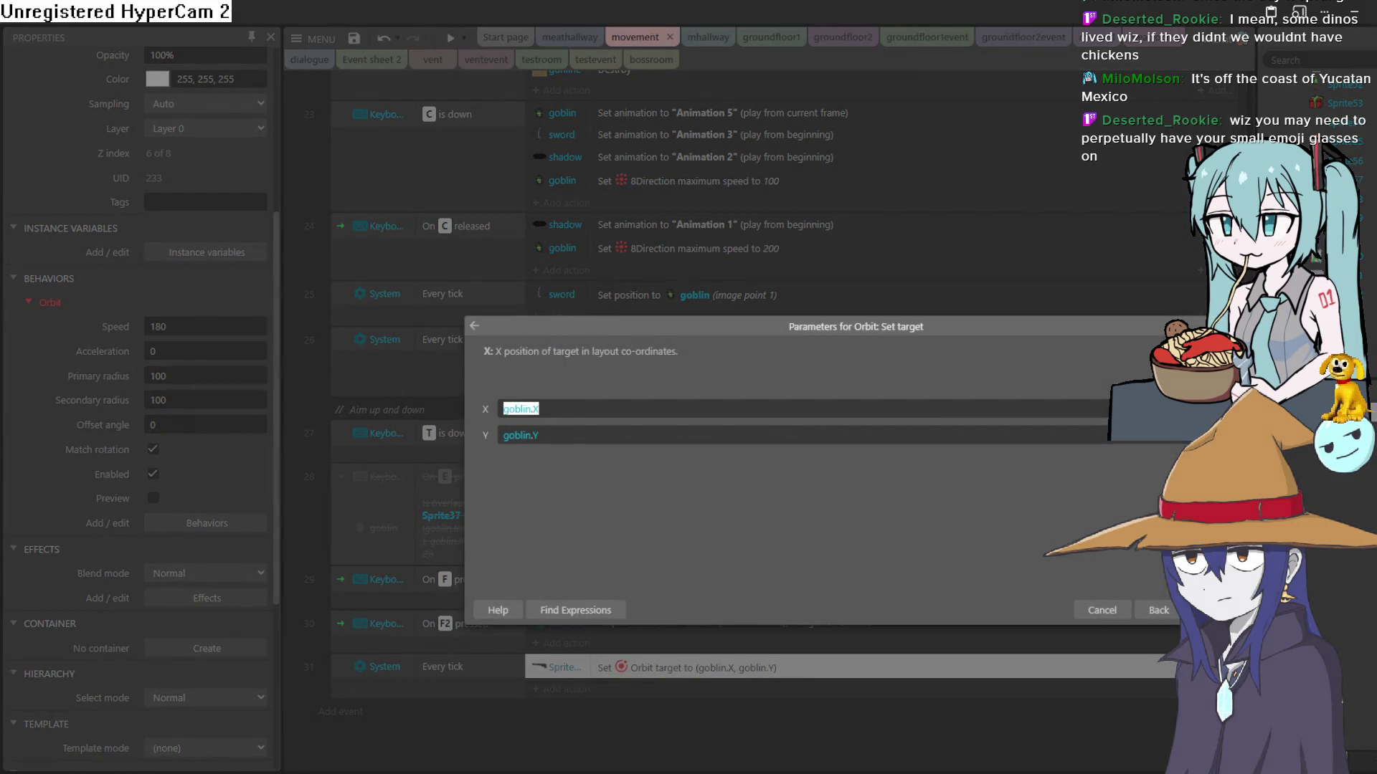
{"action": "key", "text": "Escape"}
{"action": "left_click", "coordinate": [563, 689]}
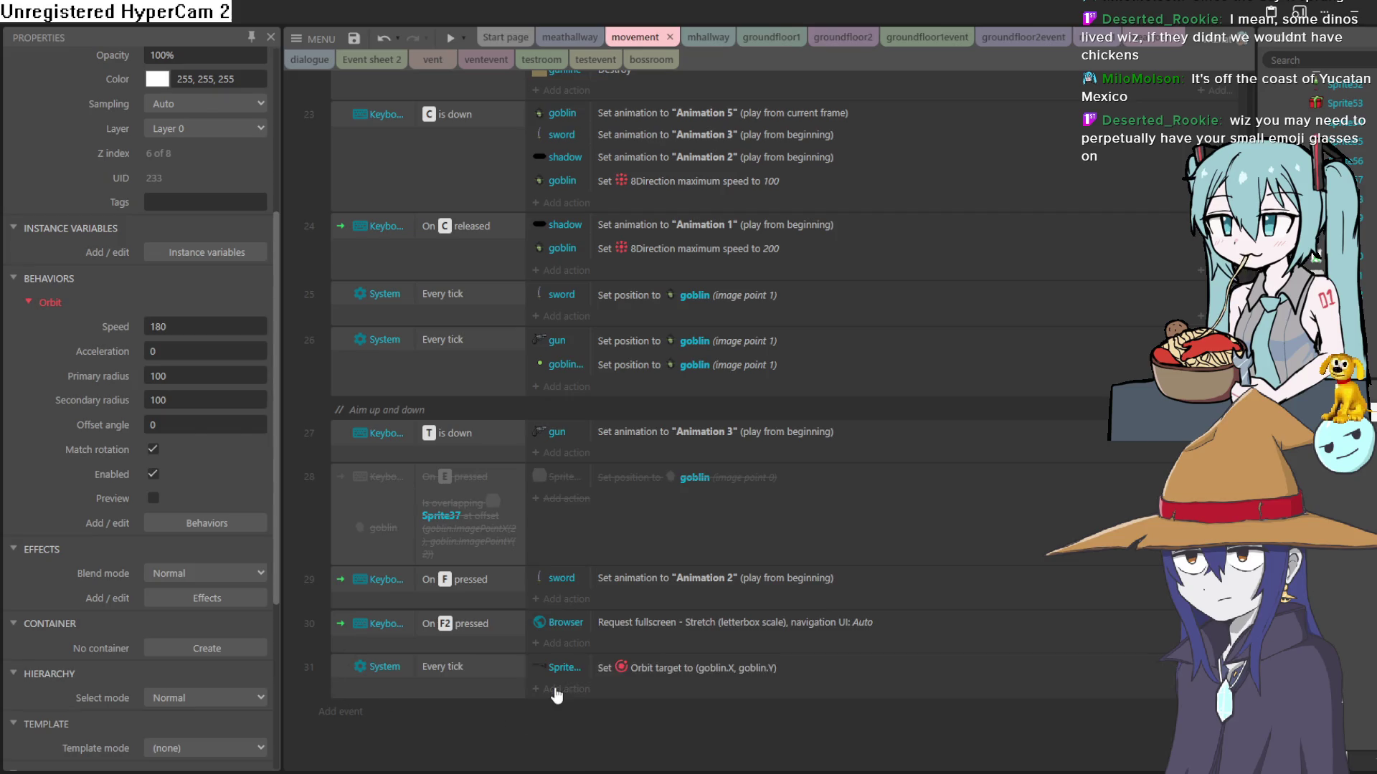
{"action": "scroll", "coordinate": [782, 352], "scroll_direction": "down", "scroll_amount": 5}
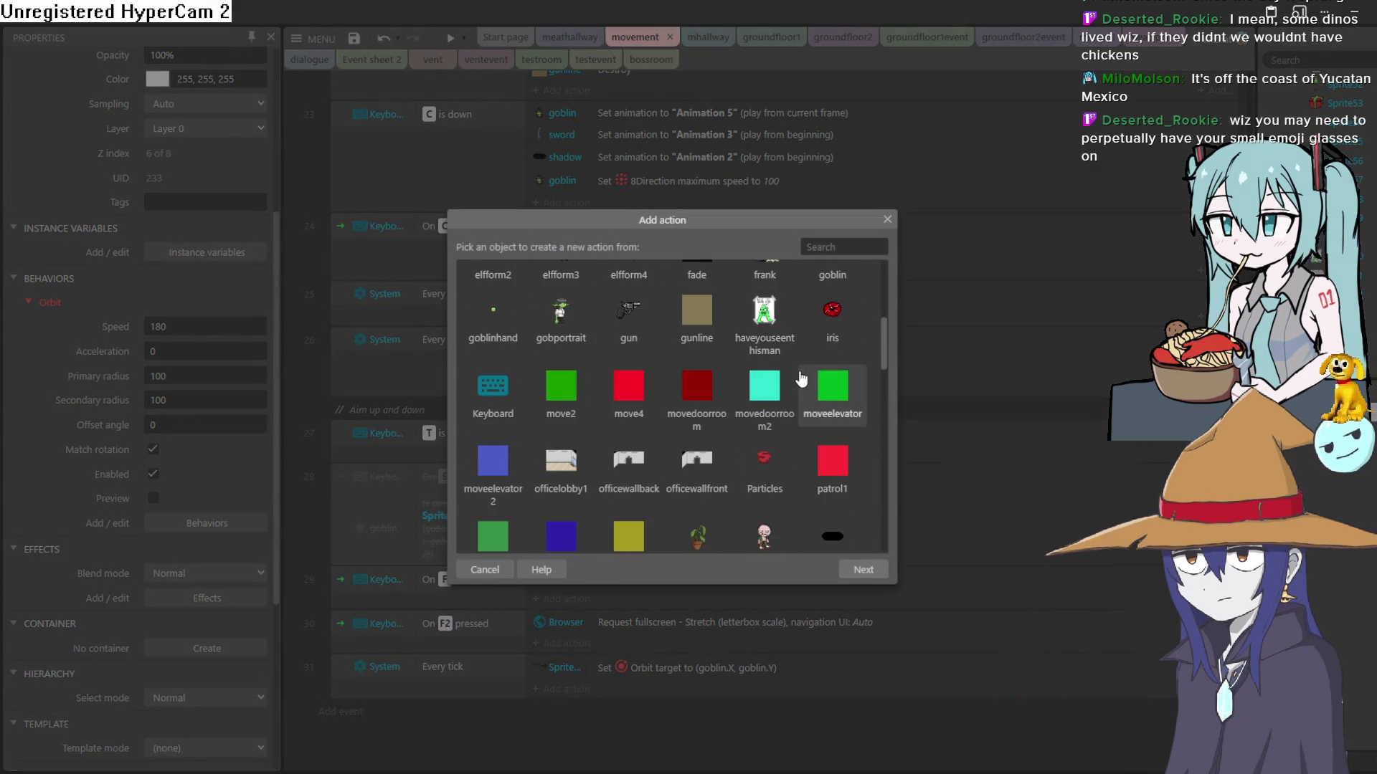
{"action": "scroll", "coordinate": [803, 388], "scroll_direction": "down", "scroll_amount": 15}
{"action": "double_click", "coordinate": [826, 391]}
{"action": "scroll", "coordinate": [667, 369], "scroll_direction": "down", "scroll_amount": 10}
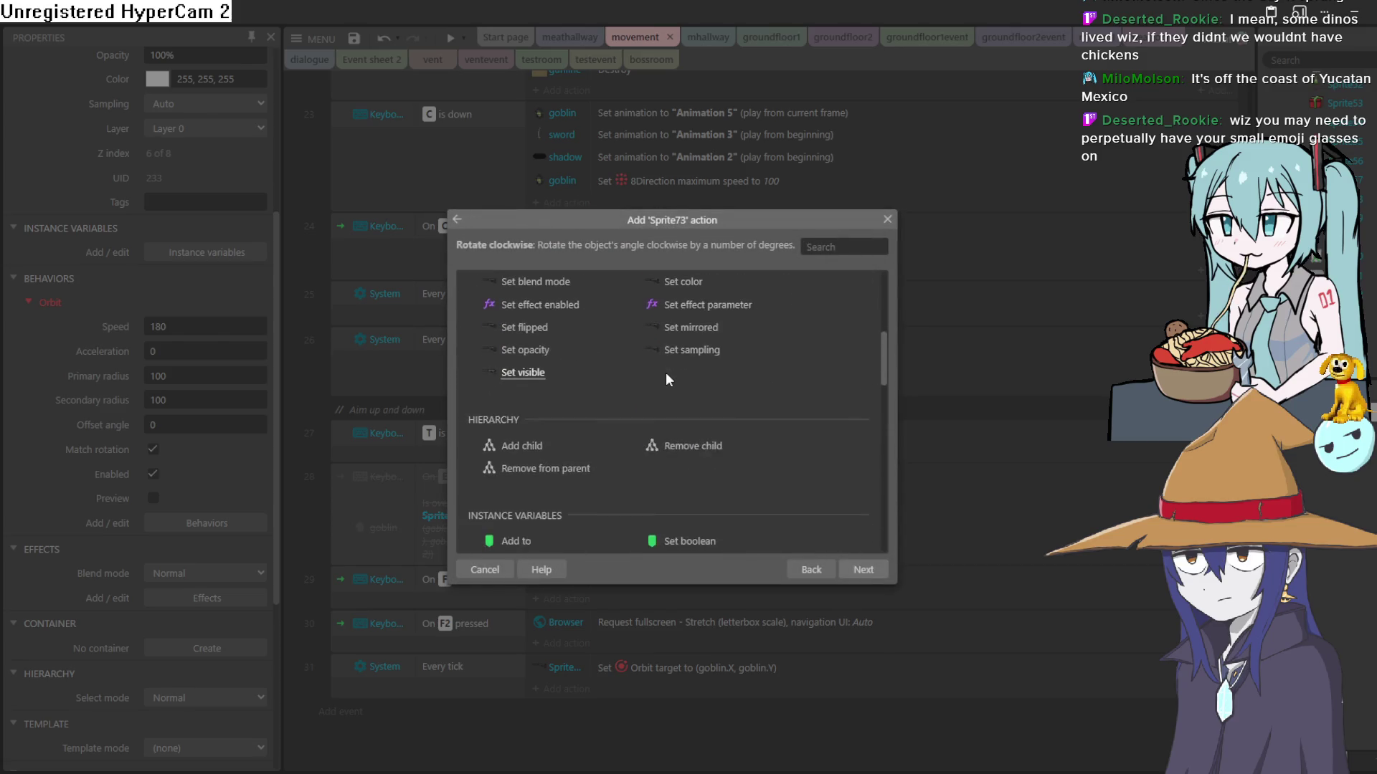
{"action": "scroll", "coordinate": [667, 387], "scroll_direction": "down", "scroll_amount": 3}
{"action": "scroll", "coordinate": [653, 390], "scroll_direction": "up", "scroll_amount": 3}
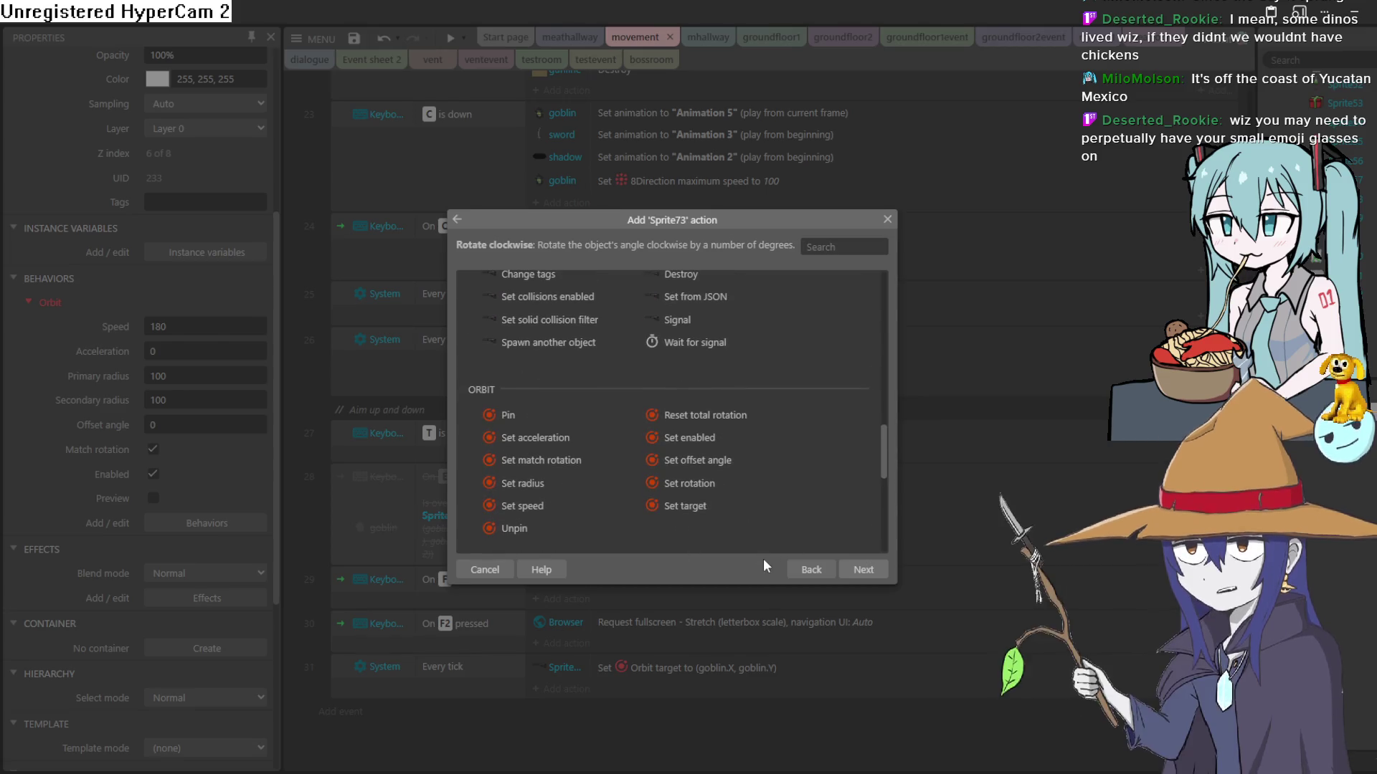
{"action": "scroll", "coordinate": [762, 534], "scroll_direction": "down", "scroll_amount": 1}
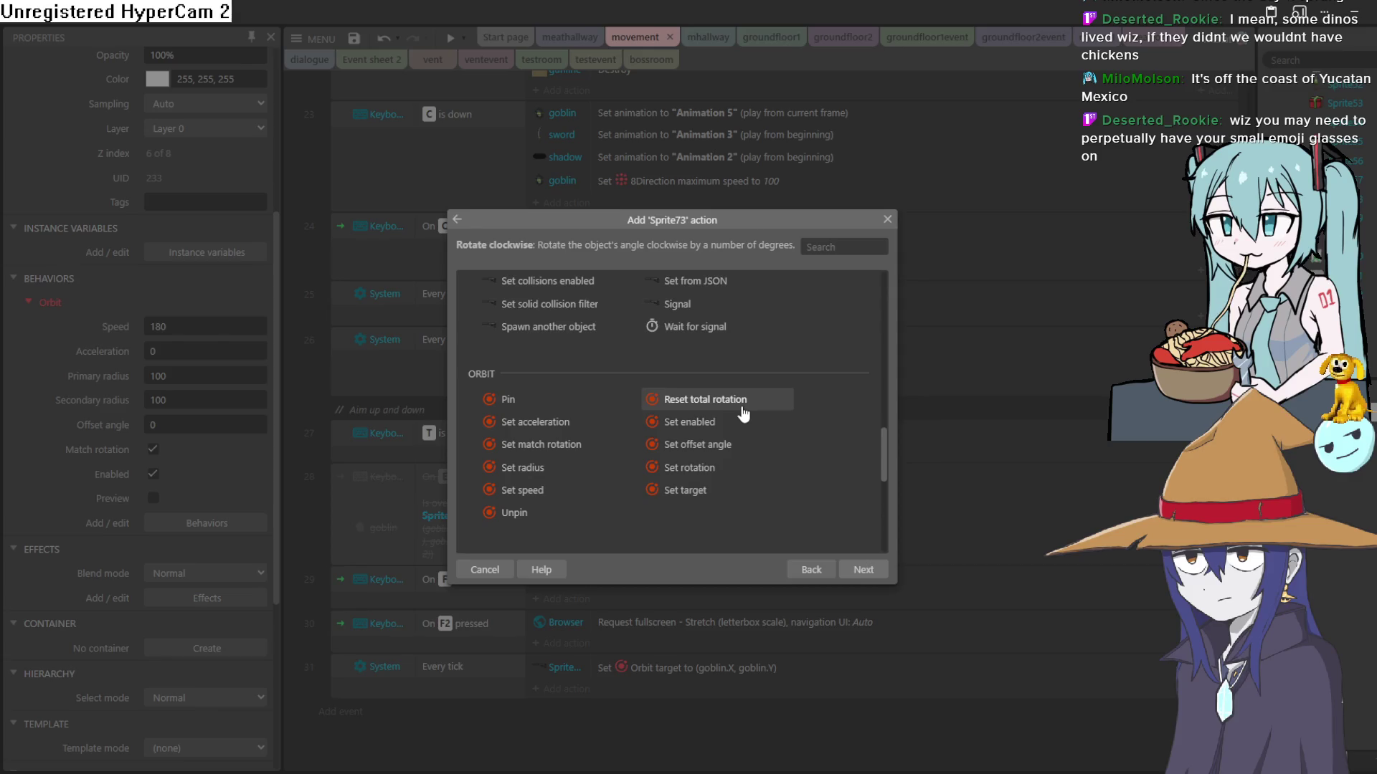
{"action": "double_click", "coordinate": [717, 475]}
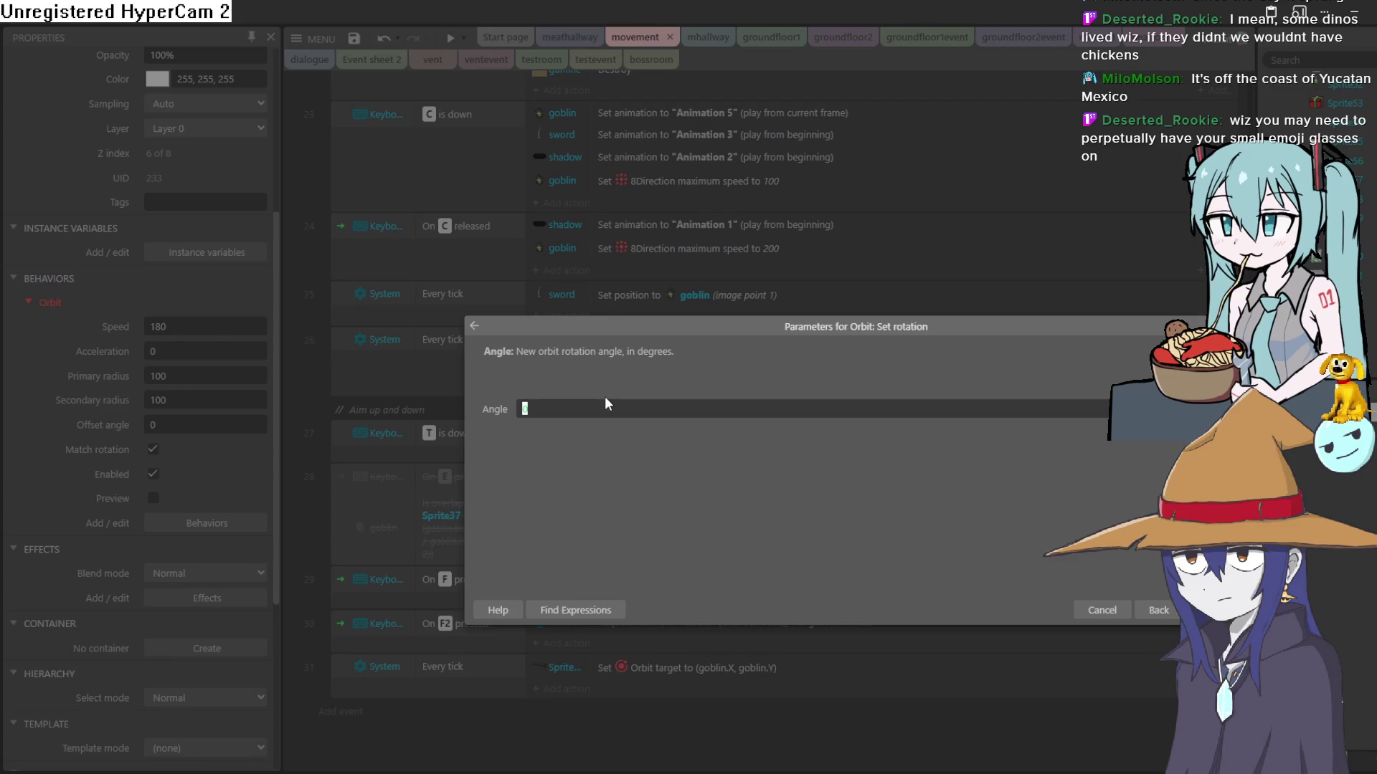
{"action": "type", "text": "mou"}
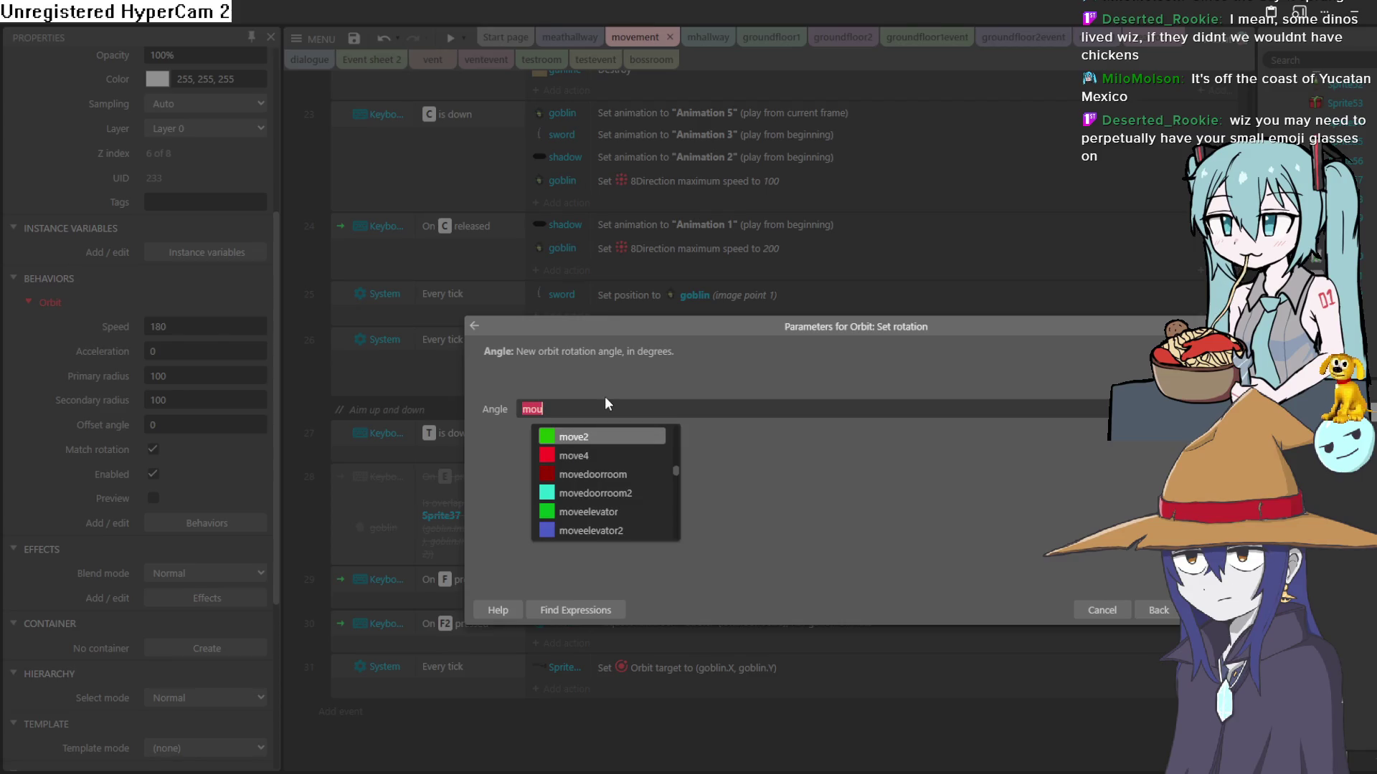
{"action": "key", "text": "BackSpace"}
{"action": "key", "text": "BackSpace"}
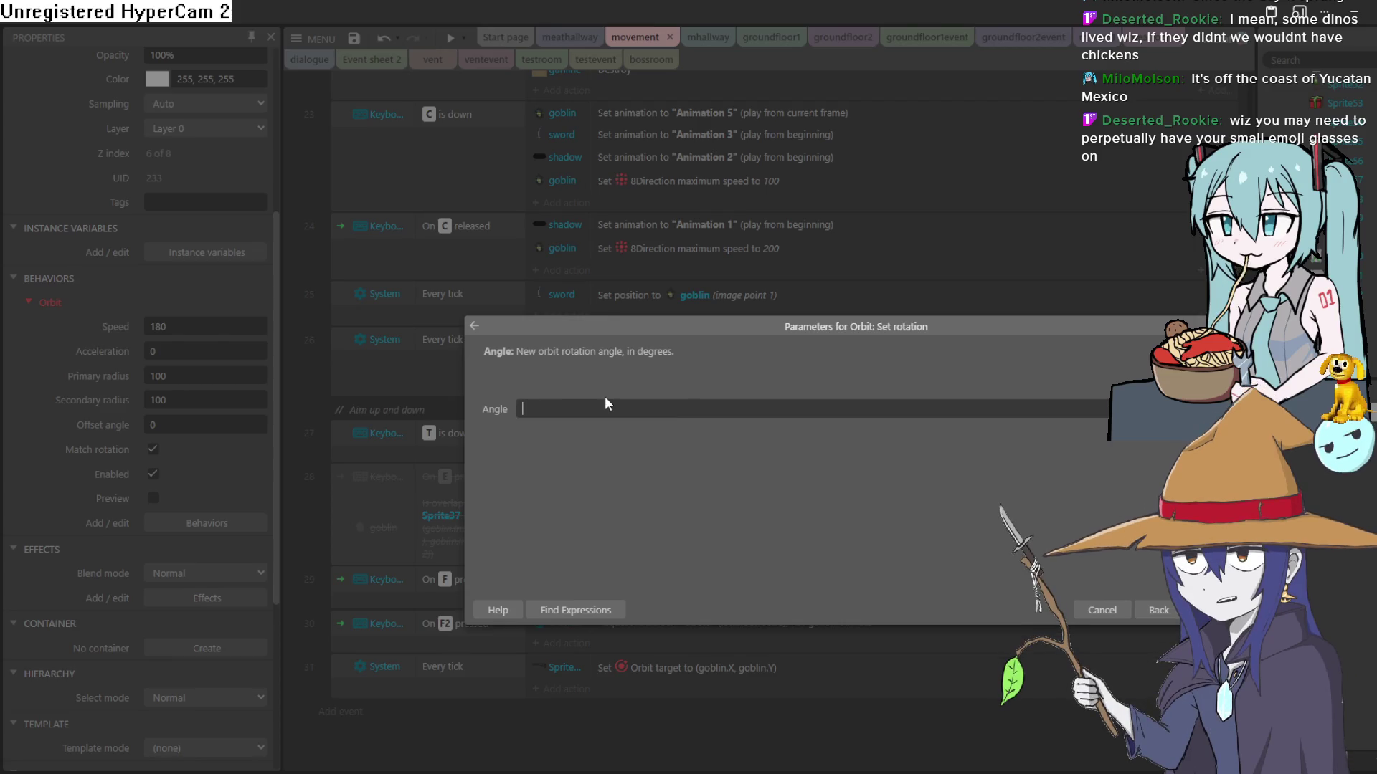
{"action": "key", "text": "Escape"}
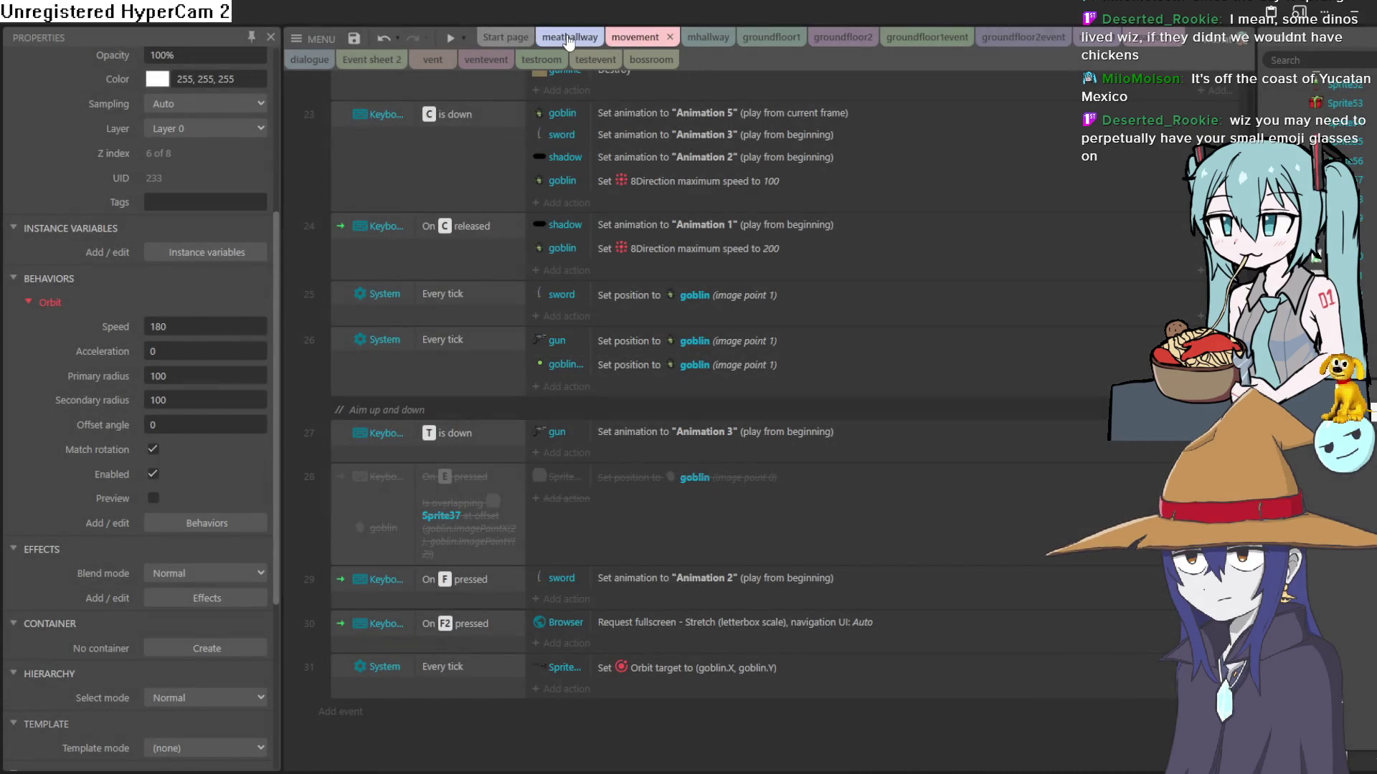
{"action": "left_click", "coordinate": [651, 60]}
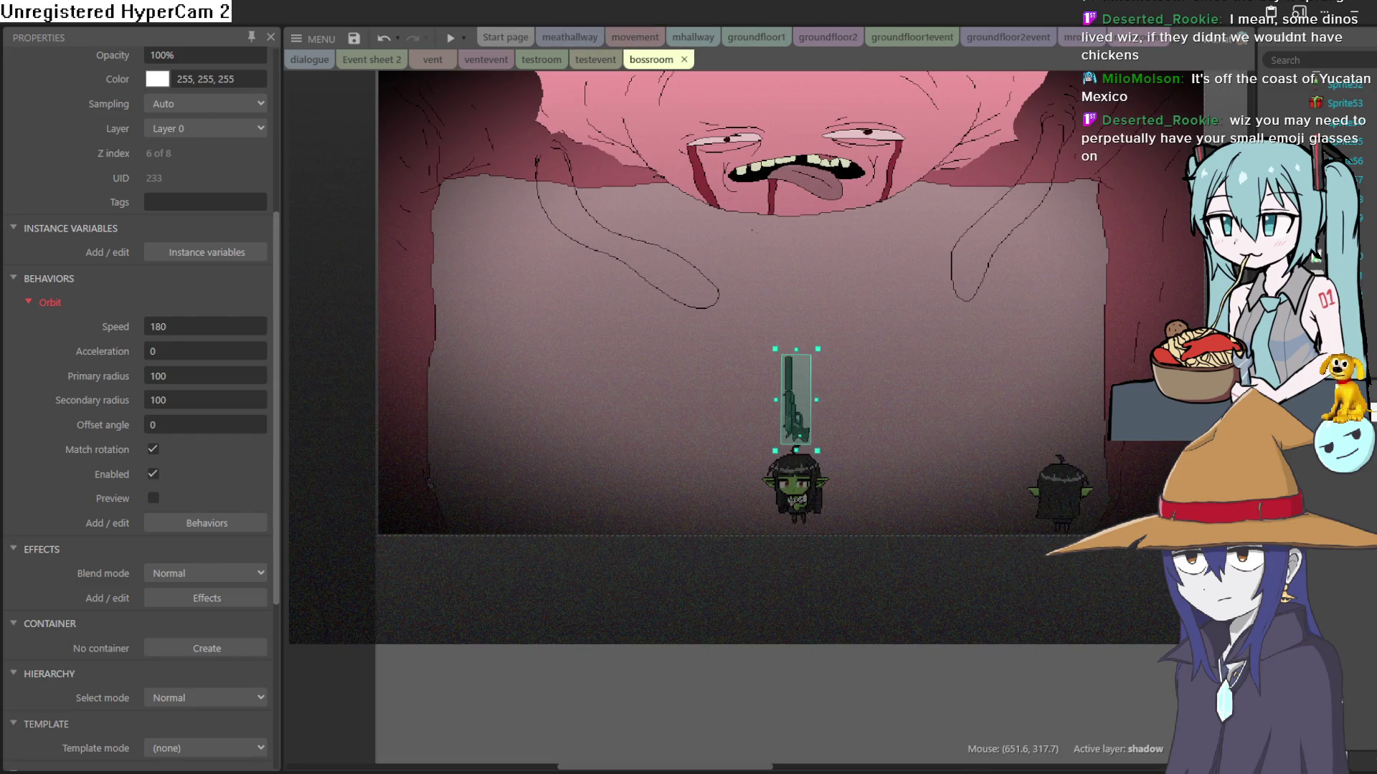
Step: Insert a Mouse object via the 'mou' search, then return to the movement event sheet
{"action": "double_click", "coordinate": [354, 712]}
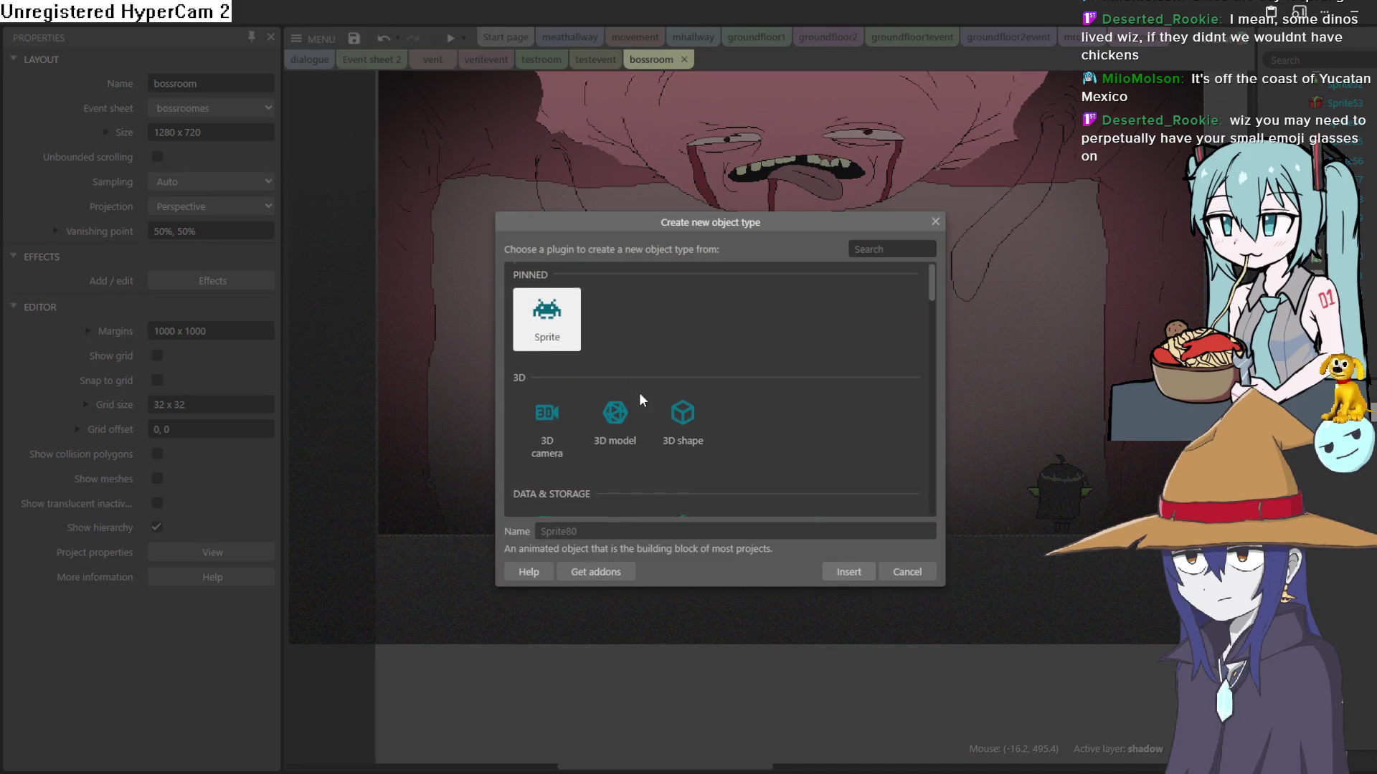
{"action": "scroll", "coordinate": [640, 393], "scroll_direction": "down", "scroll_amount": 2}
{"action": "scroll", "coordinate": [703, 372], "scroll_direction": "up", "scroll_amount": 2}
{"action": "scroll", "coordinate": [733, 381], "scroll_direction": "down", "scroll_amount": 3}
{"action": "scroll", "coordinate": [803, 336], "scroll_direction": "up", "scroll_amount": 3}
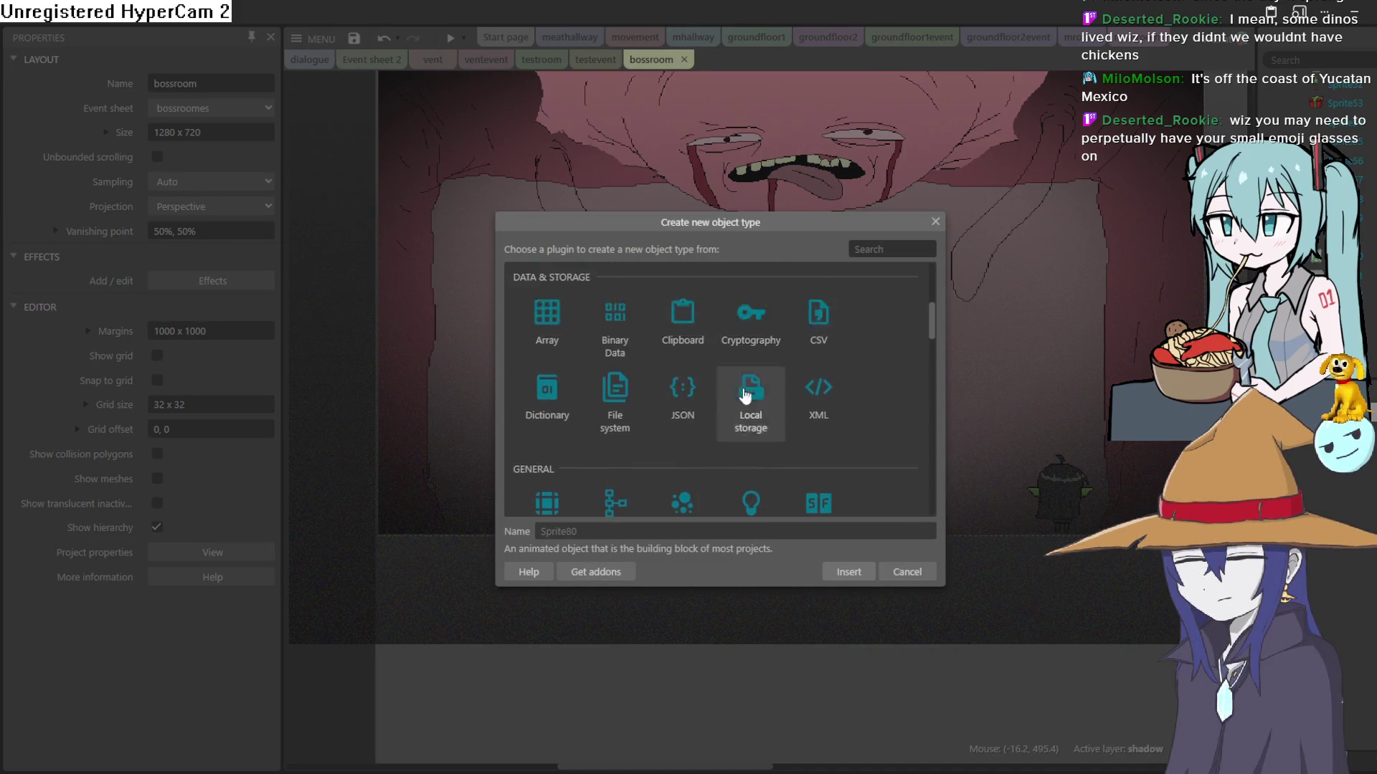
{"action": "scroll", "coordinate": [848, 358], "scroll_direction": "up", "scroll_amount": 1}
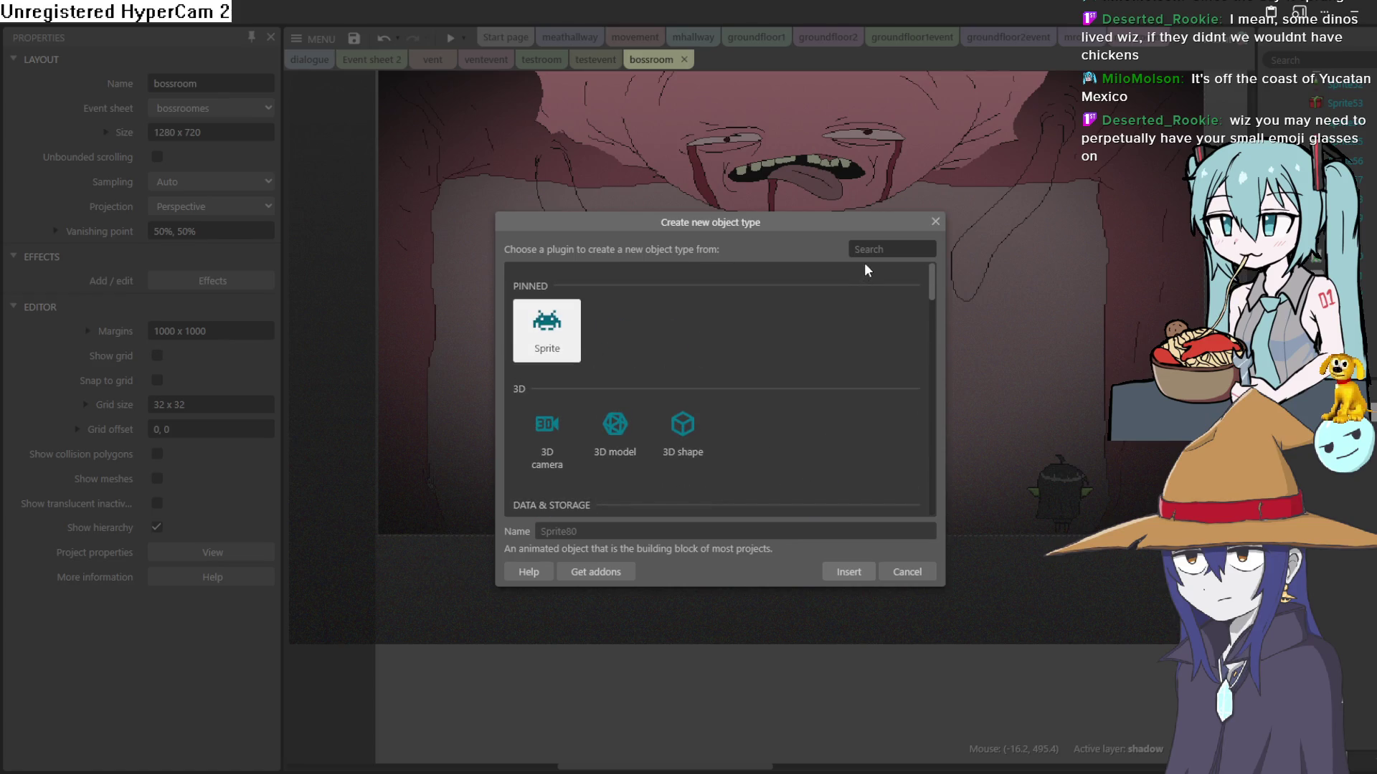
{"action": "type", "text": "mou"}
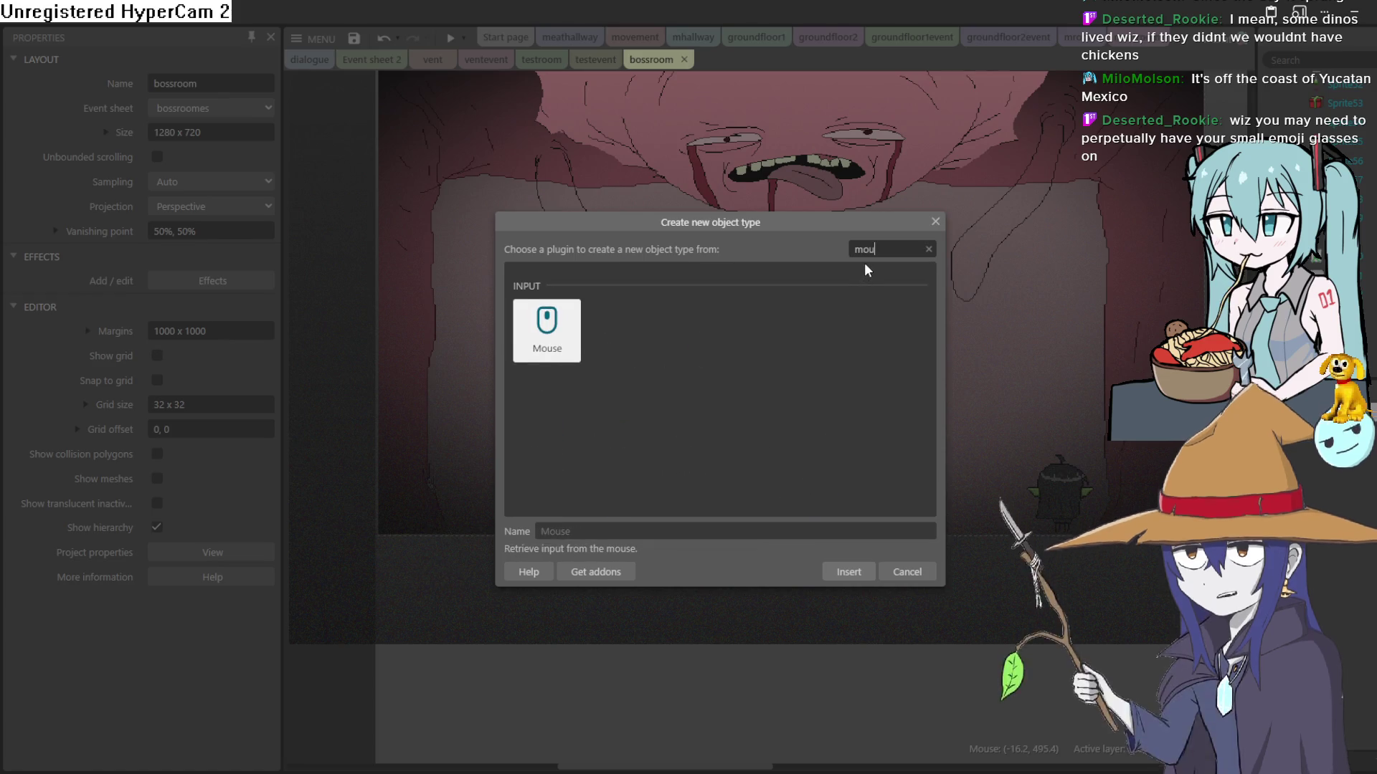
{"action": "left_click", "coordinate": [867, 576]}
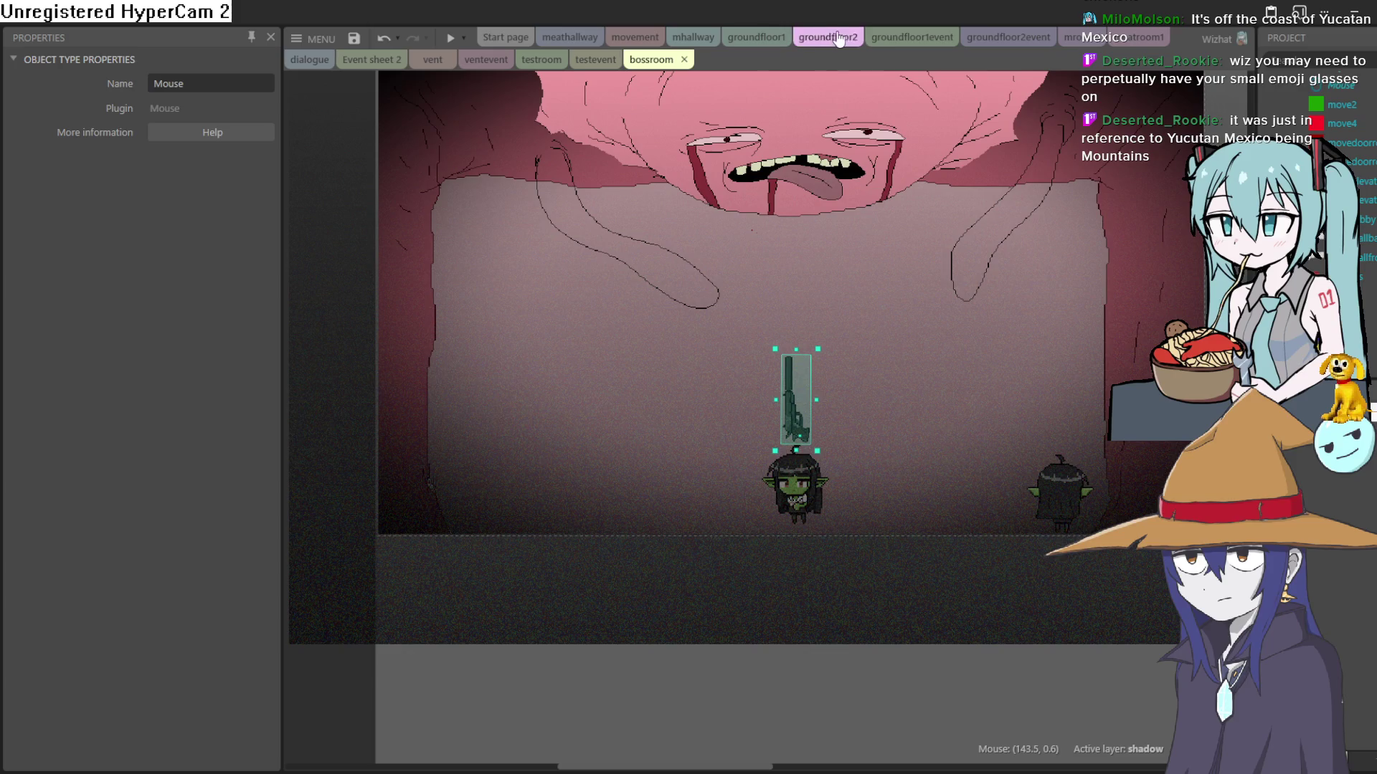
{"action": "left_click", "coordinate": [635, 38]}
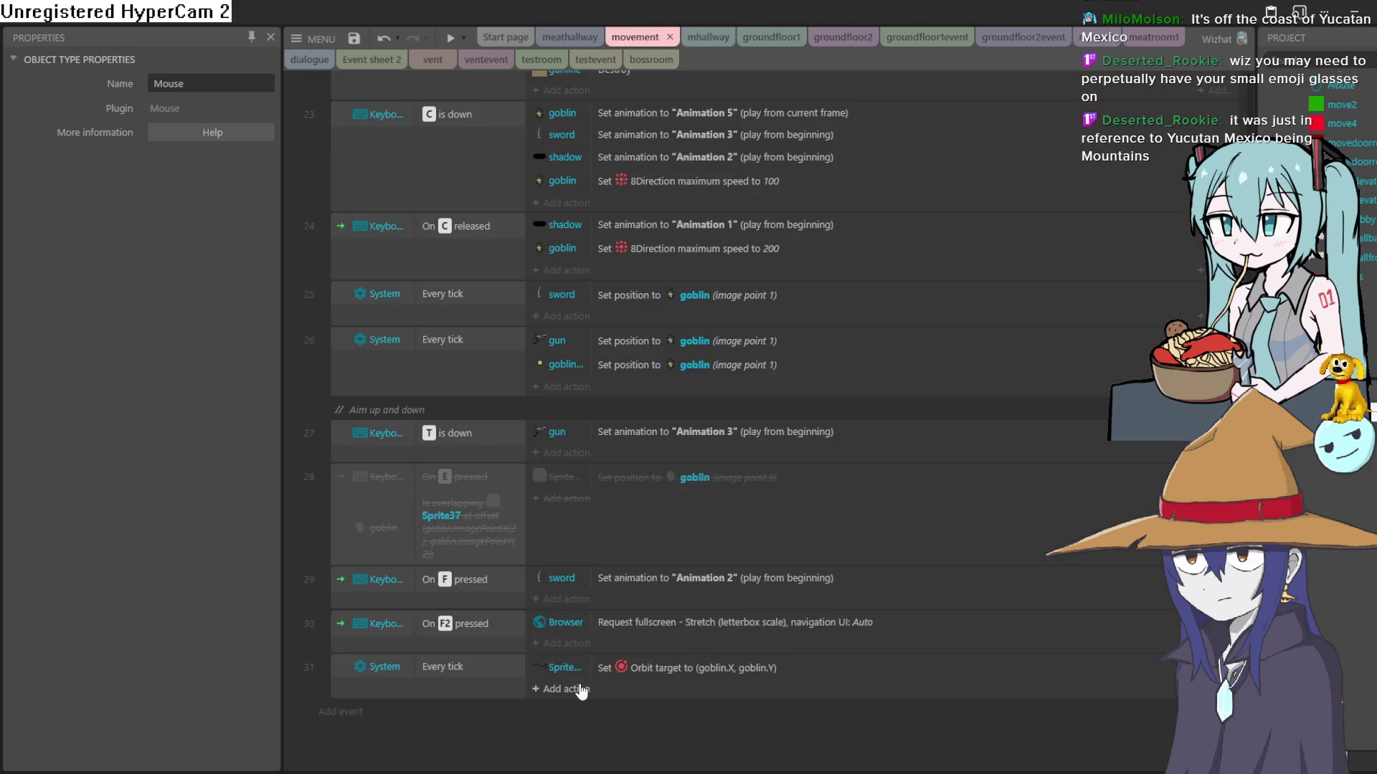
Step: Add another action to the orbit event and pick Sprite73 as its object
{"action": "left_click", "coordinate": [581, 690]}
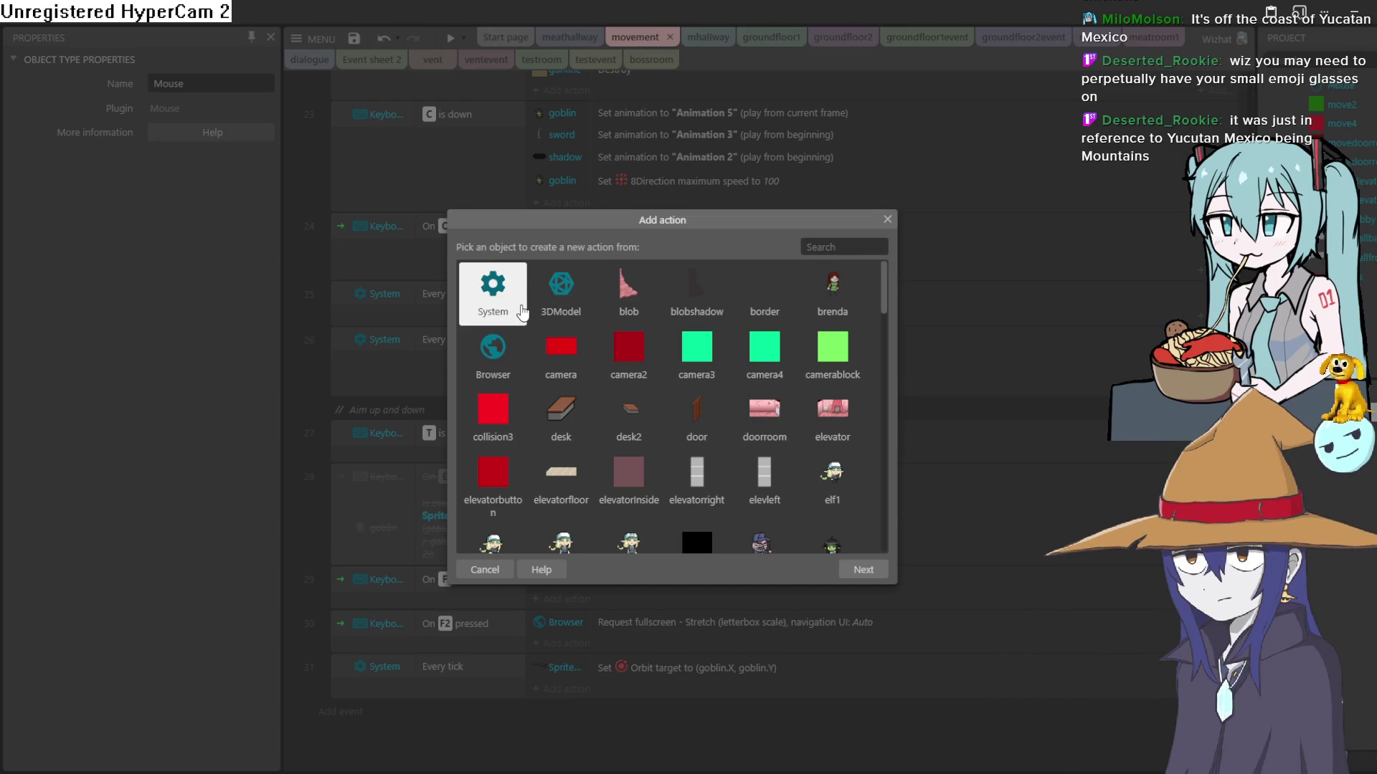
{"action": "scroll", "coordinate": [605, 316], "scroll_direction": "down", "scroll_amount": 10}
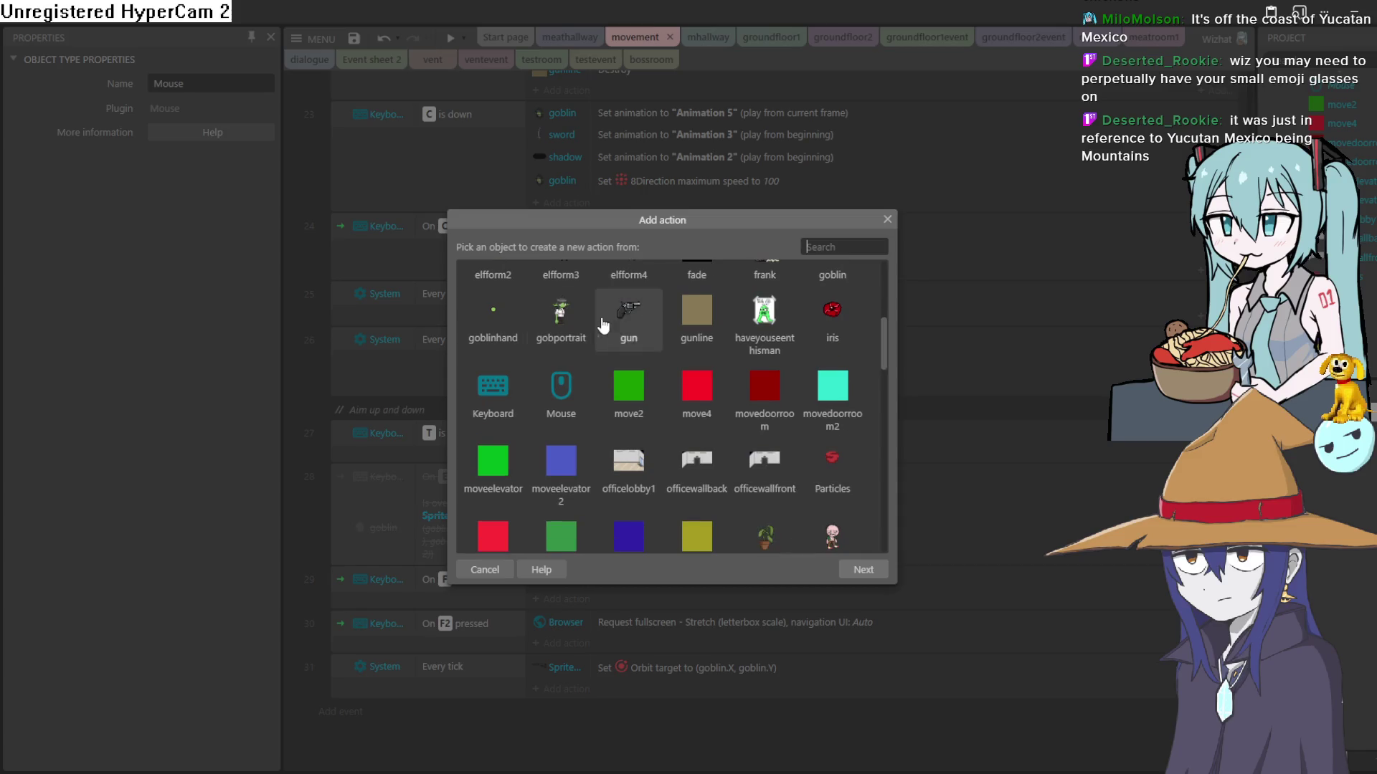
{"action": "scroll", "coordinate": [765, 380], "scroll_direction": "down", "scroll_amount": 6}
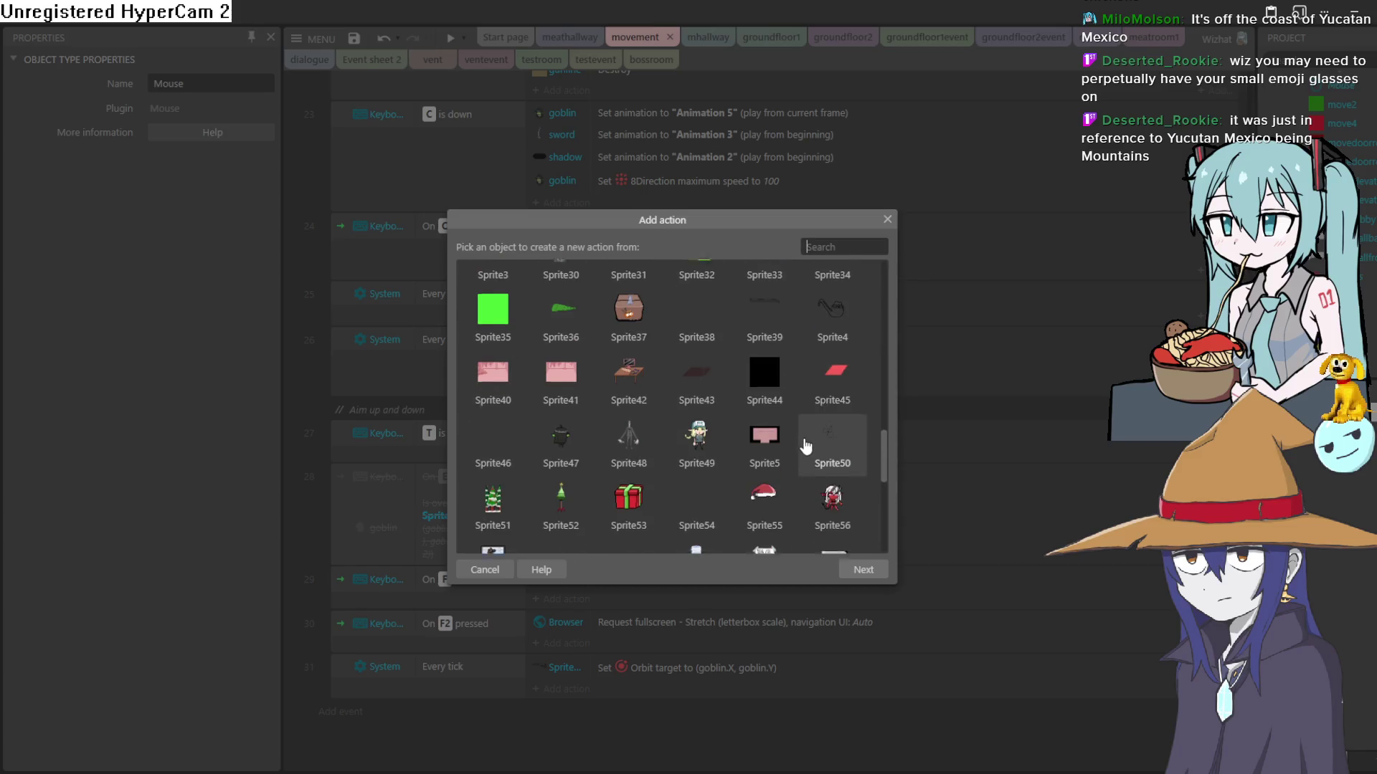
{"action": "scroll", "coordinate": [805, 441], "scroll_direction": "down", "scroll_amount": 4}
{"action": "scroll", "coordinate": [806, 430], "scroll_direction": "up", "scroll_amount": 7}
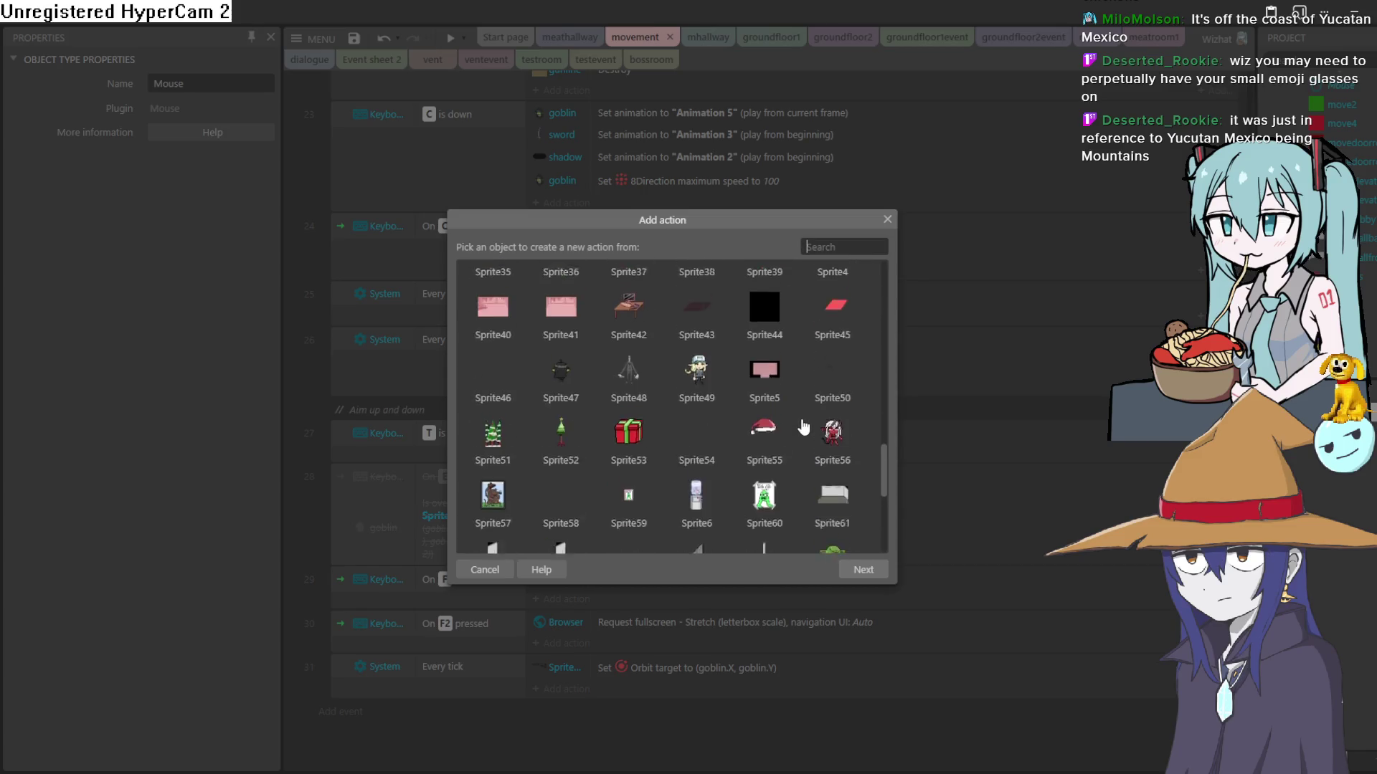
{"action": "scroll", "coordinate": [836, 409], "scroll_direction": "up", "scroll_amount": 5}
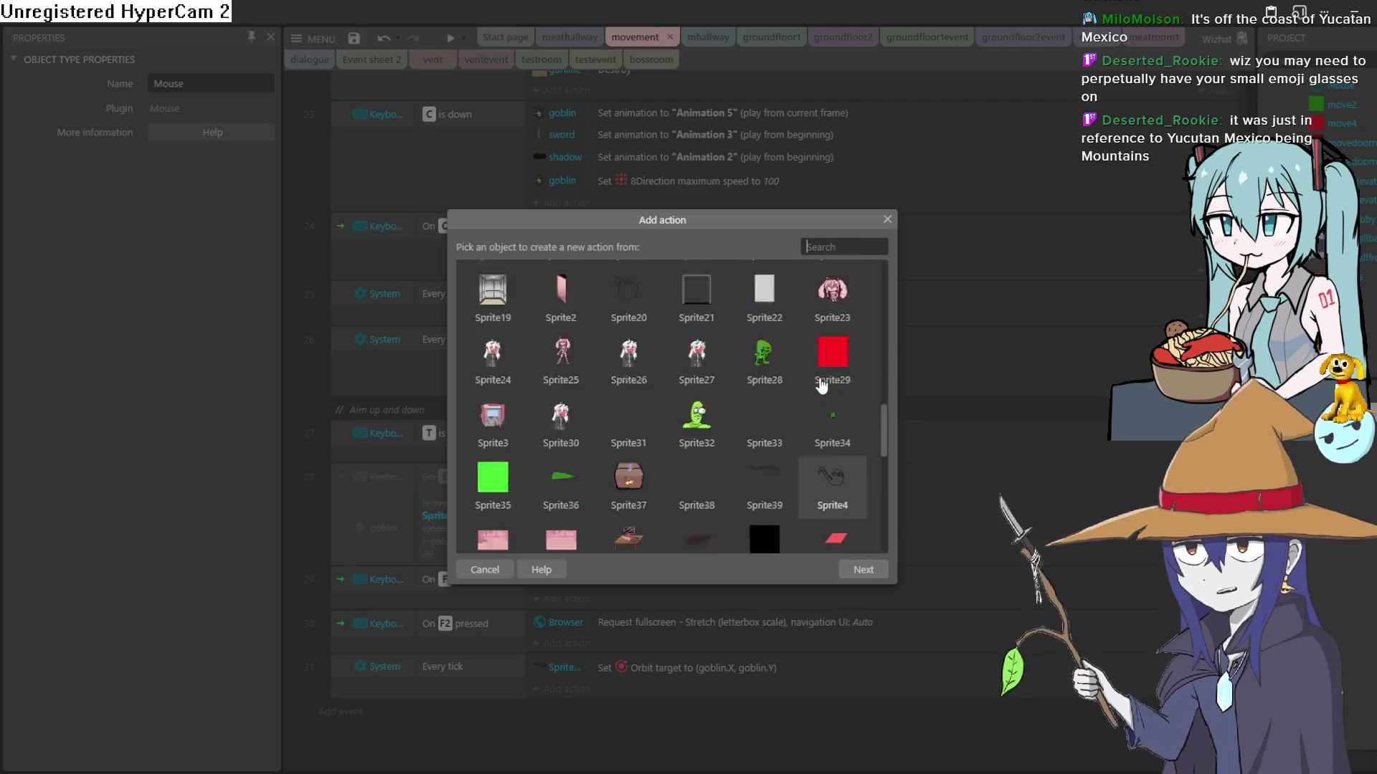
{"action": "scroll", "coordinate": [843, 431], "scroll_direction": "up", "scroll_amount": 6}
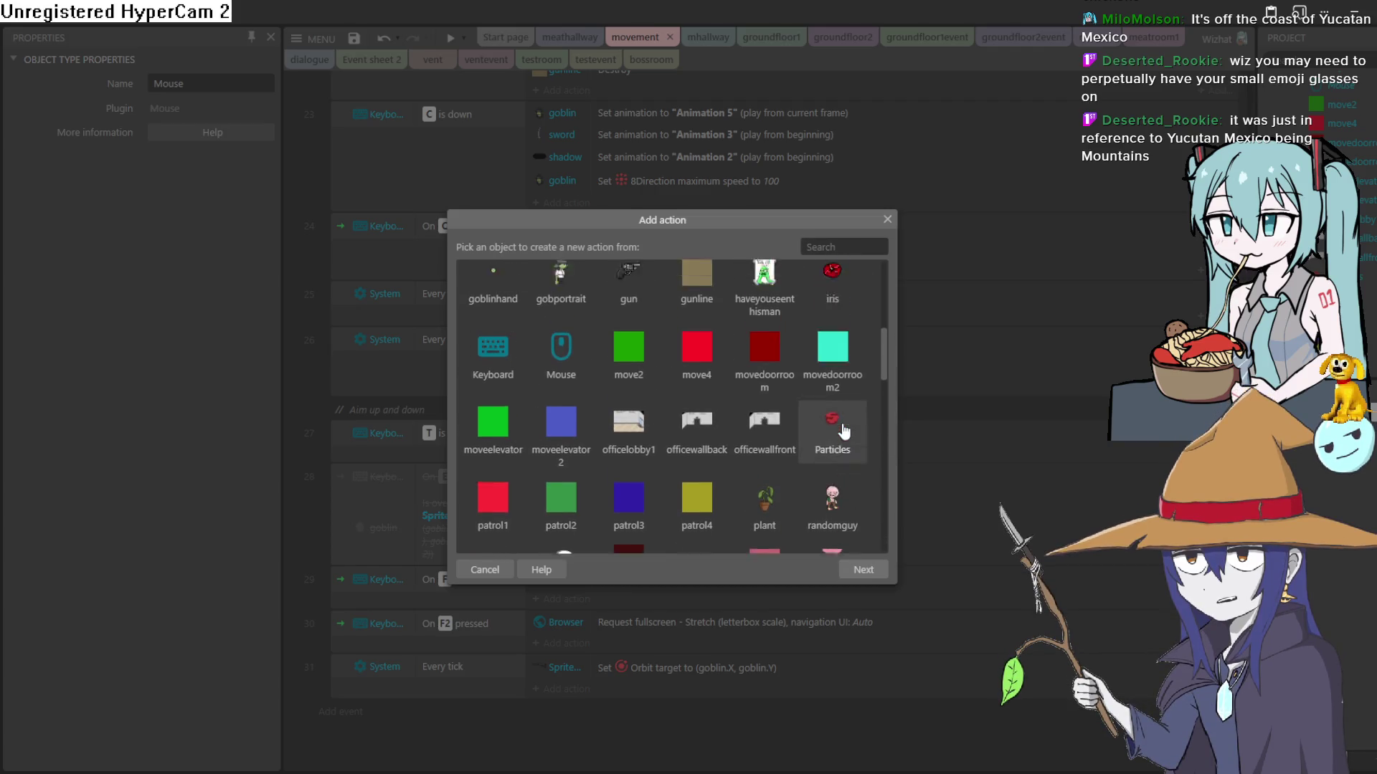
{"action": "scroll", "coordinate": [832, 428], "scroll_direction": "up", "scroll_amount": 2}
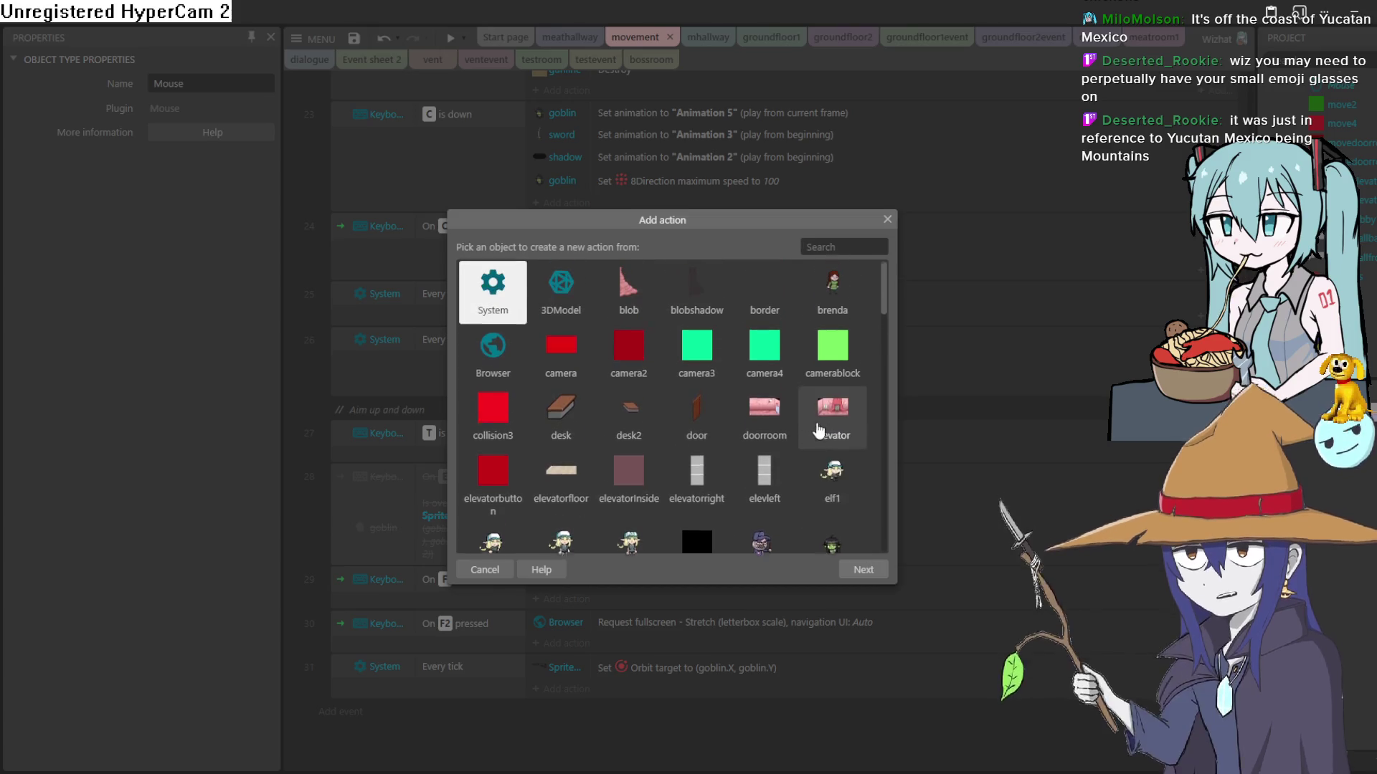
{"action": "scroll", "coordinate": [836, 385], "scroll_direction": "down", "scroll_amount": 4}
{"action": "scroll", "coordinate": [836, 385], "scroll_direction": "down", "scroll_amount": 10}
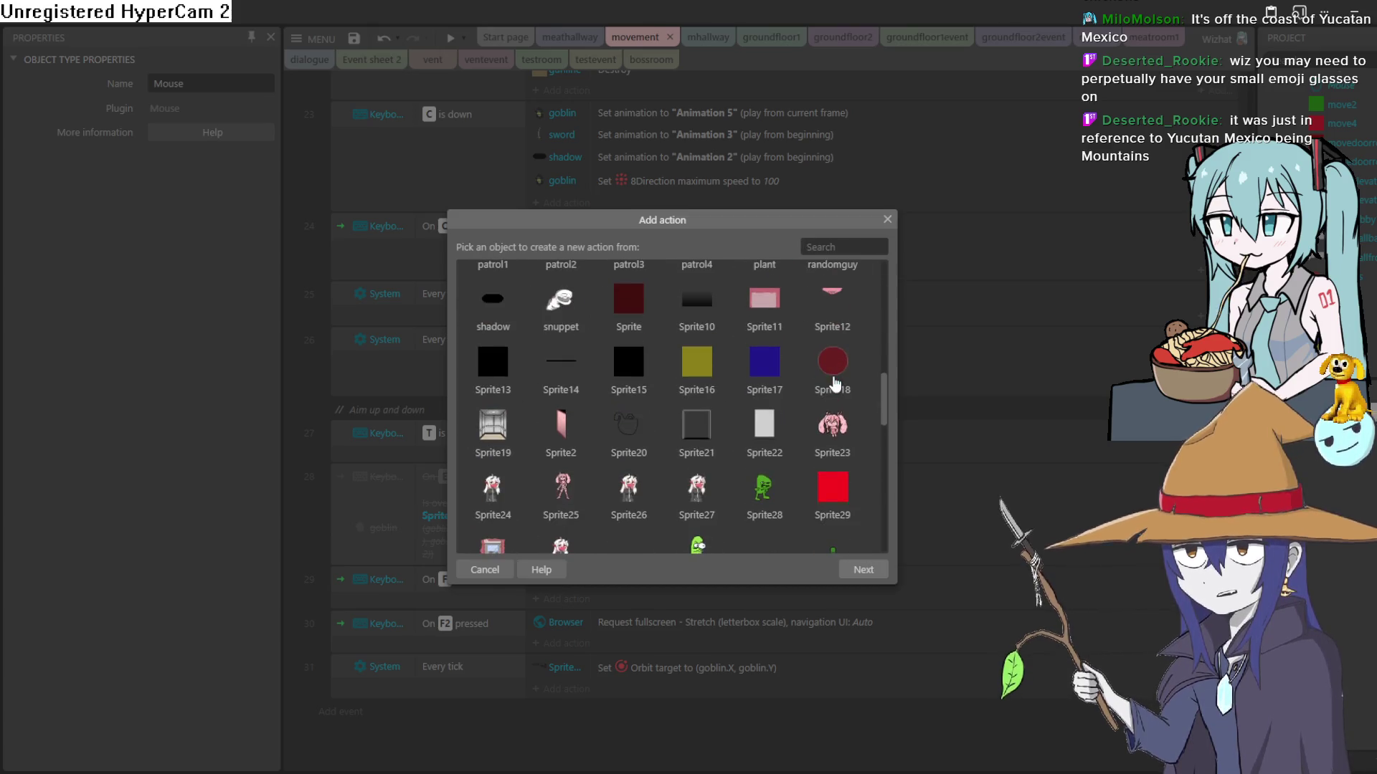
{"action": "scroll", "coordinate": [834, 388], "scroll_direction": "down", "scroll_amount": 7}
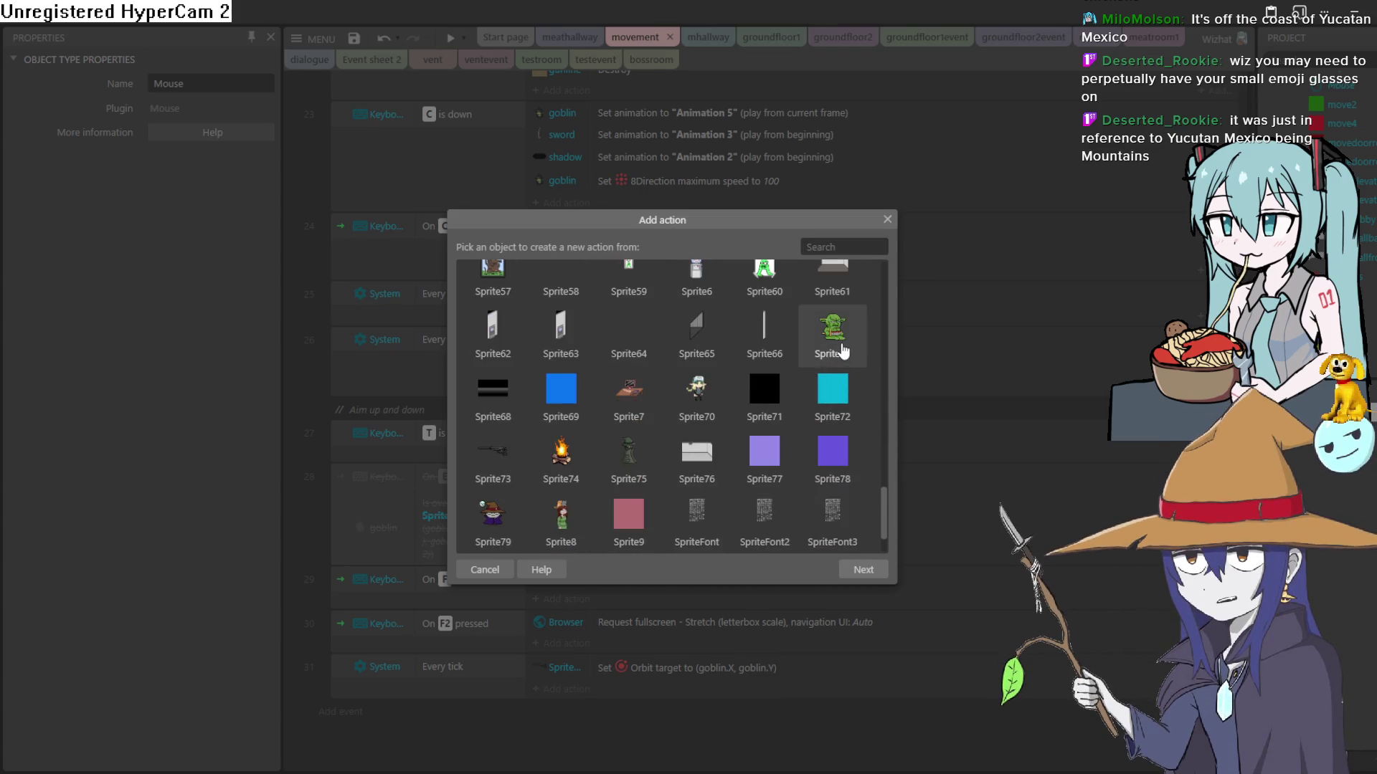
{"action": "scroll", "coordinate": [832, 337], "scroll_direction": "down", "scroll_amount": 1}
{"action": "double_click", "coordinate": [493, 400]}
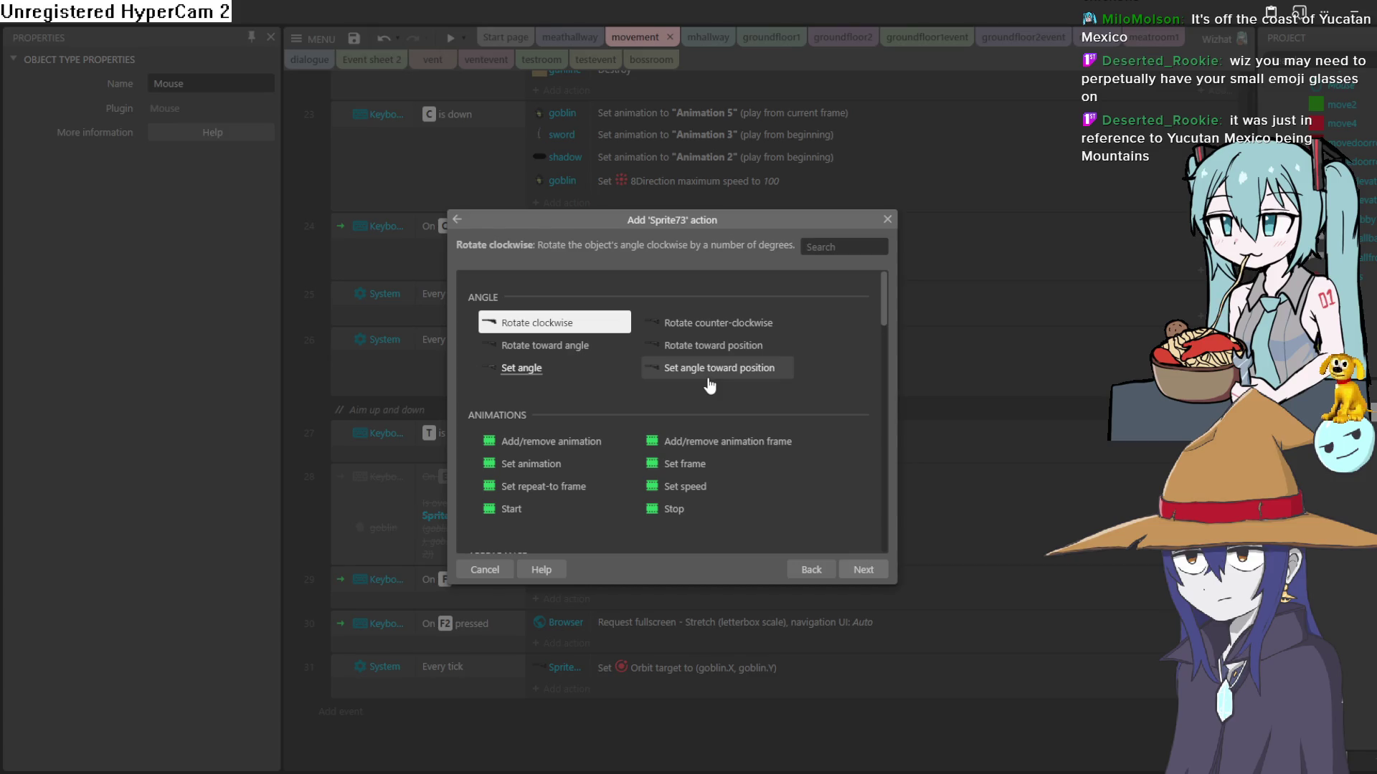
Step: Choose the Orbit Set rotation action for Sprite73
{"action": "scroll", "coordinate": [716, 373], "scroll_direction": "down", "scroll_amount": 7}
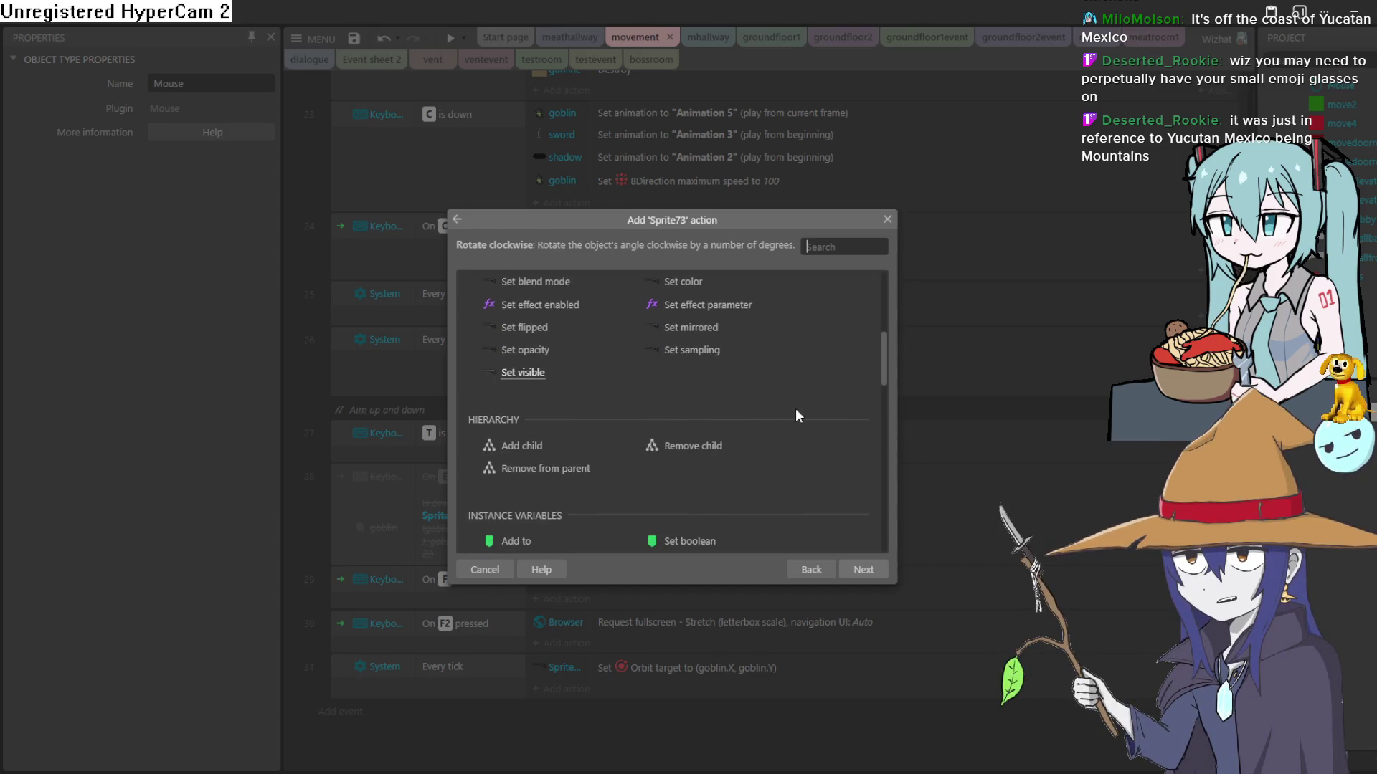
{"action": "scroll", "coordinate": [796, 409], "scroll_direction": "down", "scroll_amount": 5}
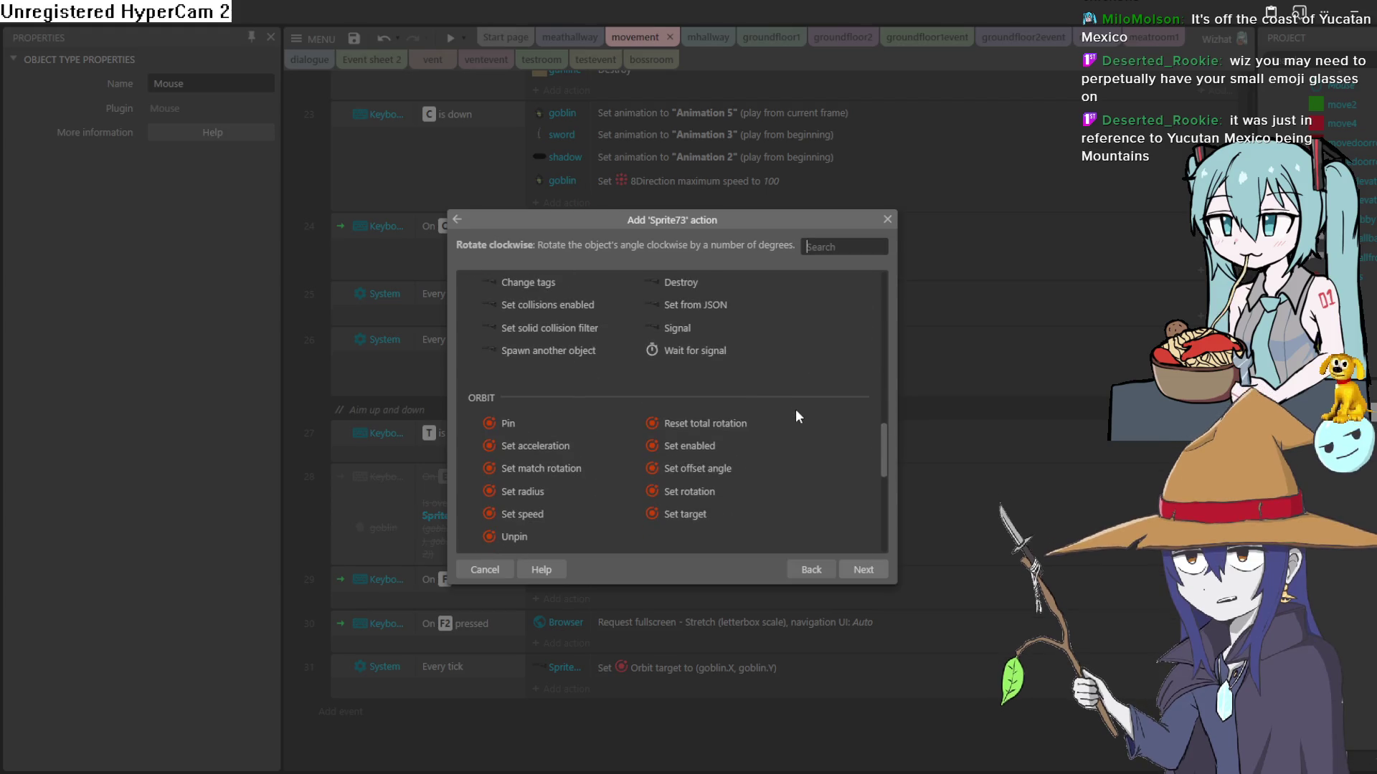
{"action": "scroll", "coordinate": [766, 383], "scroll_direction": "down", "scroll_amount": 3}
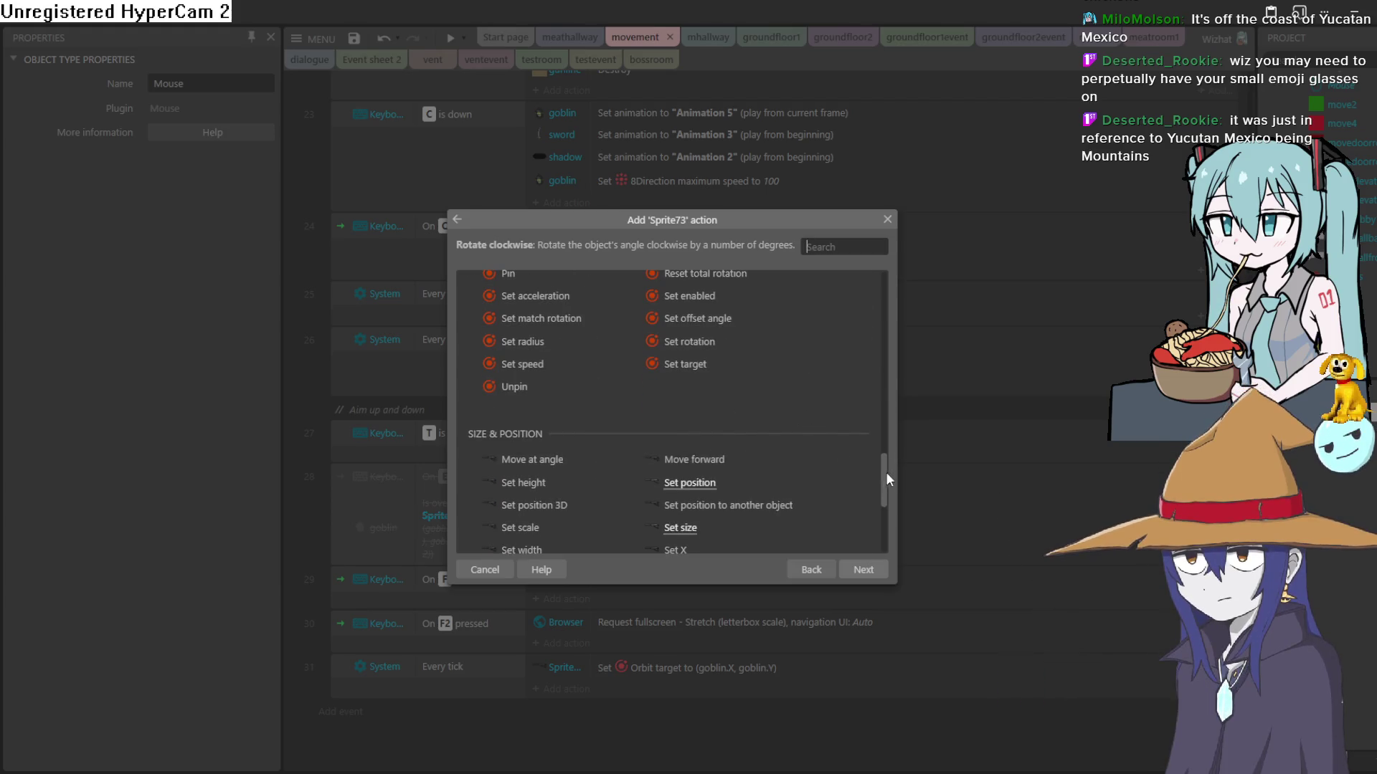
{"action": "left_click_drag", "start_coordinate": [885, 470], "coordinate": [880, 456]}
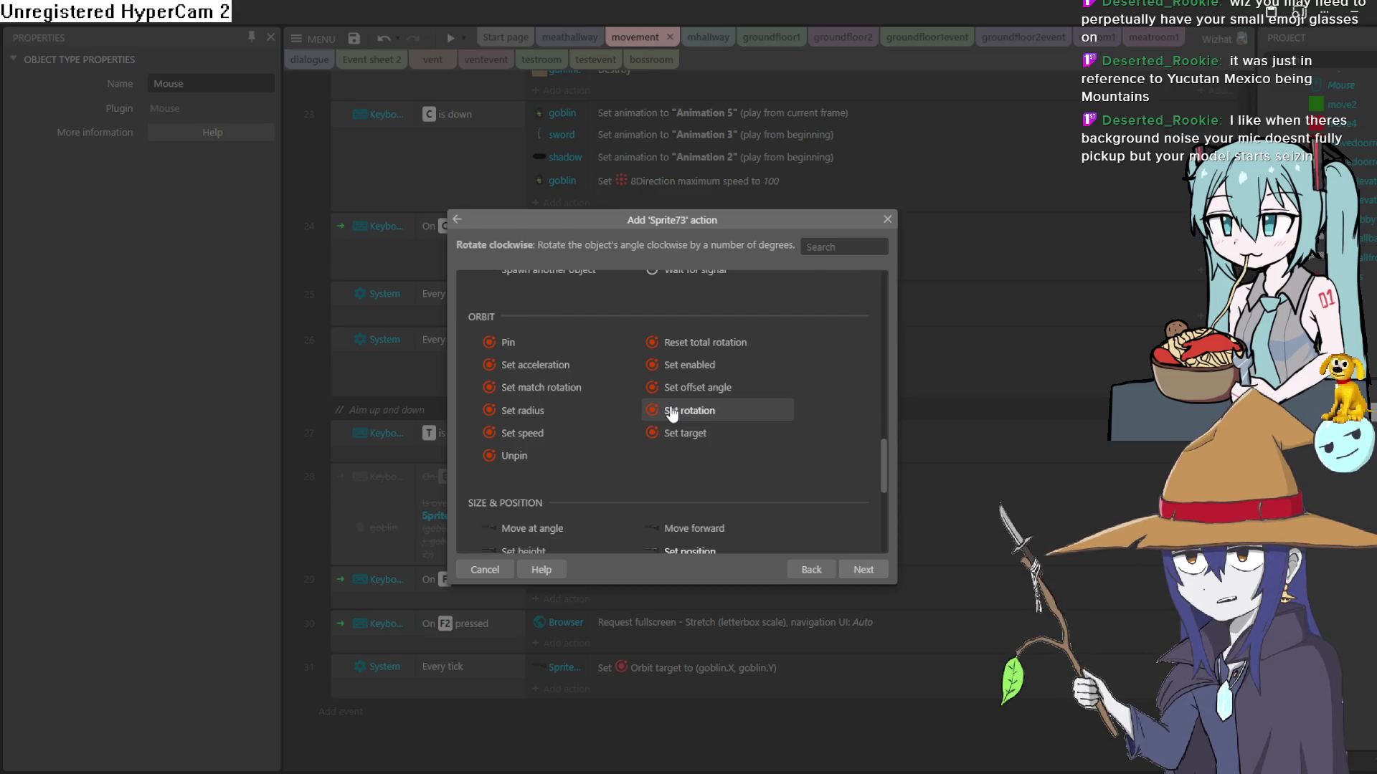
{"action": "double_click", "coordinate": [672, 414]}
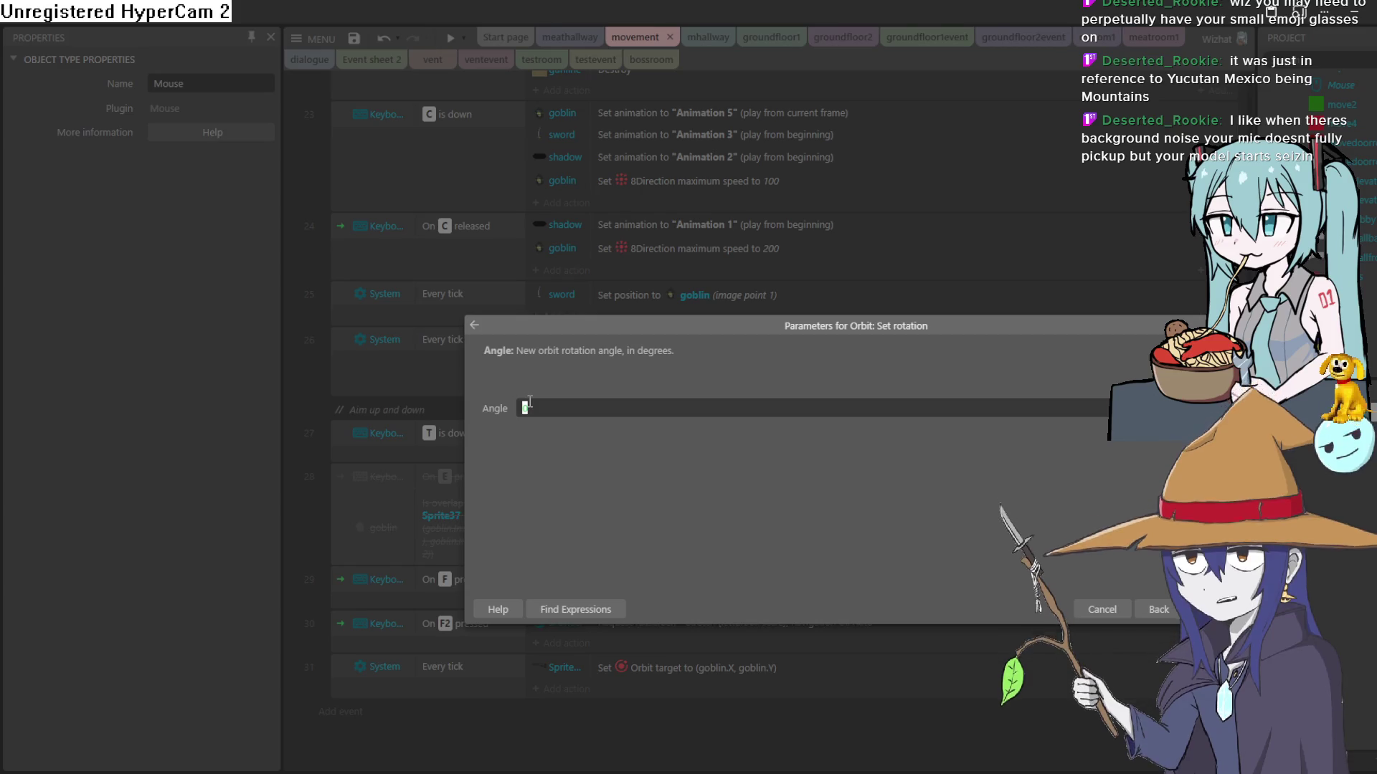
Step: Try 'mous.a' (Mouse.angle) as the Orbit rotation angle, then erase it
{"action": "type", "text": "m"}
{"action": "key", "text": "BackSpace"}
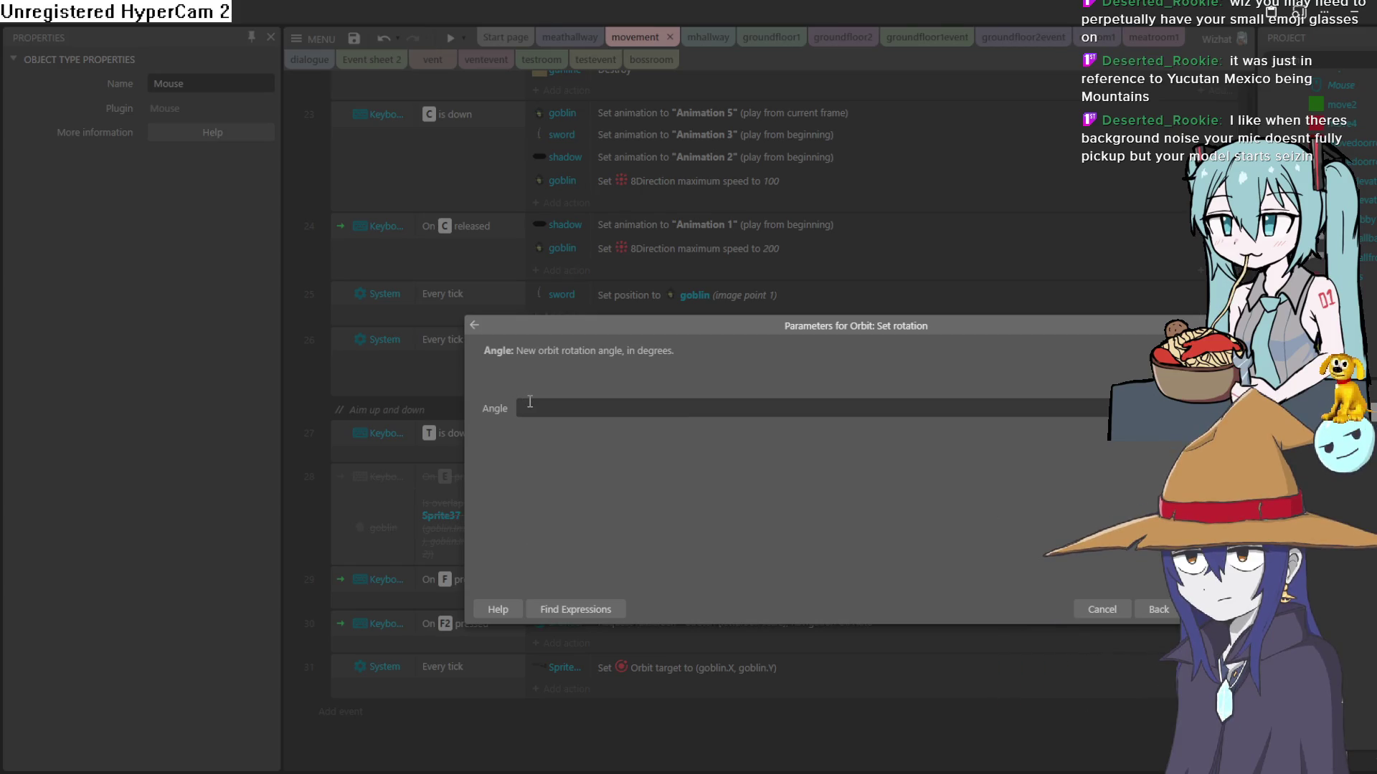
{"action": "type", "text": "mouse"}
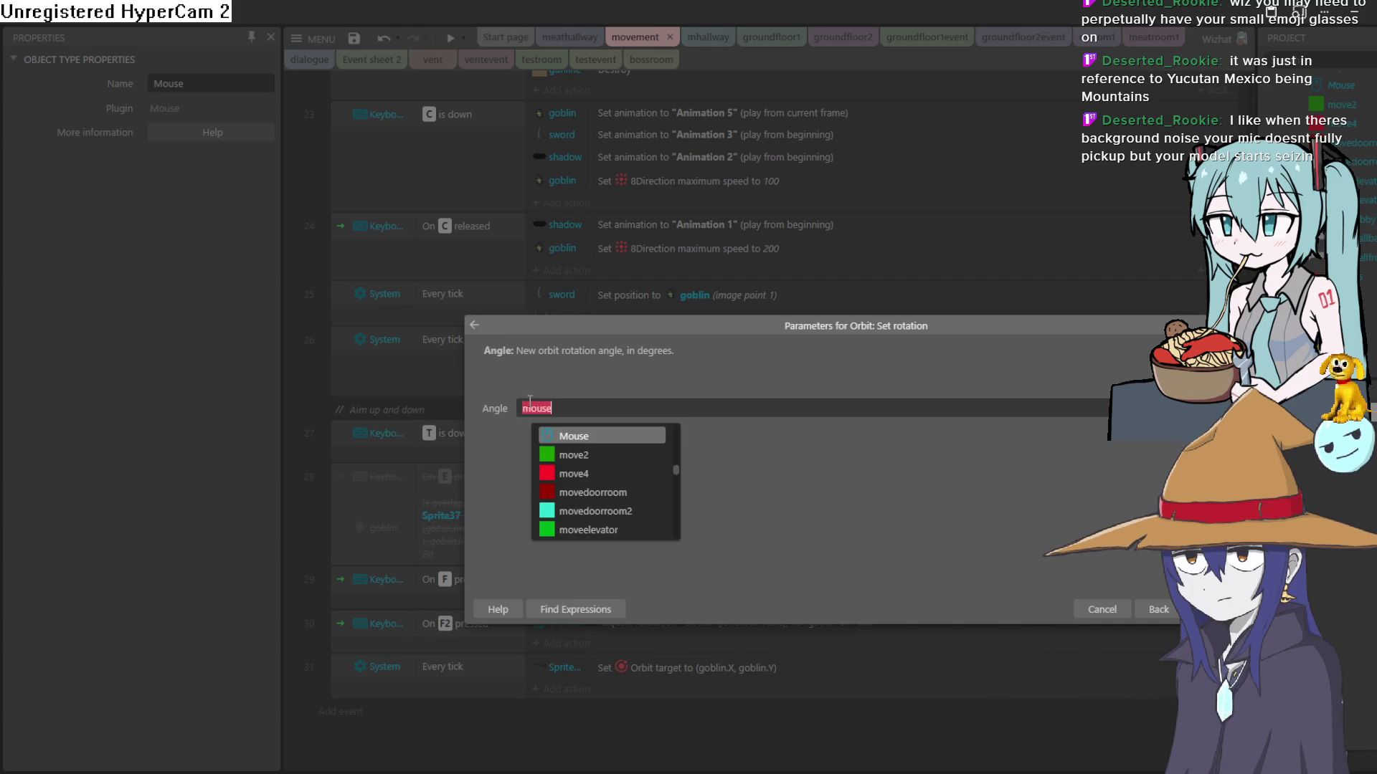
{"action": "type", "text": ".angle"}
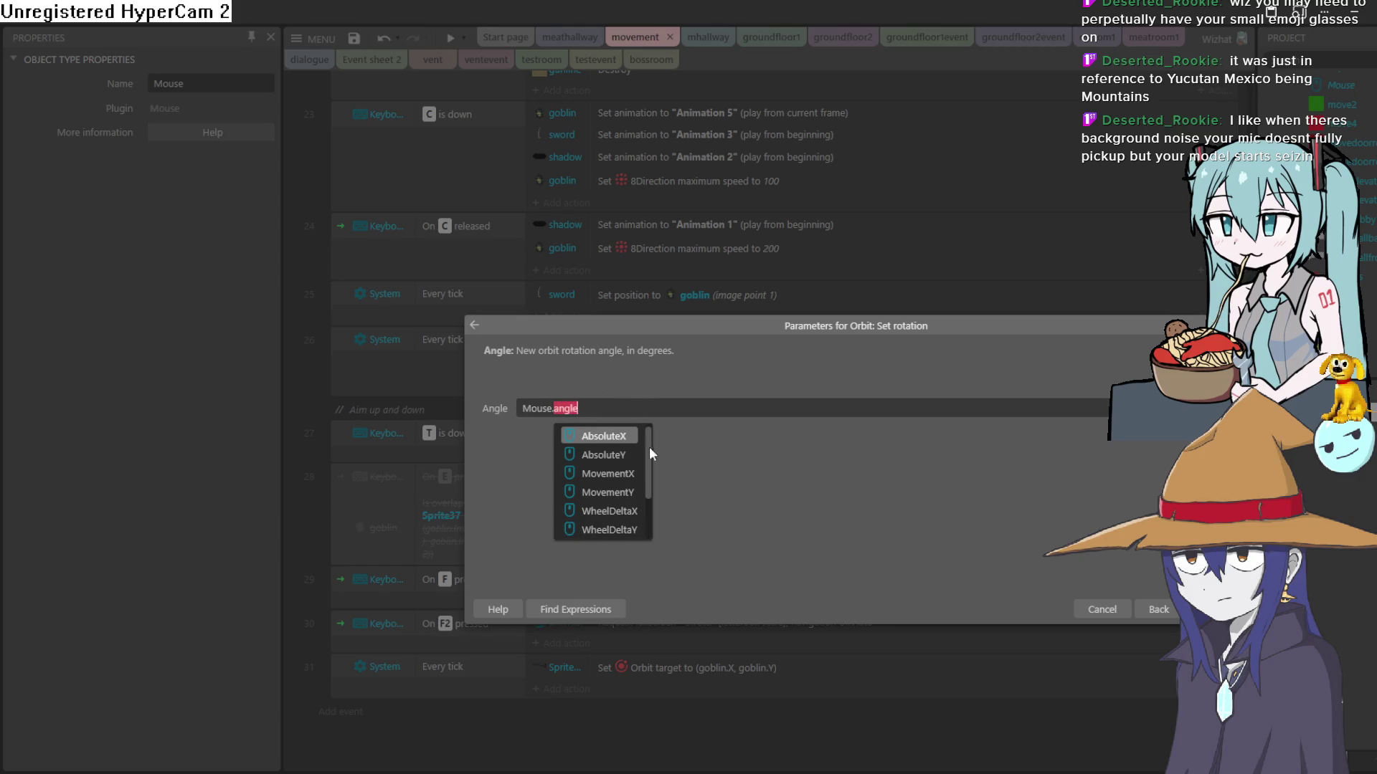
{"action": "scroll", "coordinate": [616, 487], "scroll_direction": "up", "scroll_amount": 1}
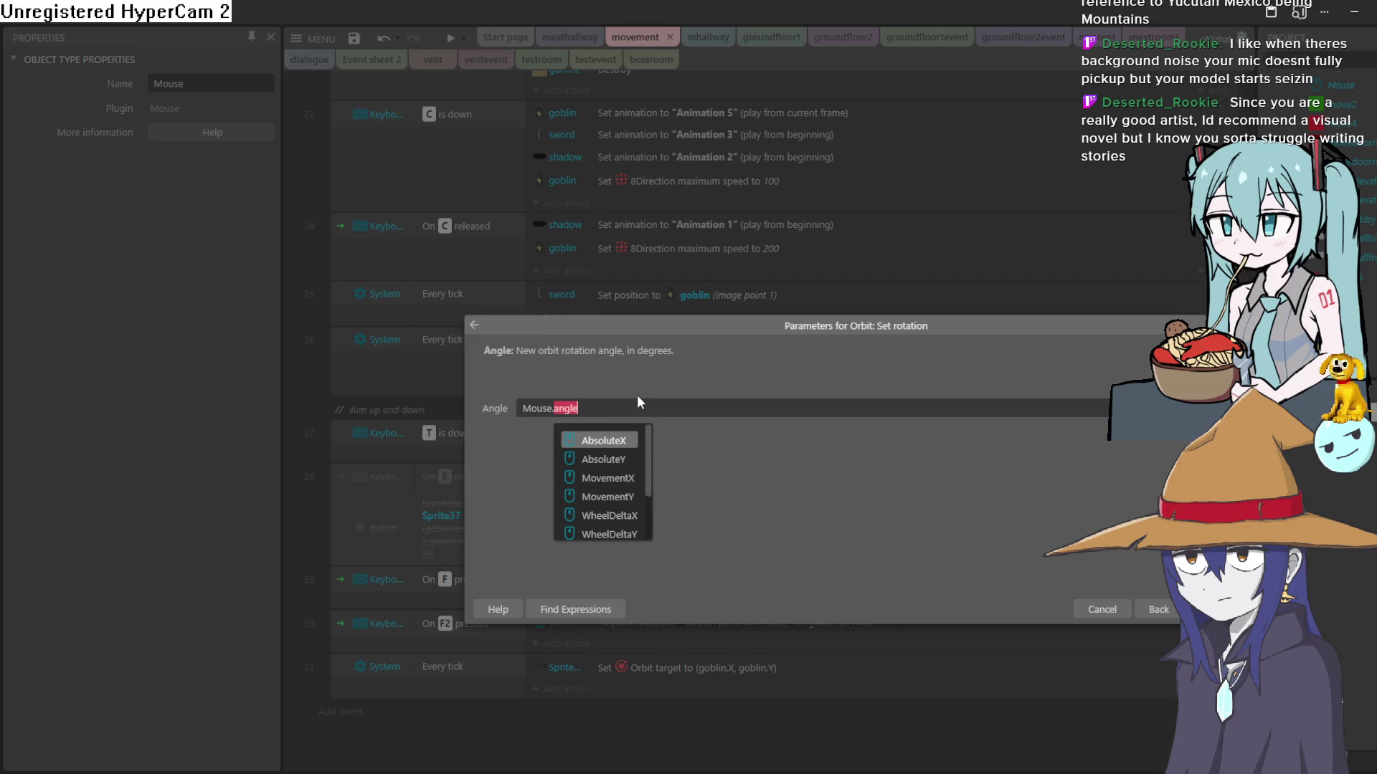
{"action": "left_click", "coordinate": [648, 415]}
{"action": "key", "text": "BackSpace"}
{"action": "key", "text": "BackSpace"}
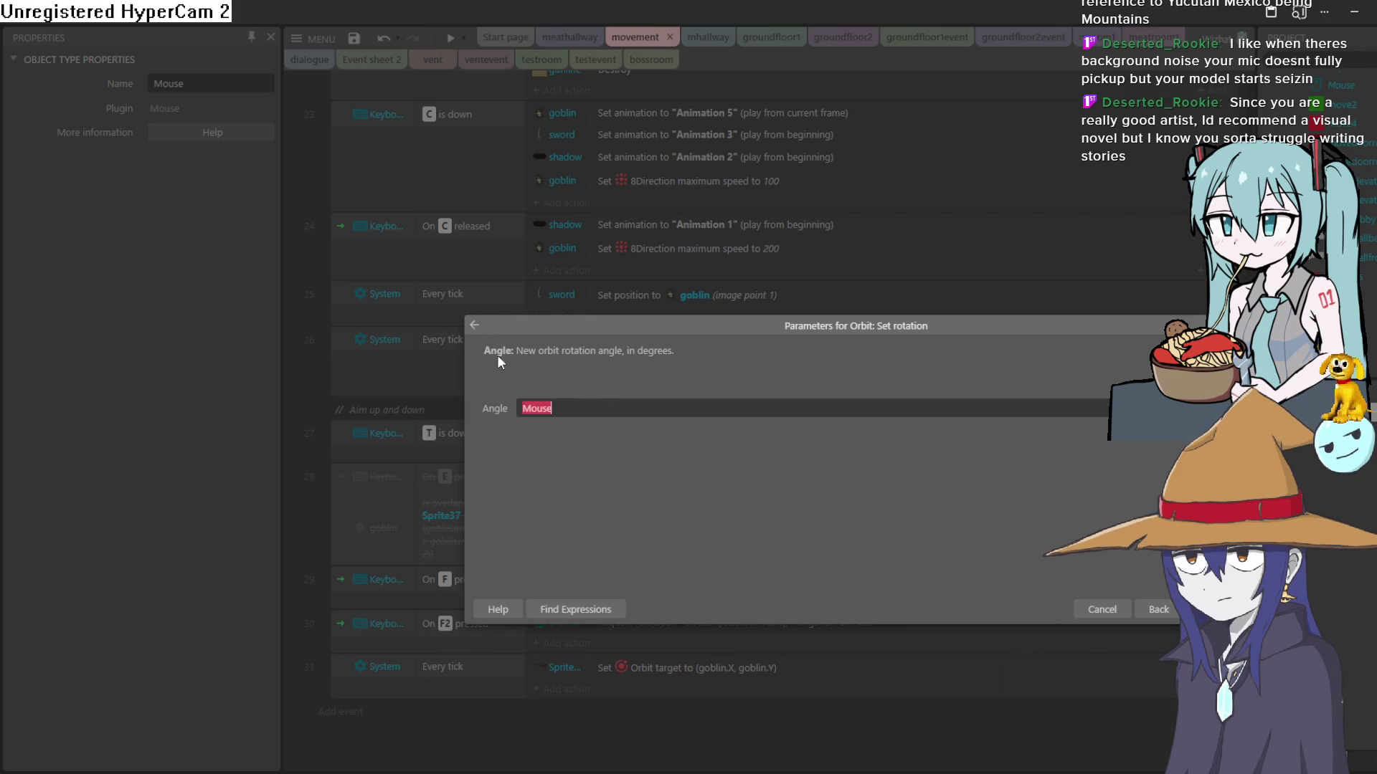
{"action": "key", "text": "BackSpace"}
{"action": "key", "text": "BackSpace"}
{"action": "key", "text": "BackSpace"}
Step: Cancel the rotation action unsaved and select event 31's Set Orbit target action
{"action": "left_click", "coordinate": [477, 324]}
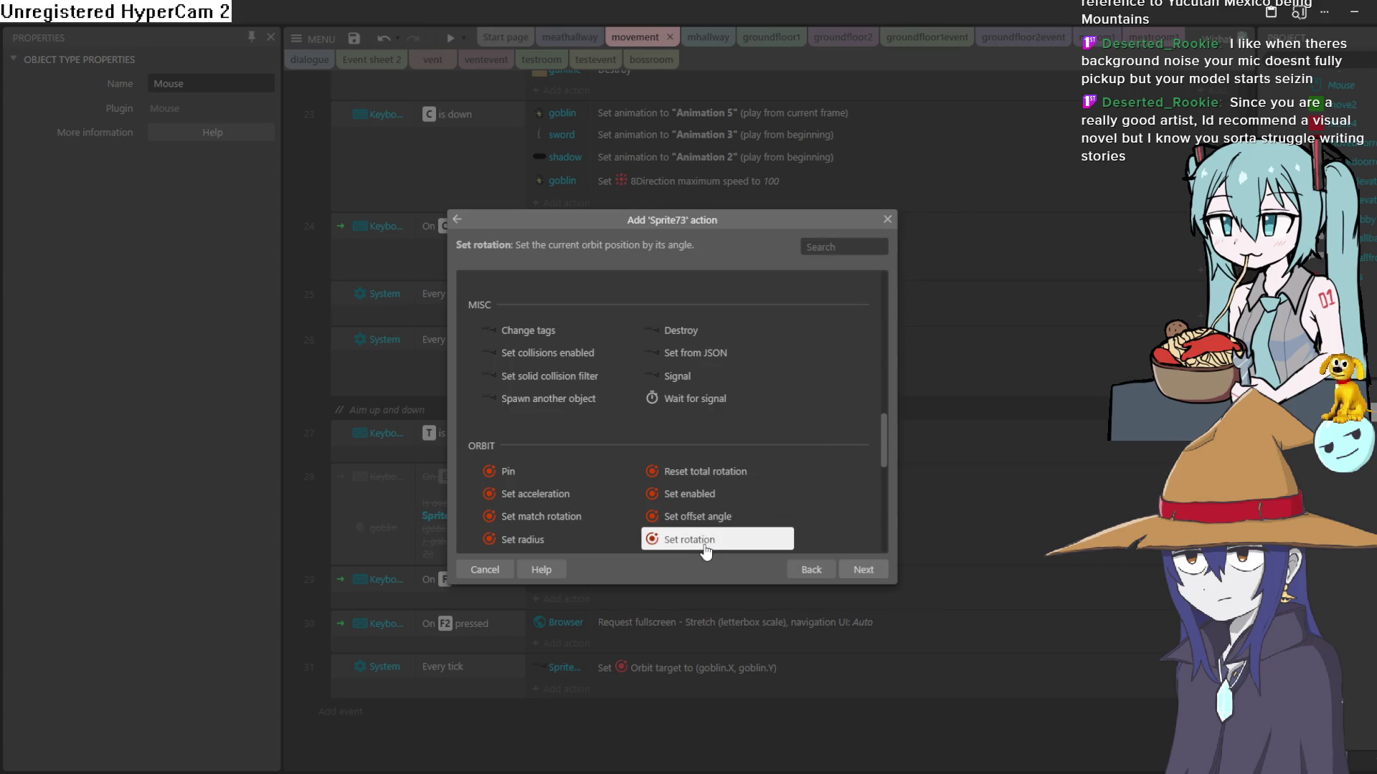
{"action": "left_click", "coordinate": [888, 219]}
{"action": "left_click", "coordinate": [639, 669]}
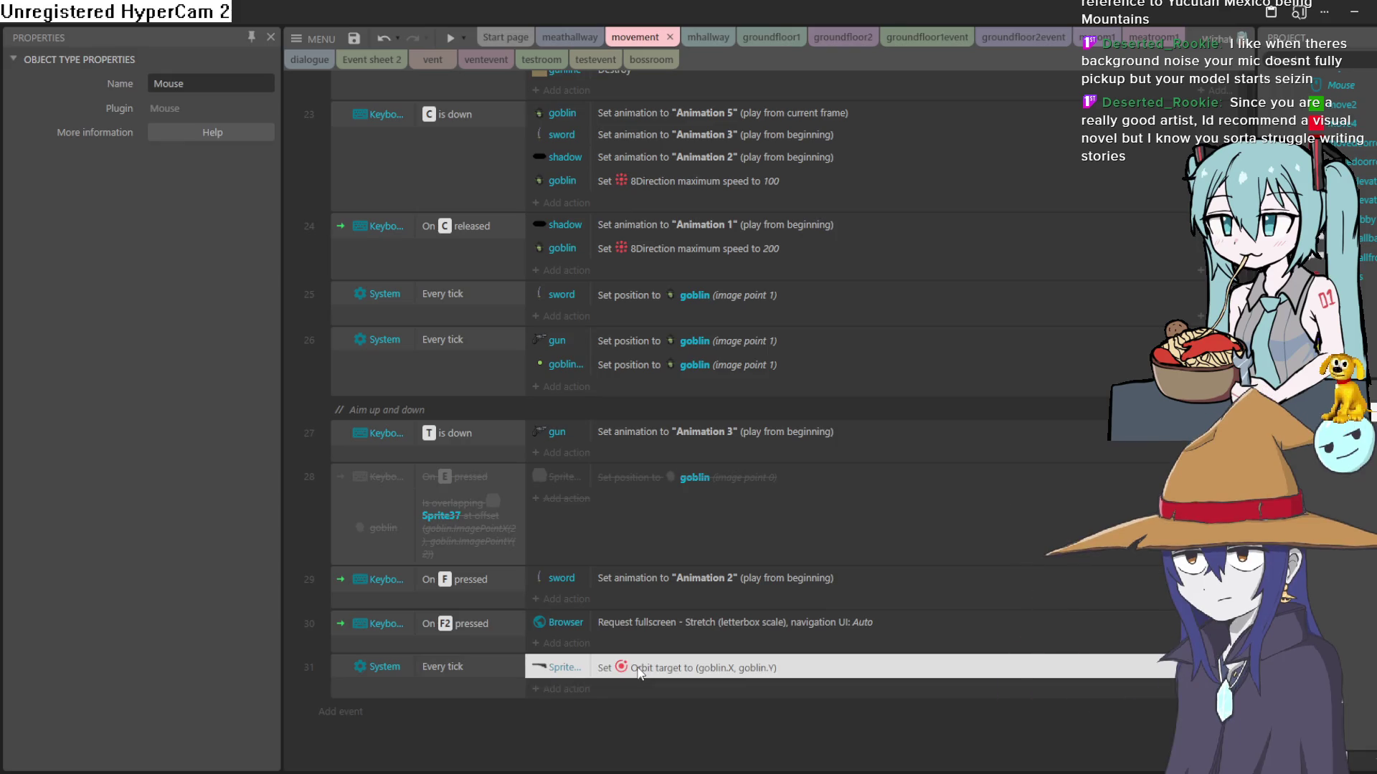
Step: Start a new action in event 31 with Sprite73 as the object
{"action": "left_click", "coordinate": [568, 689]}
{"action": "scroll", "coordinate": [760, 432], "scroll_direction": "down", "scroll_amount": 5}
{"action": "scroll", "coordinate": [760, 432], "scroll_direction": "down", "scroll_amount": 8}
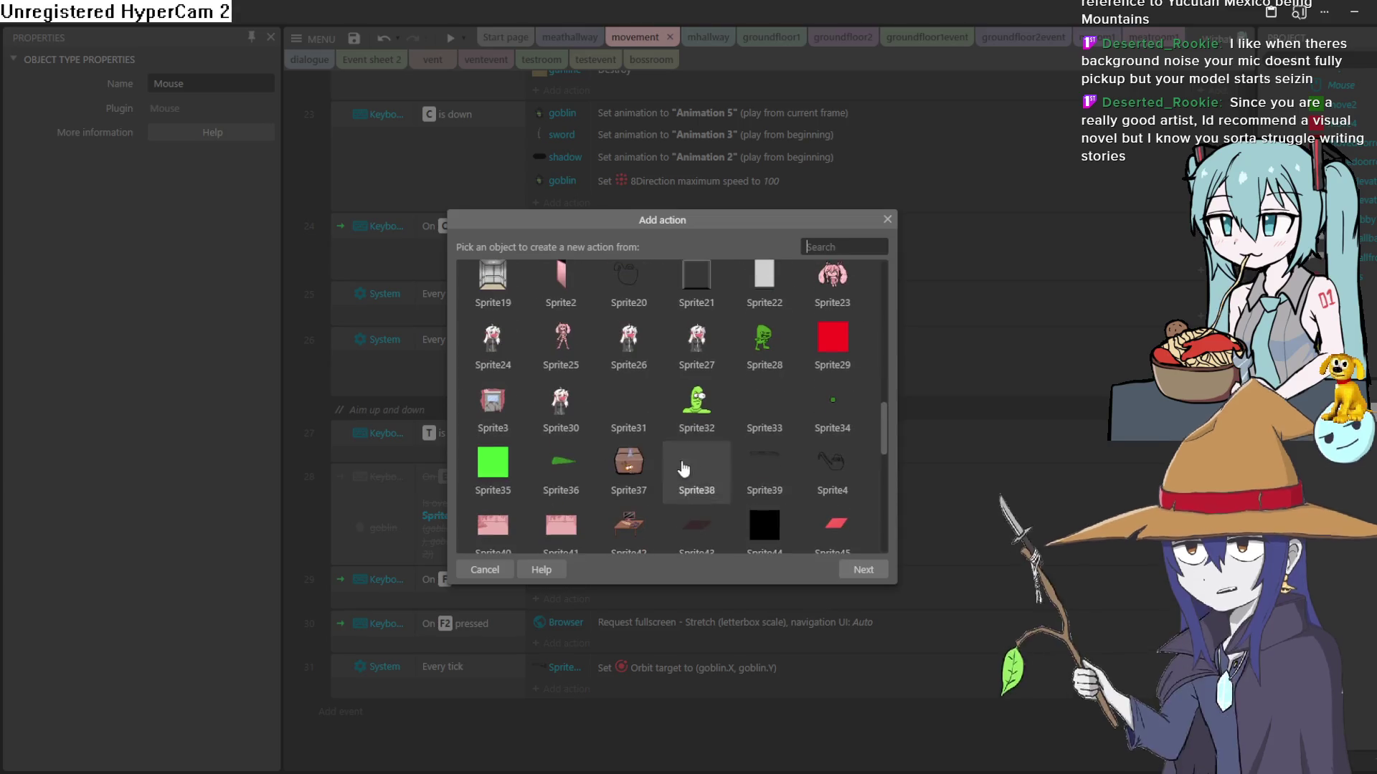
{"action": "scroll", "coordinate": [587, 440], "scroll_direction": "down", "scroll_amount": 3}
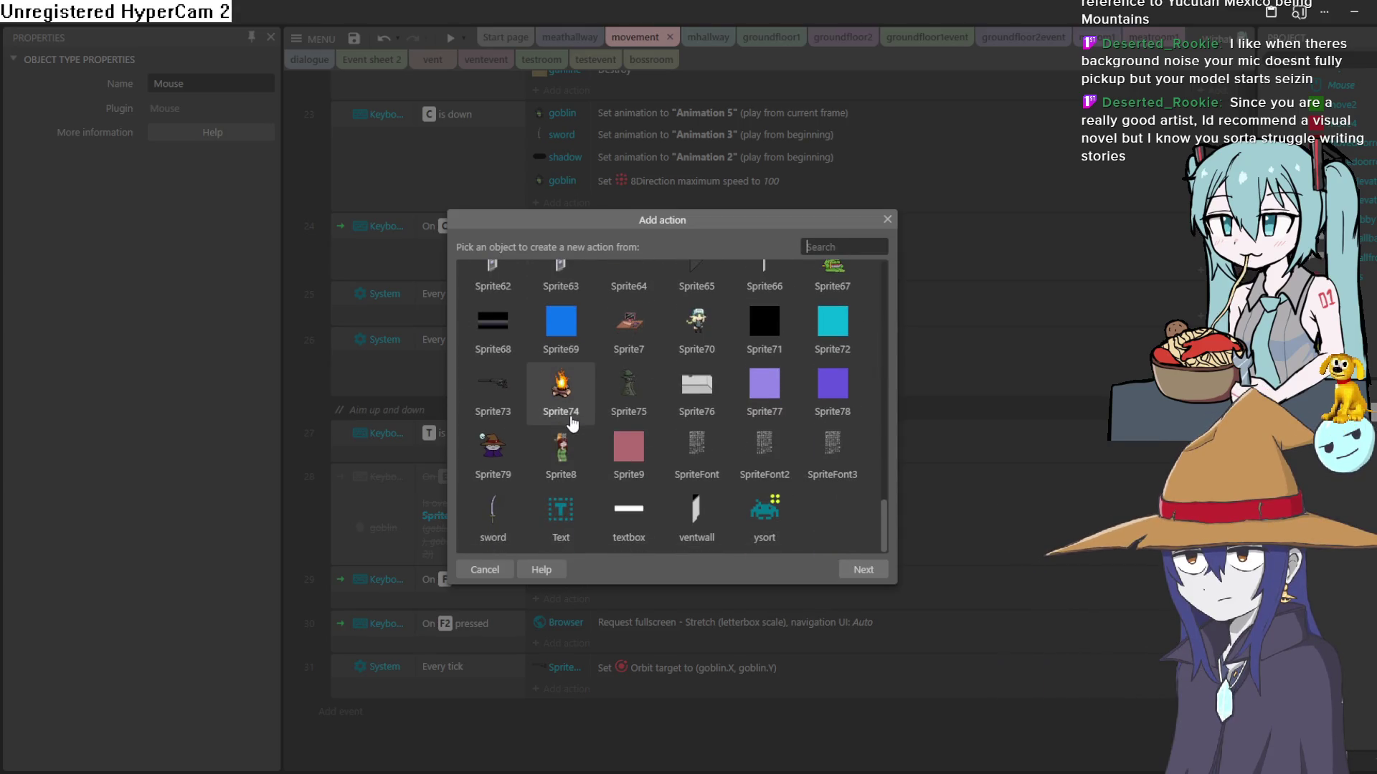
{"action": "double_click", "coordinate": [492, 383]}
Step: Pick Orbit Set rotation again, then go back to Sprite73's action list
{"action": "scroll", "coordinate": [702, 401], "scroll_direction": "down", "scroll_amount": 5}
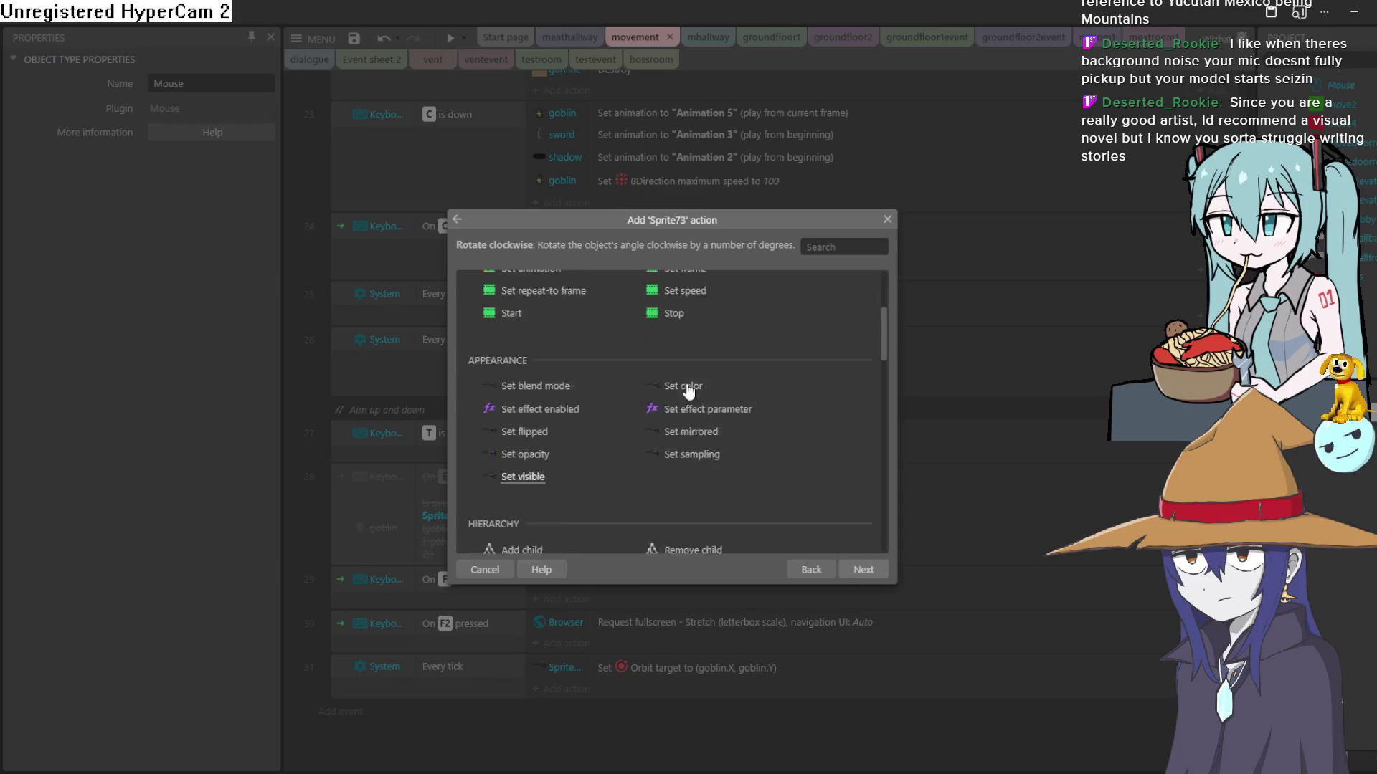
{"action": "scroll", "coordinate": [707, 407], "scroll_direction": "up", "scroll_amount": 2}
{"action": "scroll", "coordinate": [705, 403], "scroll_direction": "down", "scroll_amount": 6}
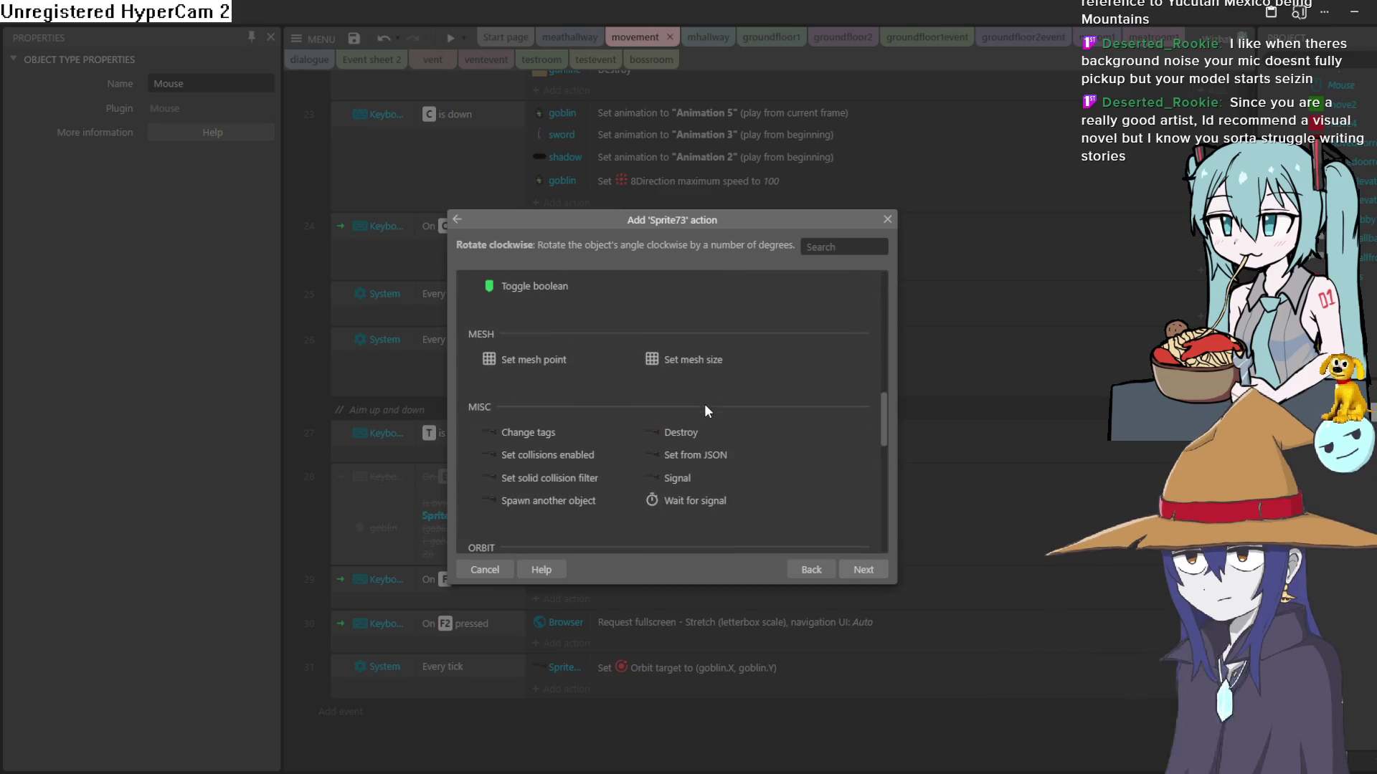
{"action": "scroll", "coordinate": [704, 411], "scroll_direction": "down", "scroll_amount": 3}
{"action": "scroll", "coordinate": [703, 359], "scroll_direction": "up", "scroll_amount": 3}
{"action": "scroll", "coordinate": [545, 437], "scroll_direction": "down", "scroll_amount": 3}
{"action": "scroll", "coordinate": [565, 448], "scroll_direction": "up", "scroll_amount": 4}
{"action": "scroll", "coordinate": [593, 480], "scroll_direction": "down", "scroll_amount": 2}
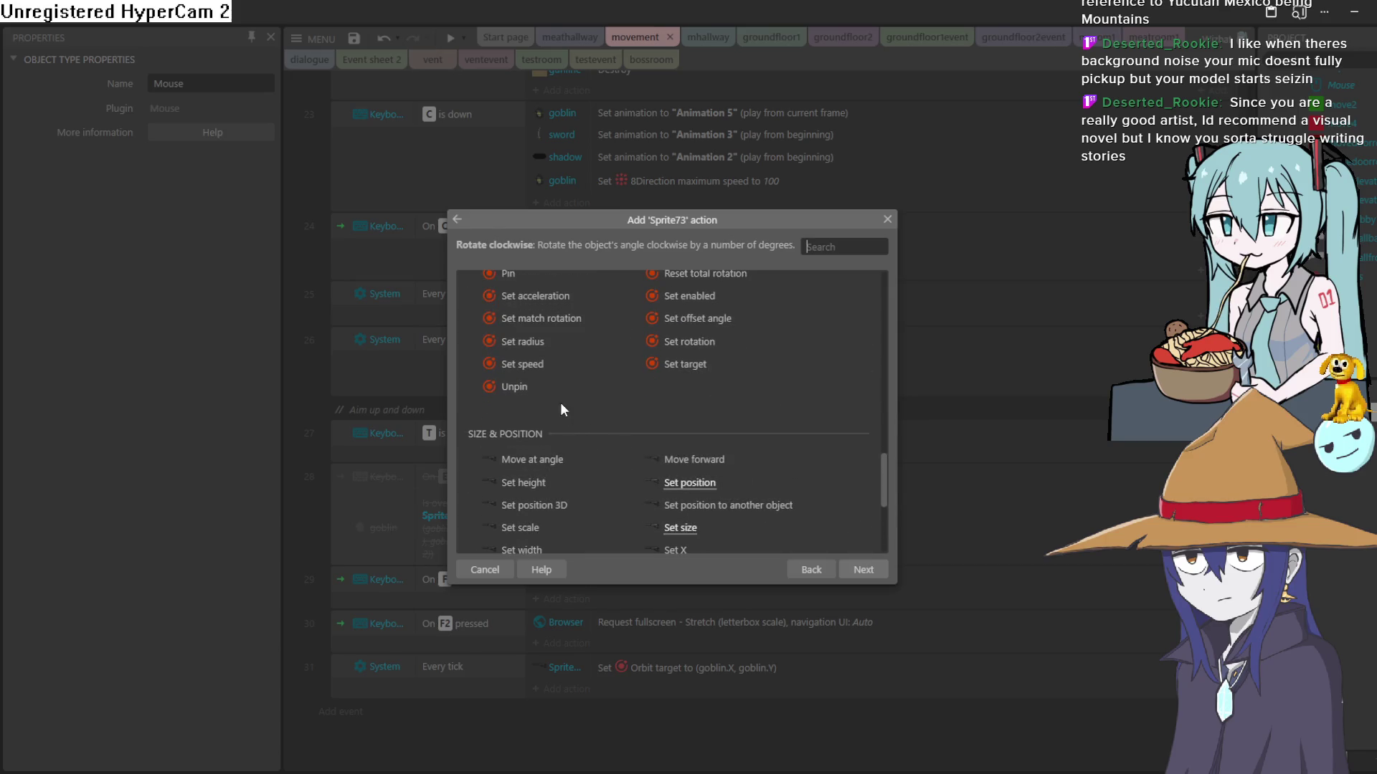
{"action": "scroll", "coordinate": [759, 411], "scroll_direction": "up", "scroll_amount": 2}
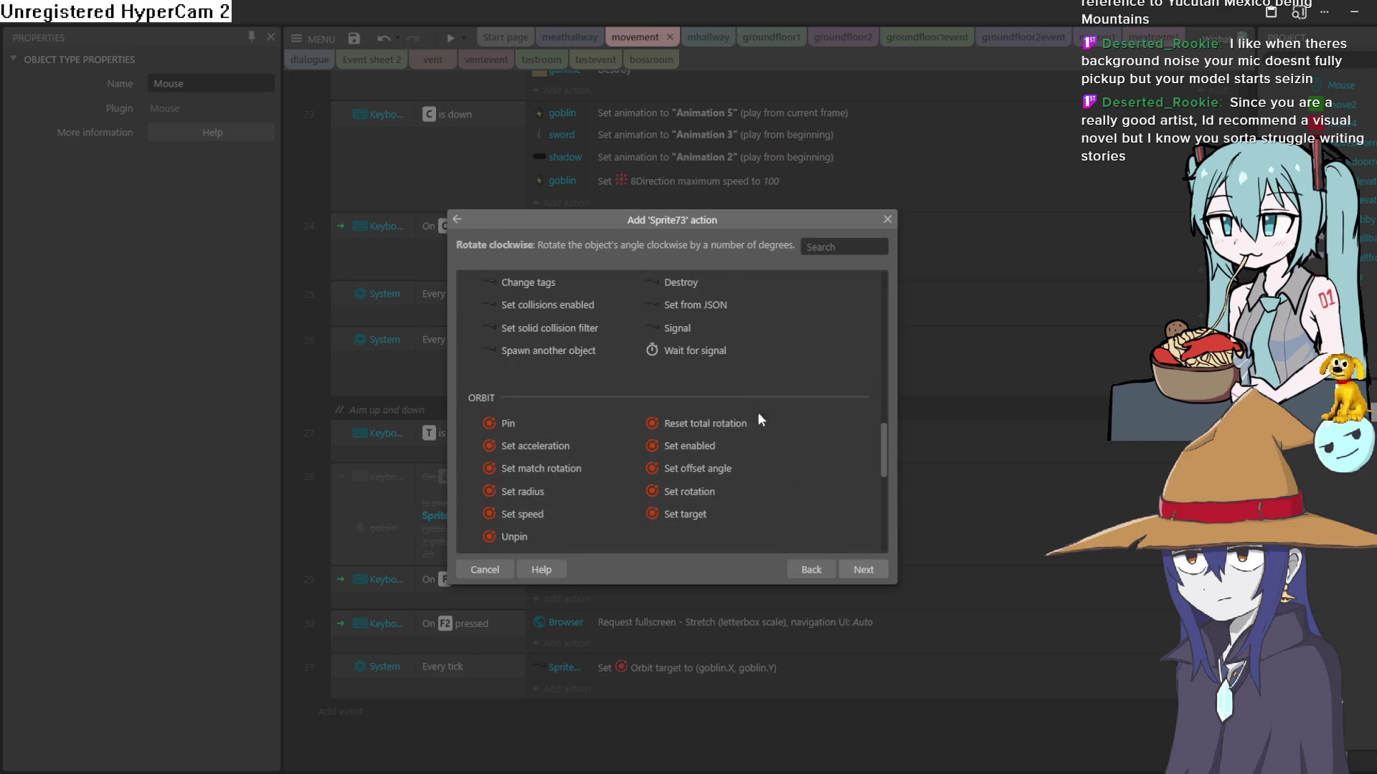
{"action": "double_click", "coordinate": [726, 495]}
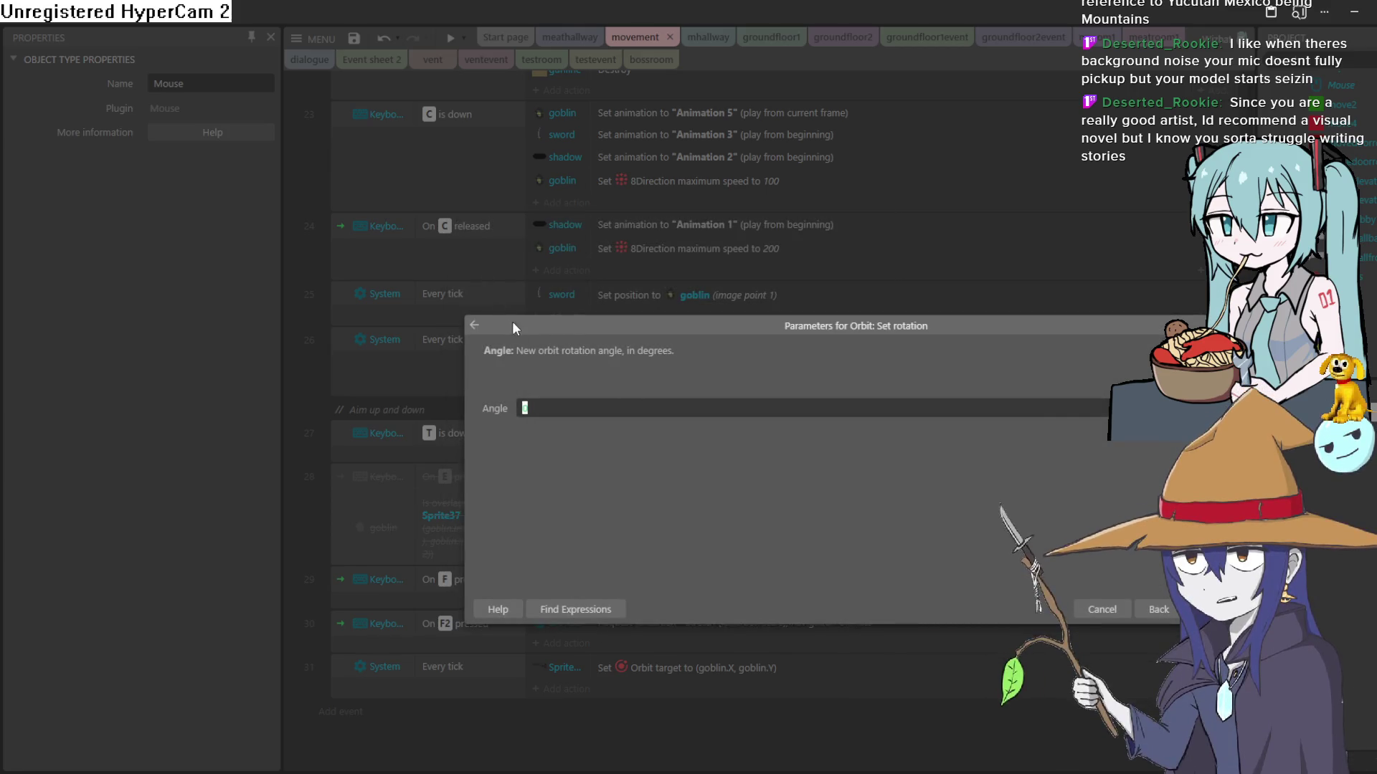
{"action": "left_click", "coordinate": [474, 324]}
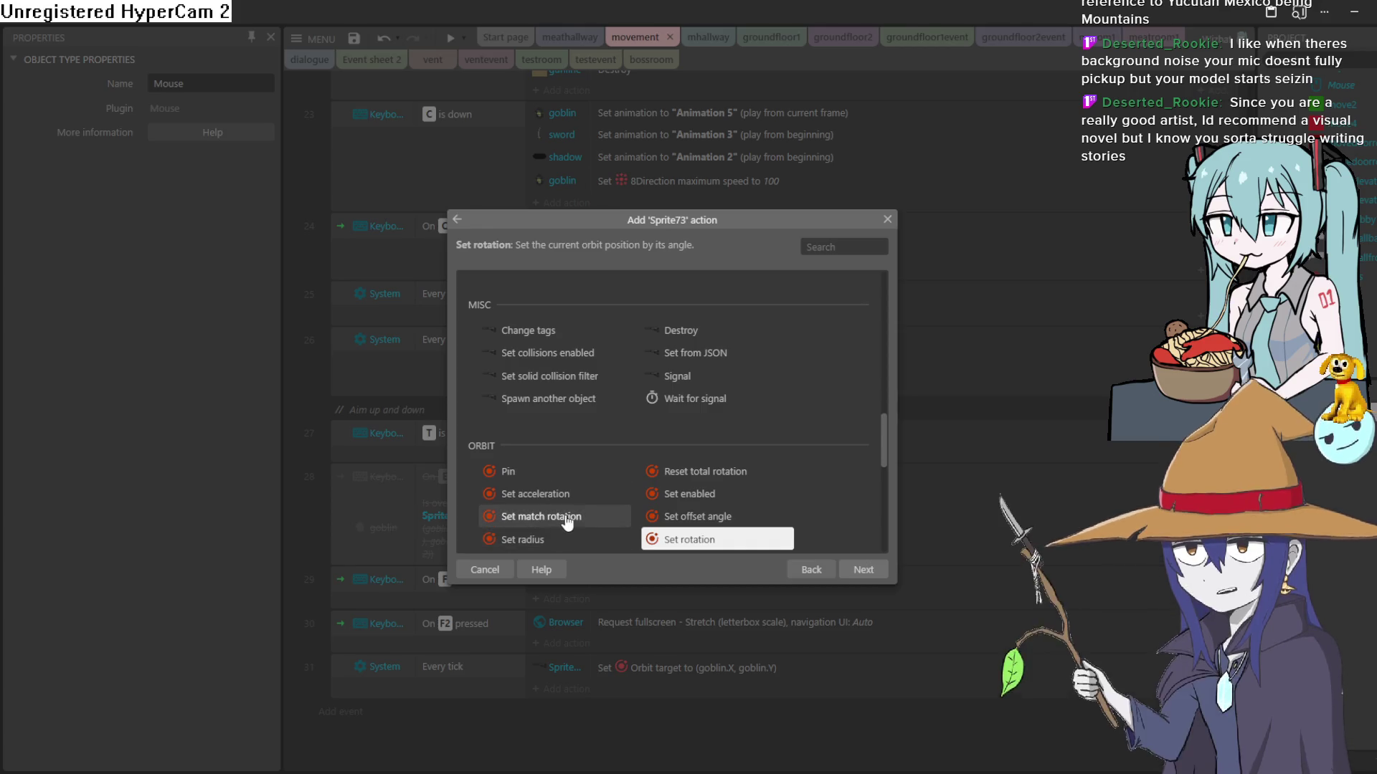
Step: Open the Orbit Pin action parameters for Sprite73
{"action": "double_click", "coordinate": [565, 473]}
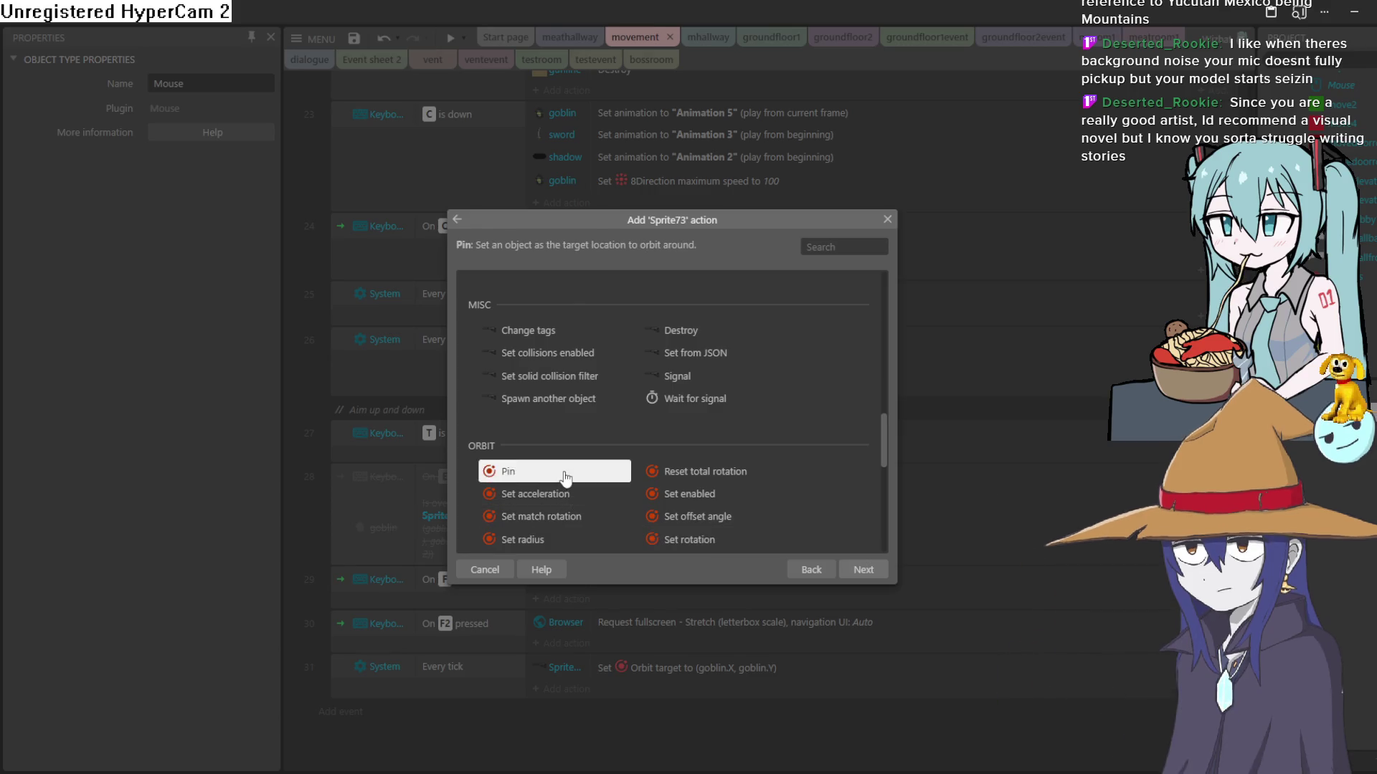
Step: Inspect the Orbit Pin and Set offset angle parameters, backing out of each without choosing
{"action": "left_click", "coordinate": [628, 412]}
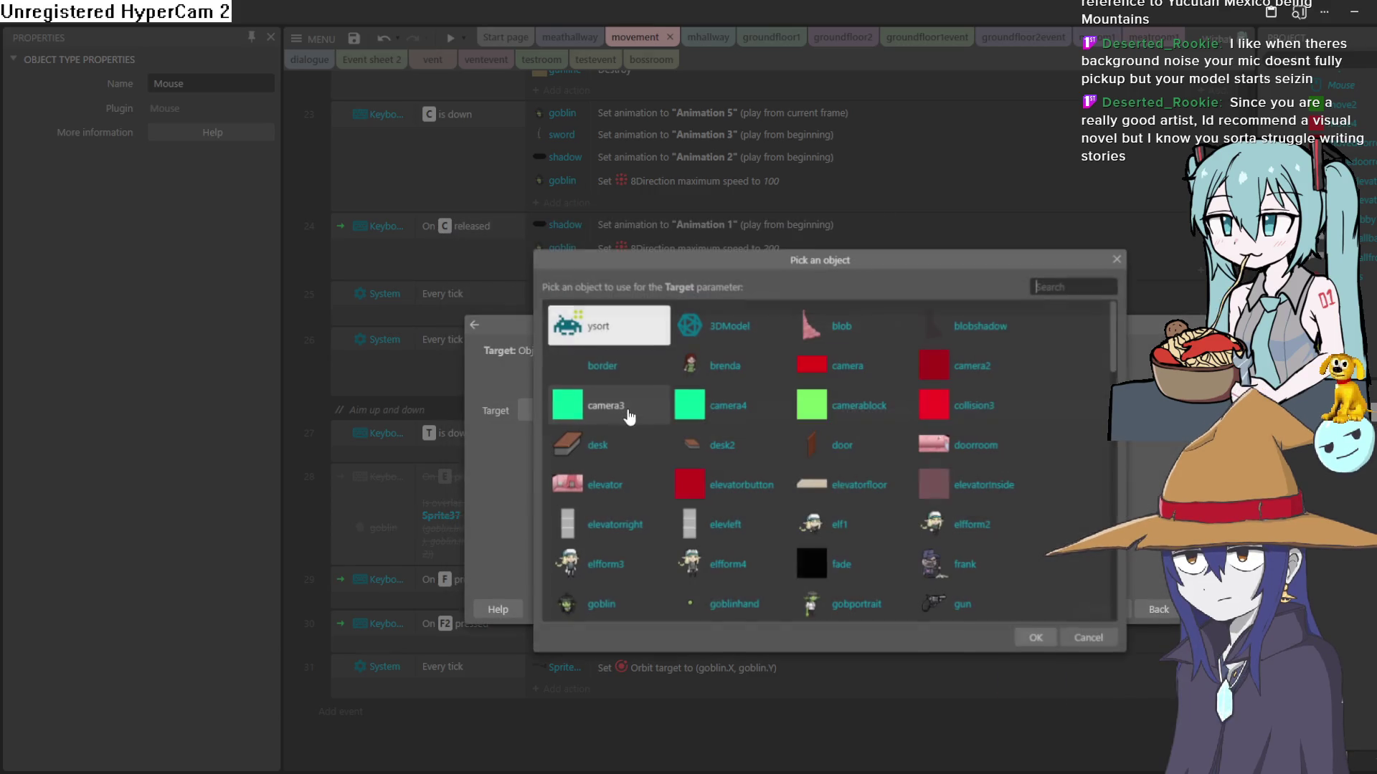
{"action": "left_click", "coordinate": [1117, 261]}
{"action": "left_click", "coordinate": [474, 326]}
{"action": "scroll", "coordinate": [722, 426], "scroll_direction": "down", "scroll_amount": 3}
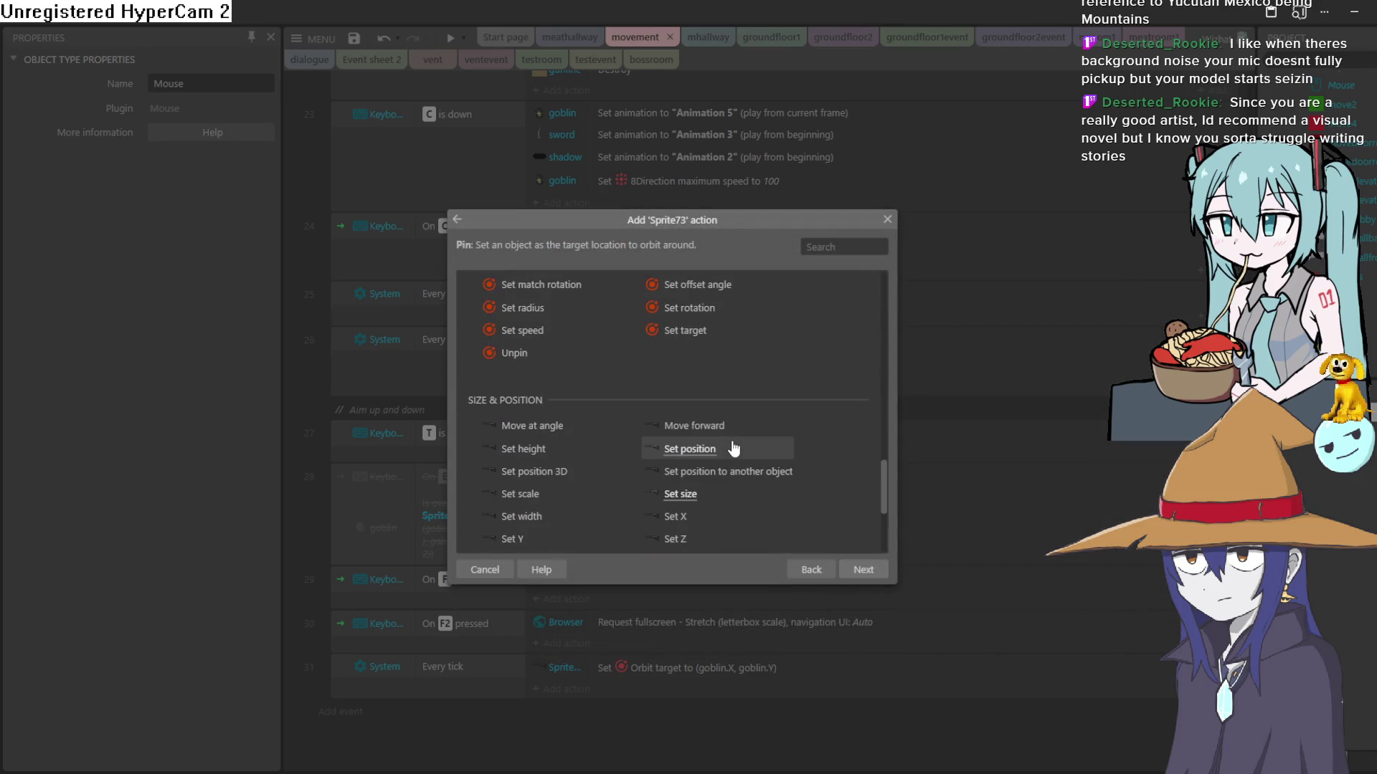
{"action": "scroll", "coordinate": [731, 452], "scroll_direction": "up", "scroll_amount": 3}
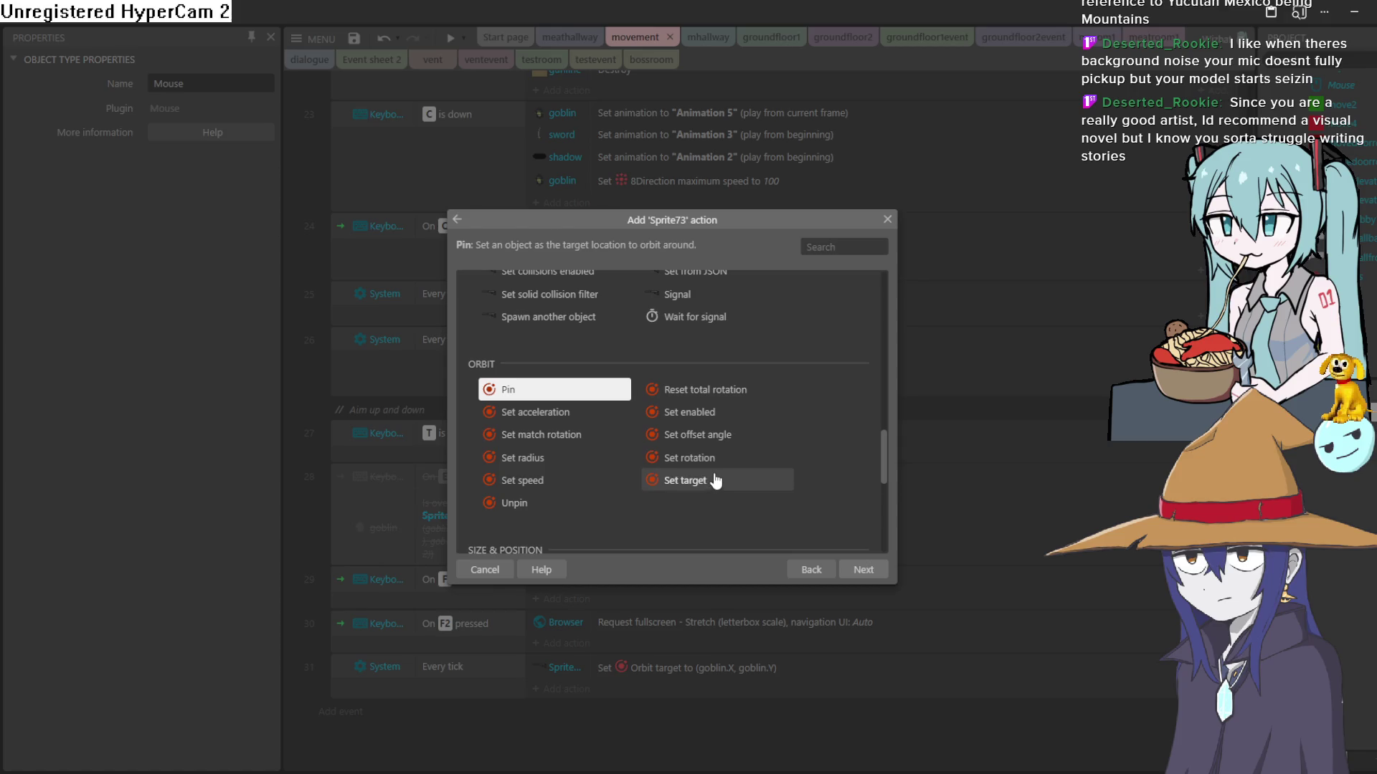
{"action": "left_click", "coordinate": [722, 436]}
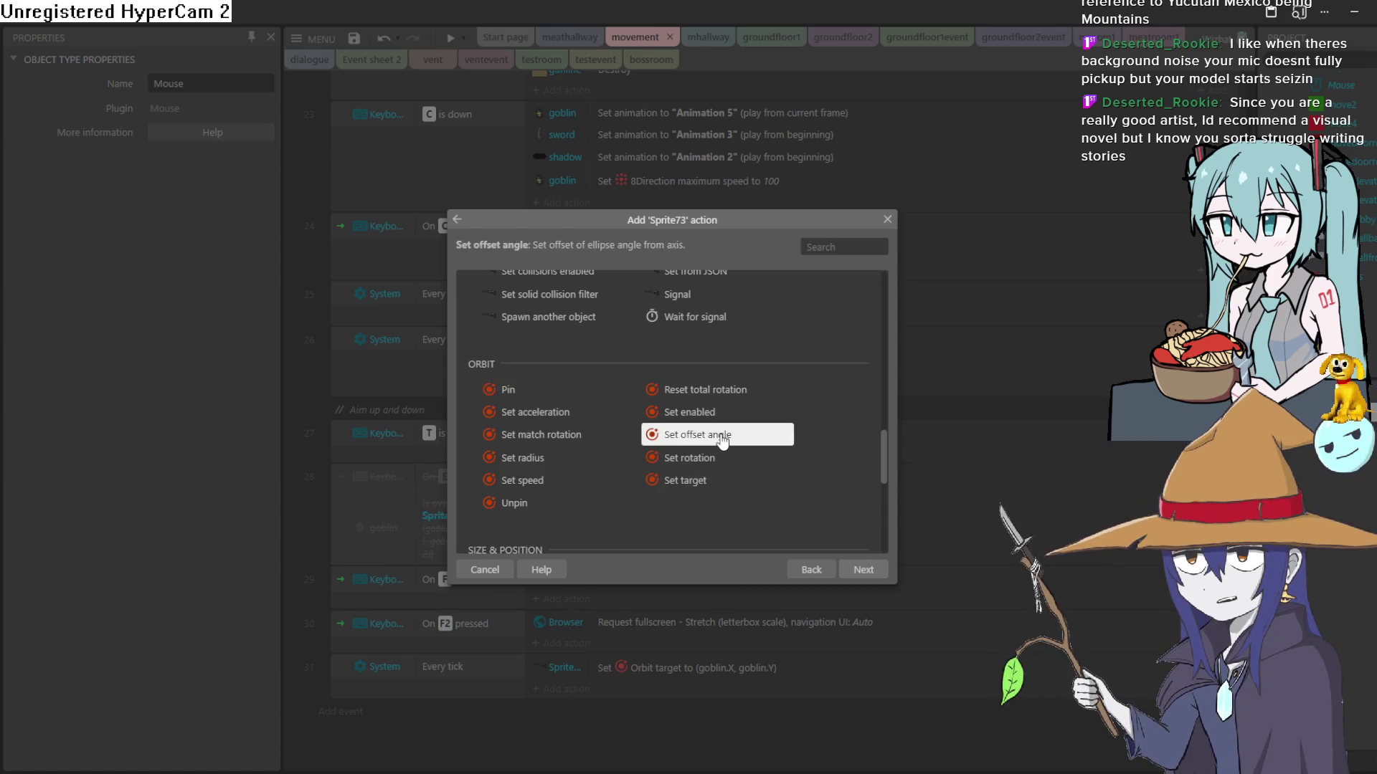
{"action": "double_click", "coordinate": [723, 436]}
{"action": "left_click", "coordinate": [482, 325]}
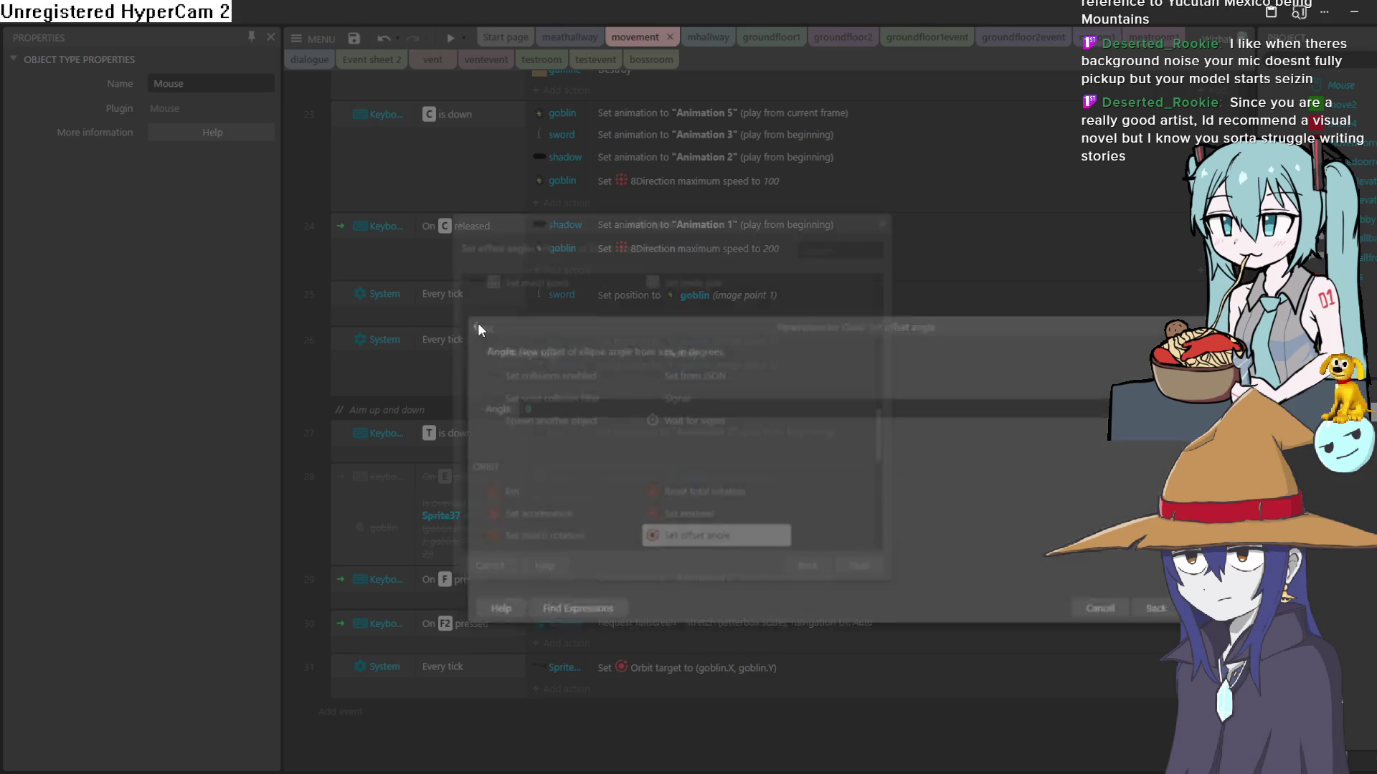
Step: Open the Orbit Set rotation parameters, then cancel with Escape
{"action": "scroll", "coordinate": [753, 335], "scroll_direction": "down", "scroll_amount": 3}
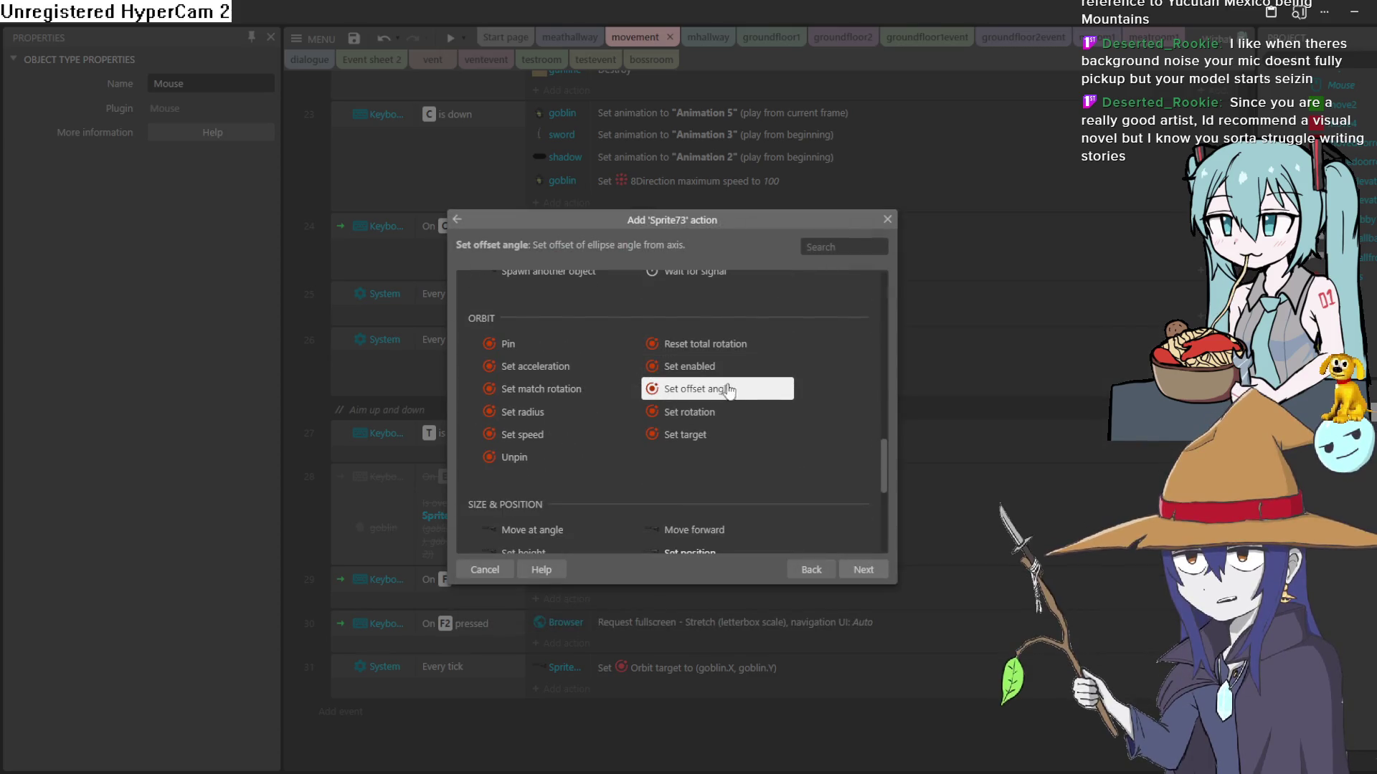
{"action": "scroll", "coordinate": [712, 441], "scroll_direction": "down", "scroll_amount": 4}
{"action": "scroll", "coordinate": [713, 444], "scroll_direction": "up", "scroll_amount": 4}
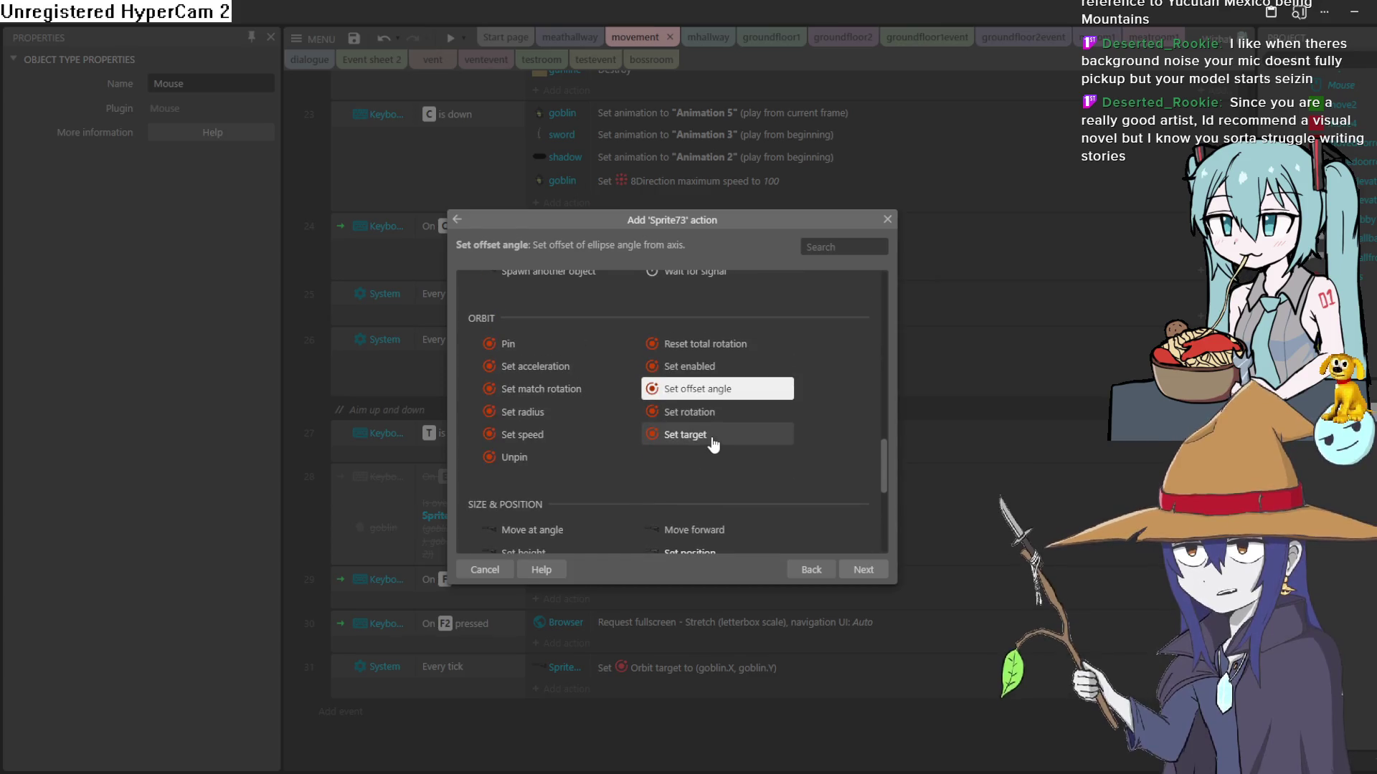
{"action": "double_click", "coordinate": [719, 415]}
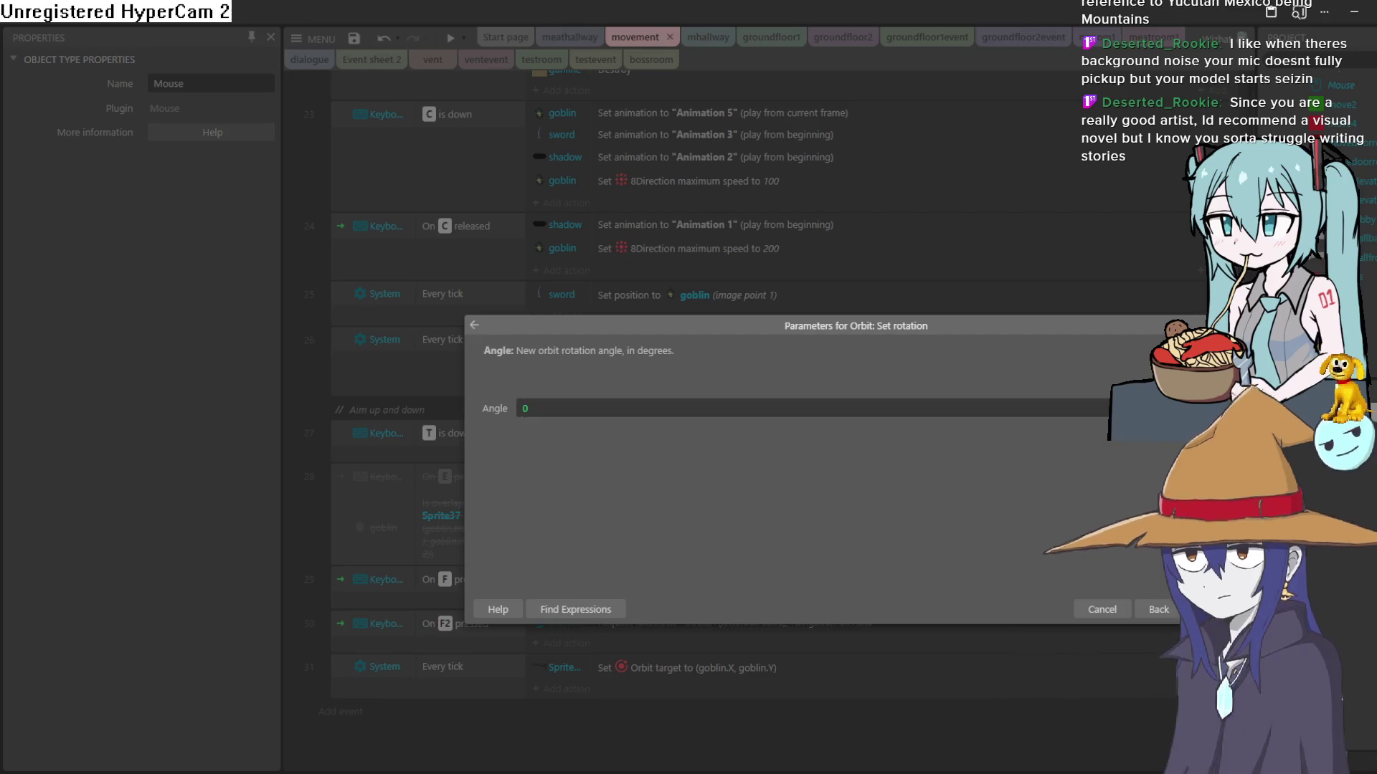
{"action": "key", "text": "Escape"}
Step: Preview the bossroom layout to watch the gun orbit the goblin, then close the preview
{"action": "left_click", "coordinate": [570, 37]}
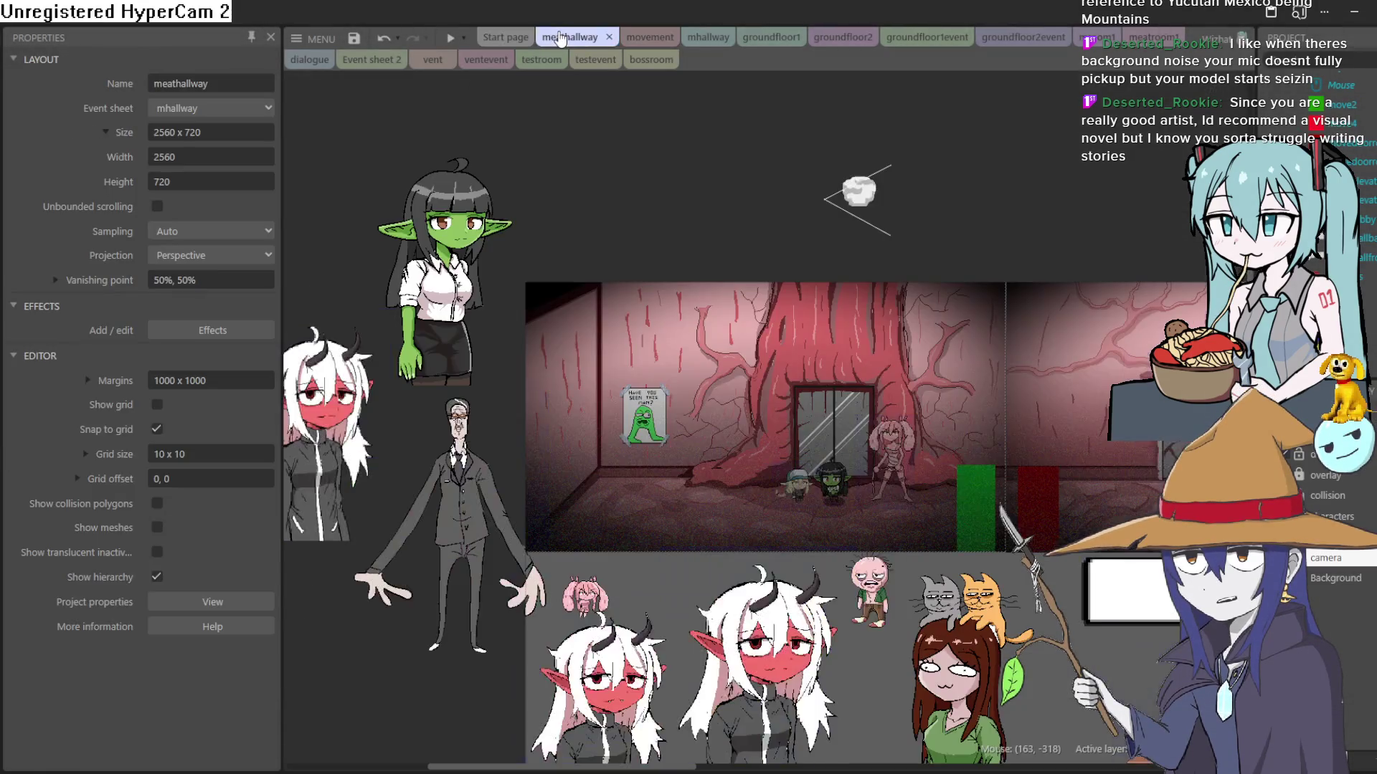
{"action": "left_click", "coordinate": [642, 39]}
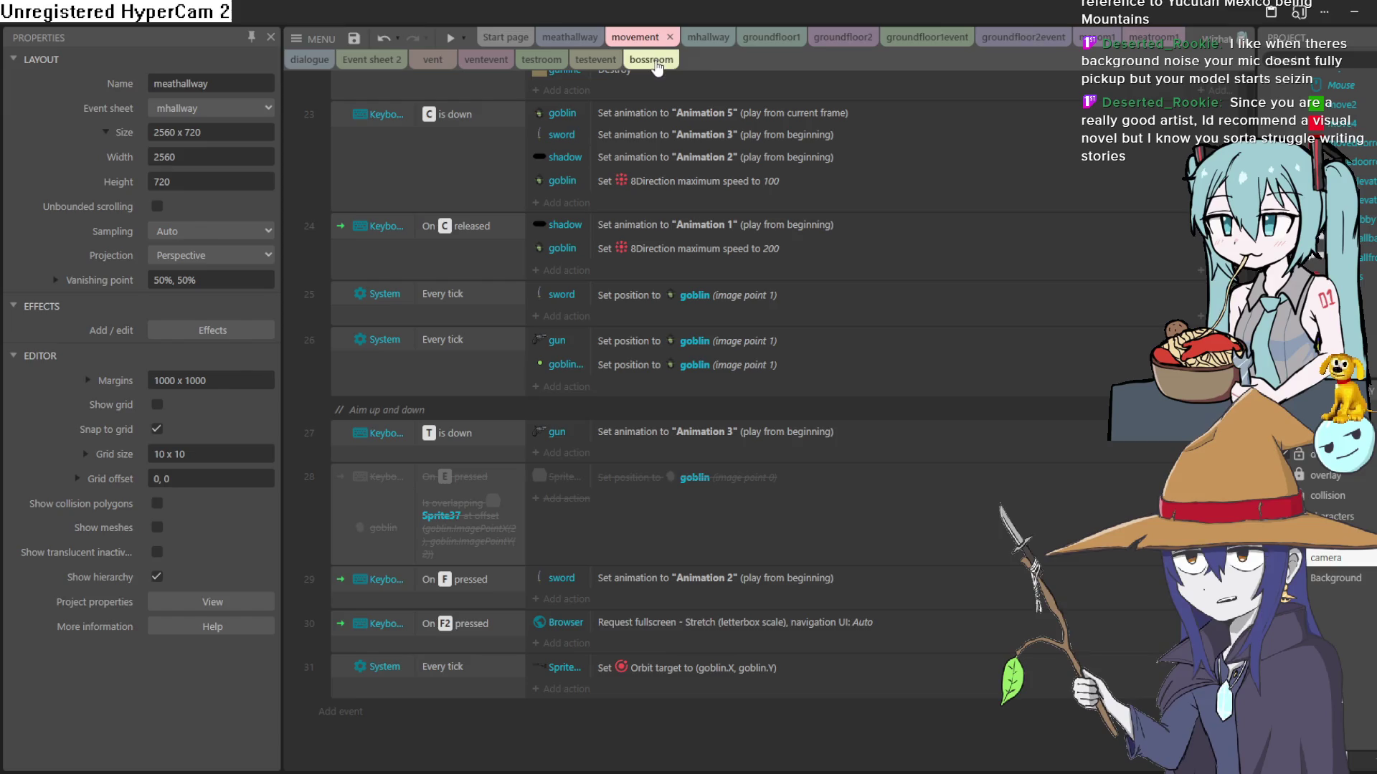
{"action": "left_click", "coordinate": [654, 61]}
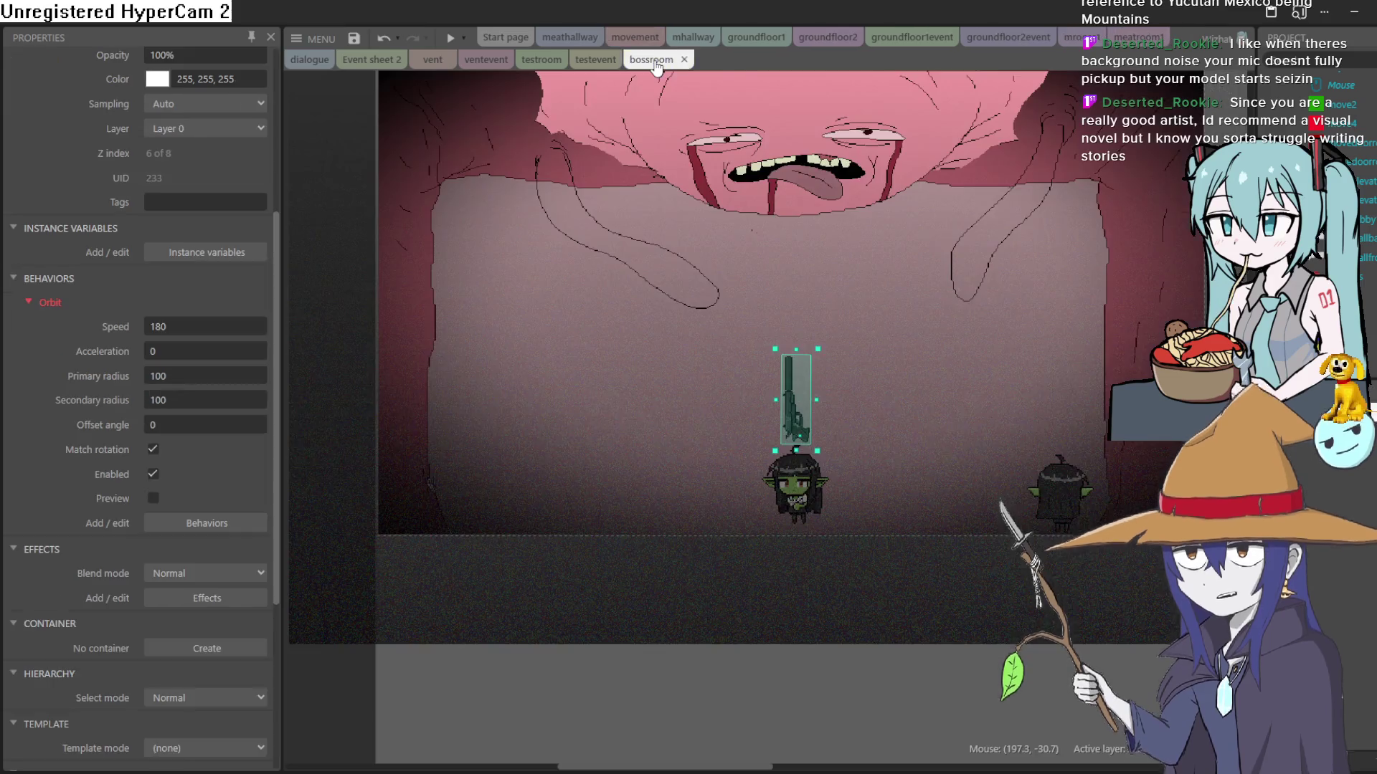
{"action": "left_click", "coordinate": [449, 40]}
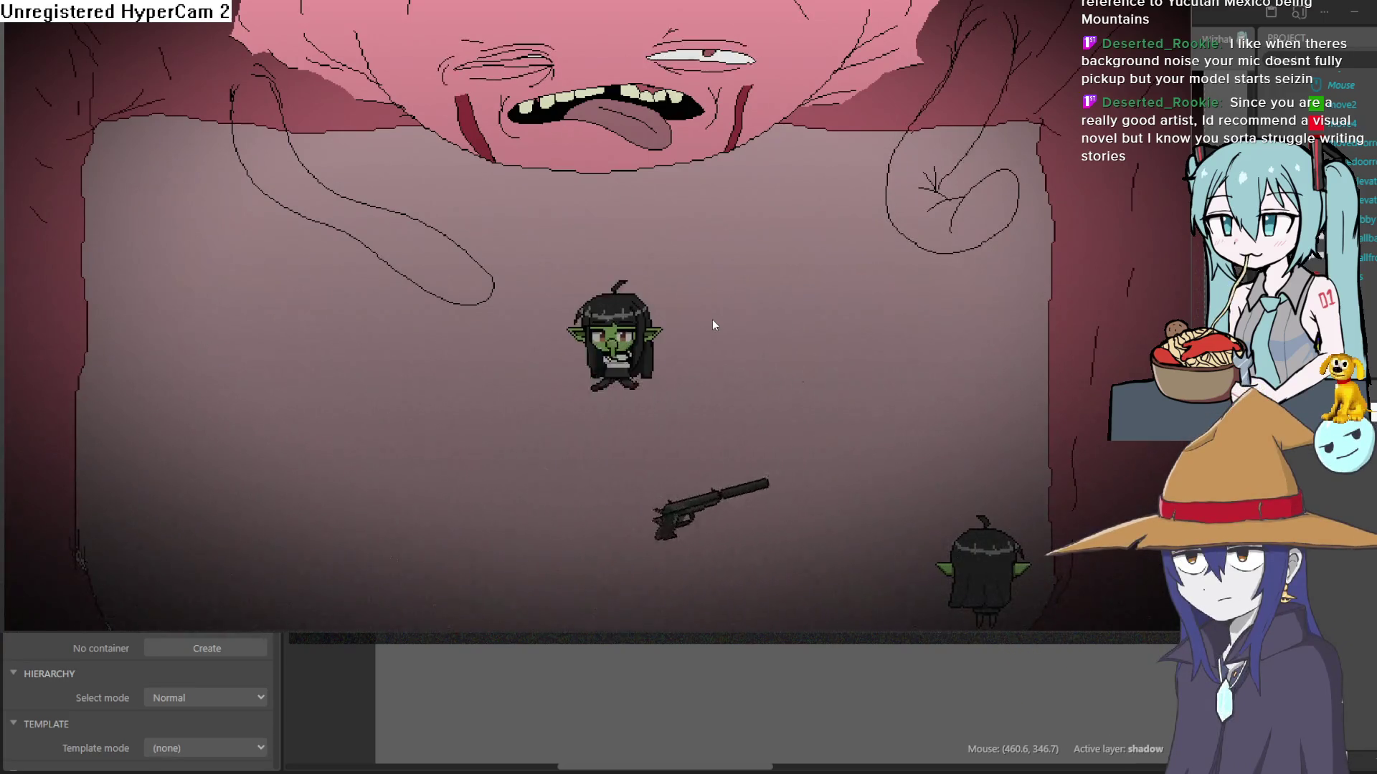
{"action": "key", "text": "Escape"}
{"action": "key", "text": "alt+F4"}
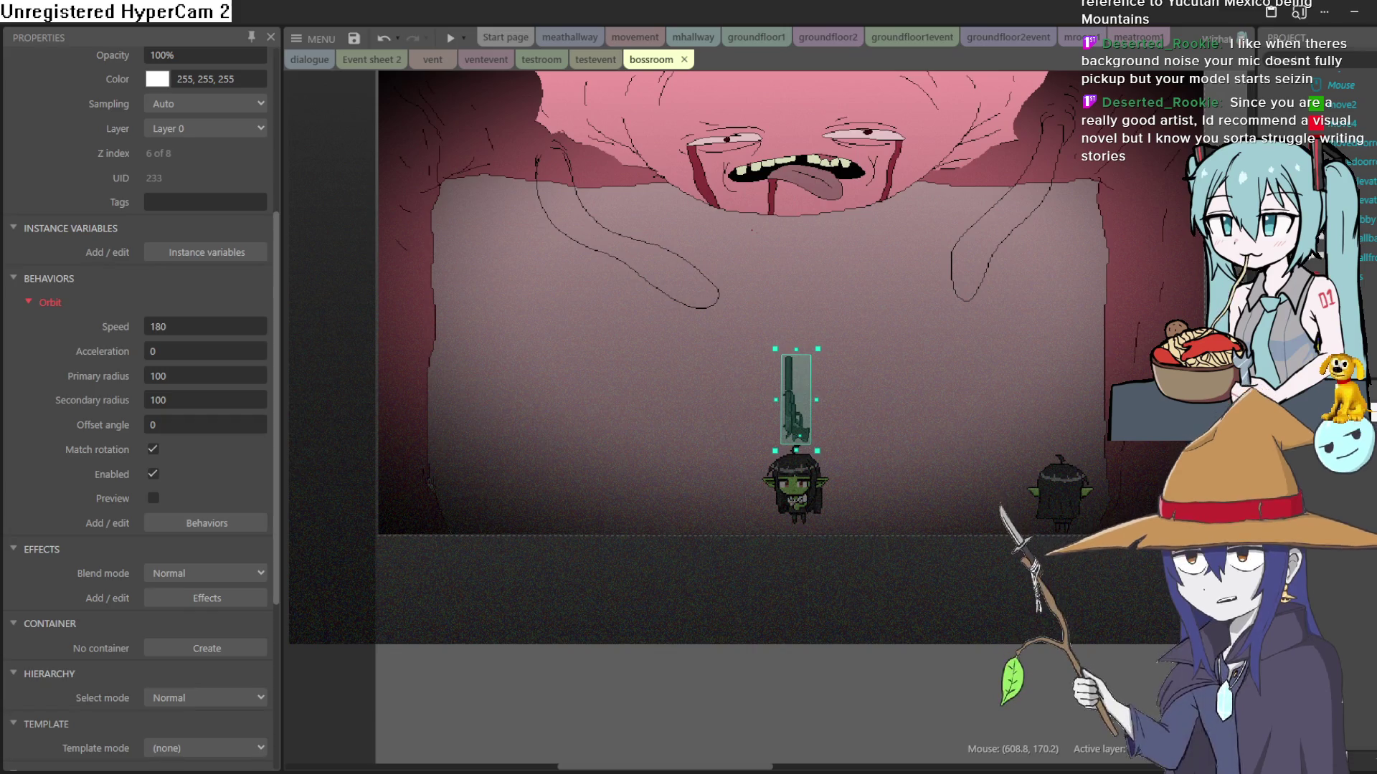
{"action": "mouse_move", "coordinate": [1122, 504]}
{"action": "left_mouse_down"}
{"action": "mouse_move", "coordinate": [1075, 506]}
{"action": "mouse_move", "coordinate": [950, 567]}
{"action": "mouse_move", "coordinate": [975, 493]}
{"action": "mouse_move", "coordinate": [949, 495]}
{"action": "mouse_move", "coordinate": [1039, 476]}
{"action": "mouse_move", "coordinate": [1043, 461]}
{"action": "mouse_move", "coordinate": [1036, 487]}
{"action": "mouse_move", "coordinate": [1055, 523]}
{"action": "mouse_move", "coordinate": [1110, 542]}
{"action": "mouse_move", "coordinate": [1131, 494]}
{"action": "mouse_move", "coordinate": [1079, 474]}
{"action": "mouse_move", "coordinate": [978, 470]}
{"action": "mouse_move", "coordinate": [1010, 476]}
{"action": "mouse_move", "coordinate": [993, 462]}
{"action": "left_mouse_up"}
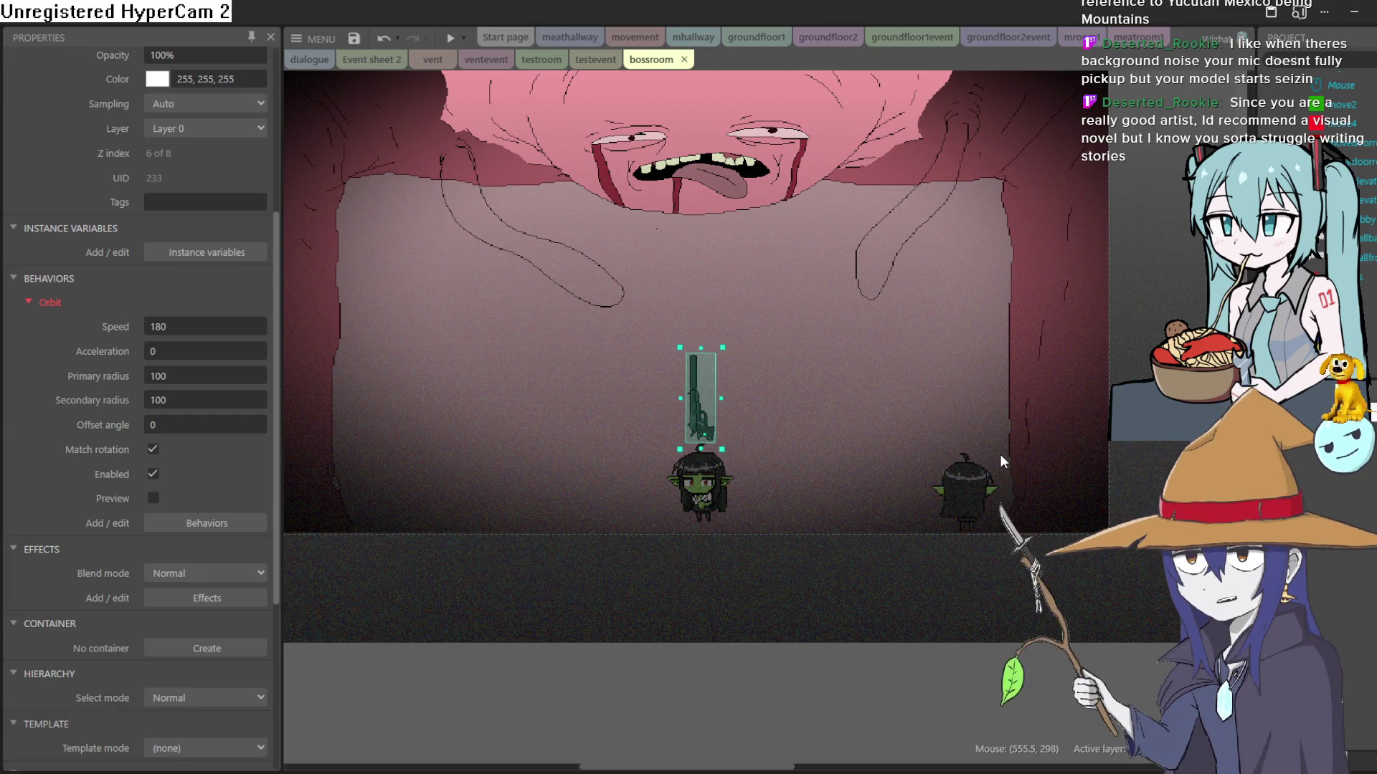
{"action": "mouse_move", "coordinate": [864, 398]}
{"action": "left_mouse_down"}
{"action": "mouse_move", "coordinate": [874, 439]}
{"action": "mouse_move", "coordinate": [904, 371]}
{"action": "mouse_move", "coordinate": [867, 366]}
{"action": "left_mouse_up"}
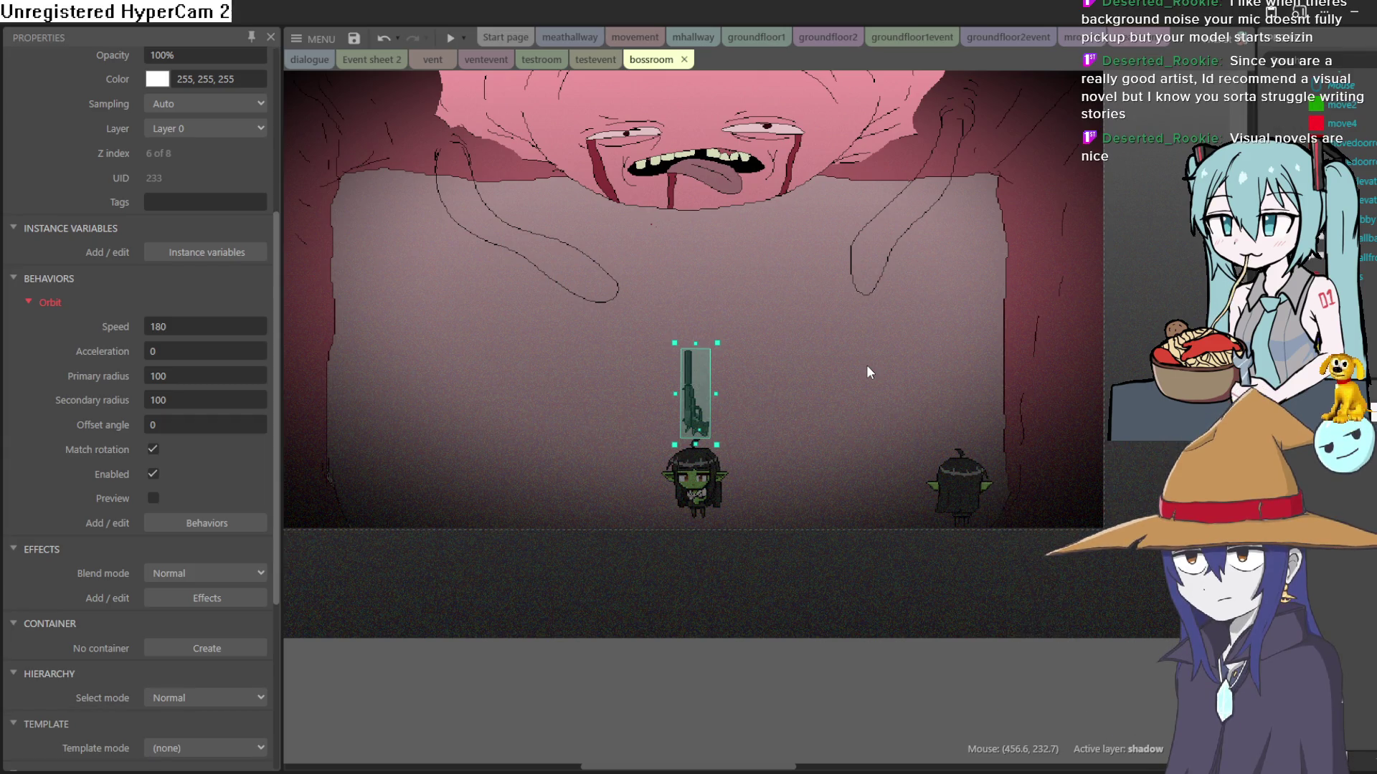
{"action": "left_click_drag", "start_coordinate": [866, 364], "coordinate": [940, 538]}
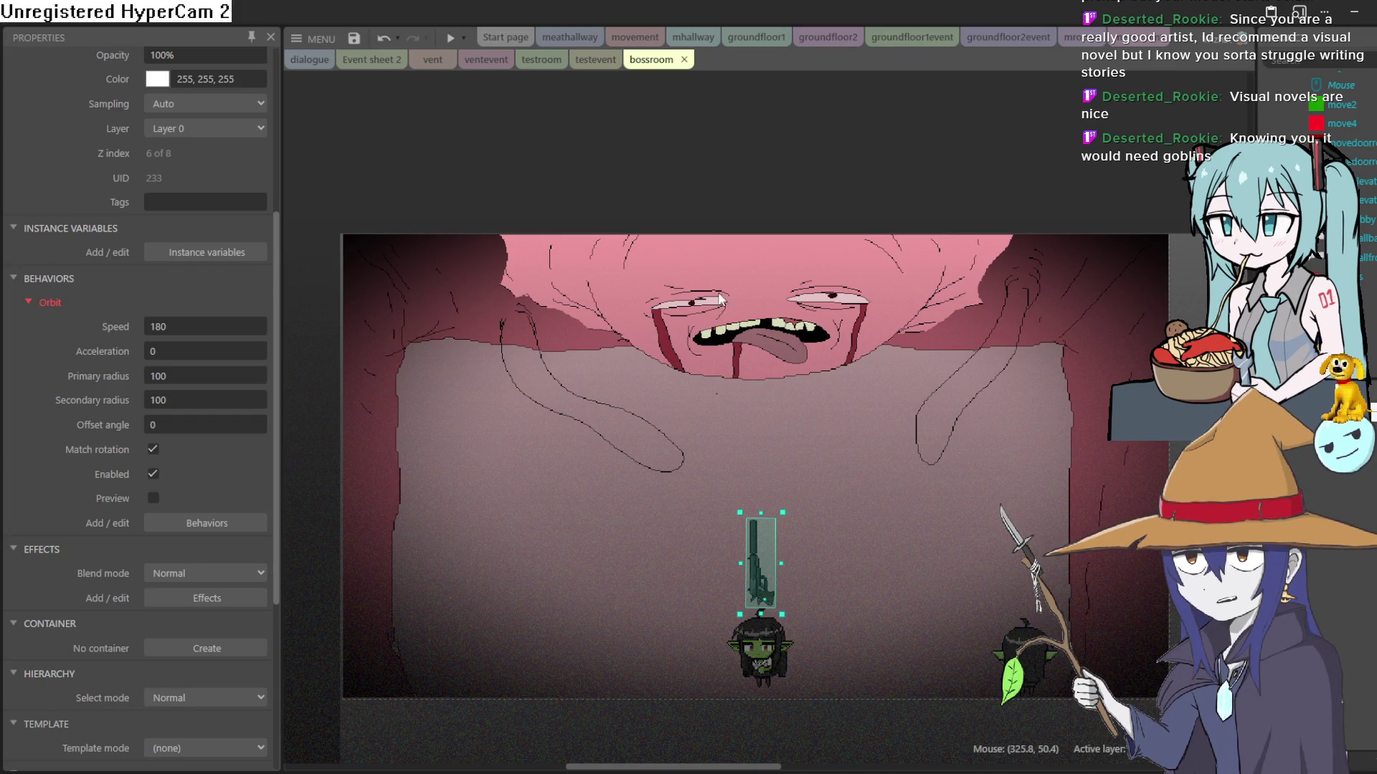
{"action": "left_click", "coordinate": [595, 59]}
Step: Move through the bossroom, groundfloor2event and groundfloor1event tabs to reach the groundfloor2 layout
{"action": "left_click", "coordinate": [649, 59]}
{"action": "left_click", "coordinate": [845, 37]}
{"action": "left_click", "coordinate": [1036, 39]}
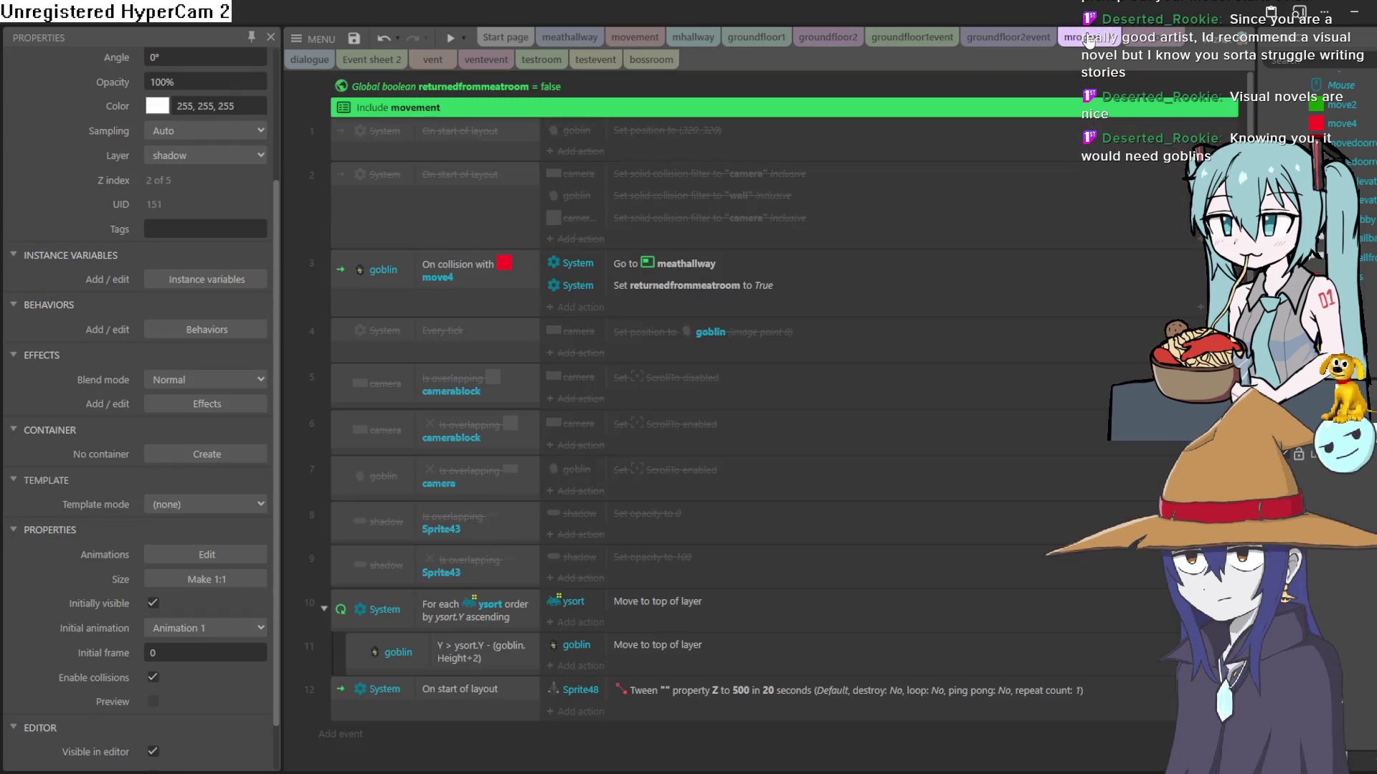
{"action": "left_click", "coordinate": [889, 48]}
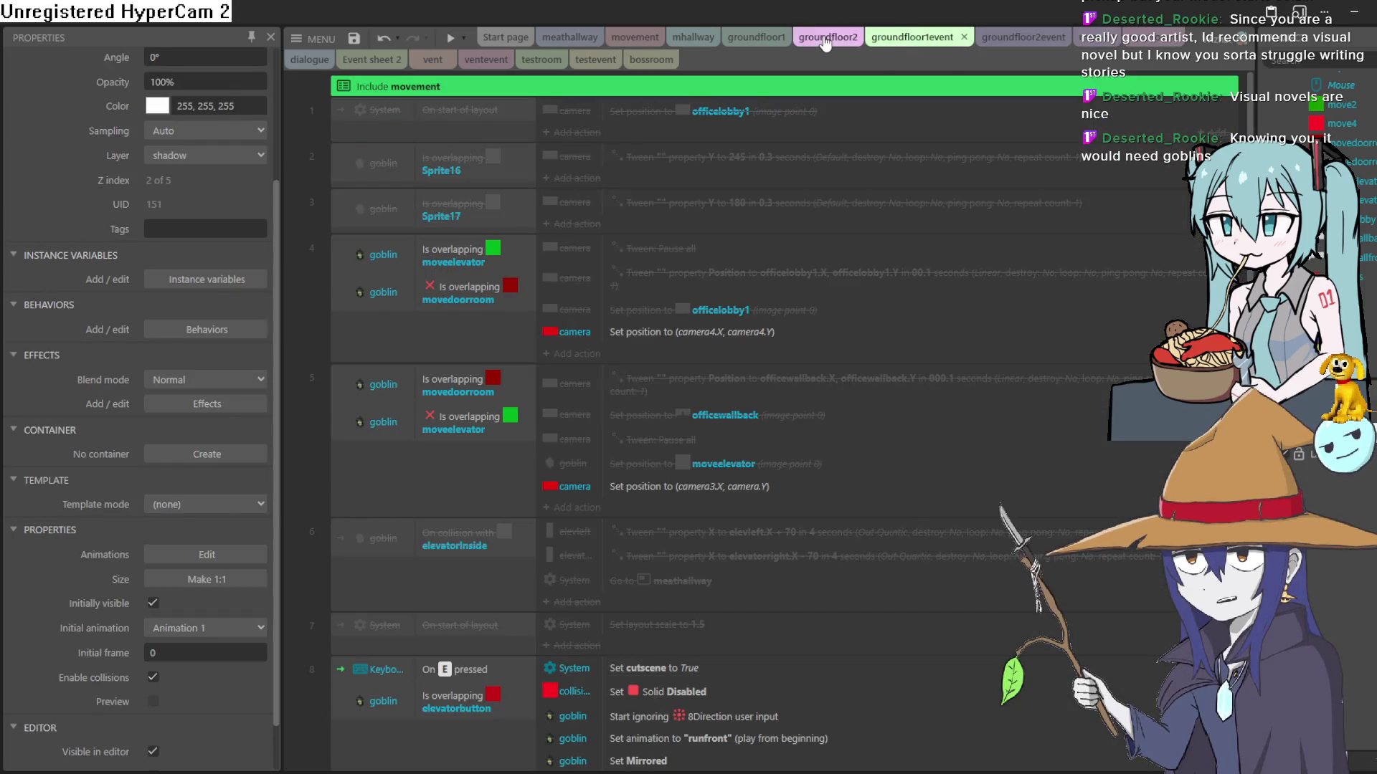
{"action": "left_click", "coordinate": [826, 42]}
{"action": "left_click", "coordinate": [756, 38]}
{"action": "left_click", "coordinate": [834, 37]}
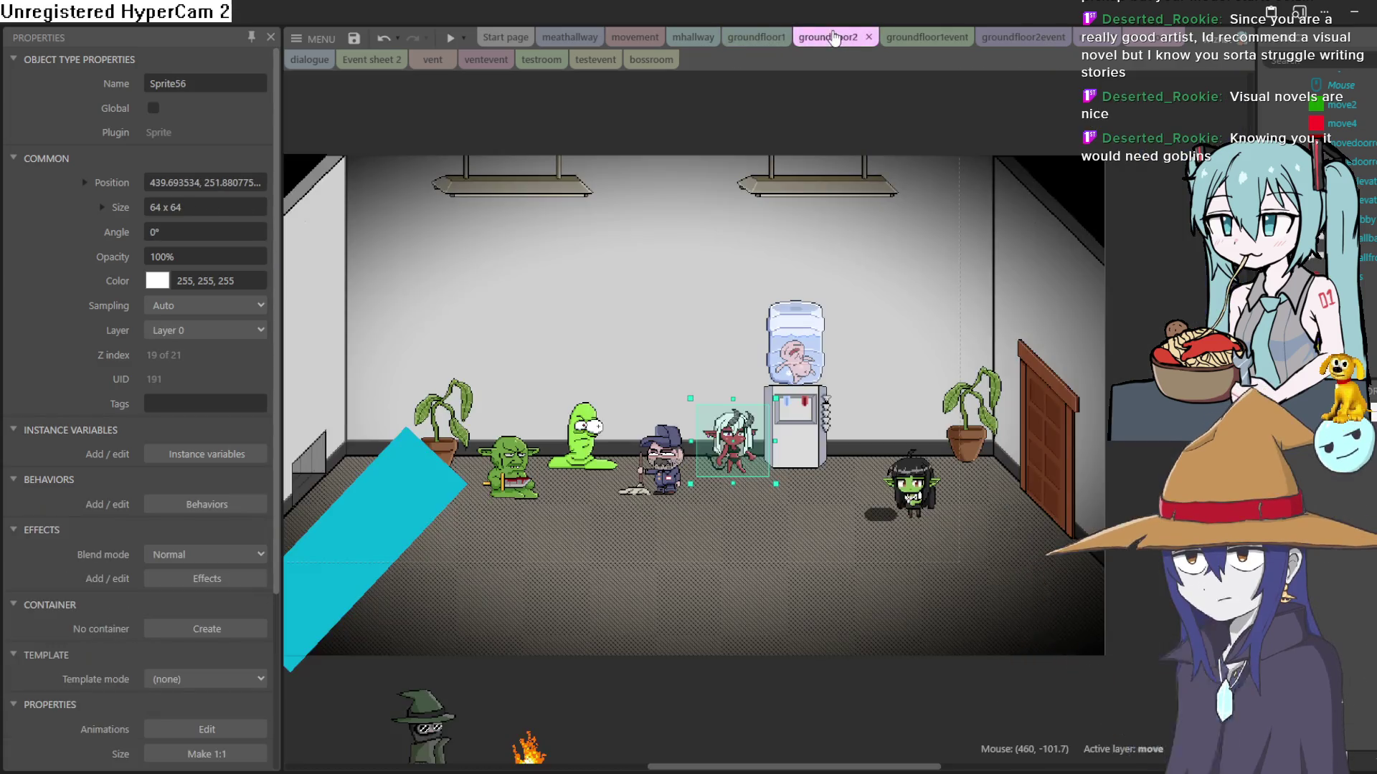
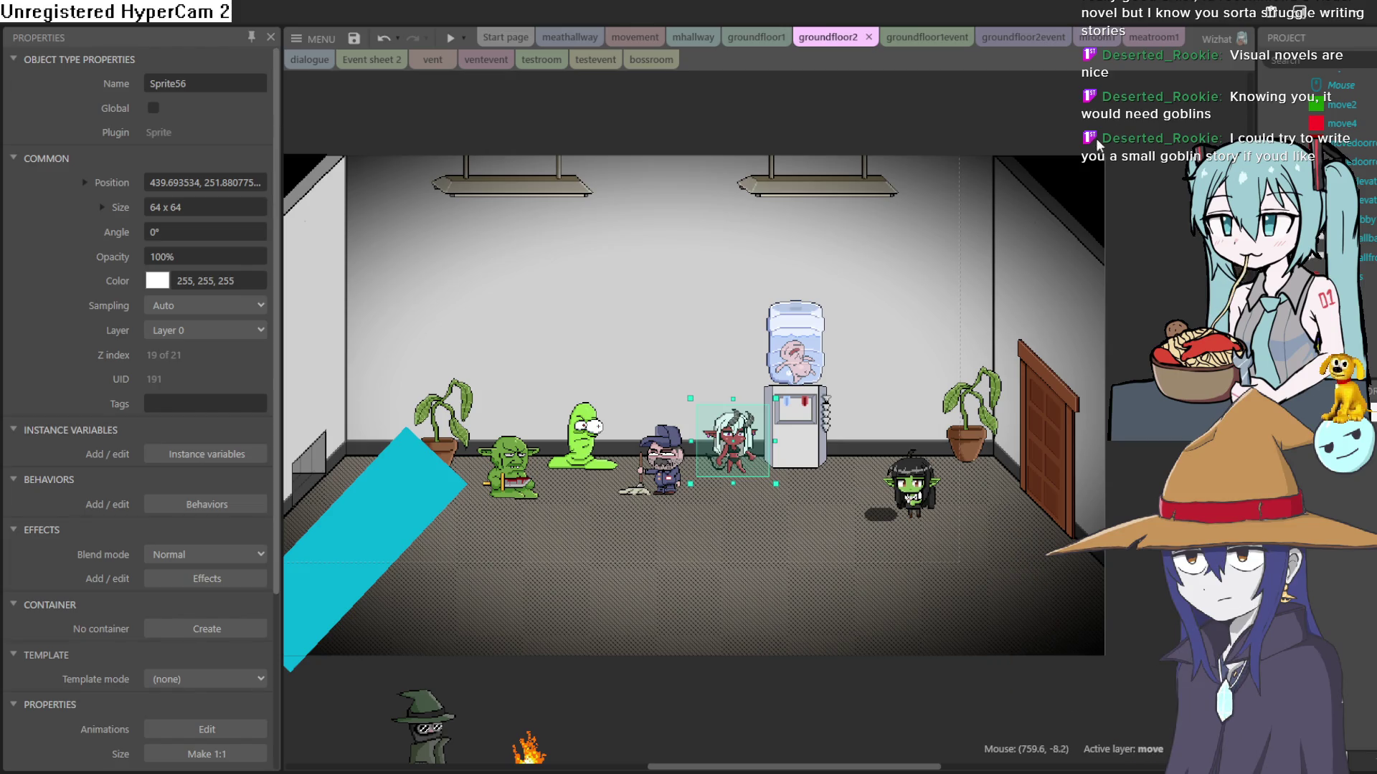
Step: Pan to the groundfloor2 room and nudge the dark-haired goblin left toward the water cooler
{"action": "mouse_move", "coordinate": [910, 191]}
{"action": "left_mouse_down"}
{"action": "mouse_move", "coordinate": [949, 200]}
{"action": "mouse_move", "coordinate": [922, 169]}
{"action": "mouse_move", "coordinate": [958, 266]}
{"action": "mouse_move", "coordinate": [946, 295]}
{"action": "mouse_move", "coordinate": [934, 289]}
{"action": "mouse_move", "coordinate": [1014, 282]}
{"action": "left_mouse_up"}
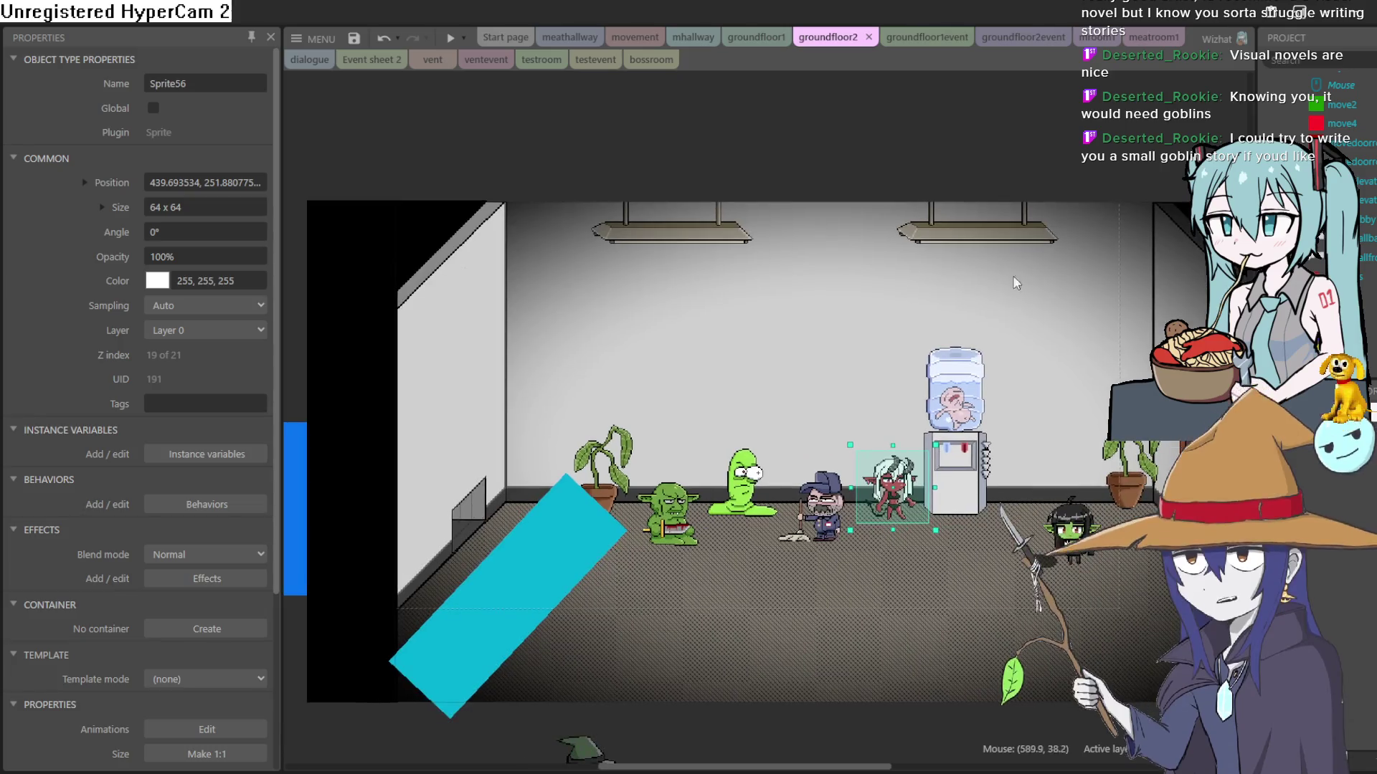
{"action": "scroll", "coordinate": [652, 389], "scroll_direction": "up", "scroll_amount": 2}
{"action": "scroll", "coordinate": [651, 389], "scroll_direction": "down", "scroll_amount": 2}
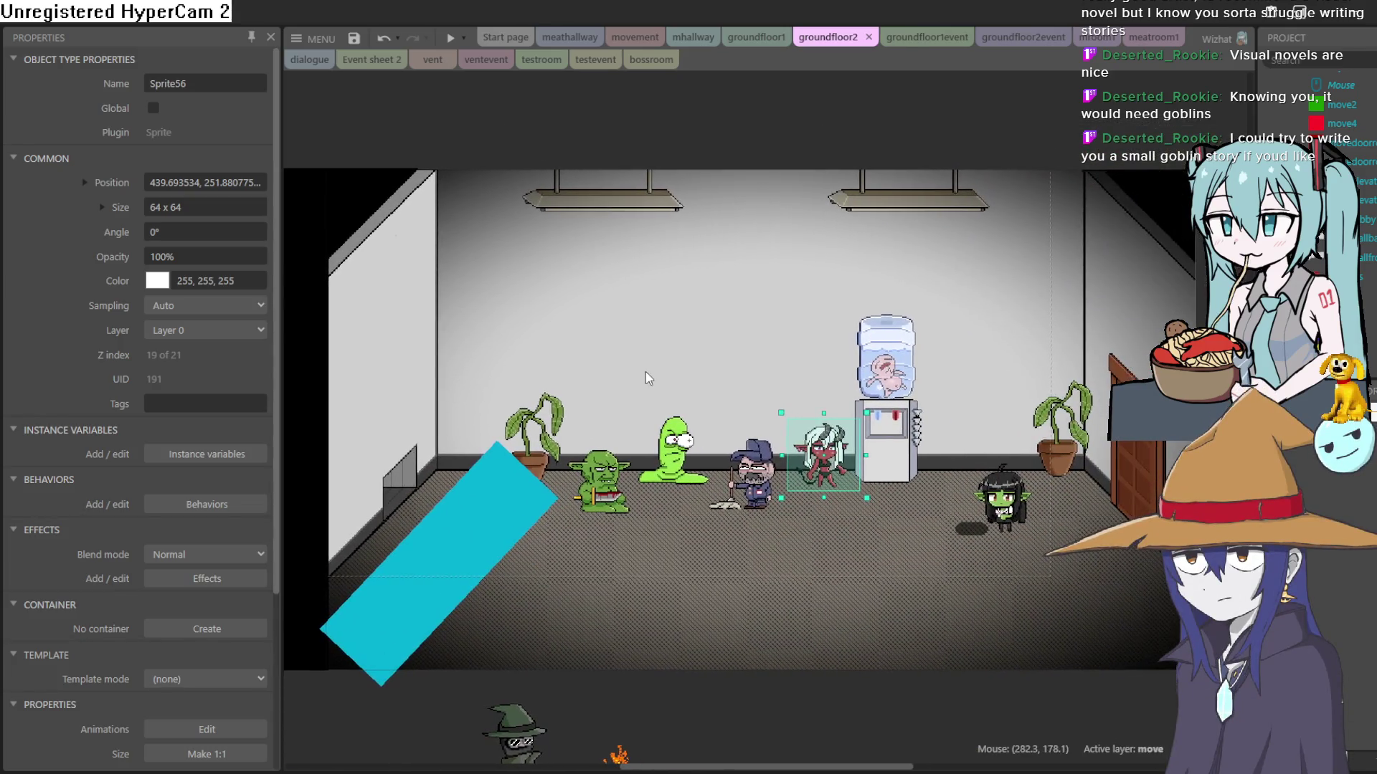
{"action": "scroll", "coordinate": [674, 336], "scroll_direction": "down", "scroll_amount": 2}
{"action": "mouse_move", "coordinate": [674, 336]}
{"action": "left_mouse_down"}
{"action": "mouse_move", "coordinate": [660, 469]}
{"action": "mouse_move", "coordinate": [637, 387]}
{"action": "left_mouse_up"}
{"action": "left_click_drag", "start_coordinate": [686, 321], "coordinate": [774, 219]}
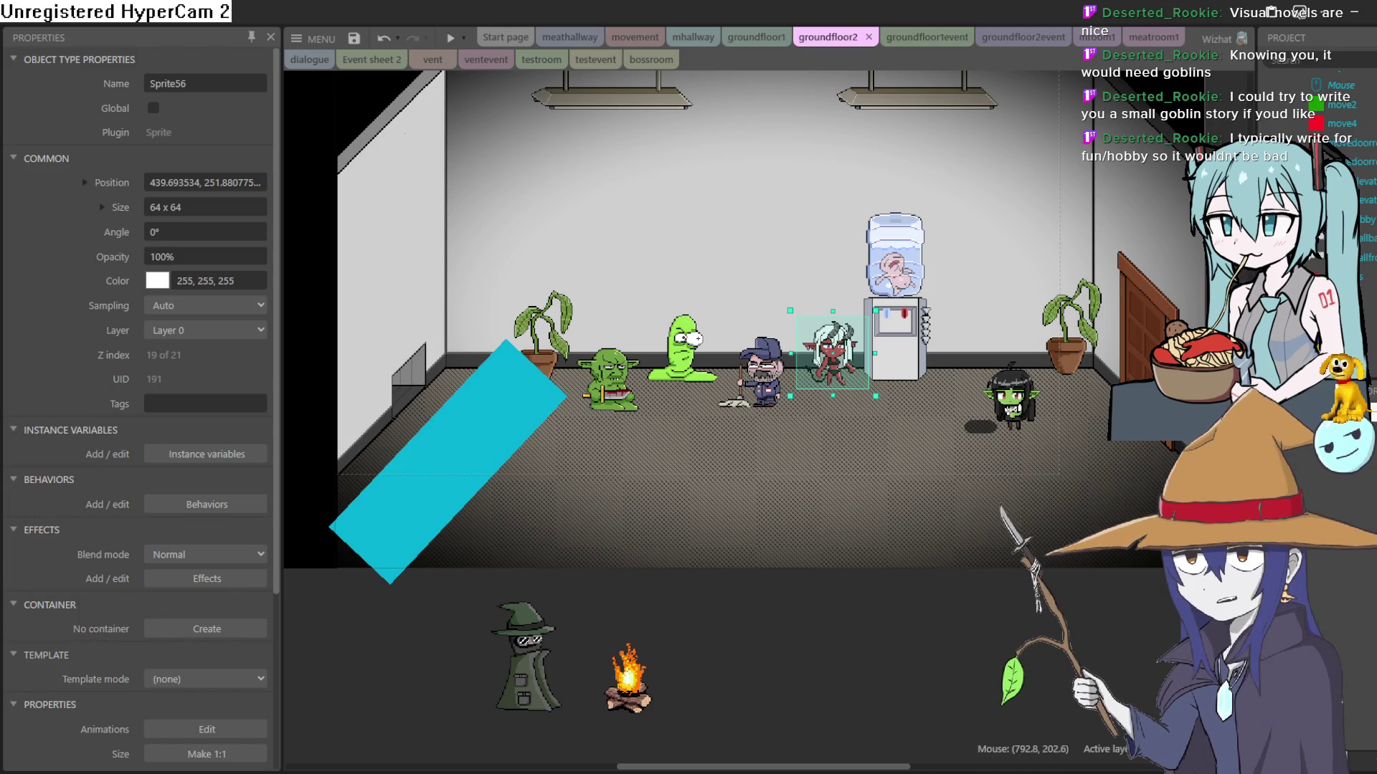
{"action": "mouse_move", "coordinate": [907, 311]}
{"action": "left_mouse_down"}
{"action": "mouse_move", "coordinate": [877, 512]}
{"action": "mouse_move", "coordinate": [902, 501]}
{"action": "left_mouse_up"}
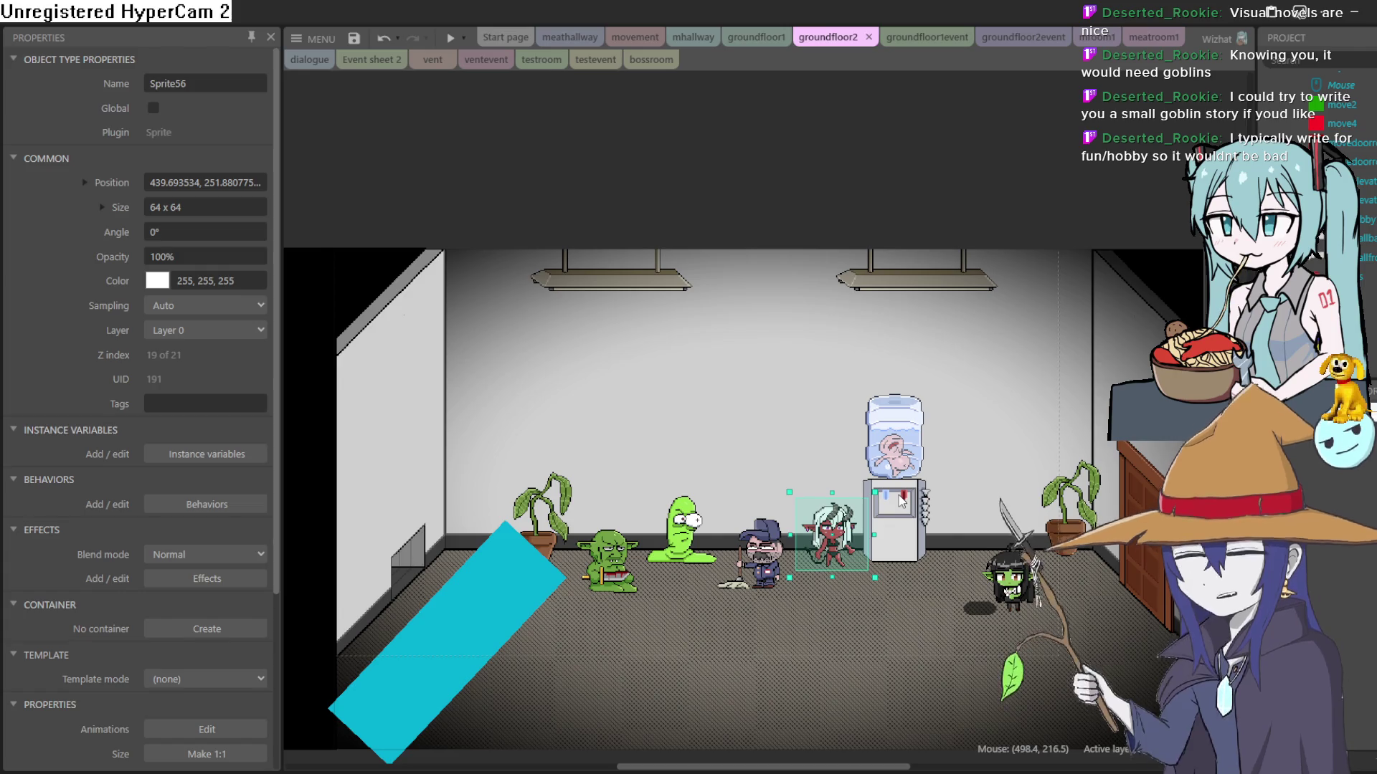
{"action": "left_click_drag", "start_coordinate": [1027, 605], "coordinate": [990, 602]}
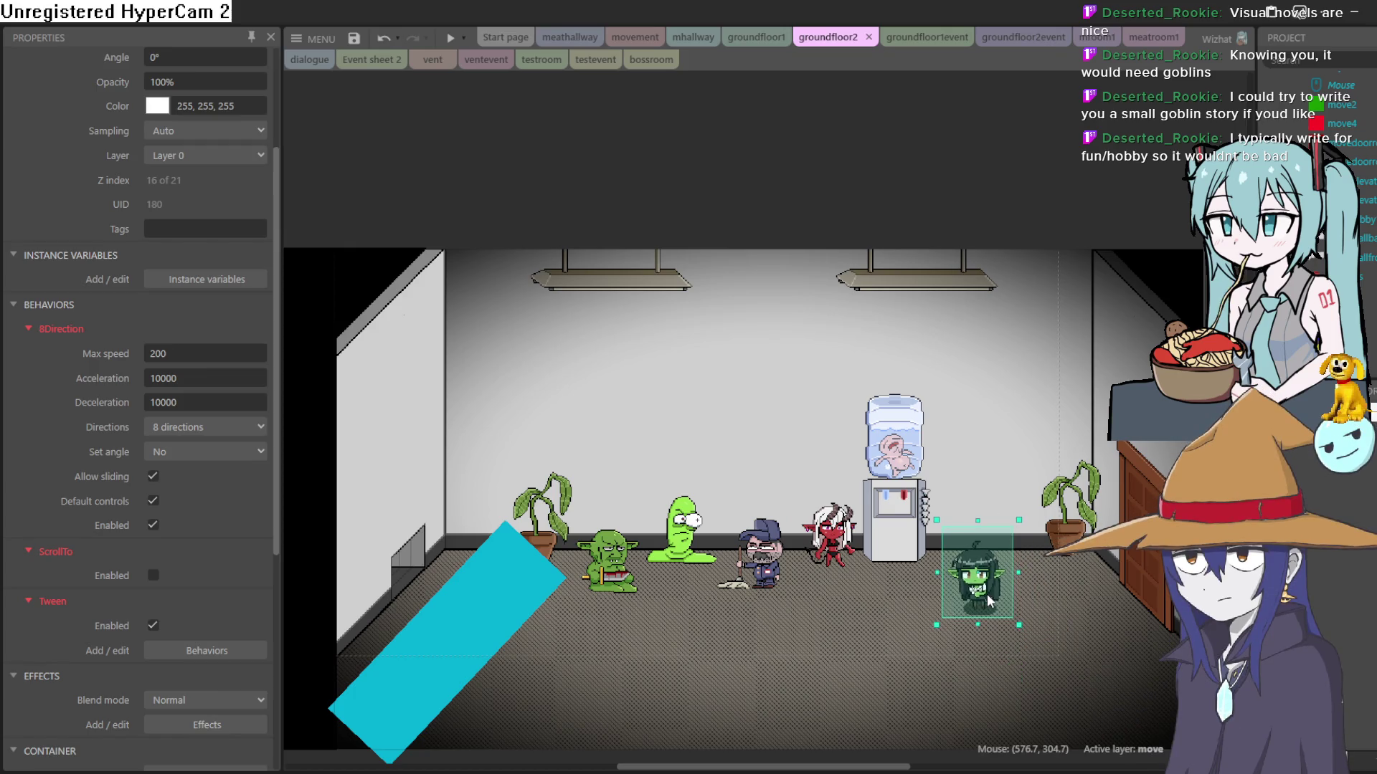
{"action": "mouse_move", "coordinate": [997, 369]}
{"action": "left_mouse_down"}
{"action": "mouse_move", "coordinate": [1035, 356]}
{"action": "mouse_move", "coordinate": [1029, 185]}
{"action": "mouse_move", "coordinate": [1065, 341]}
{"action": "left_mouse_up"}
{"action": "left_click_drag", "start_coordinate": [1054, 373], "coordinate": [1046, 387]}
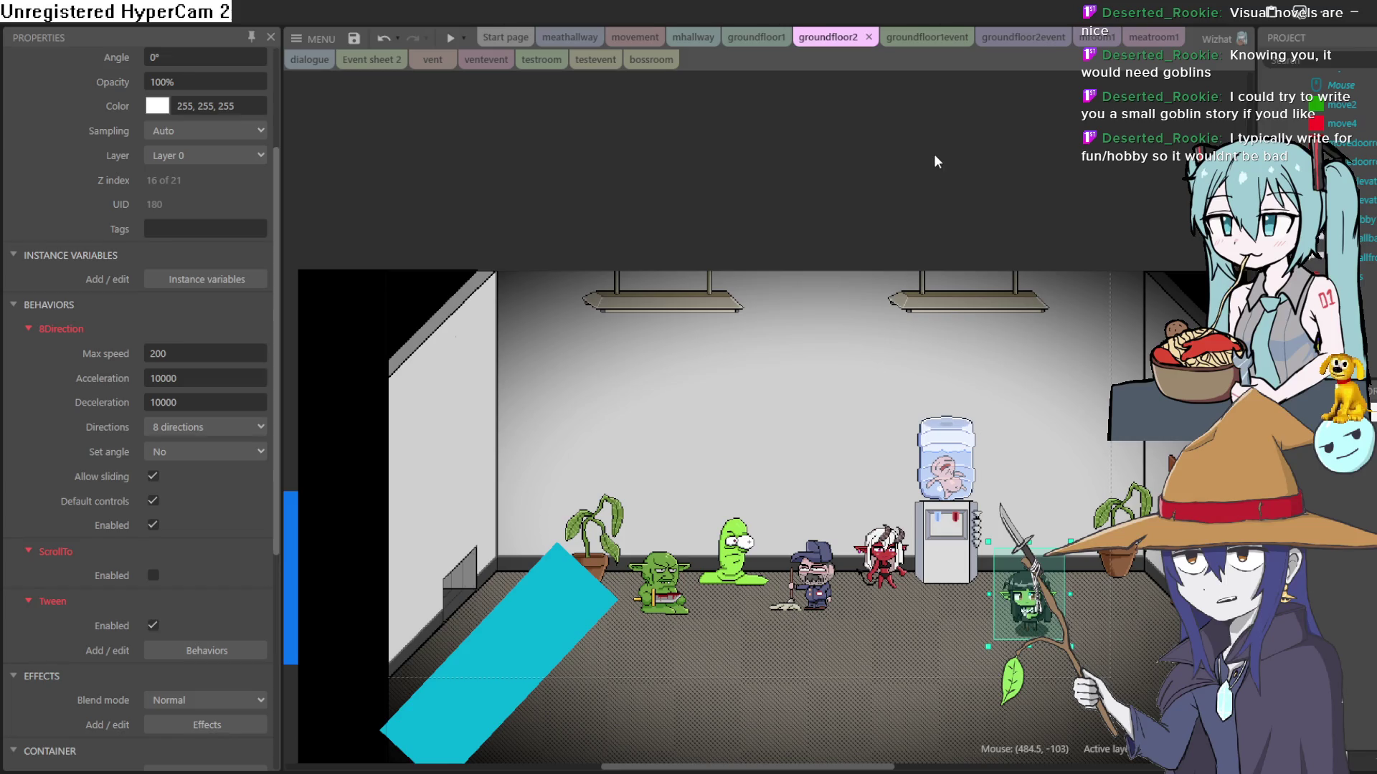
{"action": "left_click_drag", "start_coordinate": [908, 214], "coordinate": [906, 212]}
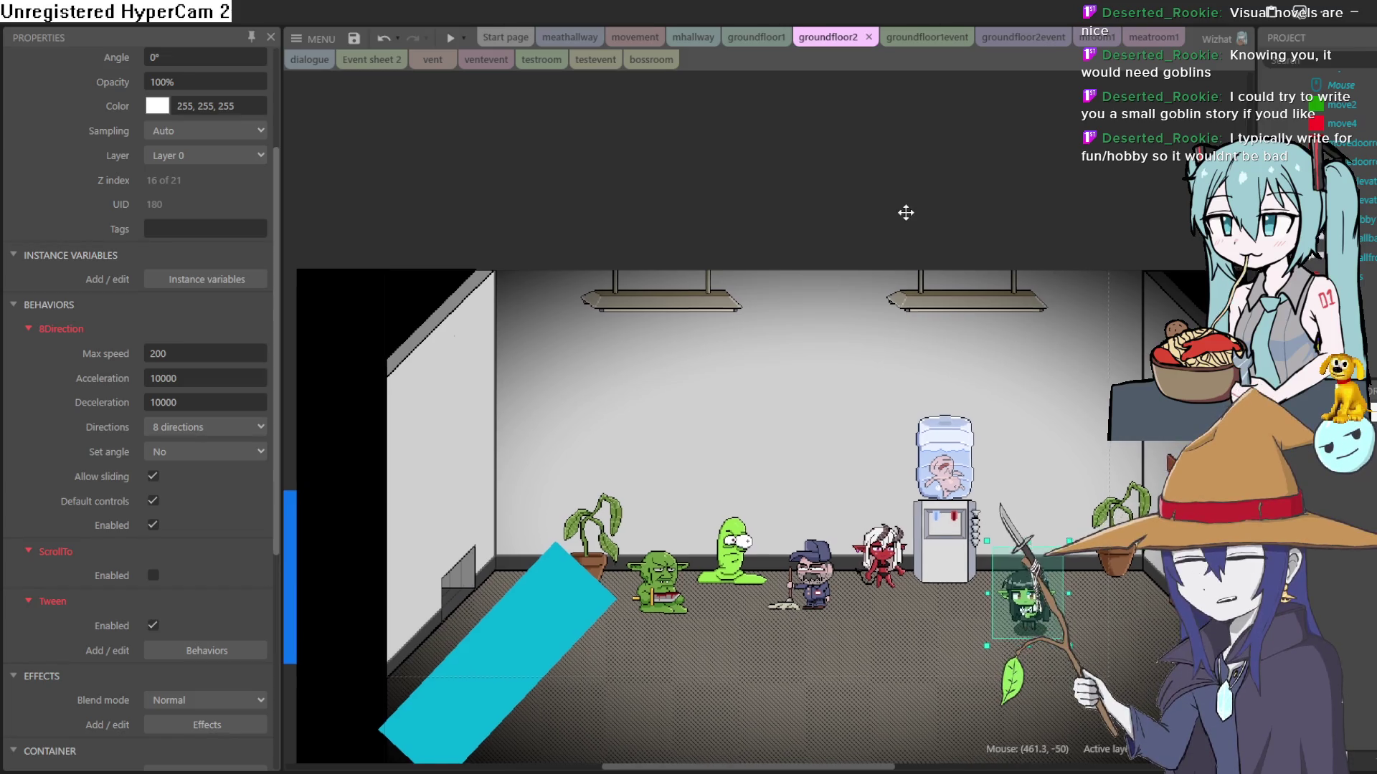
{"action": "scroll", "coordinate": [906, 213], "scroll_direction": "down", "scroll_amount": 2}
{"action": "mouse_move", "coordinate": [861, 422]}
{"action": "left_mouse_down"}
{"action": "mouse_move", "coordinate": [877, 290]}
{"action": "mouse_move", "coordinate": [892, 287]}
{"action": "left_mouse_up"}
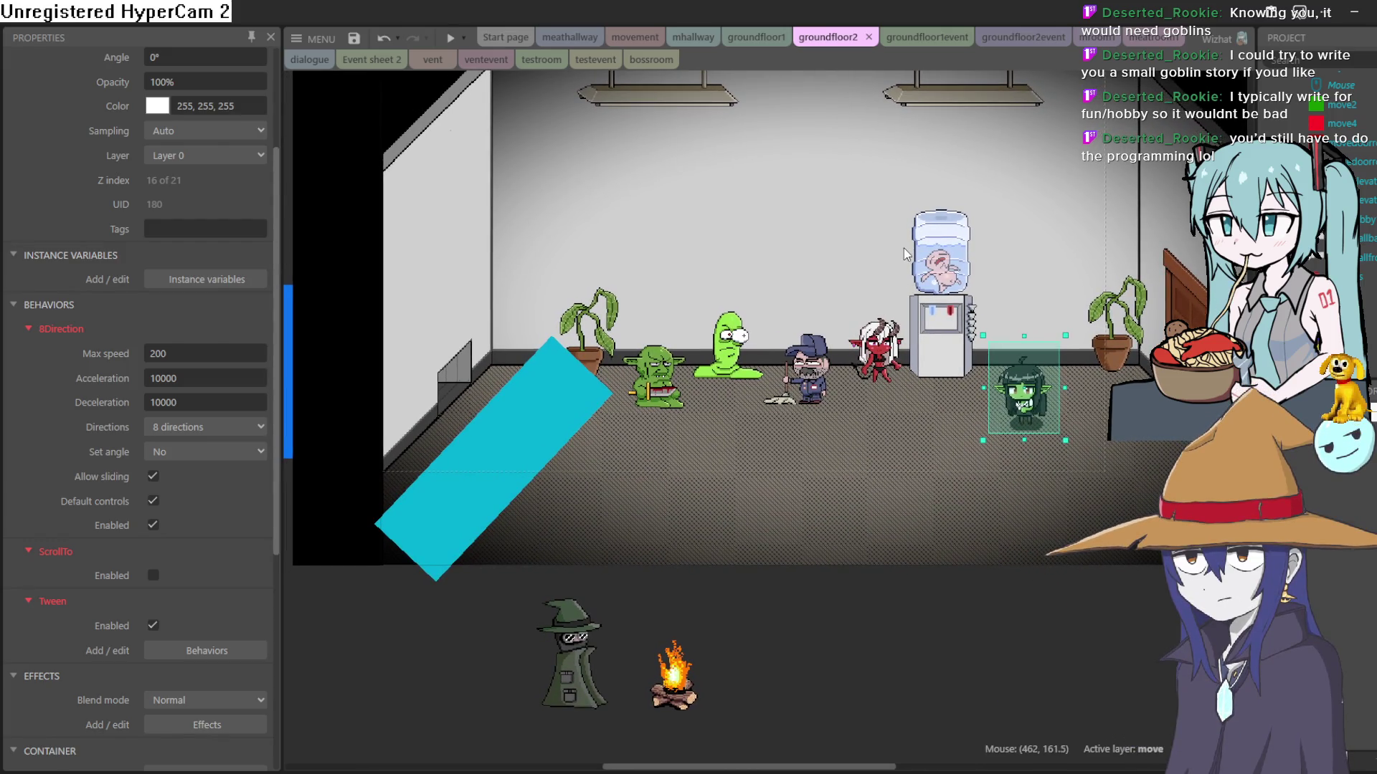
{"action": "left_click_drag", "start_coordinate": [888, 226], "coordinate": [874, 229]}
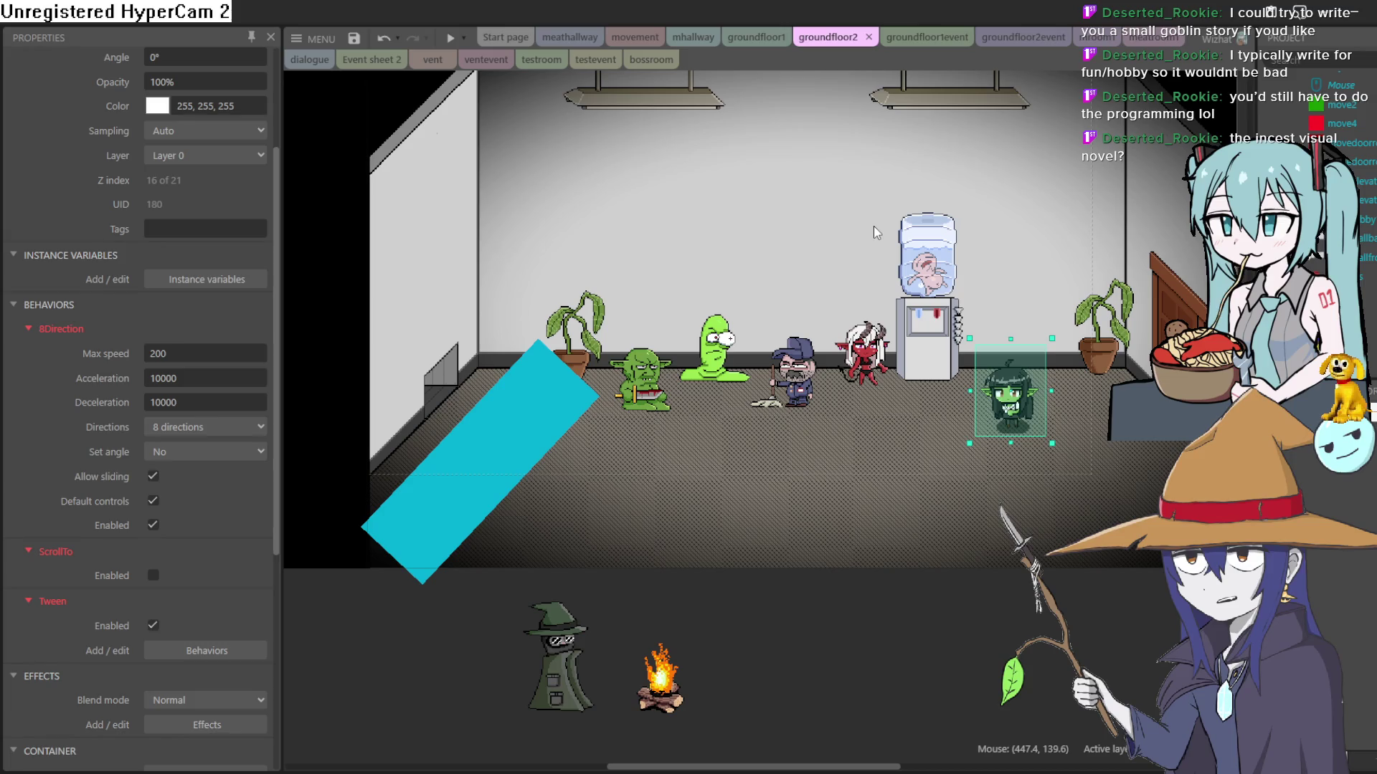
{"action": "left_click_drag", "start_coordinate": [875, 230], "coordinate": [883, 289]}
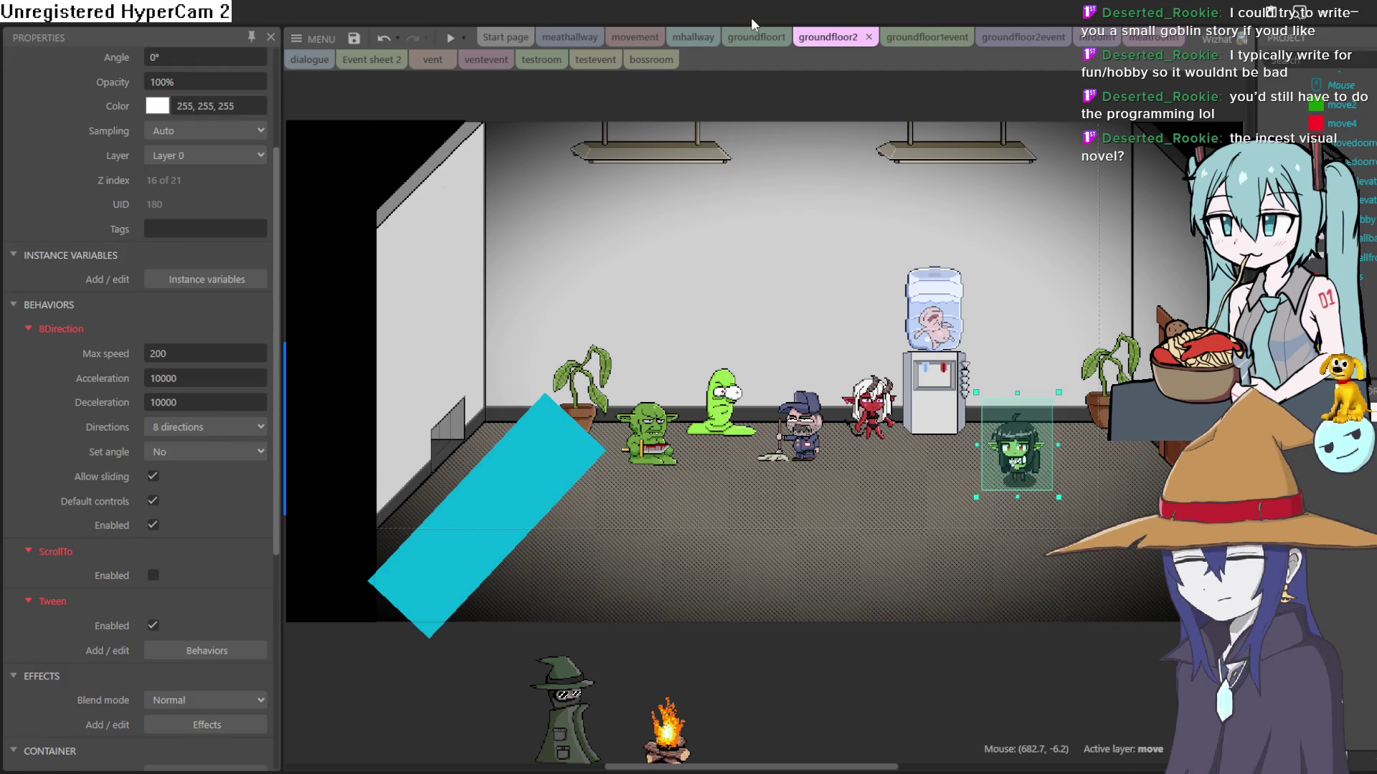
{"action": "left_click", "coordinate": [757, 36]}
Step: Browse the groundfloor2event and groundfloor1event event sheets
{"action": "left_click", "coordinate": [839, 40]}
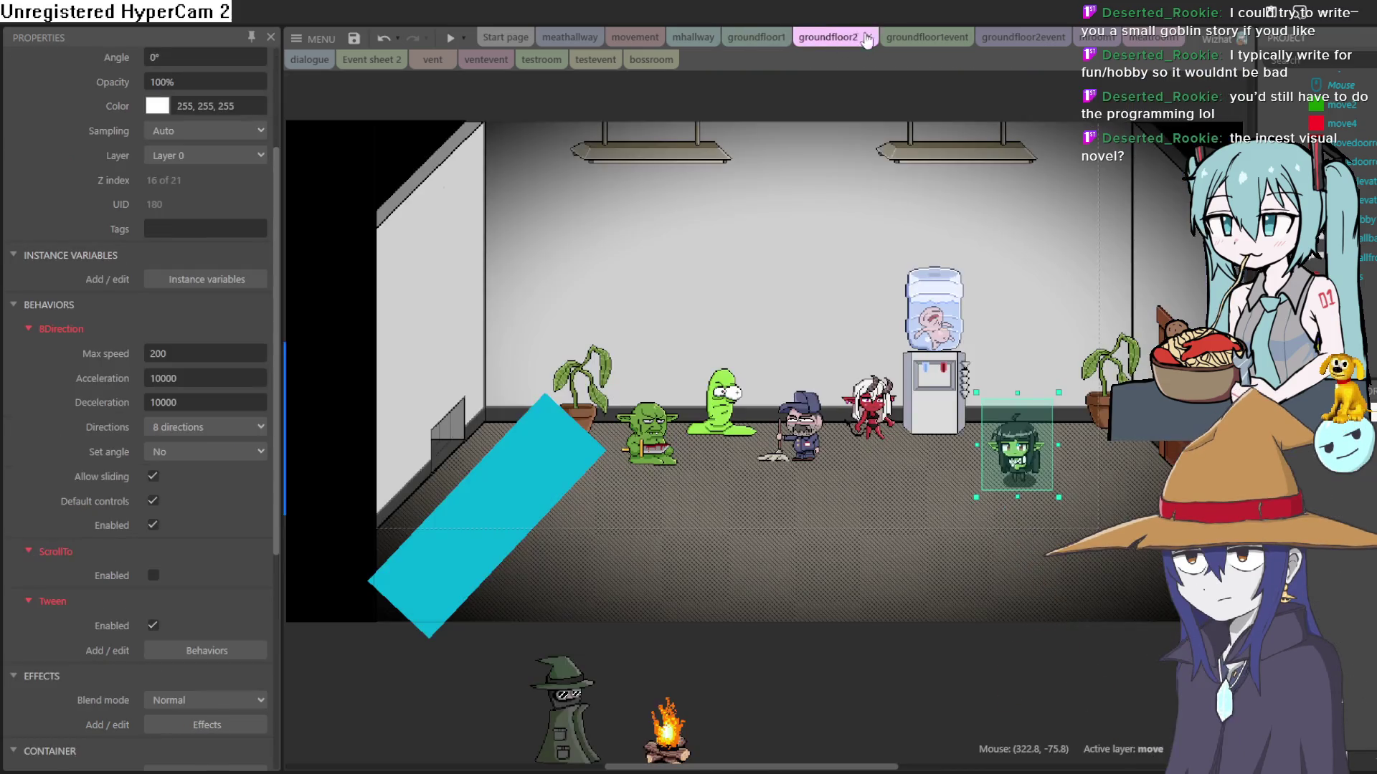
{"action": "left_click", "coordinate": [1011, 36]}
{"action": "left_click", "coordinate": [1093, 36]}
{"action": "left_click", "coordinate": [1140, 37]}
{"action": "left_click", "coordinate": [1083, 36]}
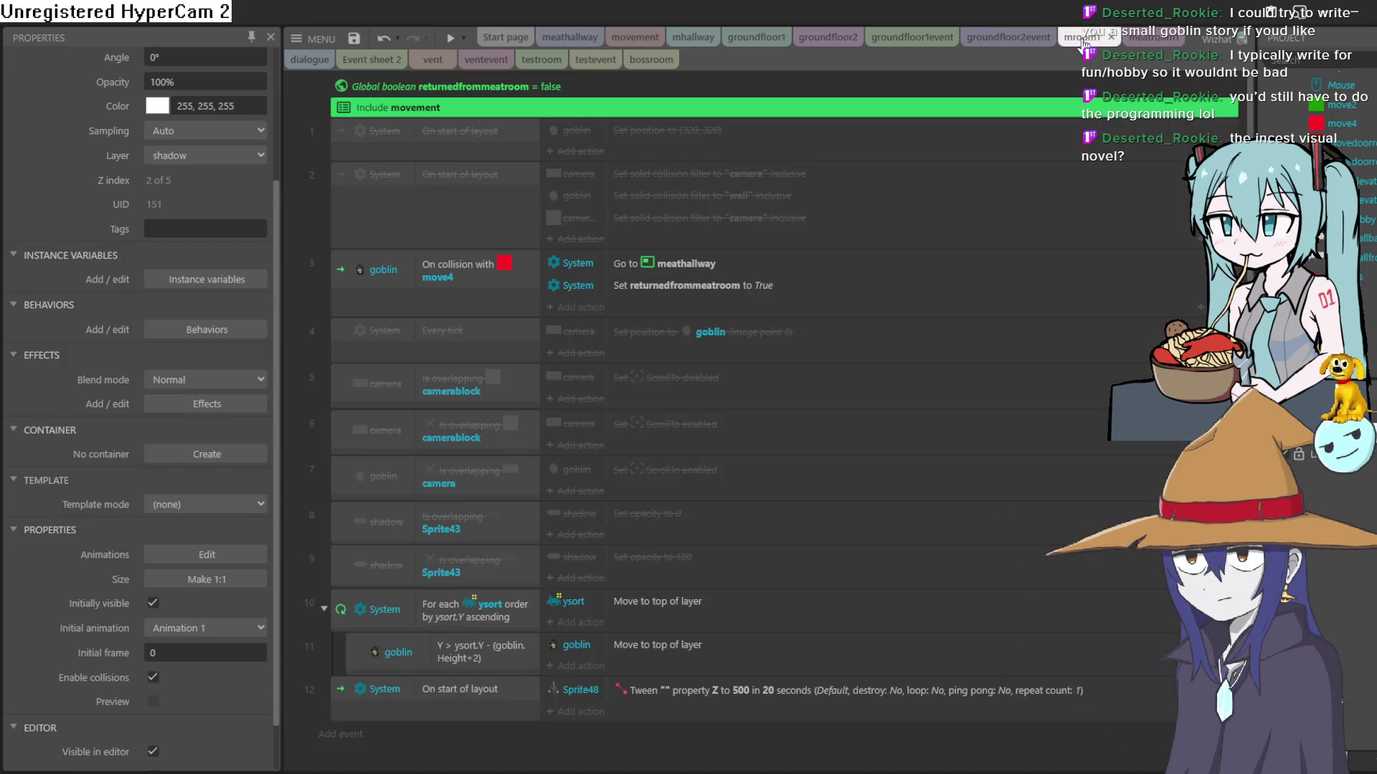
{"action": "left_click", "coordinate": [909, 37]}
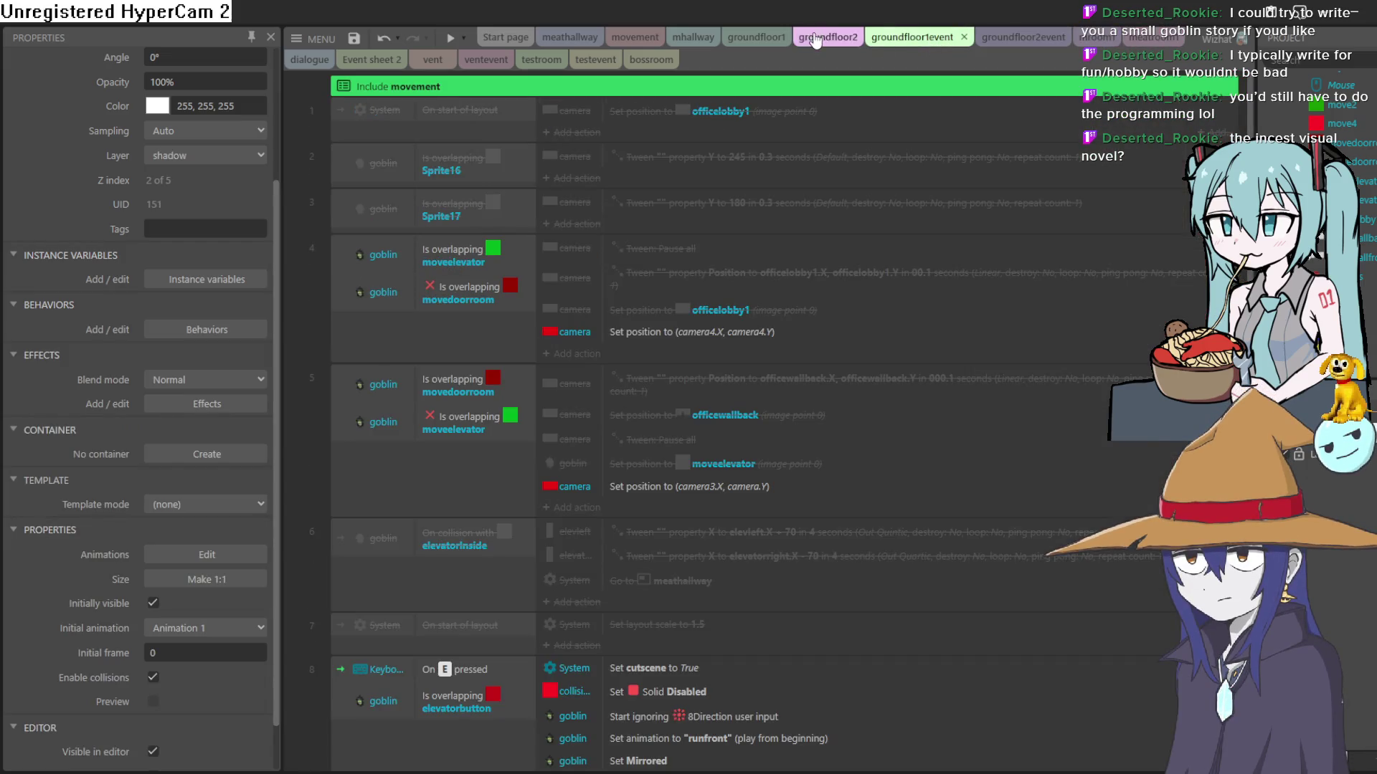
Step: View the goblin's office room in the groundfloor1 layout, then switch to the Ren'Py homepage
{"action": "left_click", "coordinate": [815, 41]}
{"action": "left_click", "coordinate": [757, 40]}
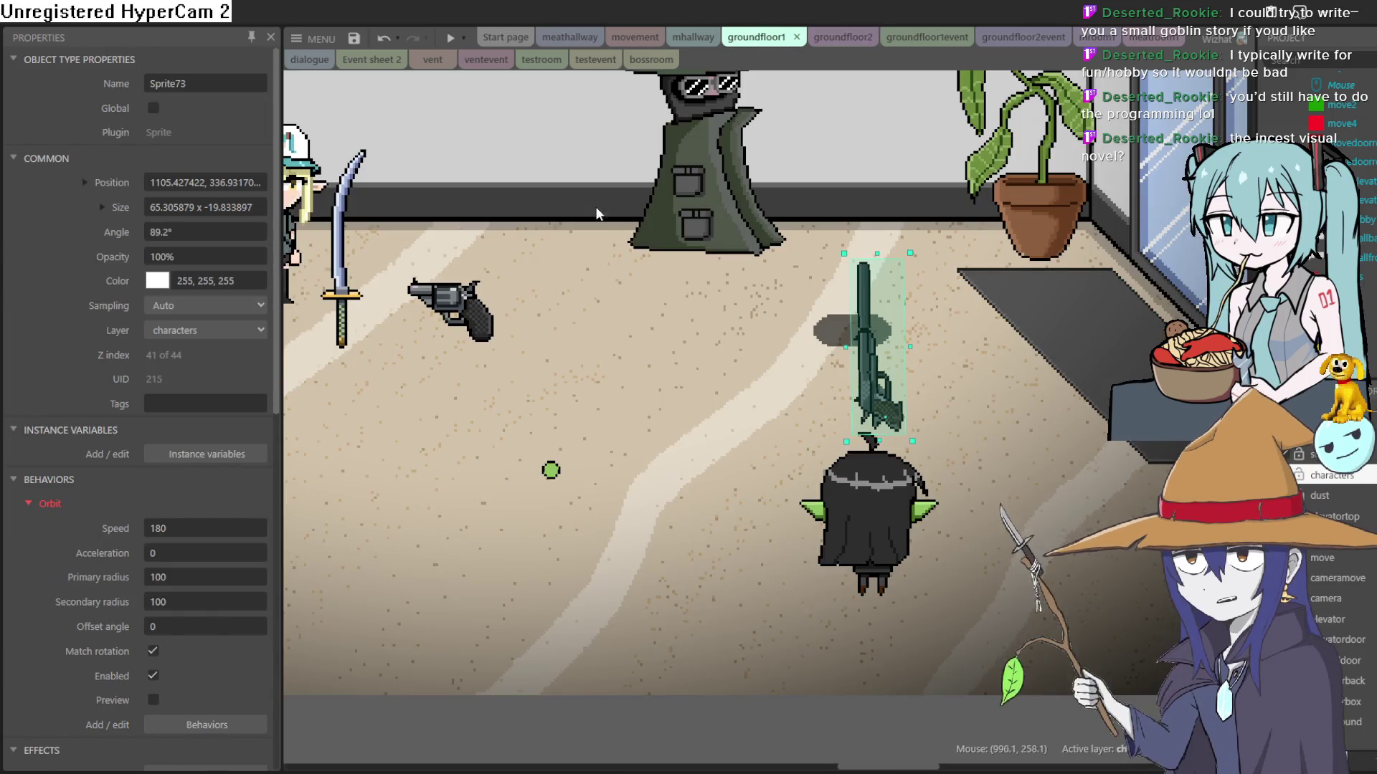
{"action": "scroll", "coordinate": [613, 211], "scroll_direction": "down", "scroll_amount": 5}
{"action": "scroll", "coordinate": [614, 221], "scroll_direction": "up", "scroll_amount": 7}
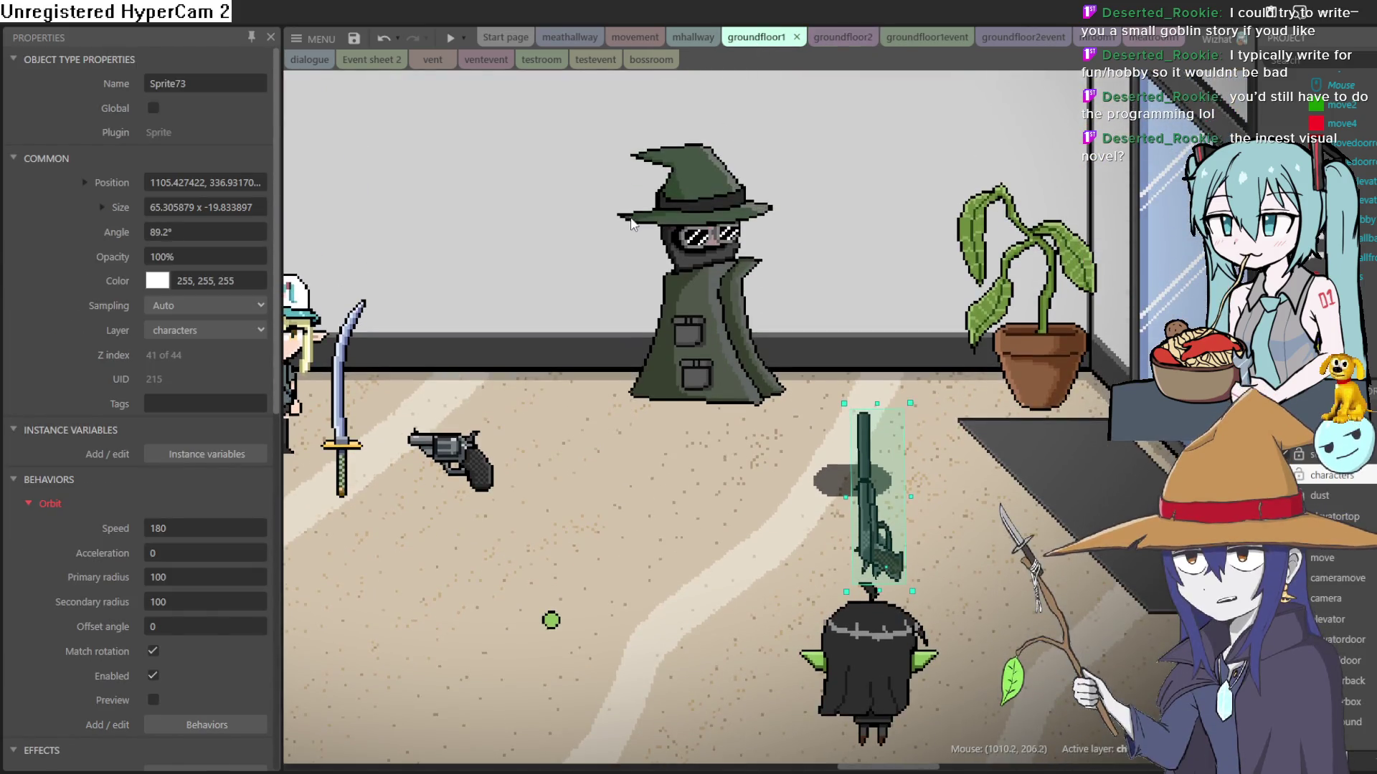
{"action": "scroll", "coordinate": [631, 223], "scroll_direction": "down", "scroll_amount": 5}
{"action": "scroll", "coordinate": [631, 223], "scroll_direction": "down", "scroll_amount": 3}
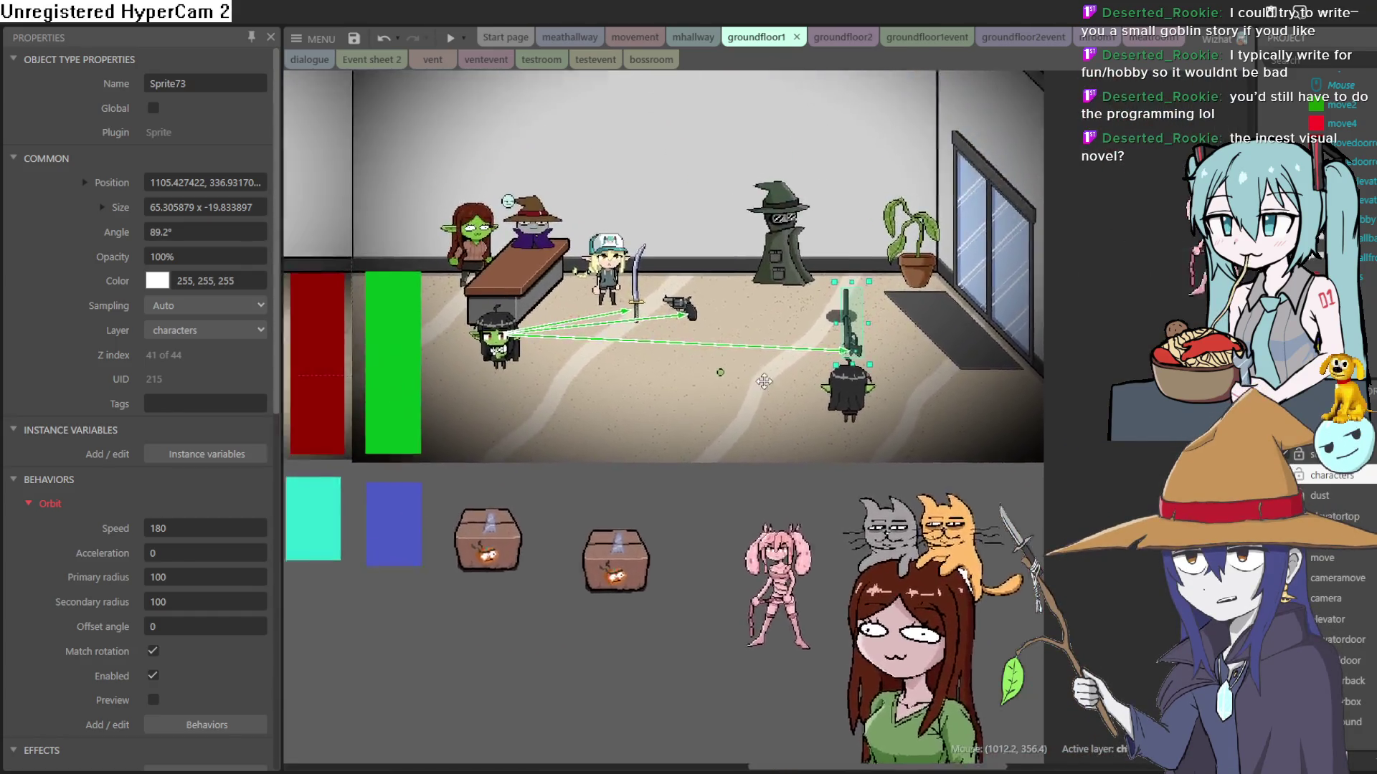
{"action": "scroll", "coordinate": [764, 381], "scroll_direction": "up", "scroll_amount": 3}
{"action": "scroll", "coordinate": [763, 382], "scroll_direction": "left", "scroll_amount": 1}
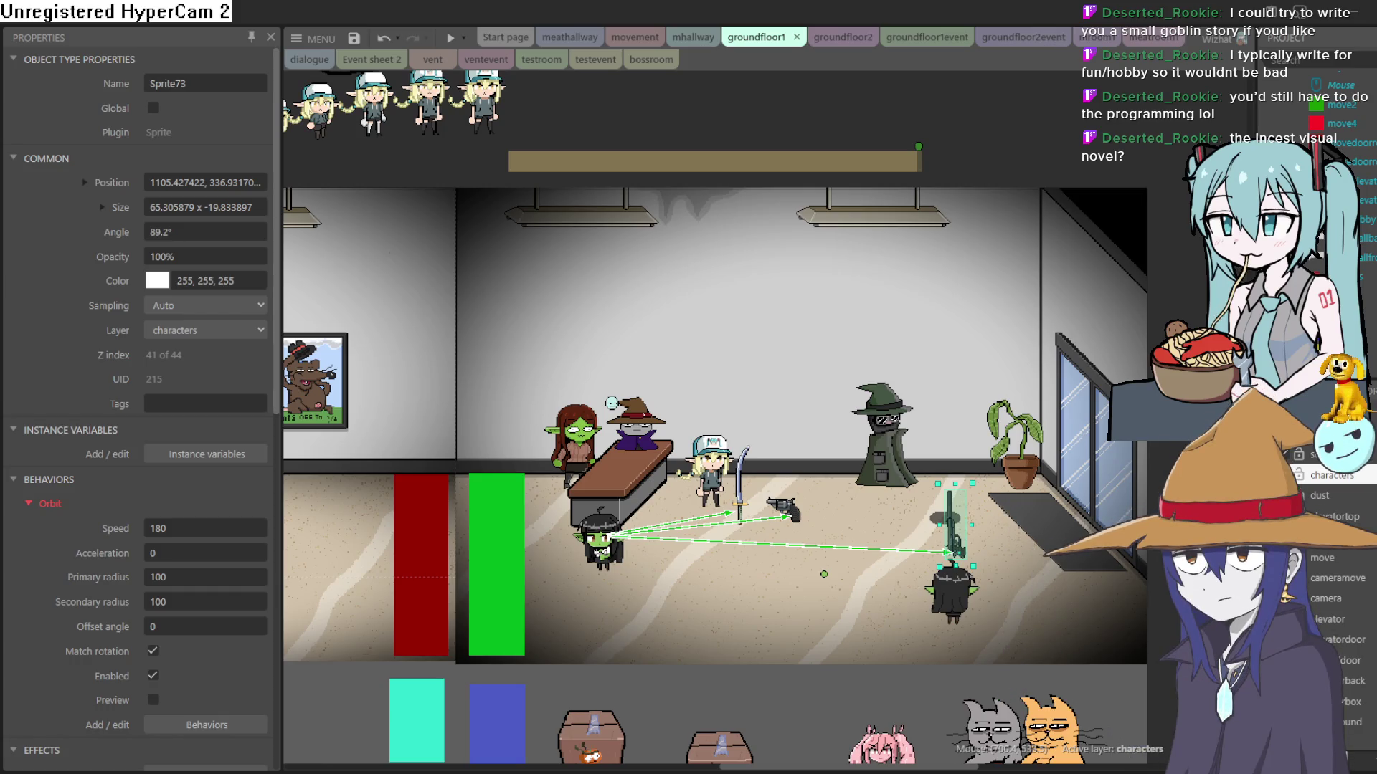
{"action": "key", "text": "alt+Tab"}
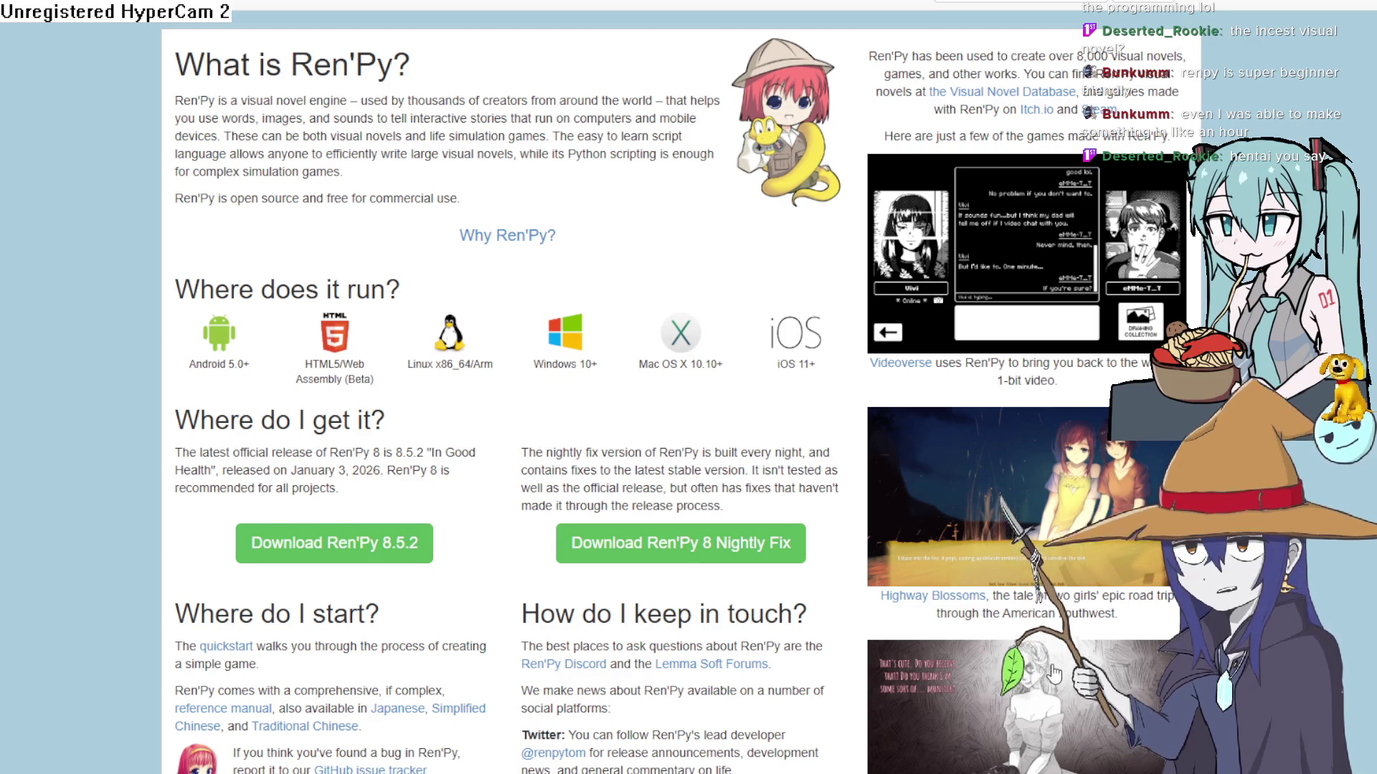
Step: Scroll through the renpy.org homepage, its 8.5.2 download and the sponsor banners
{"action": "scroll", "coordinate": [965, 612], "scroll_direction": "down", "scroll_amount": 10}
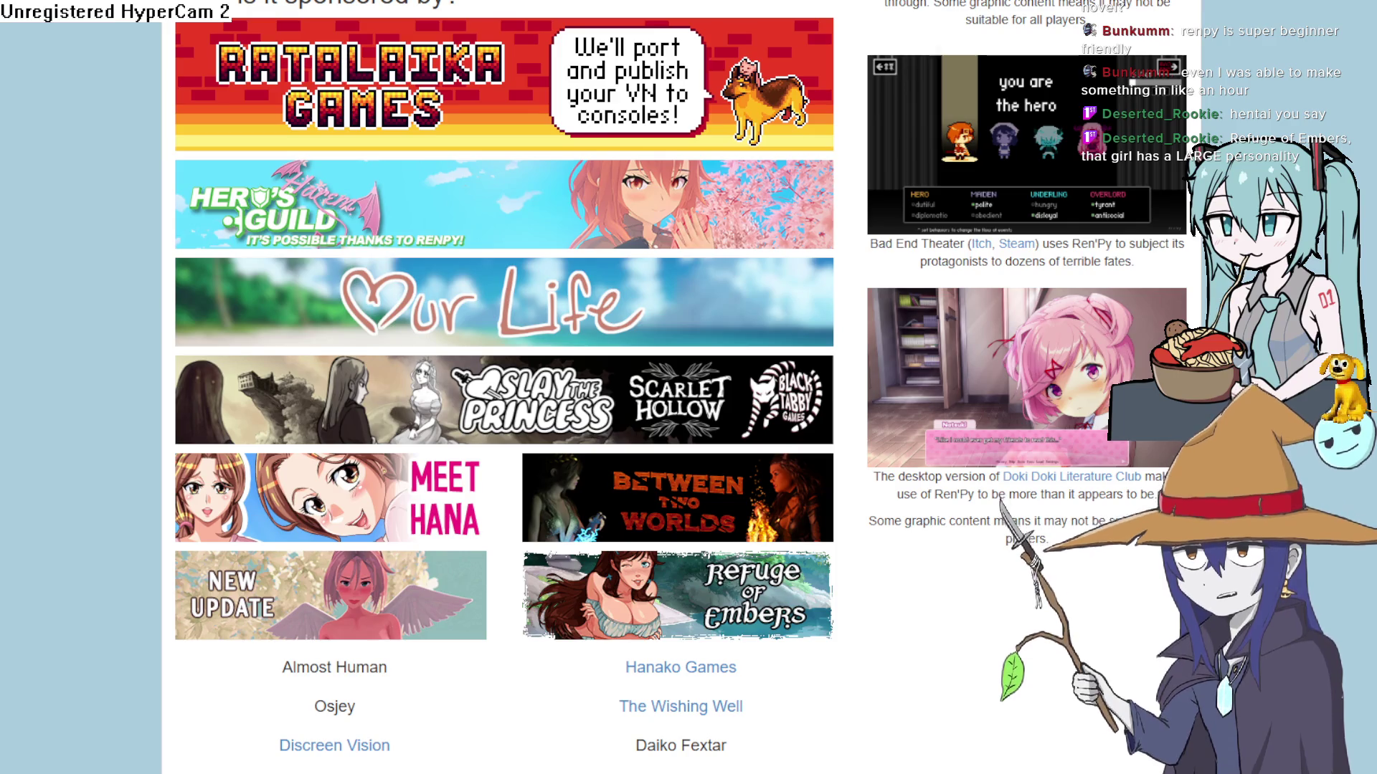
{"action": "scroll", "coordinate": [975, 298], "scroll_direction": "up", "scroll_amount": 15}
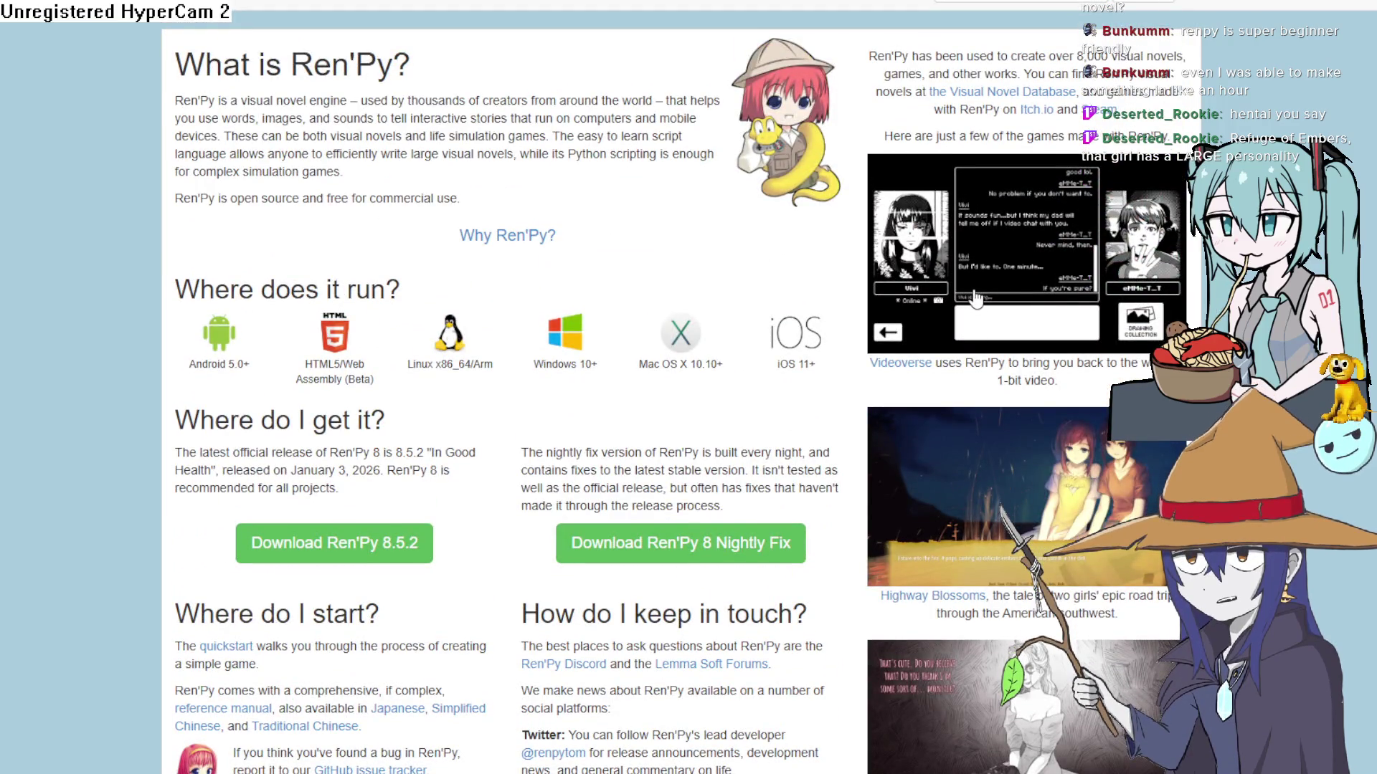
{"action": "scroll", "coordinate": [975, 297], "scroll_direction": "down", "scroll_amount": 5}
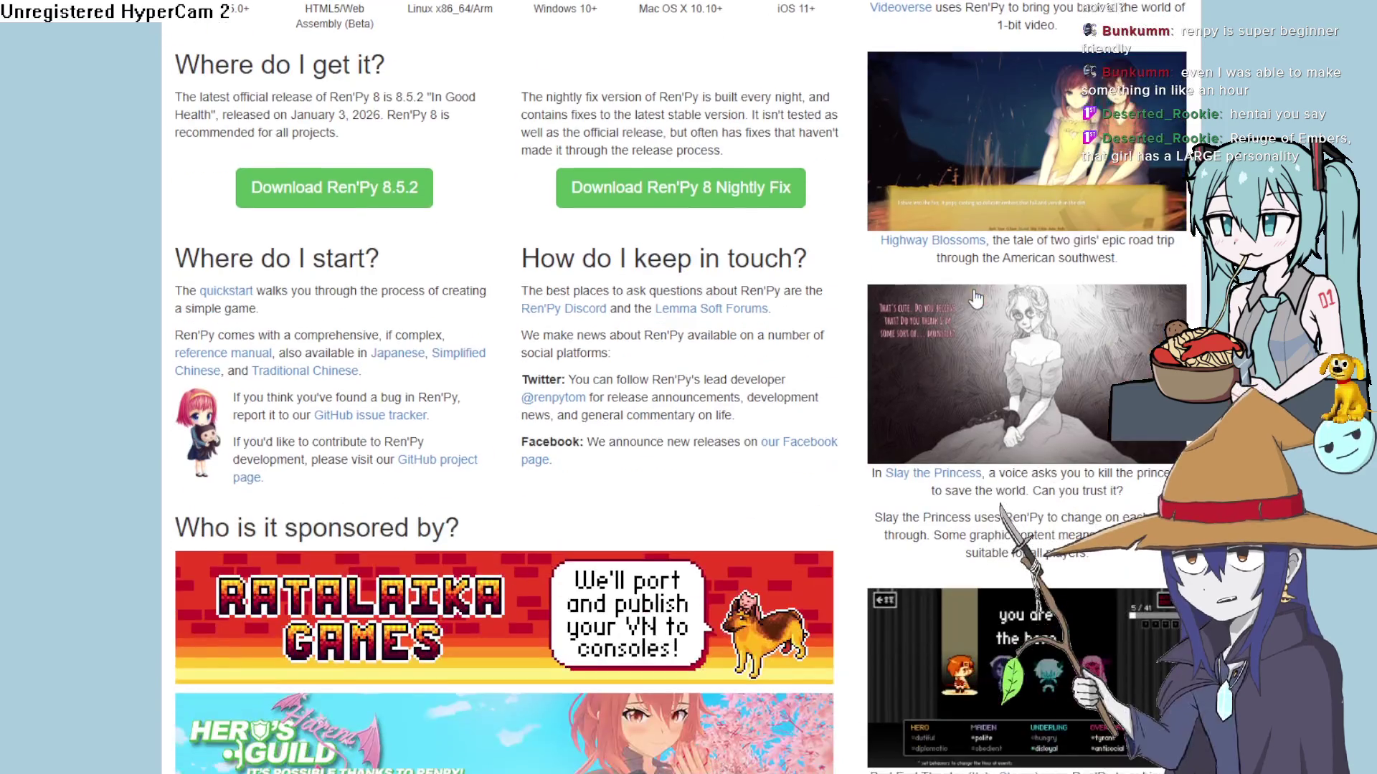
{"action": "scroll", "coordinate": [975, 298], "scroll_direction": "up", "scroll_amount": 5}
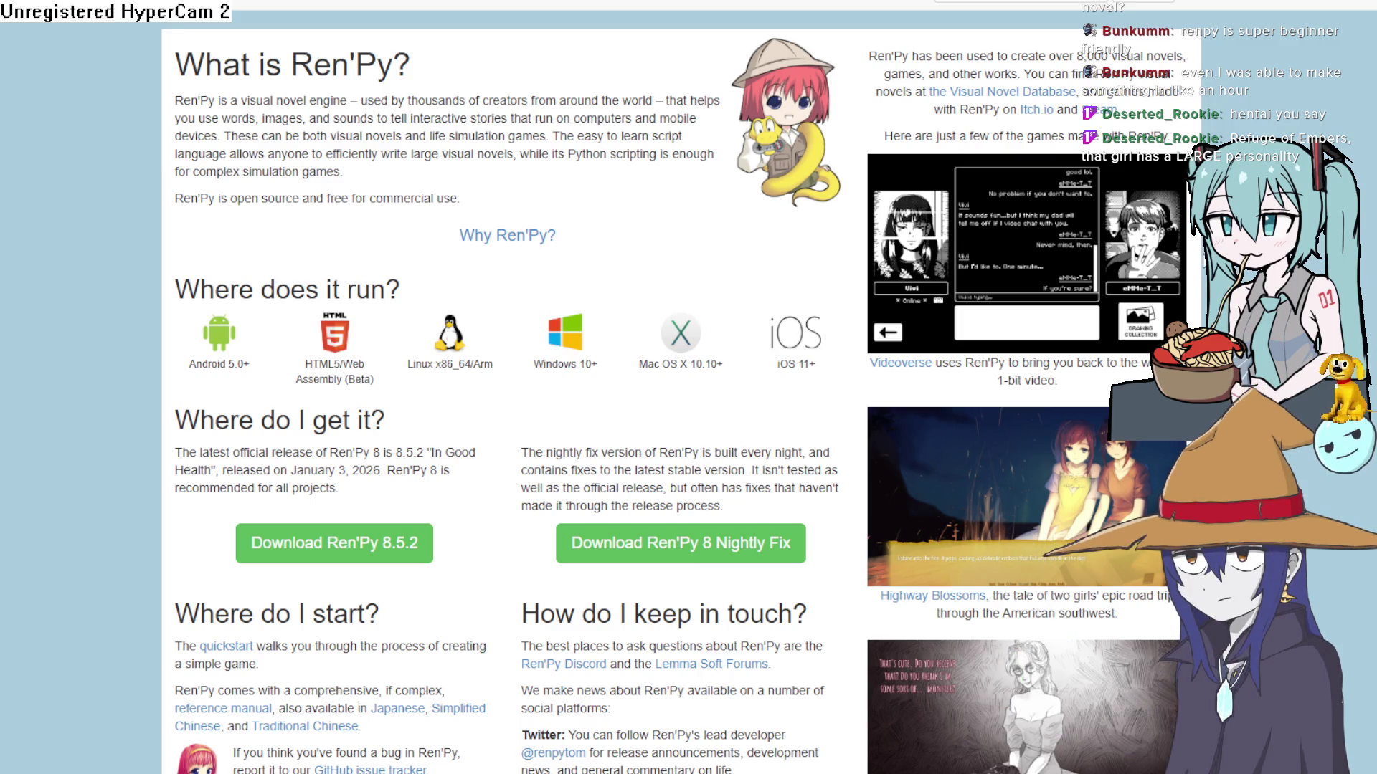
{"action": "scroll", "coordinate": [1056, 273], "scroll_direction": "down", "scroll_amount": 5}
{"action": "scroll", "coordinate": [1056, 272], "scroll_direction": "up", "scroll_amount": 2}
{"action": "scroll", "coordinate": [1061, 270], "scroll_direction": "down", "scroll_amount": 5}
{"action": "scroll", "coordinate": [1063, 267], "scroll_direction": "down", "scroll_amount": 6}
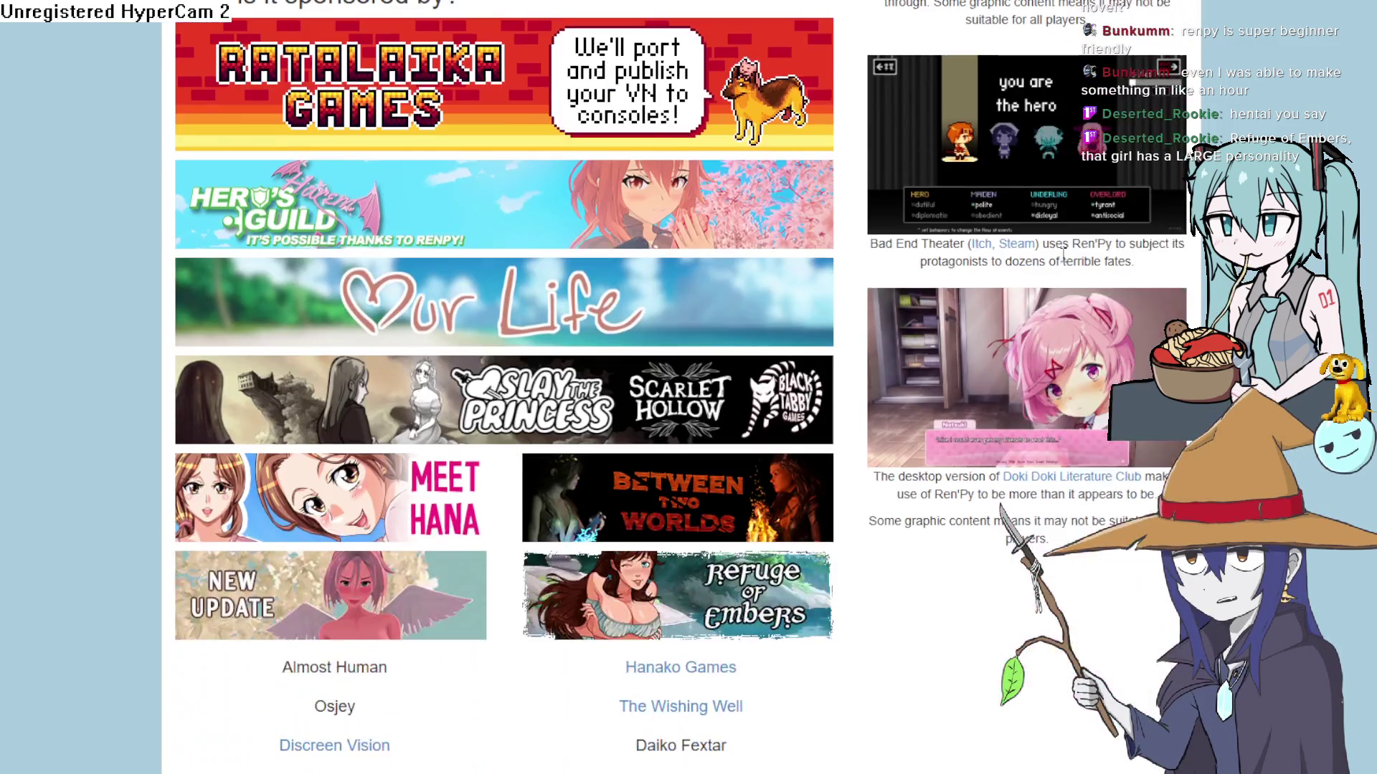
{"action": "scroll", "coordinate": [1073, 241], "scroll_direction": "up", "scroll_amount": 1}
{"action": "scroll", "coordinate": [1074, 242], "scroll_direction": "up", "scroll_amount": 12}
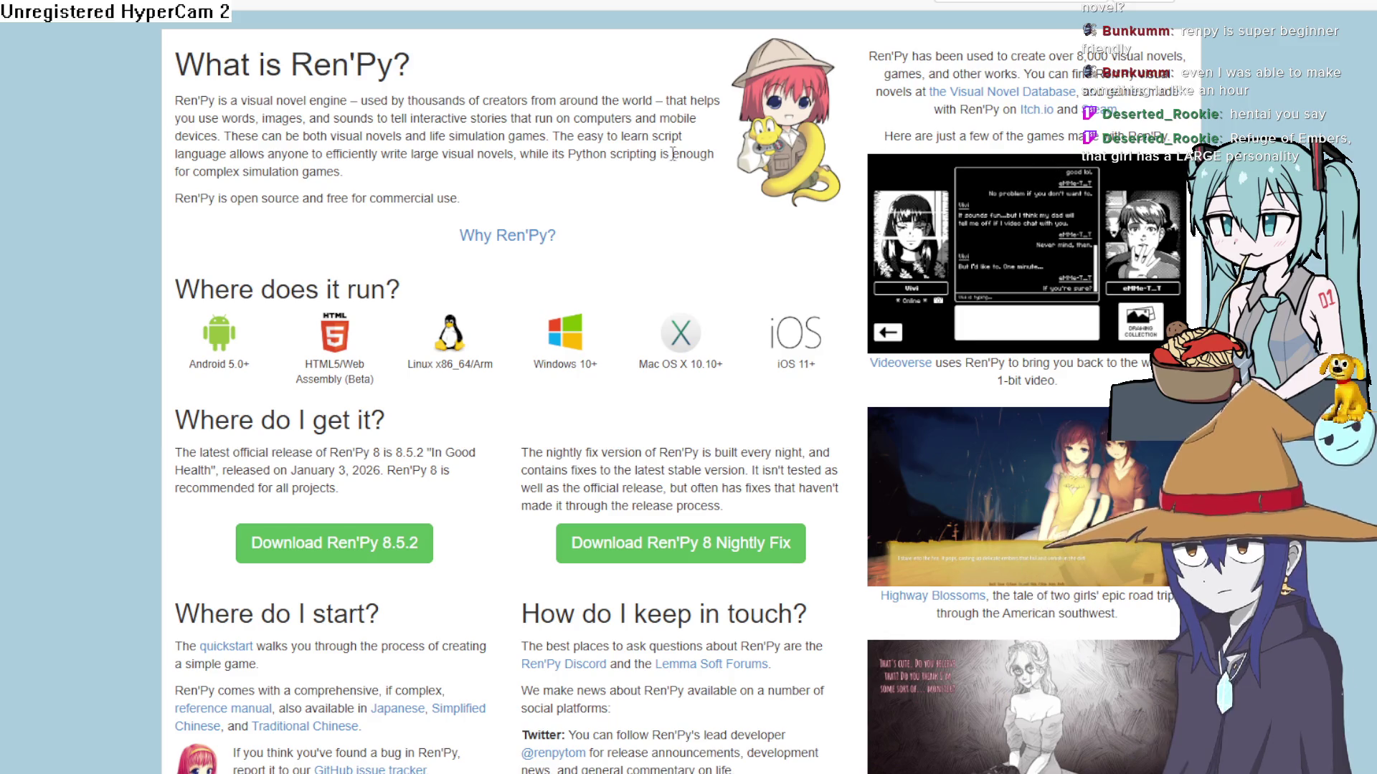
{"action": "mouse_move", "coordinate": [480, 208]}
{"action": "left_mouse_down"}
{"action": "mouse_move", "coordinate": [199, 136]}
{"action": "mouse_move", "coordinate": [180, 116]}
{"action": "mouse_move", "coordinate": [172, 63]}
{"action": "mouse_move", "coordinate": [192, 30]}
{"action": "mouse_move", "coordinate": [475, 101]}
{"action": "mouse_move", "coordinate": [215, 64]}
{"action": "mouse_move", "coordinate": [581, 67]}
{"action": "mouse_move", "coordinate": [190, 33]}
{"action": "mouse_move", "coordinate": [294, 65]}
{"action": "mouse_move", "coordinate": [319, 104]}
{"action": "left_mouse_up"}
{"action": "left_click", "coordinate": [319, 107]}
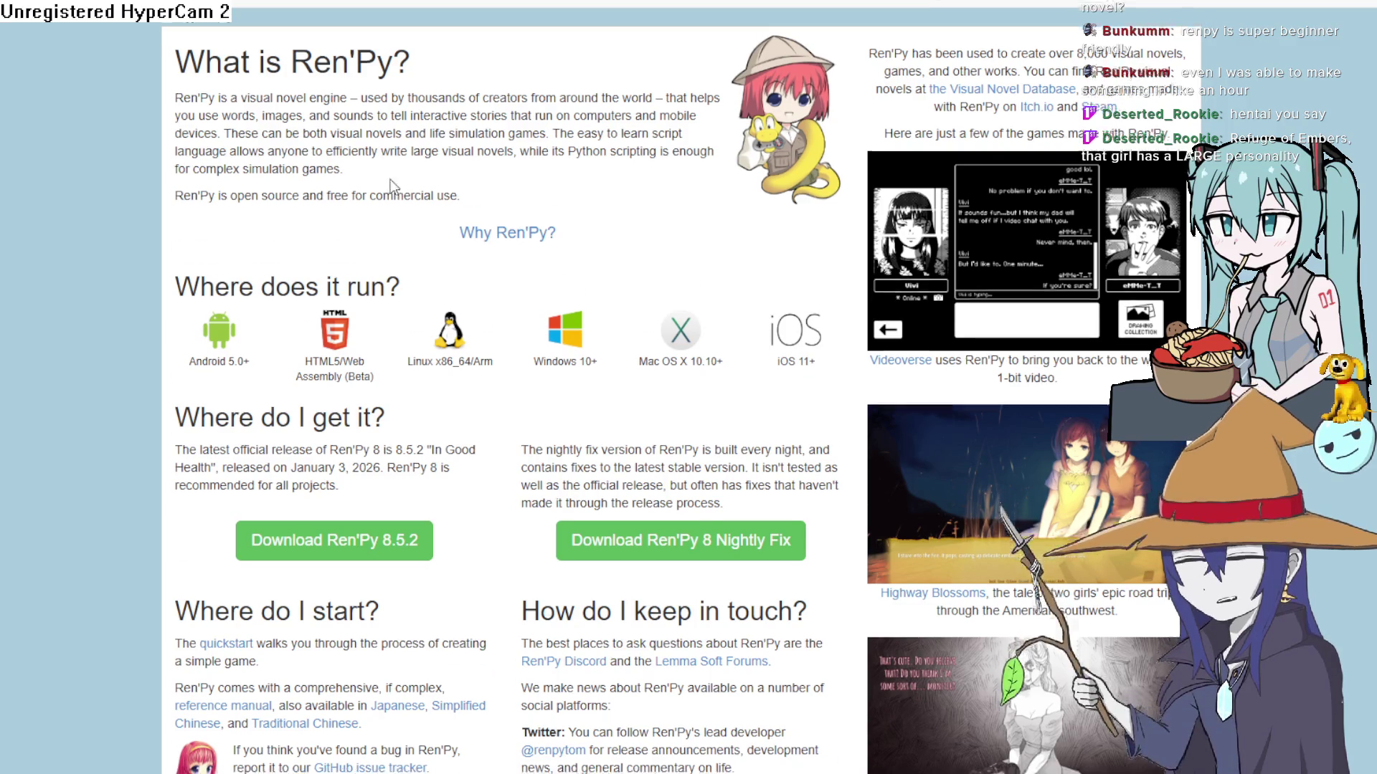
{"action": "scroll", "coordinate": [513, 230], "scroll_direction": "down", "scroll_amount": 6}
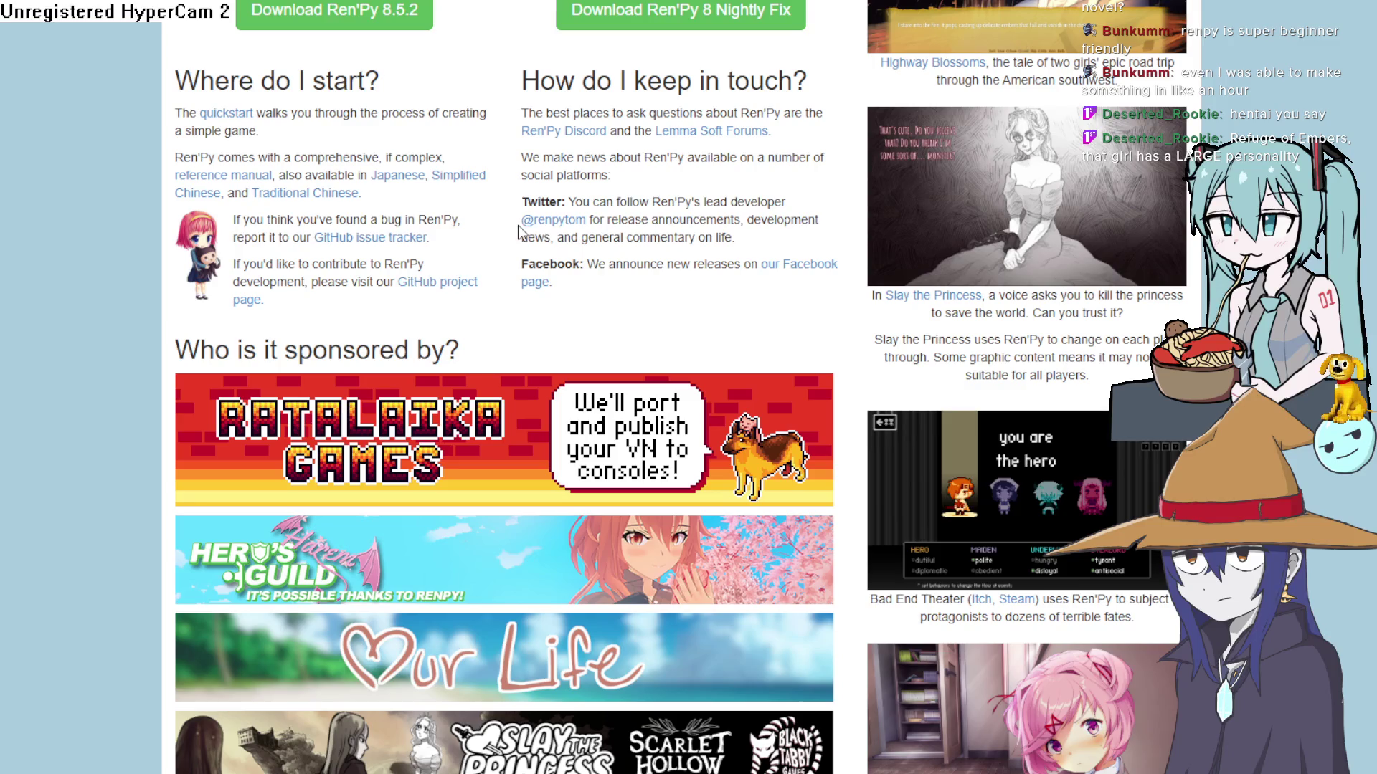
{"action": "scroll", "coordinate": [1003, 313], "scroll_direction": "down", "scroll_amount": 4}
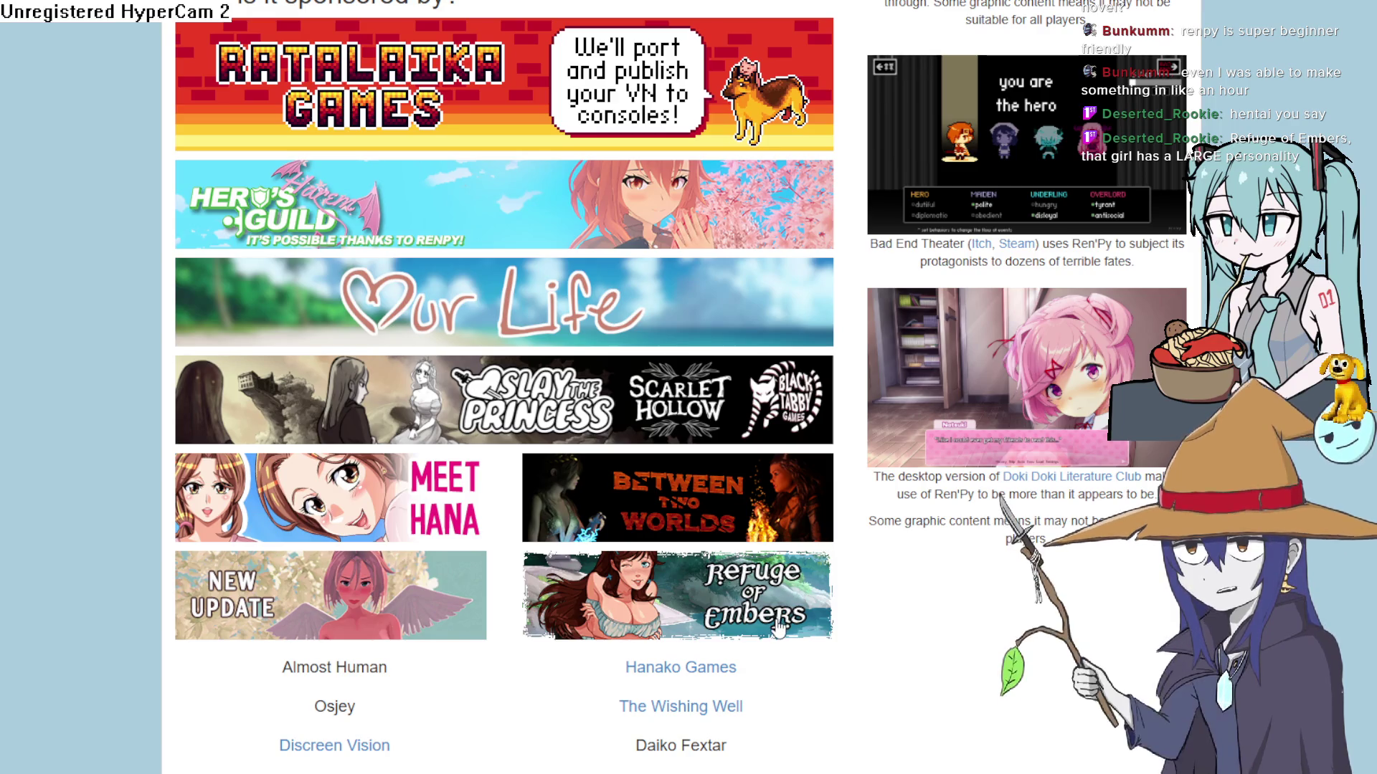
{"action": "scroll", "coordinate": [753, 564], "scroll_direction": "up", "scroll_amount": 2}
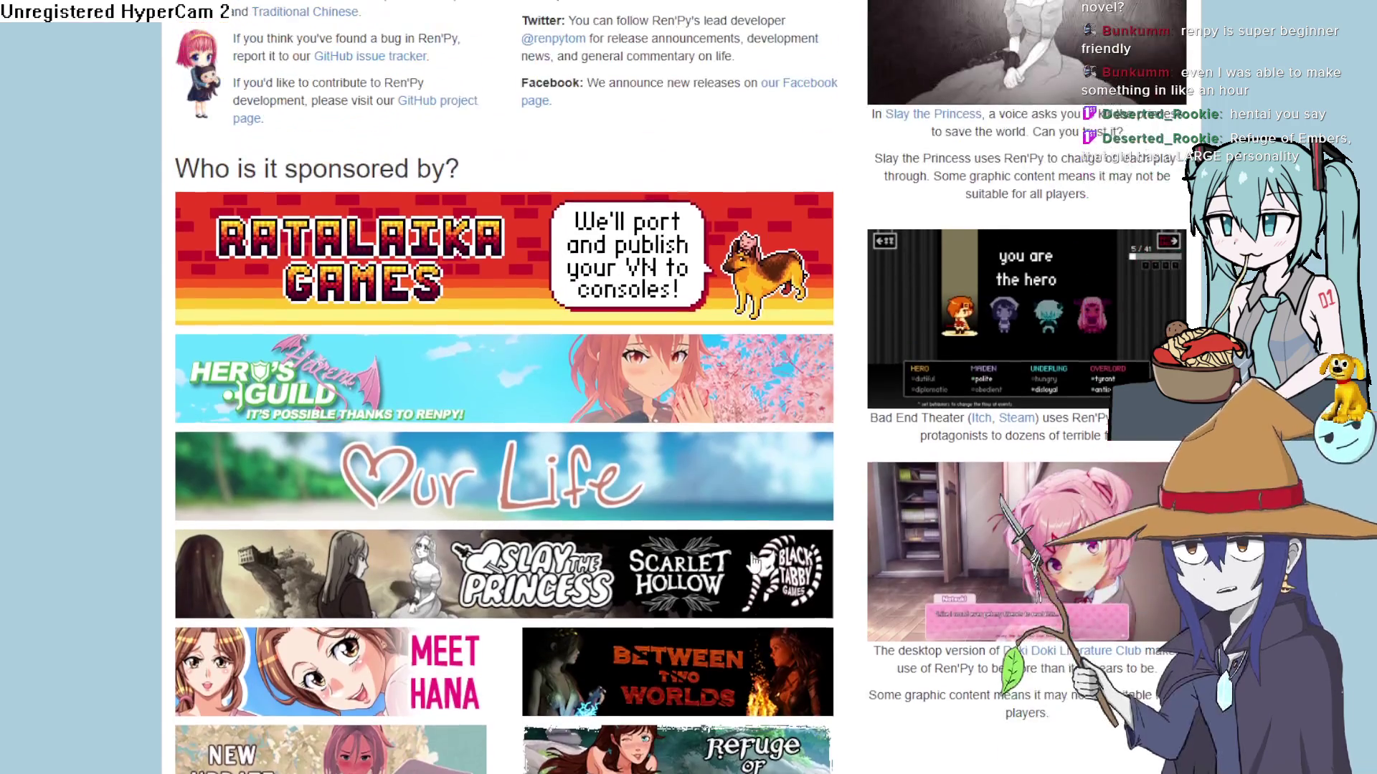
{"action": "scroll", "coordinate": [752, 564], "scroll_direction": "up", "scroll_amount": 2}
{"action": "scroll", "coordinate": [753, 564], "scroll_direction": "up", "scroll_amount": 4}
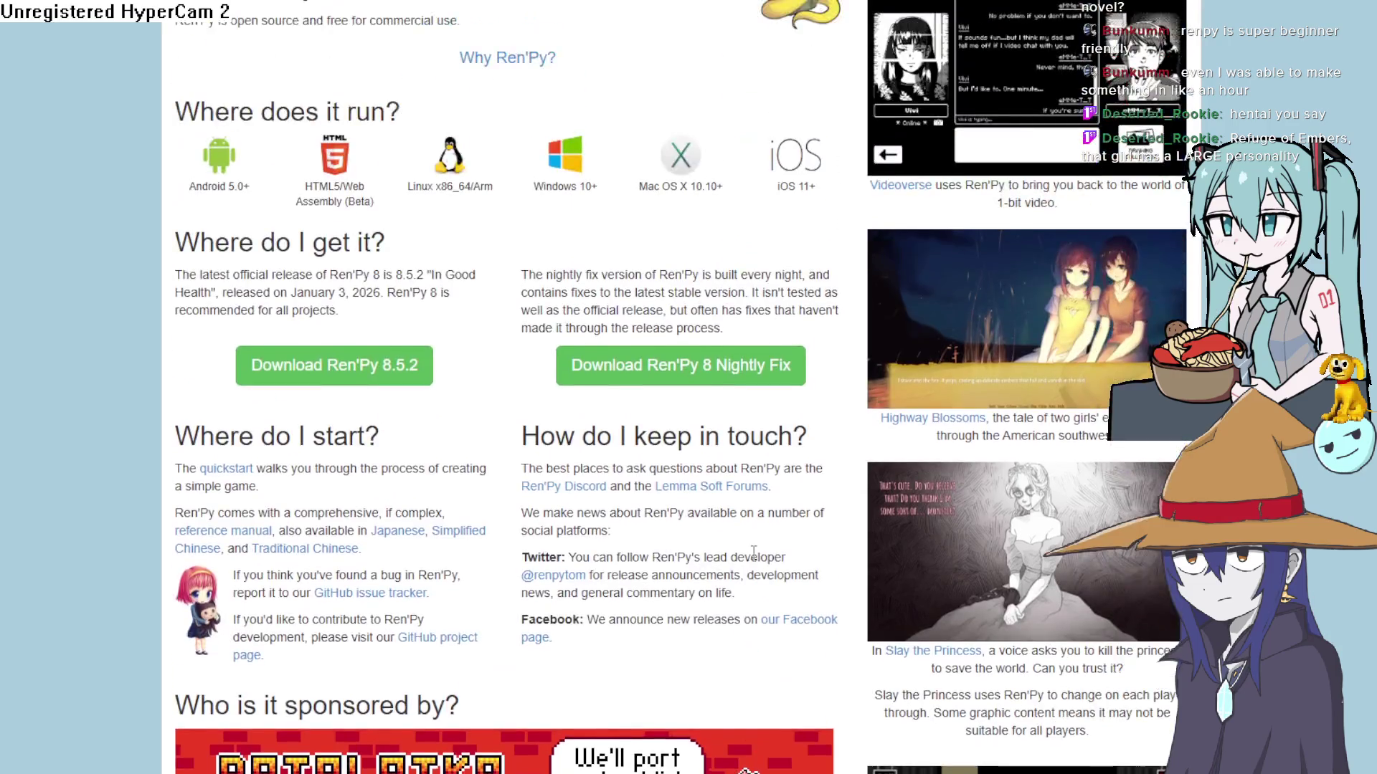
{"action": "scroll", "coordinate": [753, 564], "scroll_direction": "down", "scroll_amount": 4}
{"action": "scroll", "coordinate": [754, 558], "scroll_direction": "down", "scroll_amount": 5}
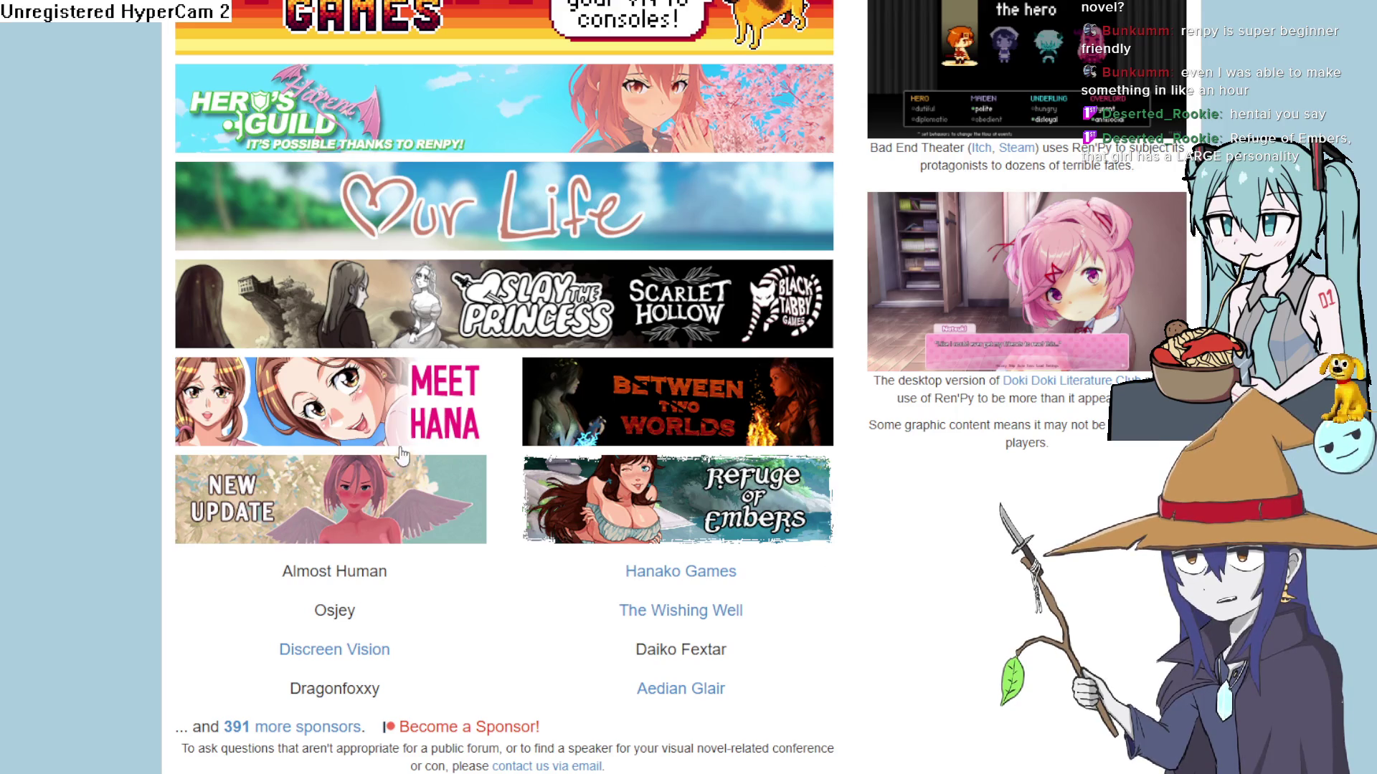
{"action": "scroll", "coordinate": [699, 407], "scroll_direction": "up", "scroll_amount": 5}
{"action": "scroll", "coordinate": [741, 489], "scroll_direction": "down", "scroll_amount": 5}
{"action": "scroll", "coordinate": [858, 507], "scroll_direction": "up", "scroll_amount": 15}
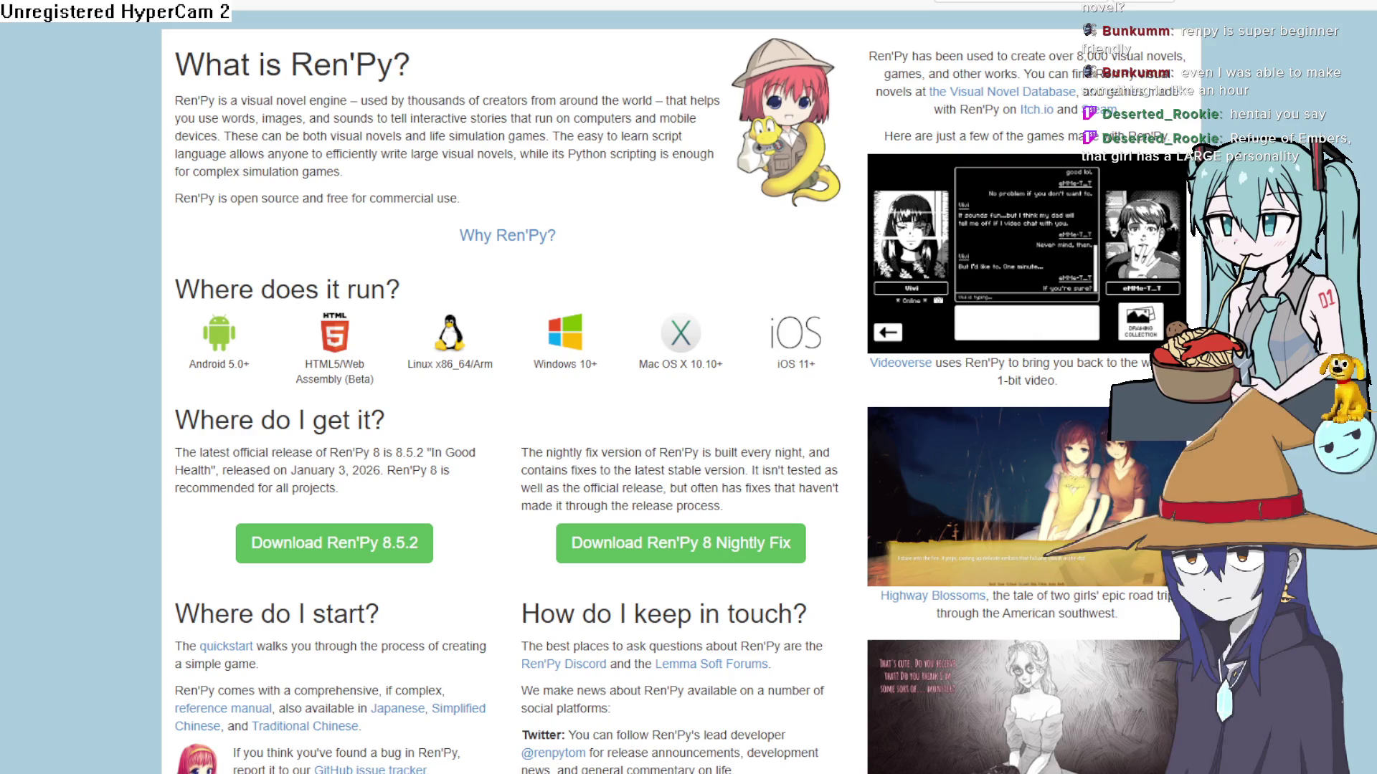
{"action": "key", "text": "ctrl+Tab"}
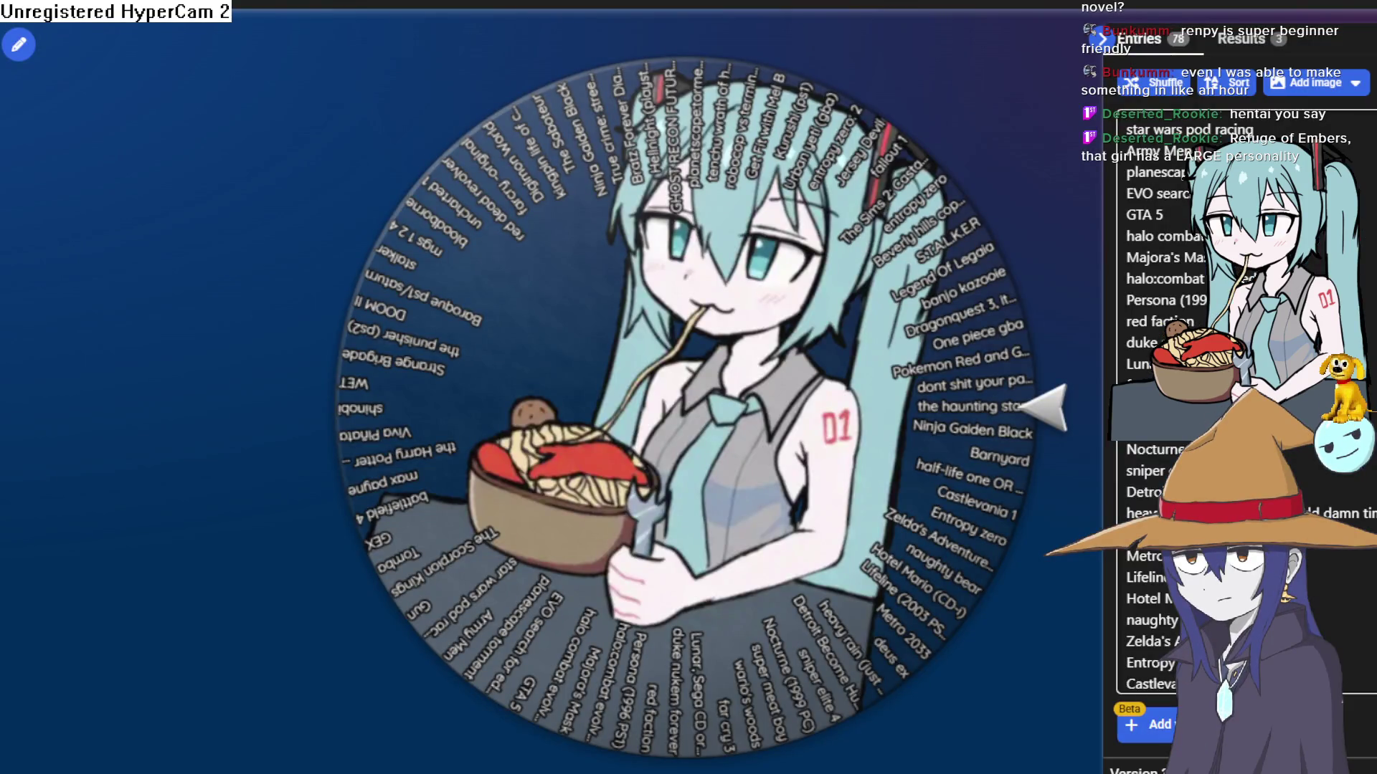
Step: Switch back to the Construct 3 project showing the groundfloor1 layout
{"action": "key", "text": "ctrl+Tab"}
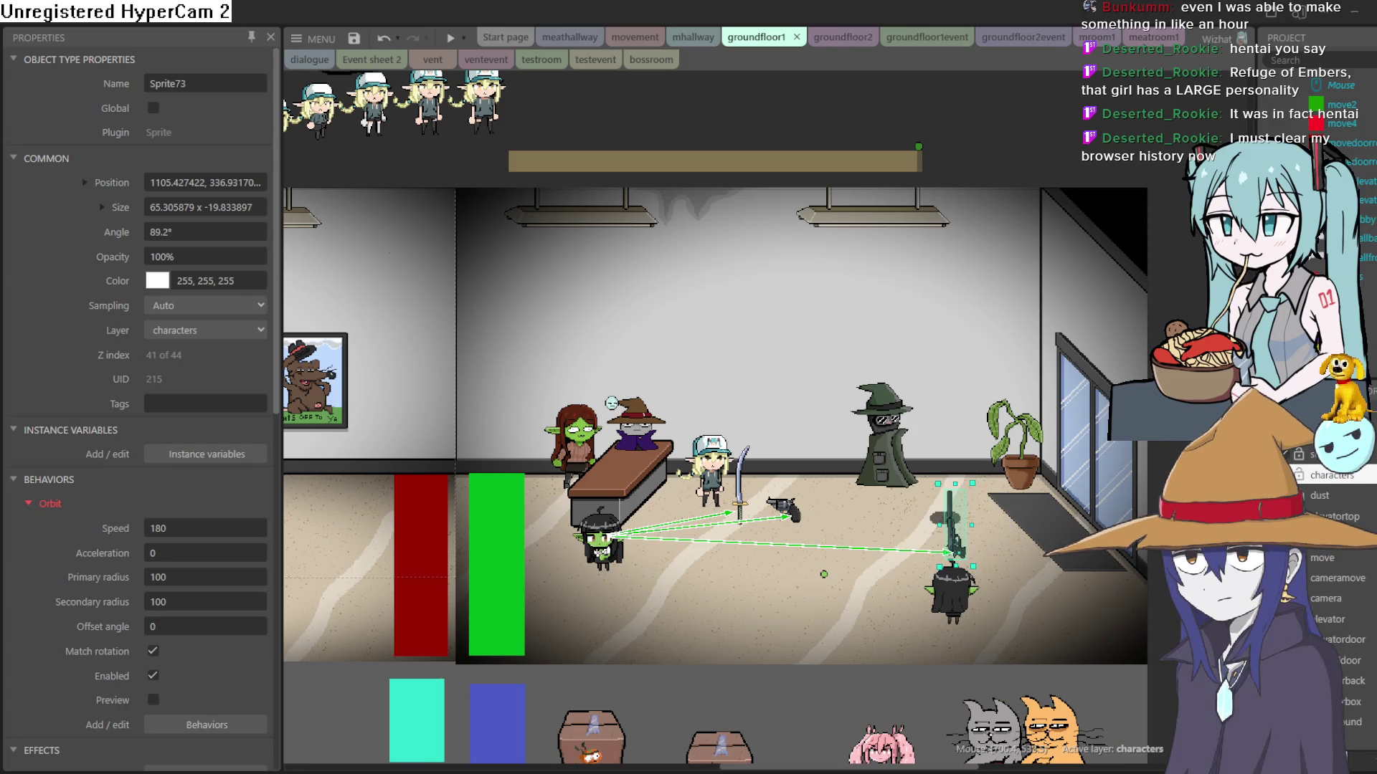
{"action": "left_click_drag", "start_coordinate": [767, 479], "coordinate": [823, 436]}
{"action": "mouse_move", "coordinate": [724, 443]}
{"action": "left_mouse_down"}
{"action": "mouse_move", "coordinate": [827, 500]}
{"action": "mouse_move", "coordinate": [1221, 532]}
{"action": "mouse_move", "coordinate": [1226, 520]}
{"action": "left_mouse_up"}
{"action": "mouse_move", "coordinate": [965, 542]}
{"action": "left_mouse_down"}
{"action": "mouse_move", "coordinate": [891, 354]}
{"action": "mouse_move", "coordinate": [889, 485]}
{"action": "mouse_move", "coordinate": [806, 567]}
{"action": "mouse_move", "coordinate": [582, 566]}
{"action": "mouse_move", "coordinate": [562, 549]}
{"action": "mouse_move", "coordinate": [525, 587]}
{"action": "mouse_move", "coordinate": [491, 512]}
{"action": "mouse_move", "coordinate": [999, 384]}
{"action": "mouse_move", "coordinate": [999, 452]}
{"action": "mouse_move", "coordinate": [920, 485]}
{"action": "mouse_move", "coordinate": [895, 466]}
{"action": "left_mouse_up"}
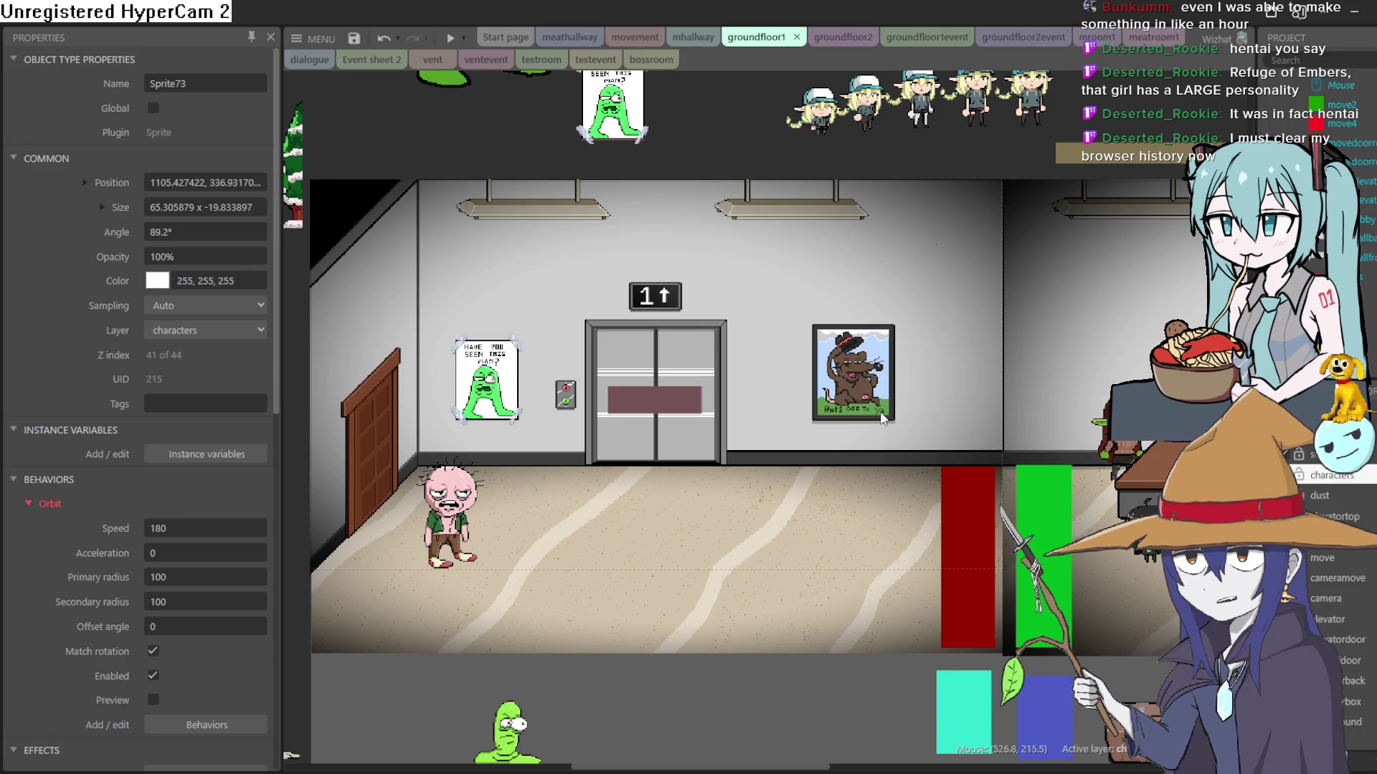
{"action": "mouse_move", "coordinate": [1018, 527]}
{"action": "left_mouse_down"}
{"action": "mouse_move", "coordinate": [925, 466]}
{"action": "mouse_move", "coordinate": [713, 480]}
{"action": "mouse_move", "coordinate": [661, 376]}
{"action": "mouse_move", "coordinate": [550, 372]}
{"action": "left_mouse_up"}
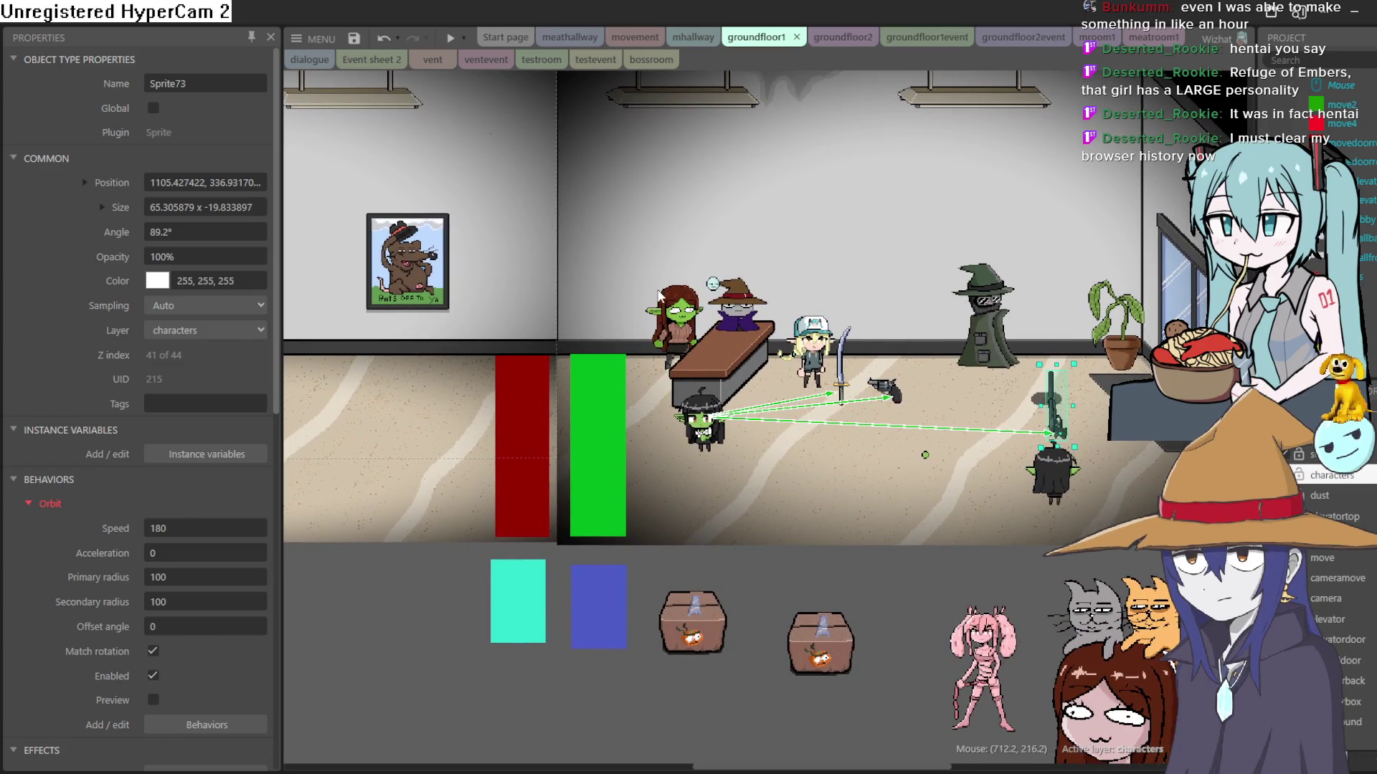
{"action": "scroll", "coordinate": [660, 294], "scroll_direction": "up", "scroll_amount": 2}
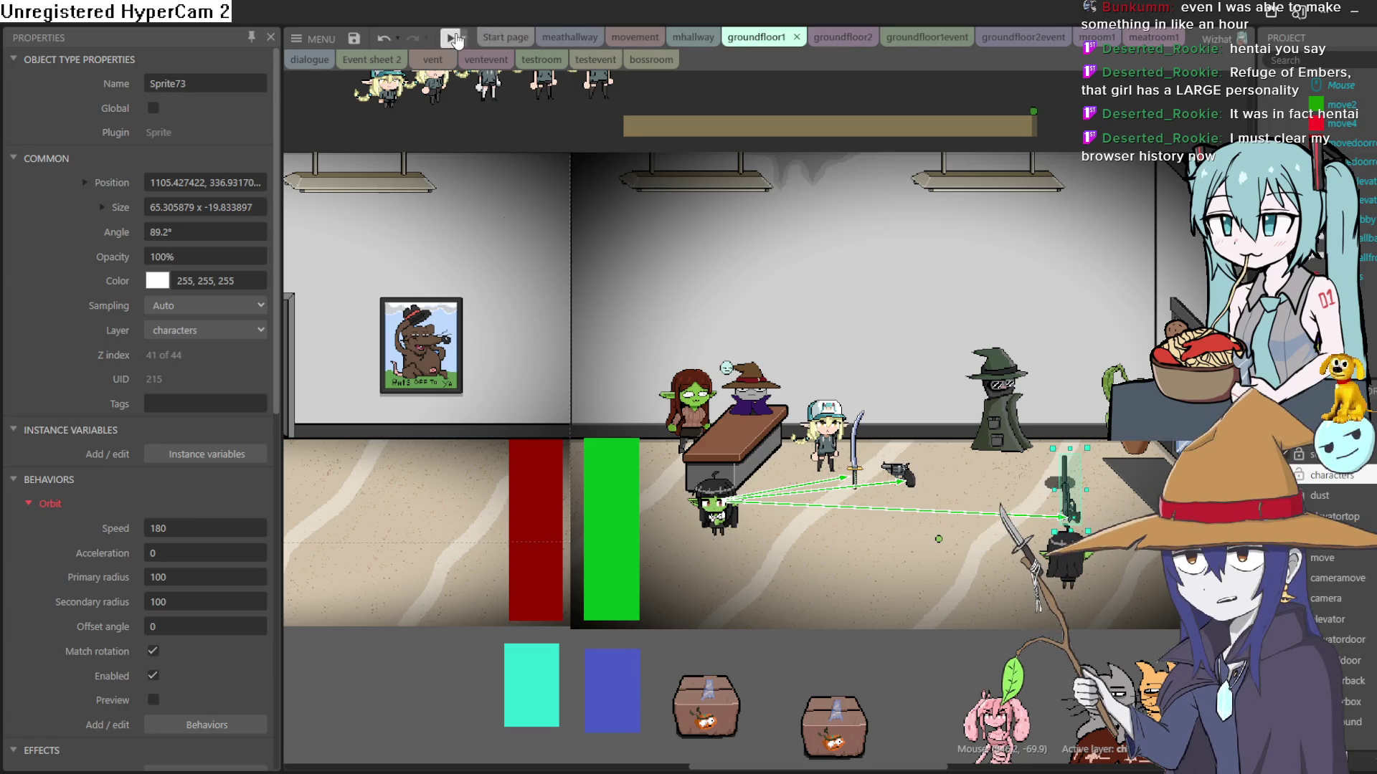
Step: Preview the level and walk the goblin right and up beside the hooded figure
{"action": "left_click", "coordinate": [450, 38]}
{"action": "key", "text": "Right"}
{"action": "key", "text": "Up"}
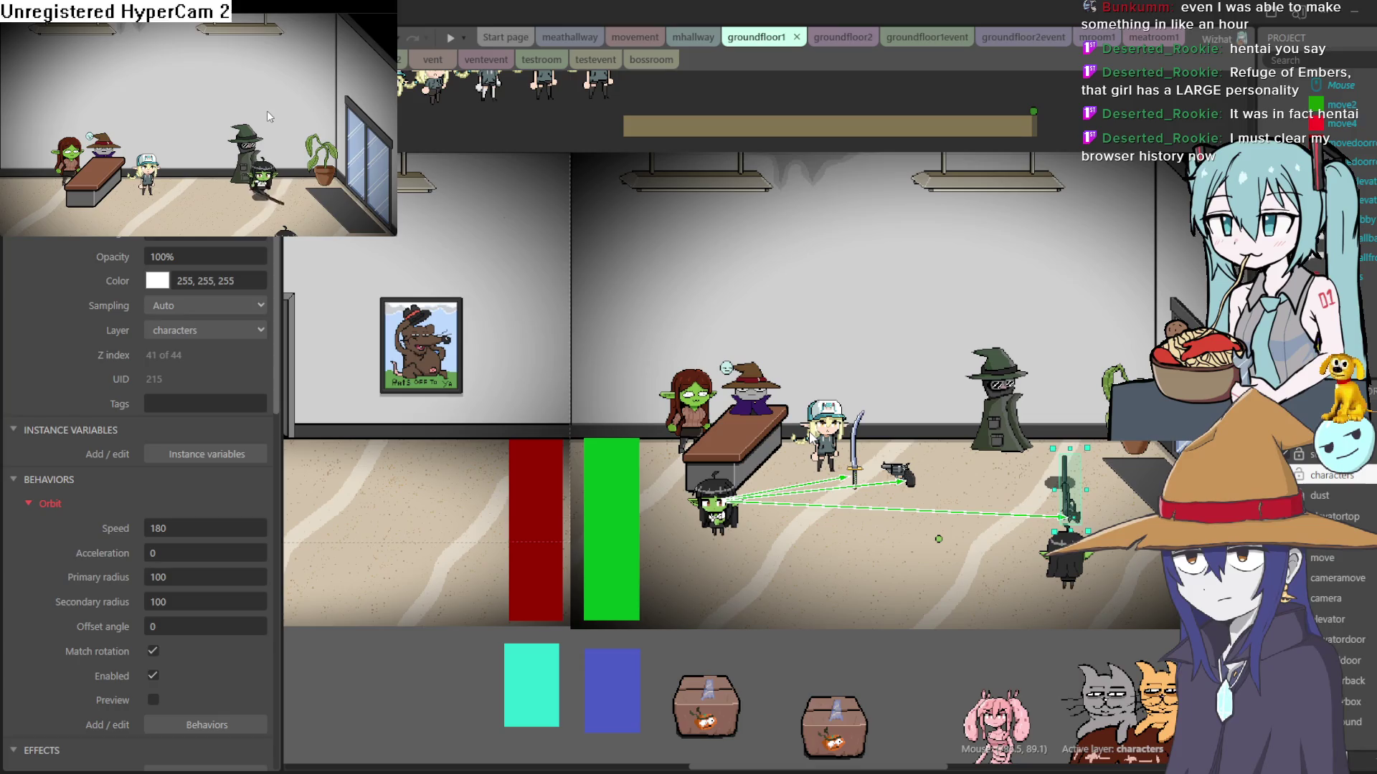
Step: Turn off Match rotation and Enabled in Sprite73's Orbit behavior properties
{"action": "left_click", "coordinate": [88, 495]}
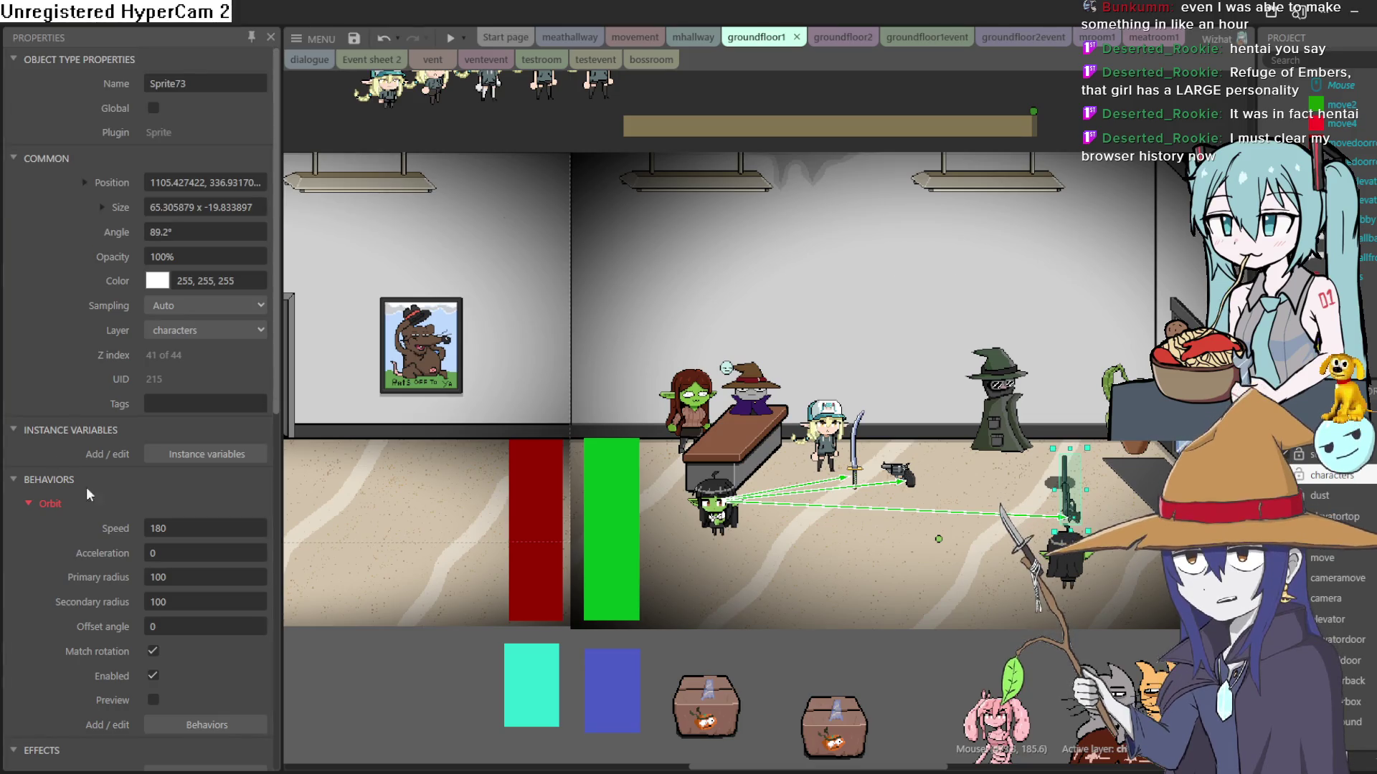
{"action": "scroll", "coordinate": [90, 494], "scroll_direction": "down", "scroll_amount": 4}
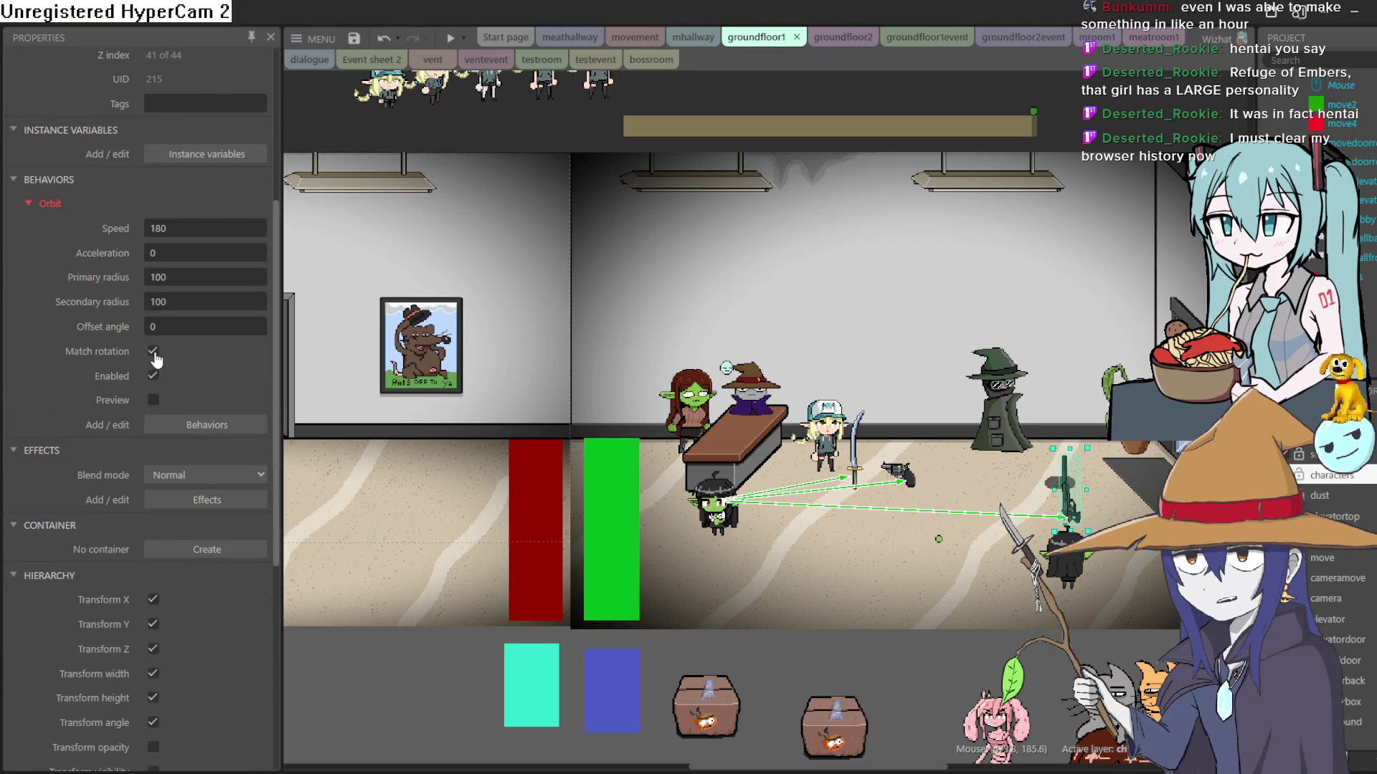
{"action": "left_click", "coordinate": [154, 352]}
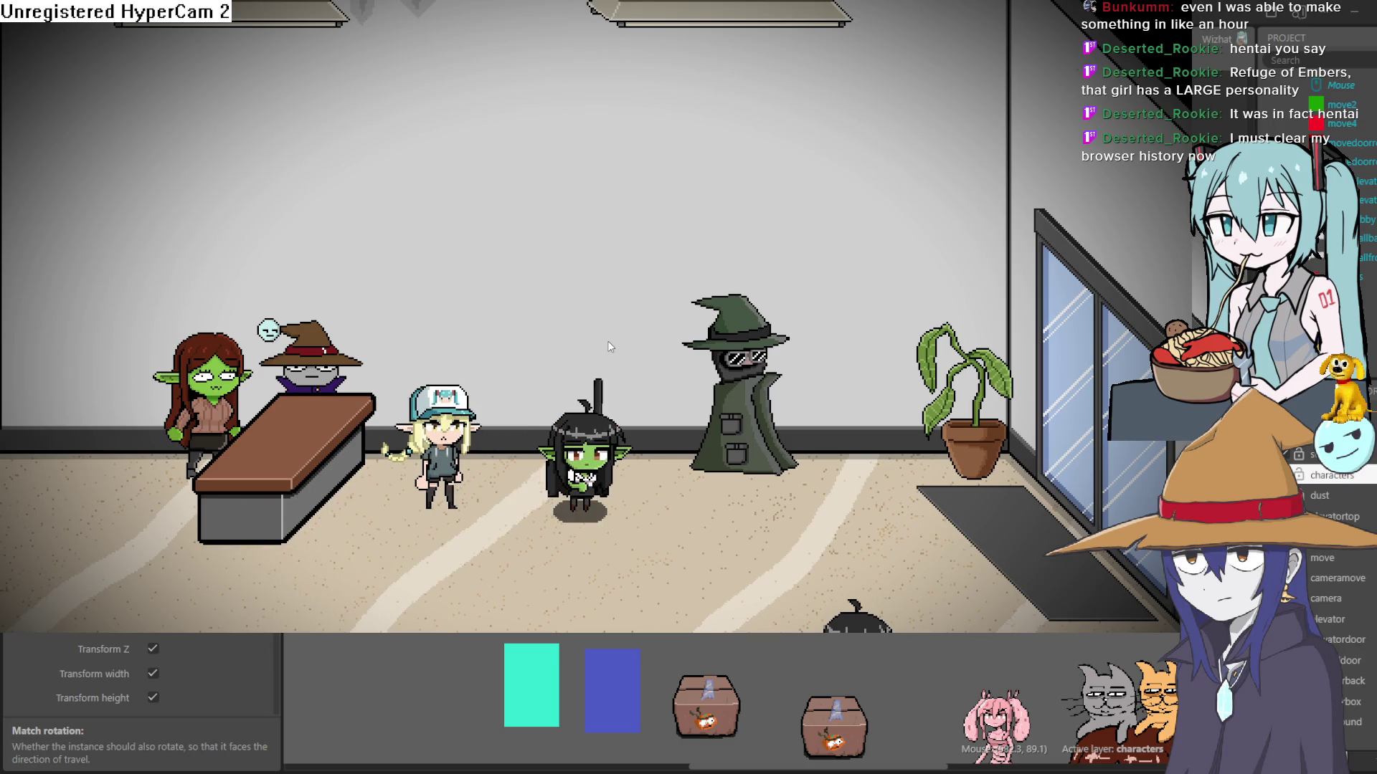
{"action": "key", "text": "Escape"}
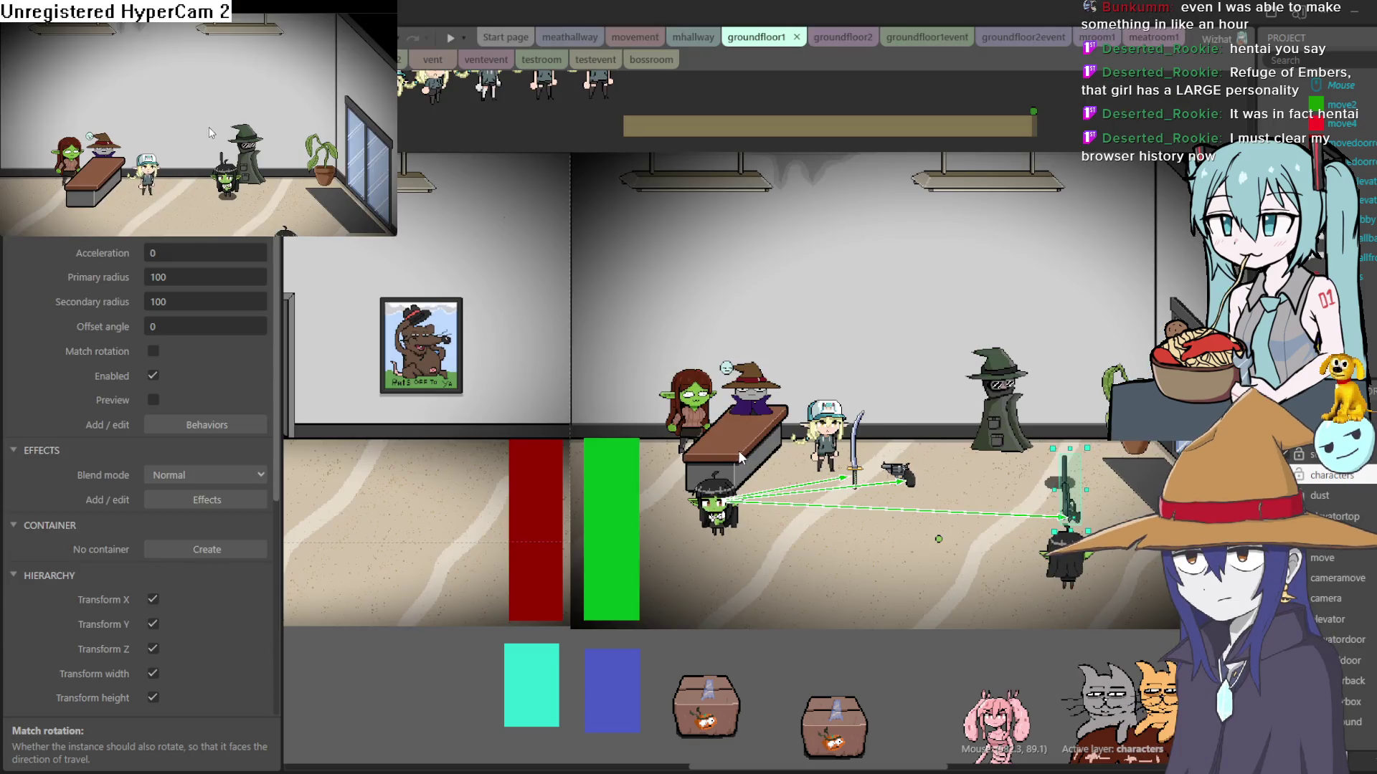
{"action": "left_click", "coordinate": [153, 376]}
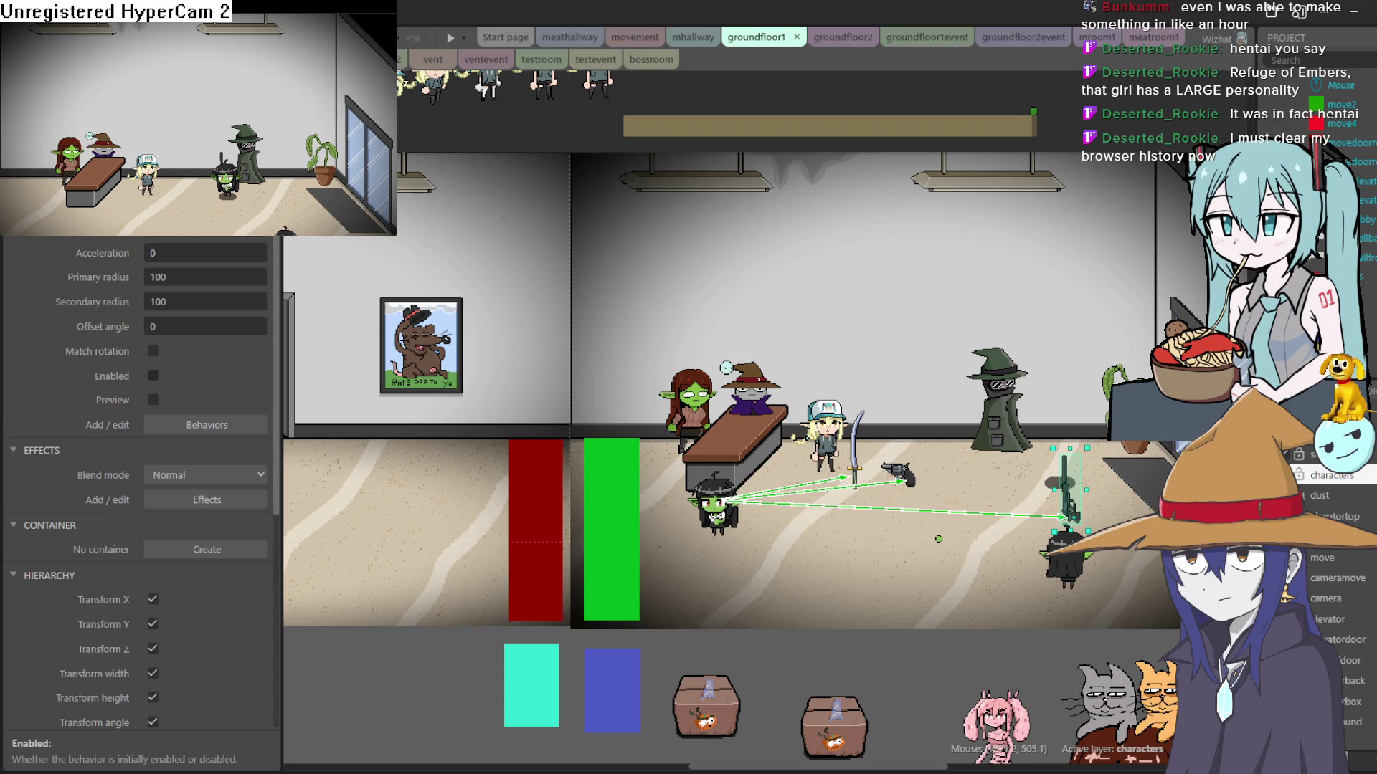
Step: Zoom and pan the groundfloor1 layout, then switch to the bossroom layout
{"action": "scroll", "coordinate": [905, 316], "scroll_direction": "down", "scroll_amount": 3}
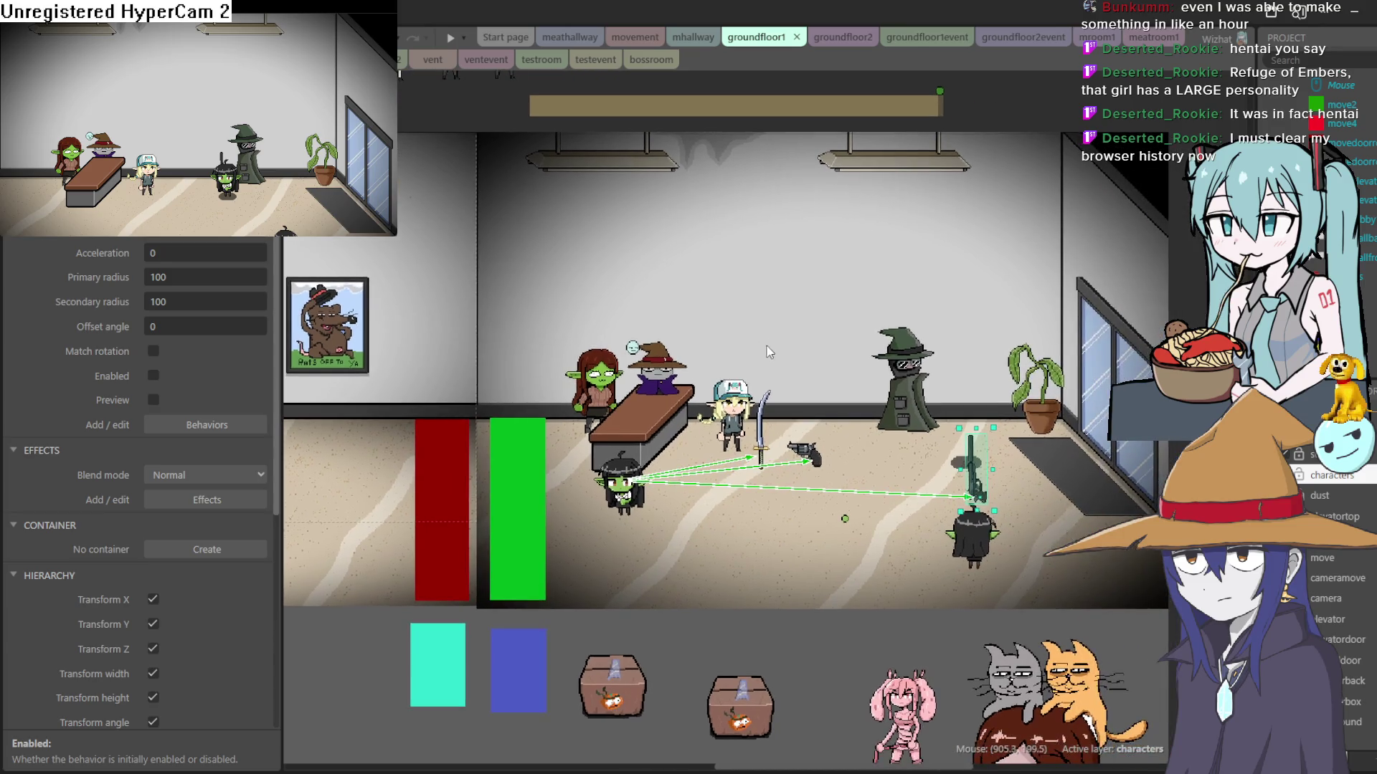
{"action": "scroll", "coordinate": [773, 334], "scroll_direction": "up", "scroll_amount": 4}
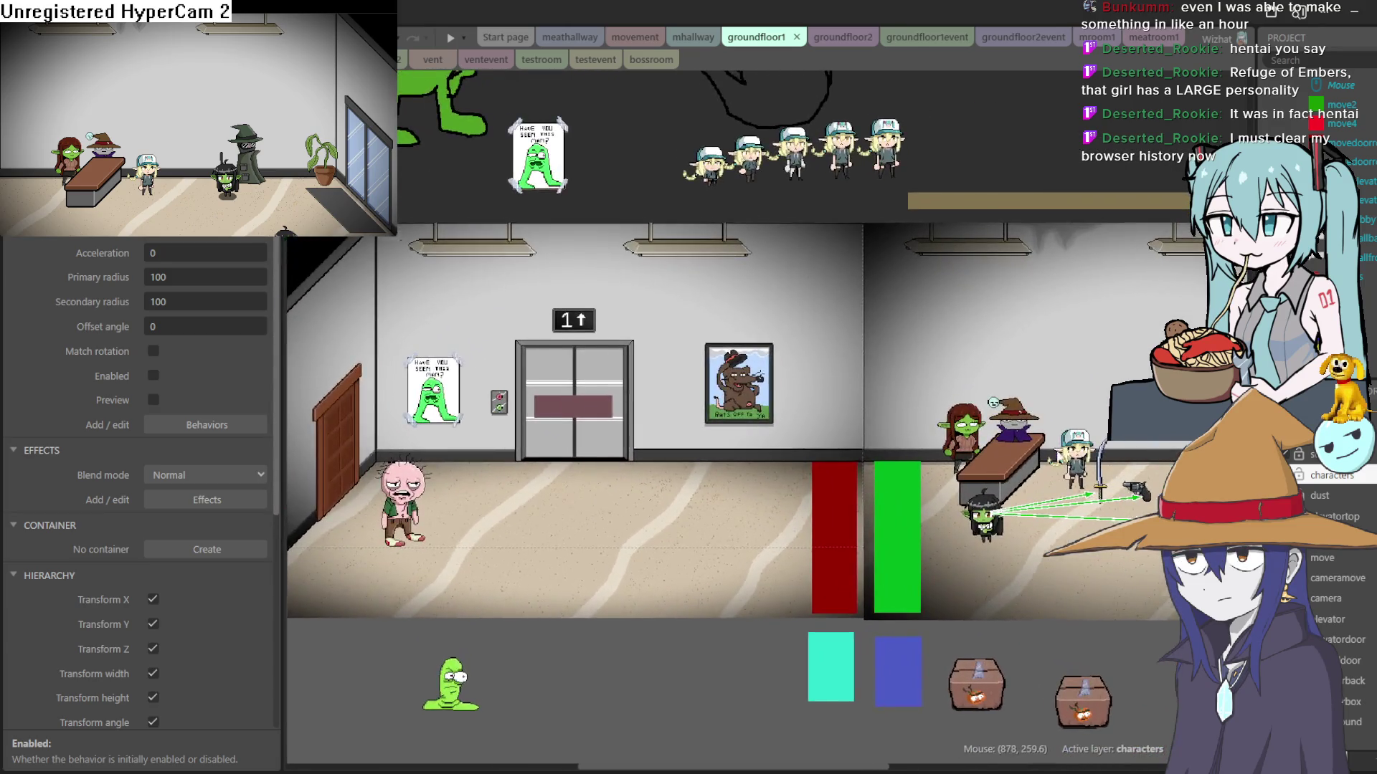
{"action": "left_click_drag", "start_coordinate": [1068, 456], "coordinate": [1029, 449]}
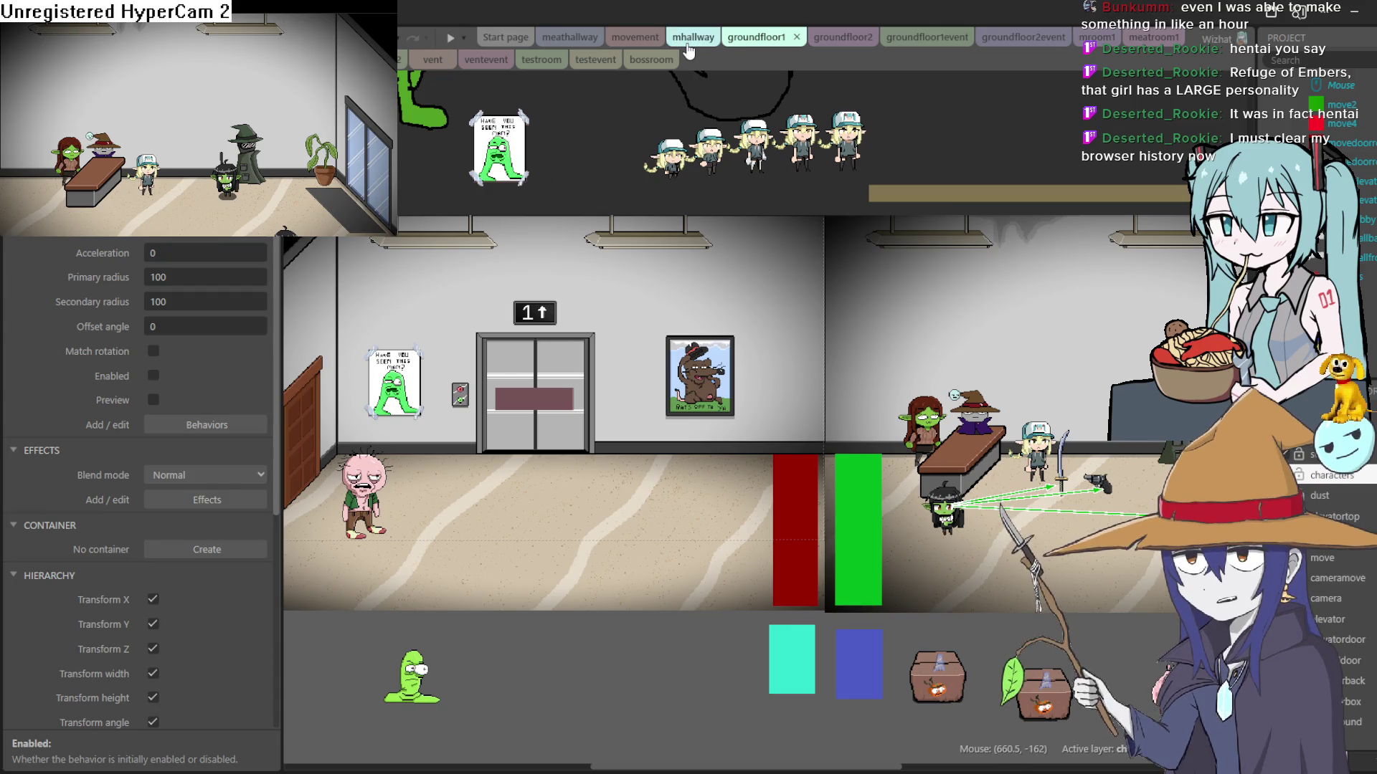
{"action": "left_click", "coordinate": [651, 60]}
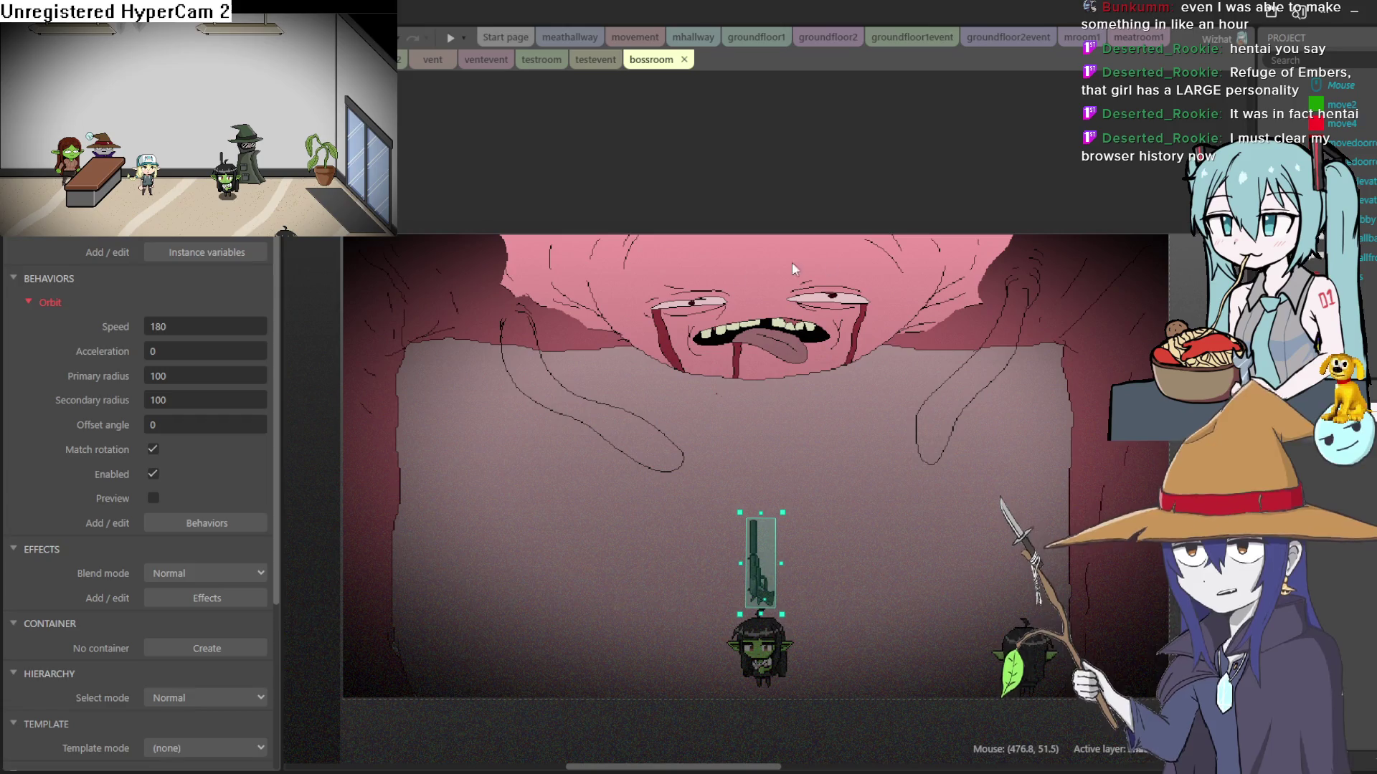
Step: Inspect the goblin's animation frames, then switch to the movement event sheet
{"action": "left_click", "coordinate": [768, 650]}
{"action": "double_click", "coordinate": [768, 650]}
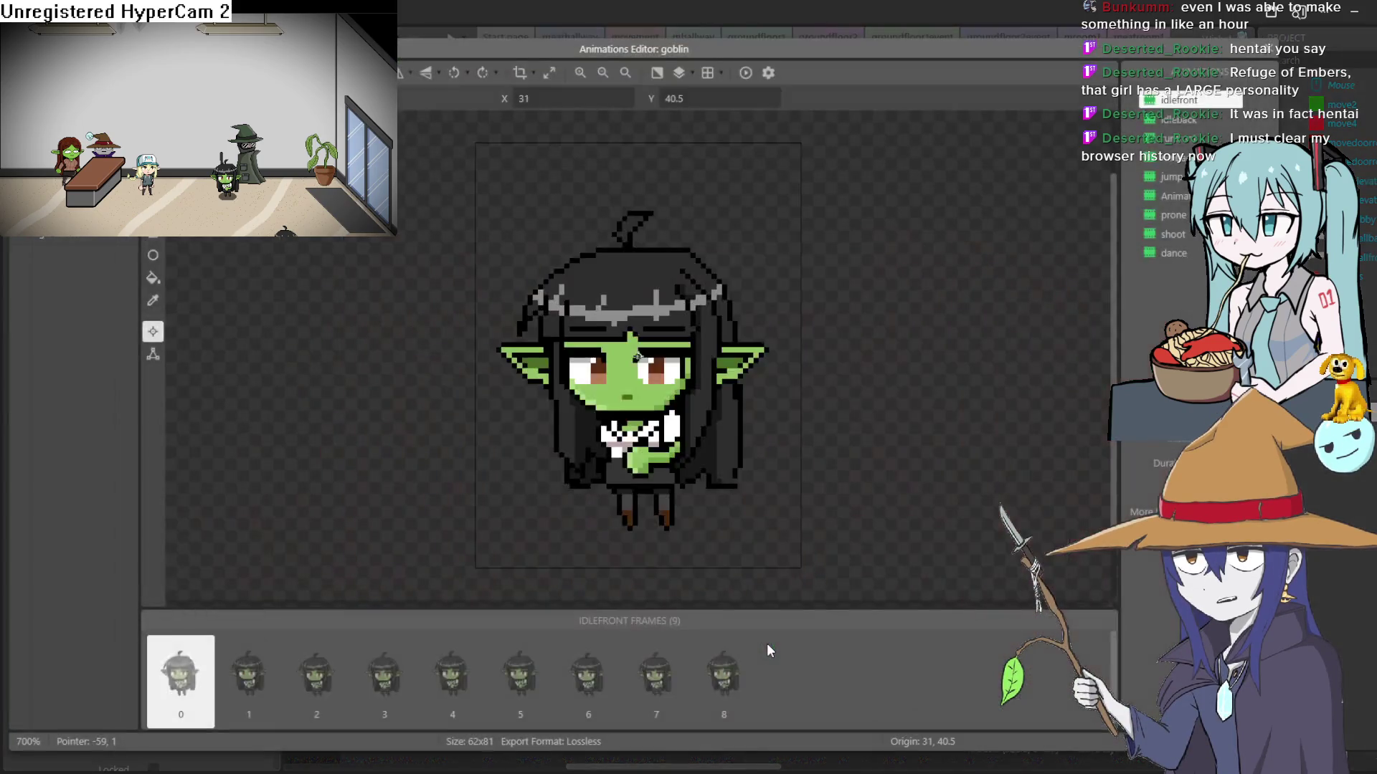
{"action": "left_click", "coordinate": [1267, 52]}
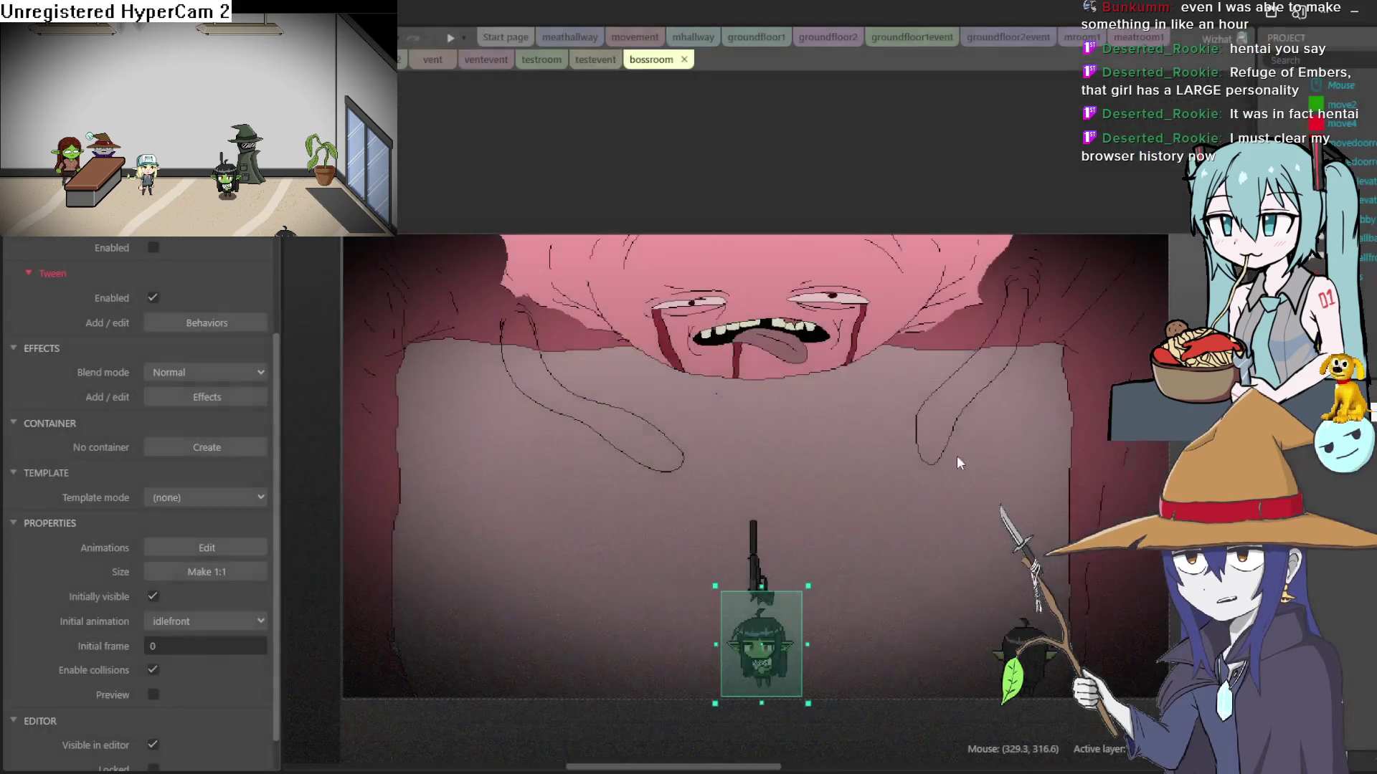
{"action": "left_click", "coordinate": [635, 38]}
{"action": "scroll", "coordinate": [703, 440], "scroll_direction": "up", "scroll_amount": 5}
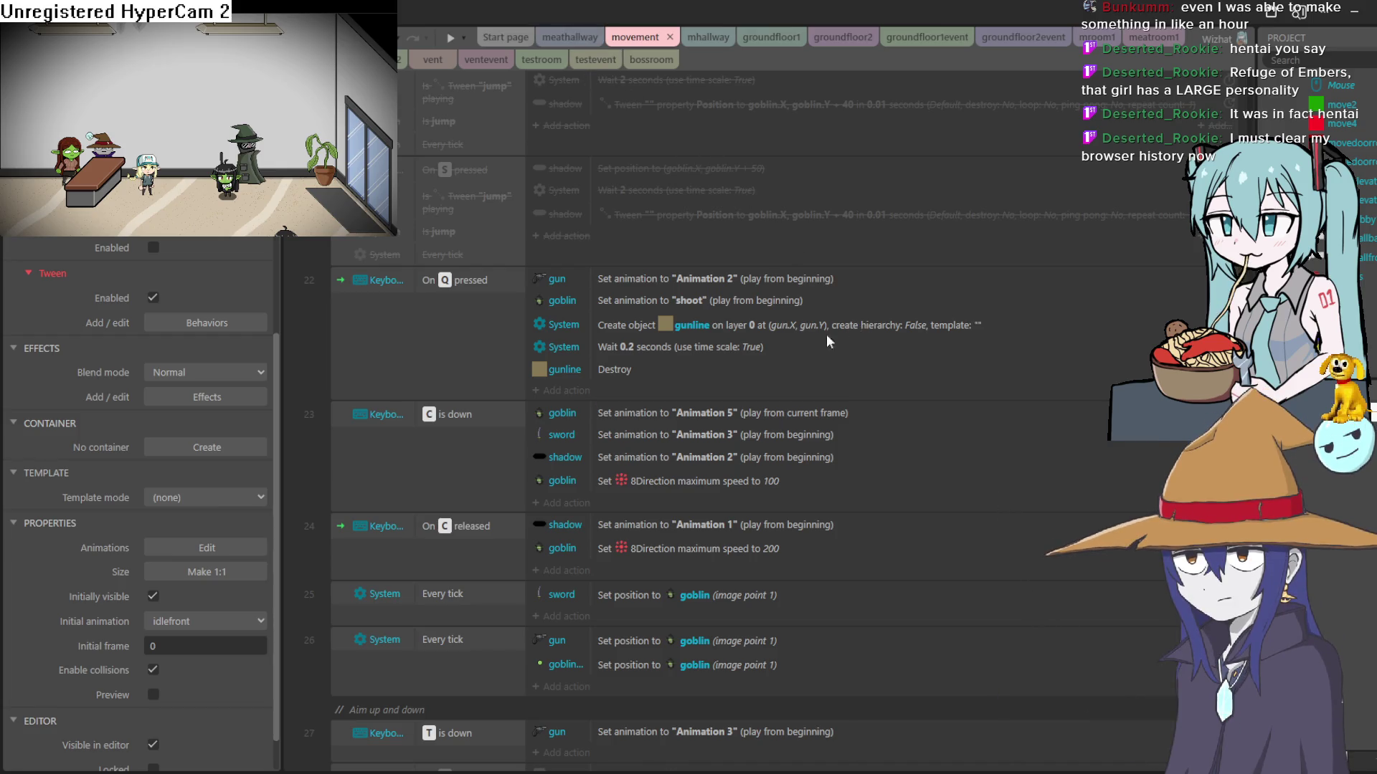
Step: Re-enable the disabled gun position and angle actions under the W event
{"action": "scroll", "coordinate": [773, 369], "scroll_direction": "up", "scroll_amount": 15}
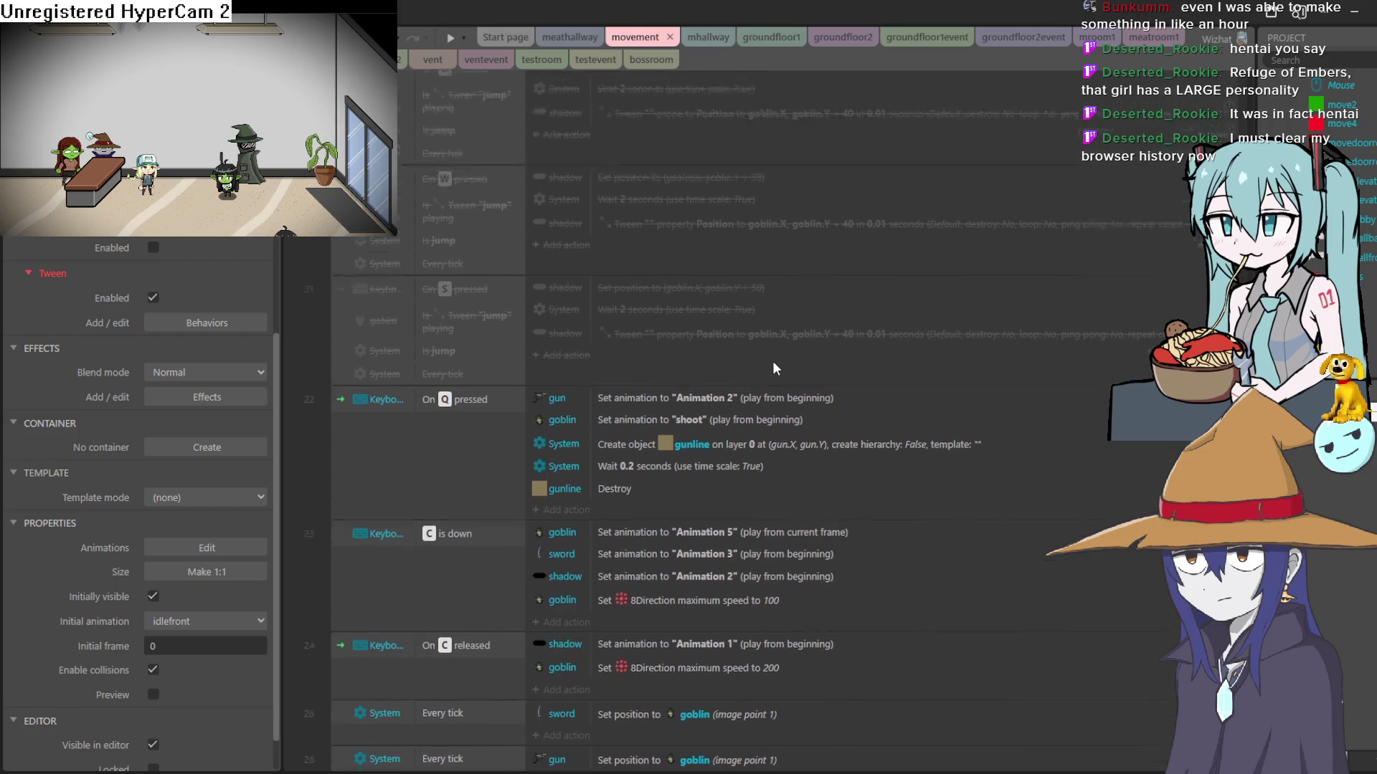
{"action": "scroll", "coordinate": [773, 368], "scroll_direction": "up", "scroll_amount": 5}
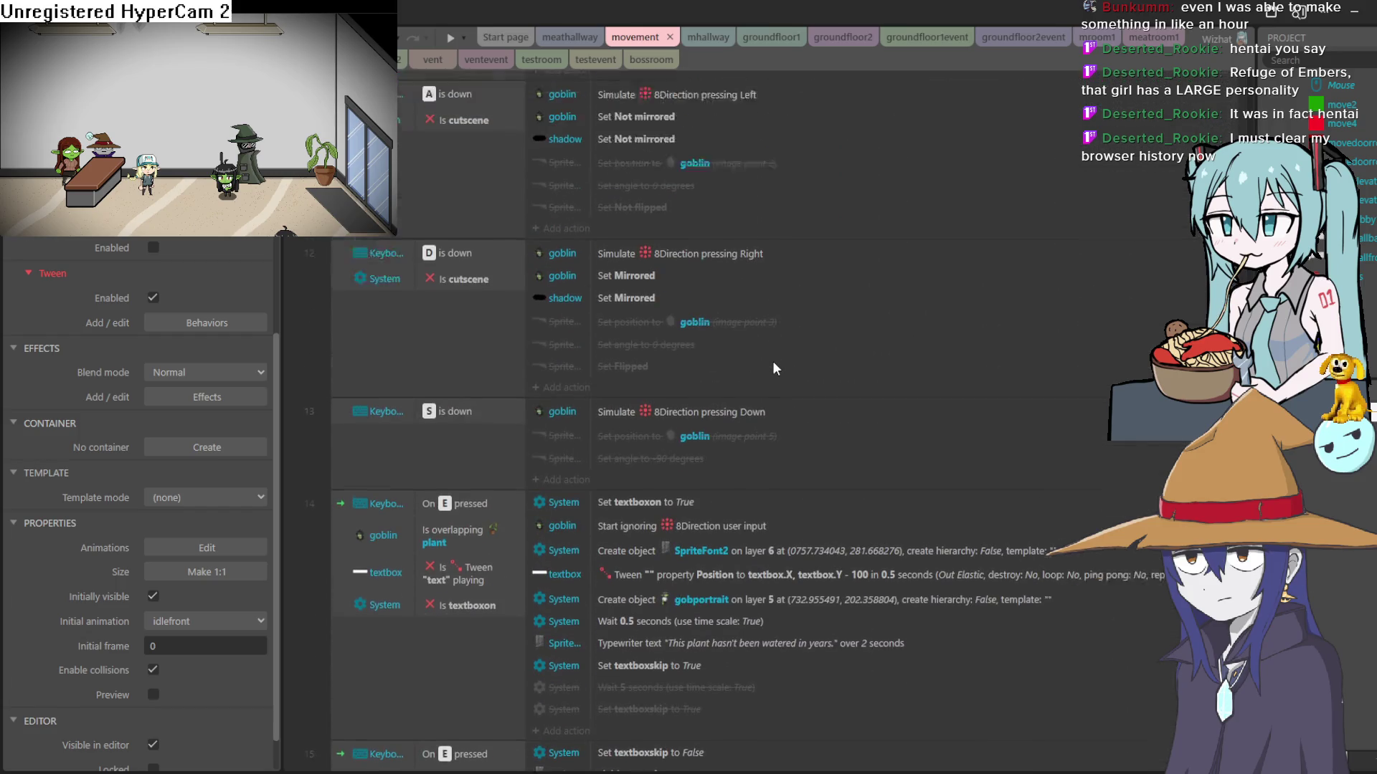
{"action": "scroll", "coordinate": [772, 362], "scroll_direction": "up", "scroll_amount": 2}
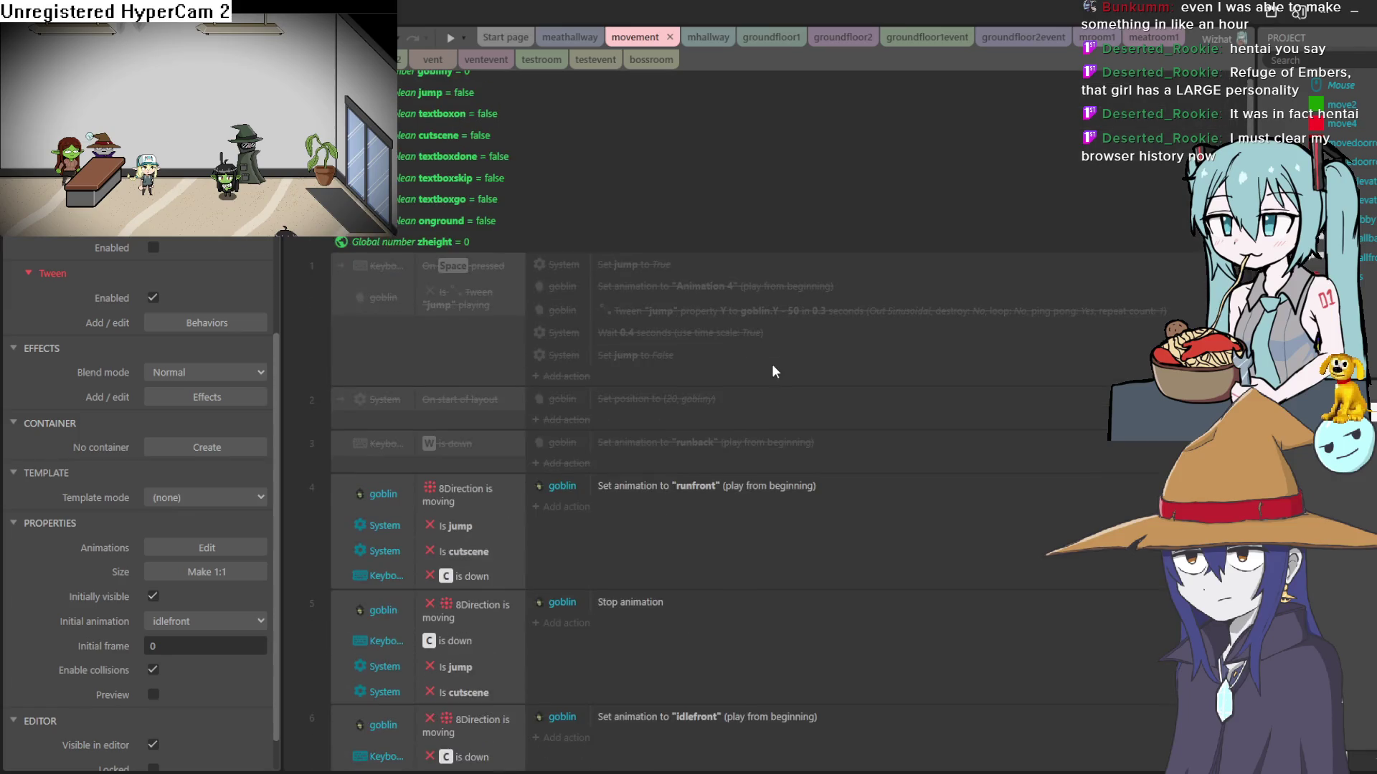
{"action": "scroll", "coordinate": [771, 367], "scroll_direction": "down", "scroll_amount": 6}
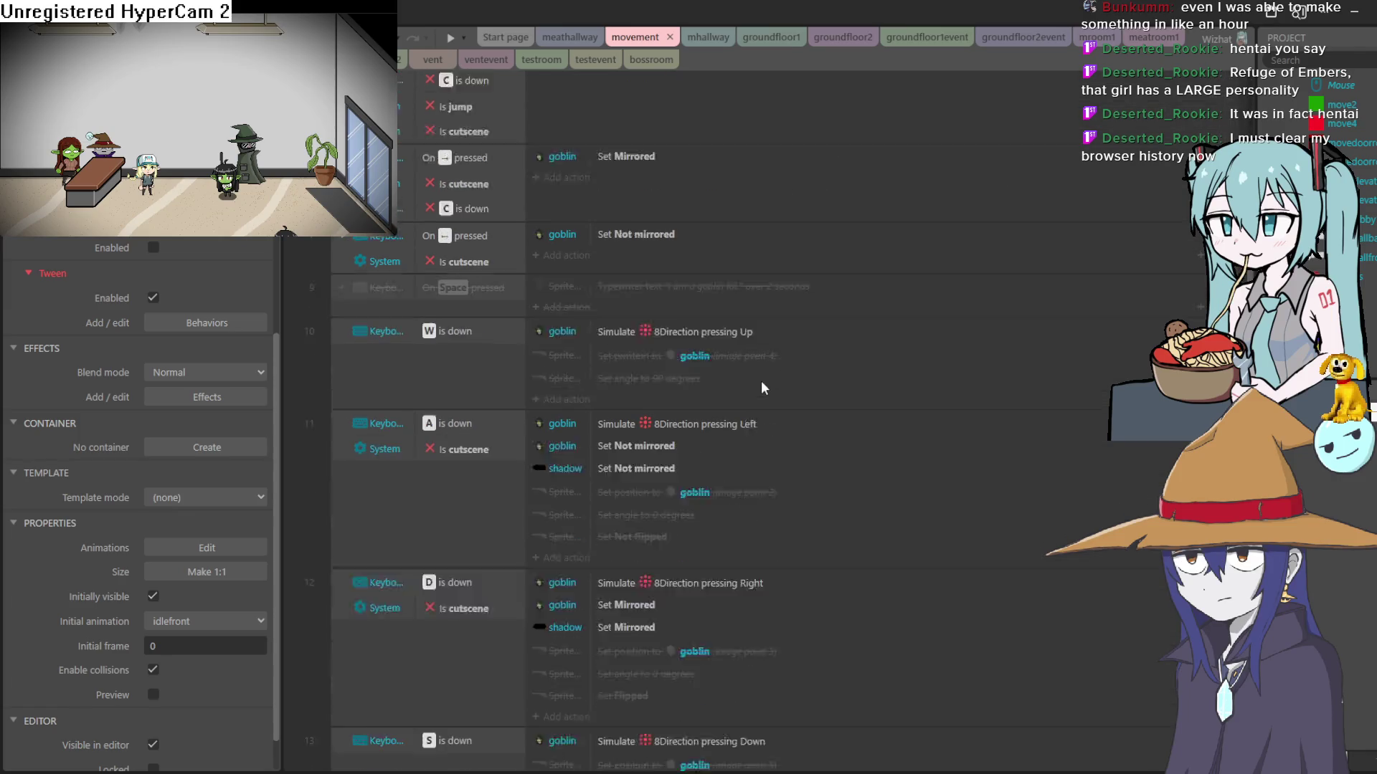
{"action": "left_click", "coordinate": [707, 291]}
{"action": "left_click", "coordinate": [706, 304], "text": "shift"}
{"action": "right_click", "coordinate": [695, 306]}
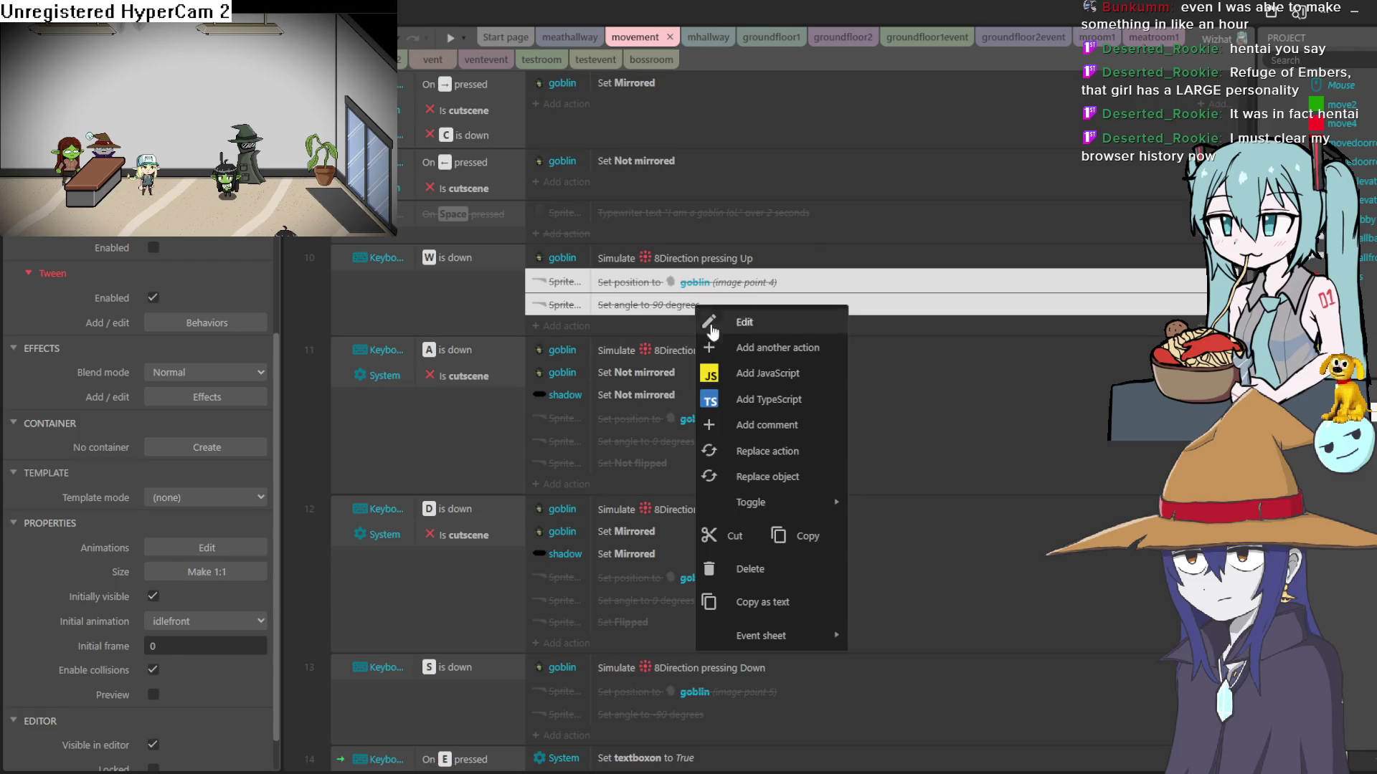
{"action": "mouse_move", "coordinate": [821, 509]}
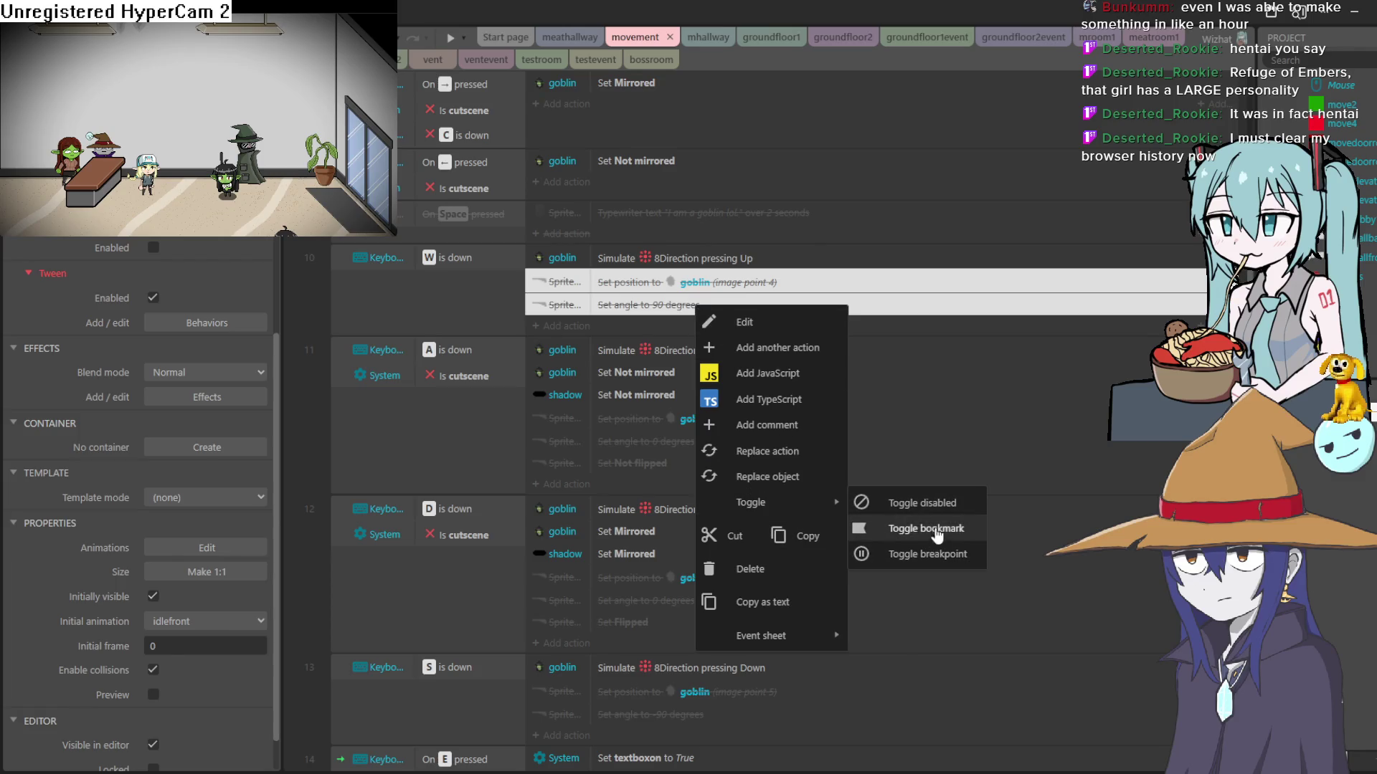
{"action": "left_click", "coordinate": [914, 503]}
Step: Re-enable the gun position, angle and Not flipped actions under the A event
{"action": "left_click", "coordinate": [667, 438]}
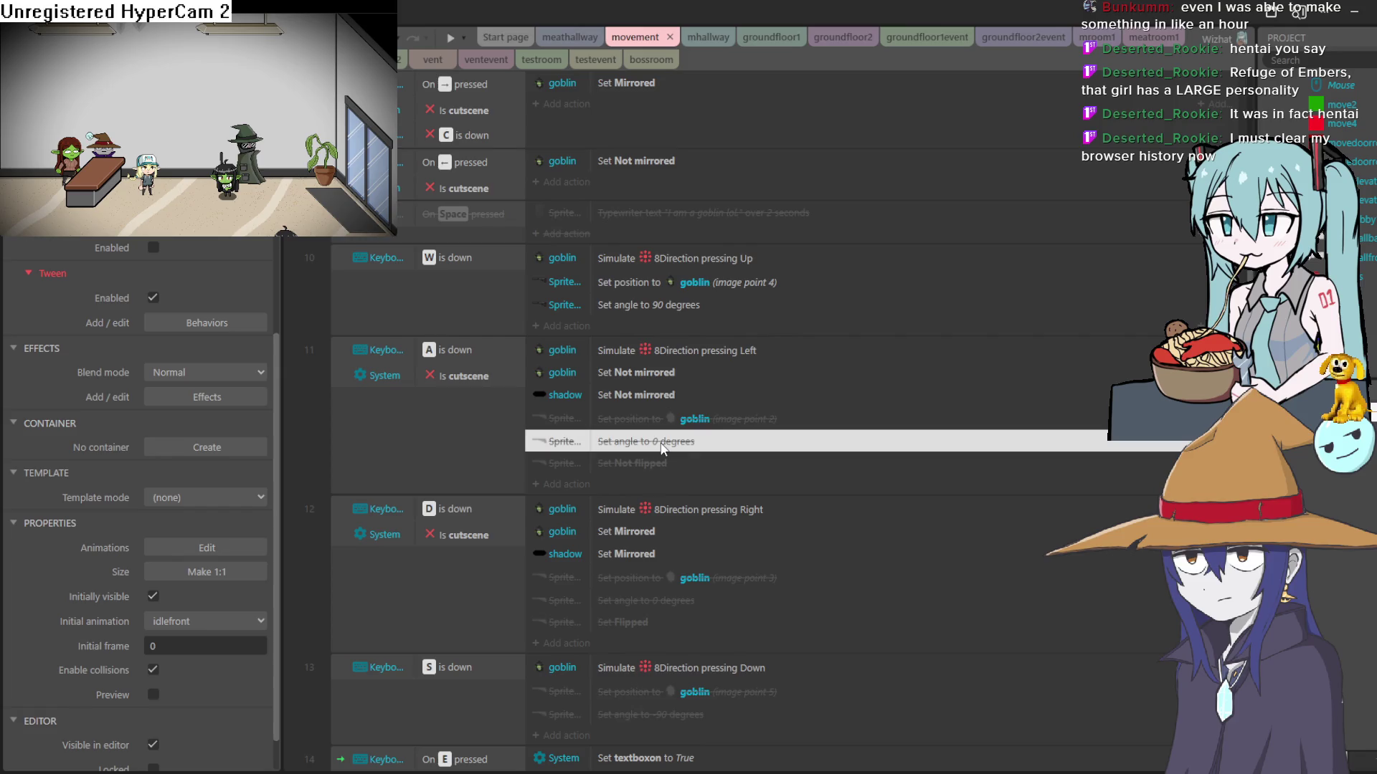
{"action": "left_click", "coordinate": [675, 417]}
{"action": "right_click", "coordinate": [675, 416]}
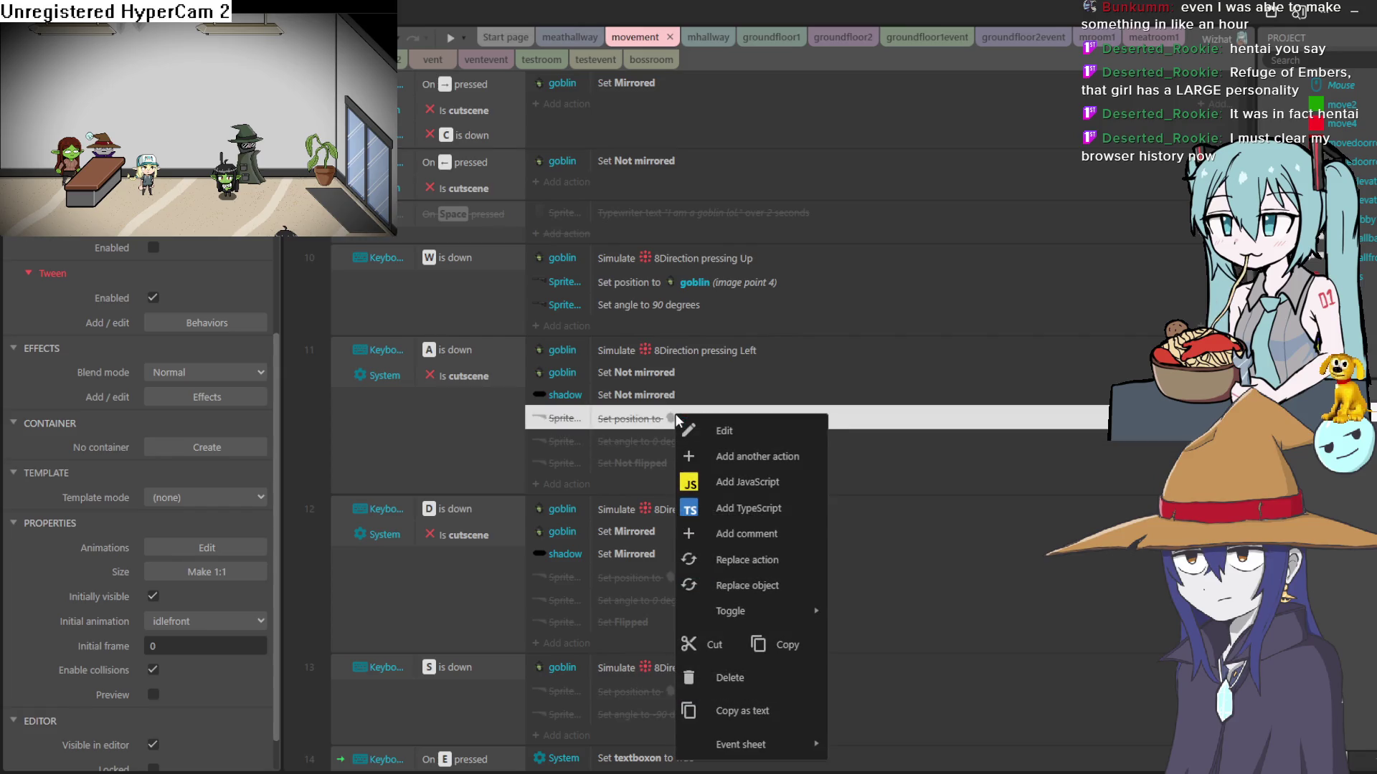
{"action": "left_click", "coordinate": [617, 441], "text": "shift"}
{"action": "left_click", "coordinate": [624, 464], "text": "shift"}
{"action": "right_click", "coordinate": [634, 465]}
{"action": "mouse_move", "coordinate": [746, 315]}
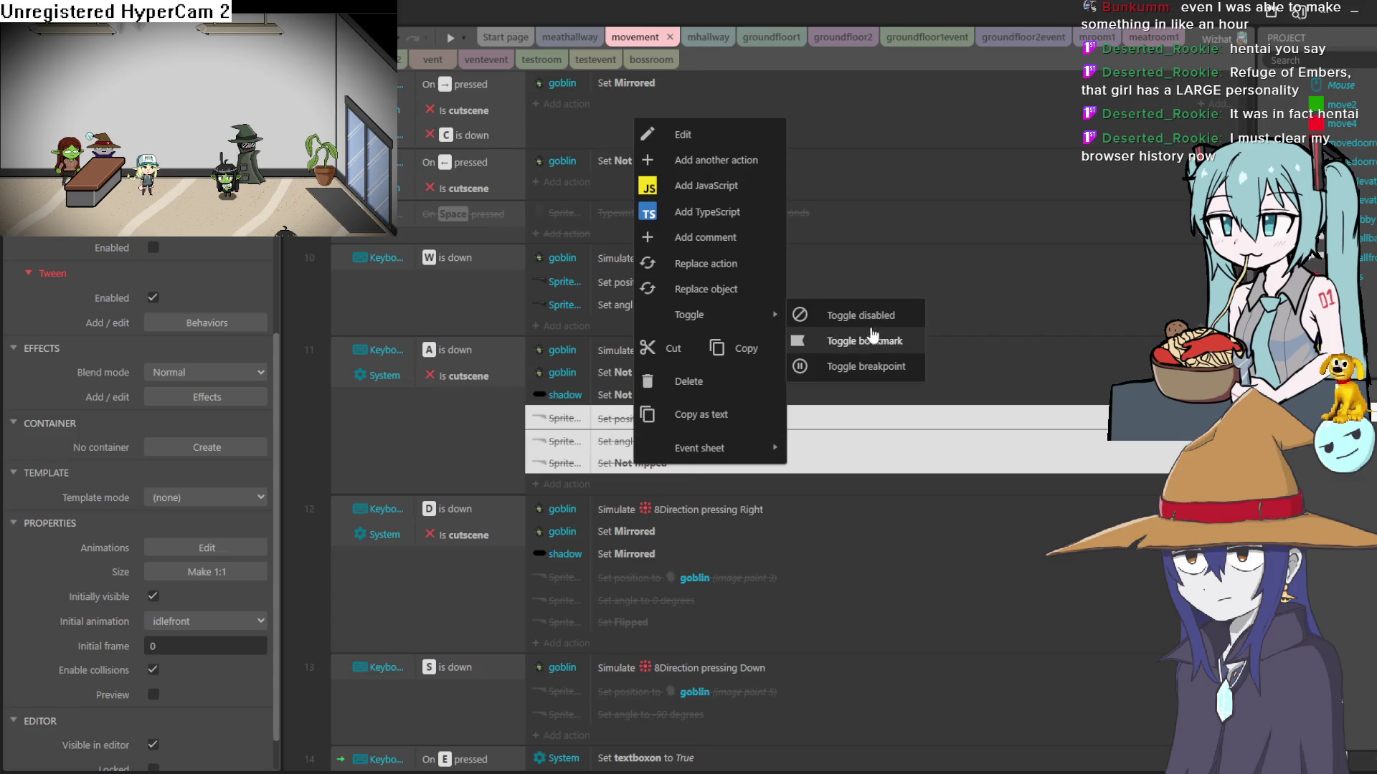
{"action": "left_click", "coordinate": [875, 324]}
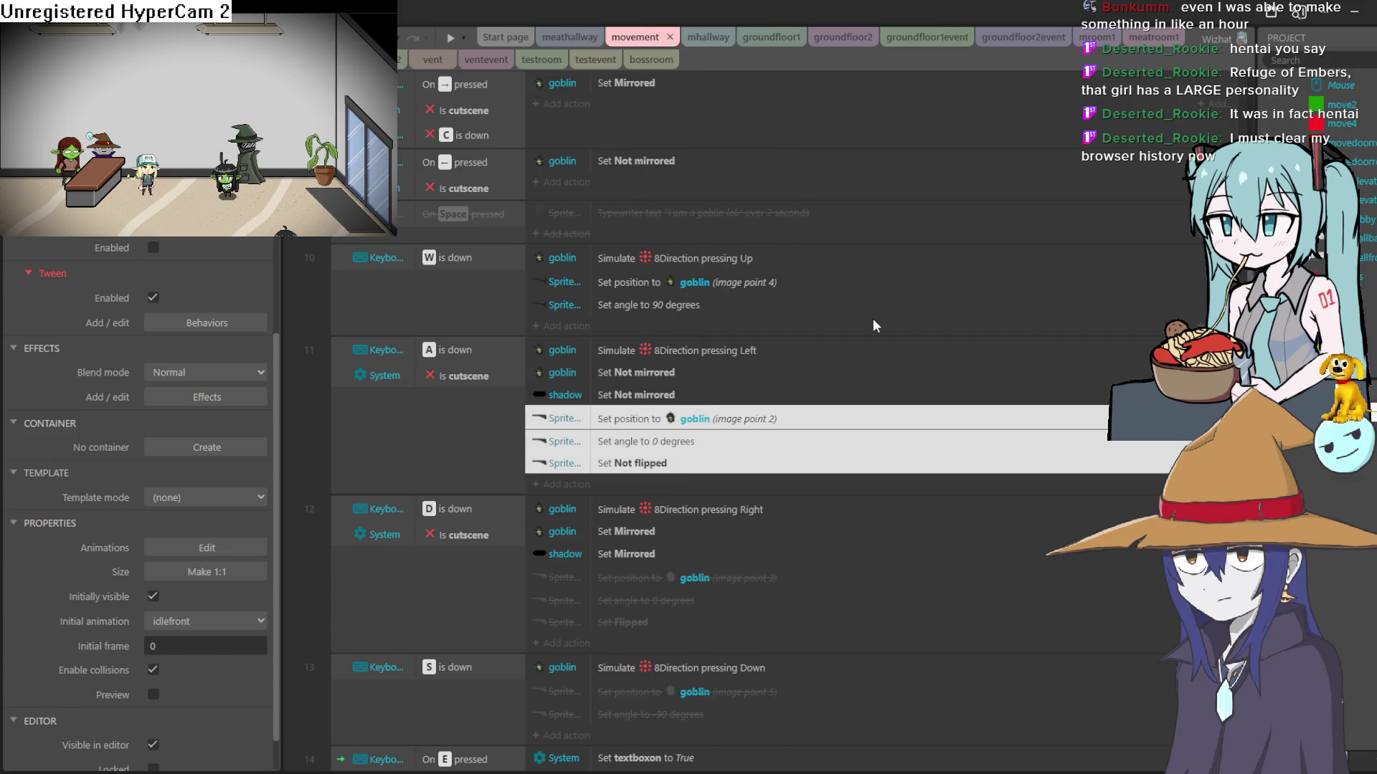
Step: Re-enable the gun position, angle and Flipped actions under the D event
{"action": "left_click", "coordinate": [656, 577]}
{"action": "left_click", "coordinate": [651, 600], "text": "shift"}
{"action": "left_click", "coordinate": [646, 622], "text": "shift"}
{"action": "right_click", "coordinate": [641, 607]}
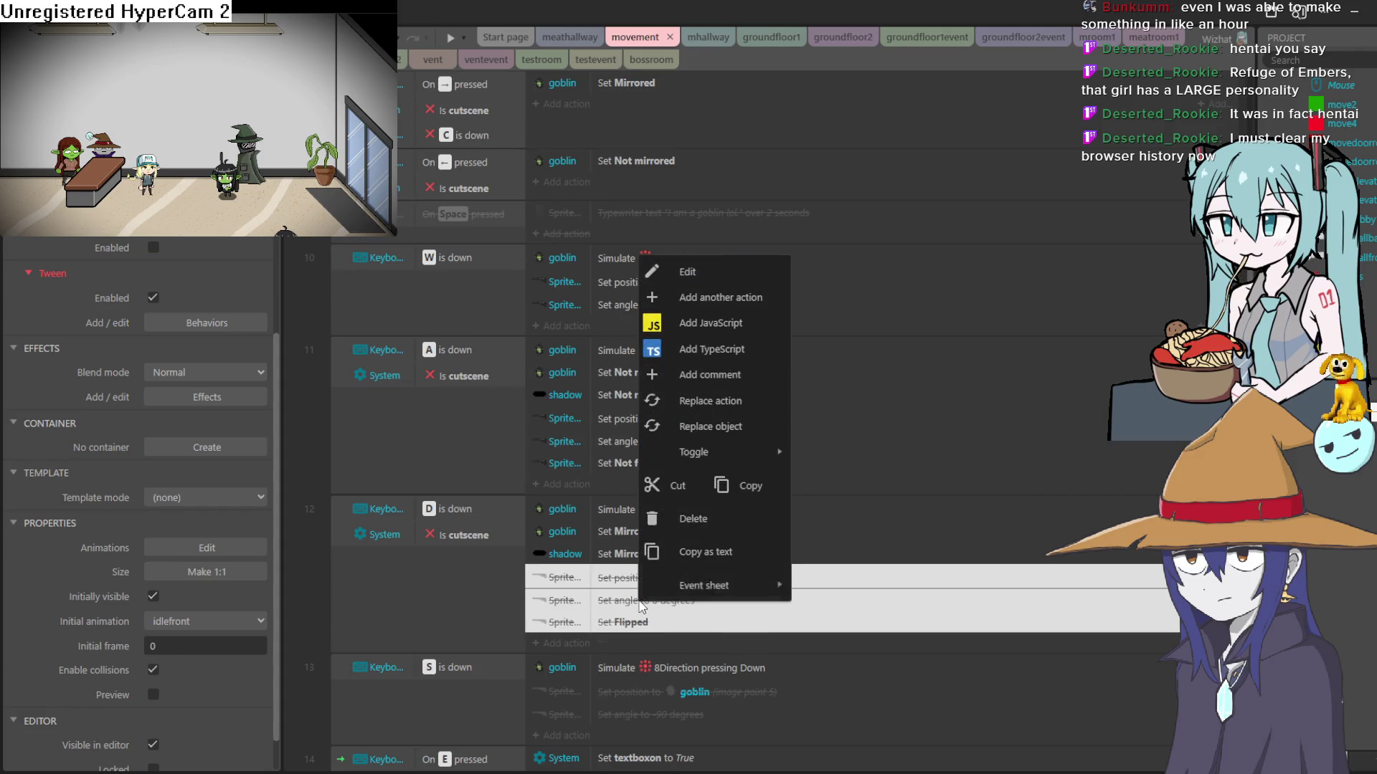
{"action": "mouse_move", "coordinate": [778, 452]}
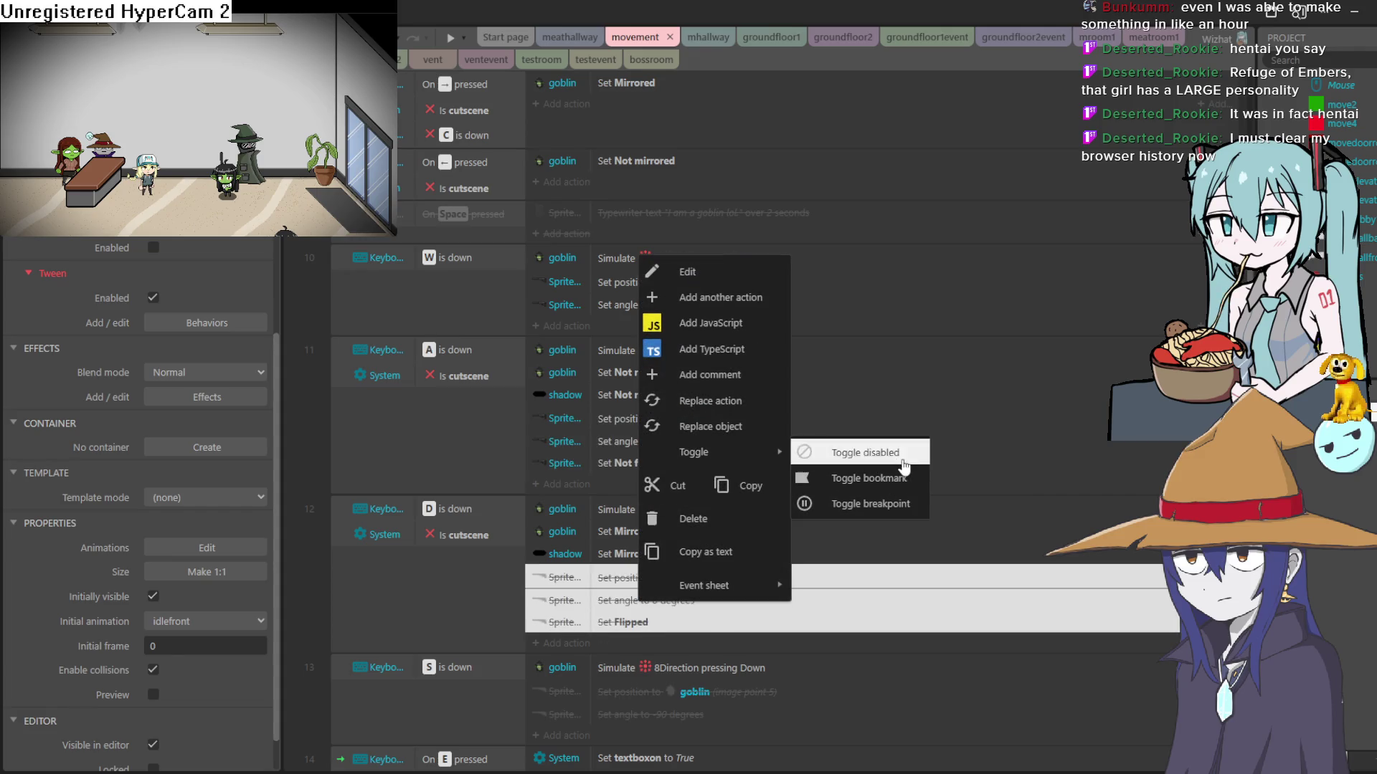
{"action": "left_click", "coordinate": [865, 452]}
Step: Re-enable the gun position and angle actions under the S event
{"action": "scroll", "coordinate": [820, 510], "scroll_direction": "down", "scroll_amount": 4}
{"action": "left_click", "coordinate": [718, 407]}
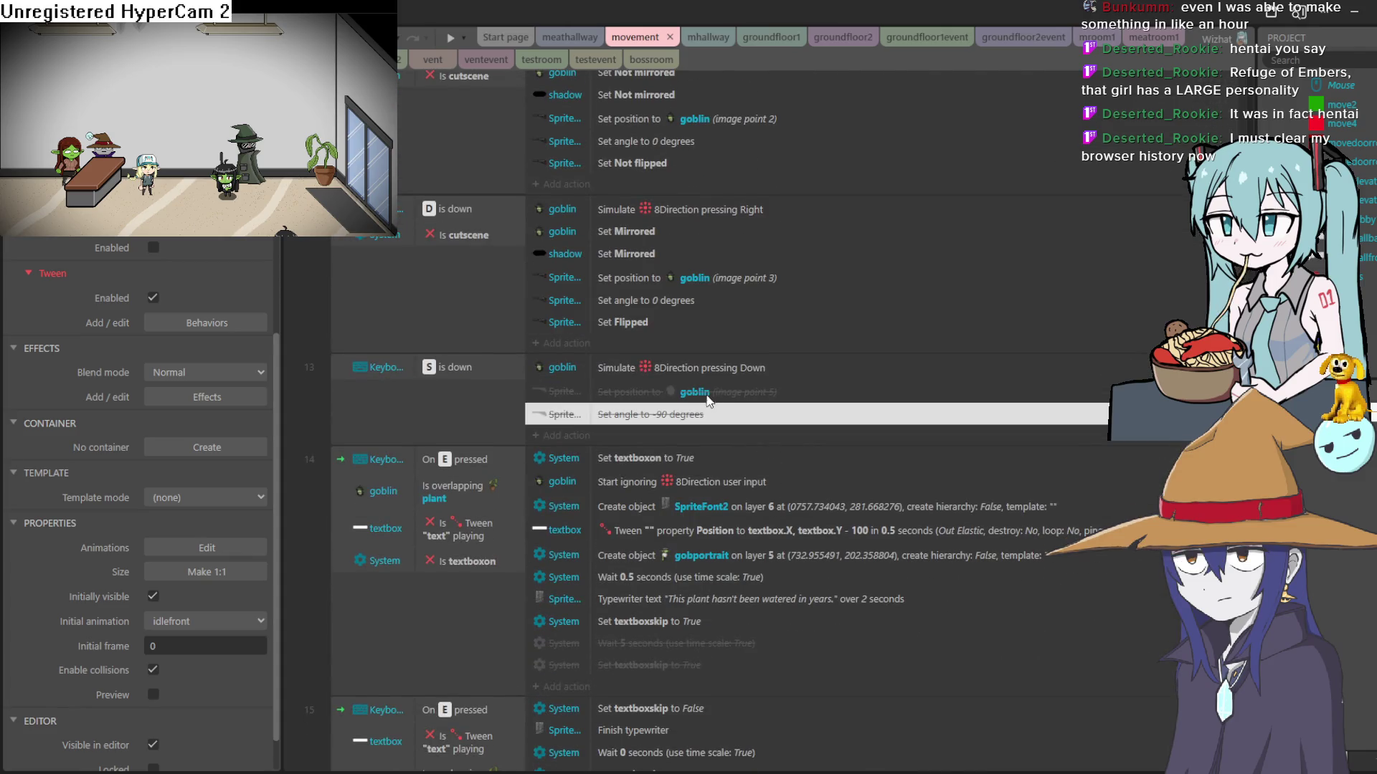
{"action": "left_click", "coordinate": [708, 399], "text": "shift"}
{"action": "right_click", "coordinate": [705, 392]}
{"action": "mouse_move", "coordinate": [802, 588]}
{"action": "left_click", "coordinate": [900, 583]}
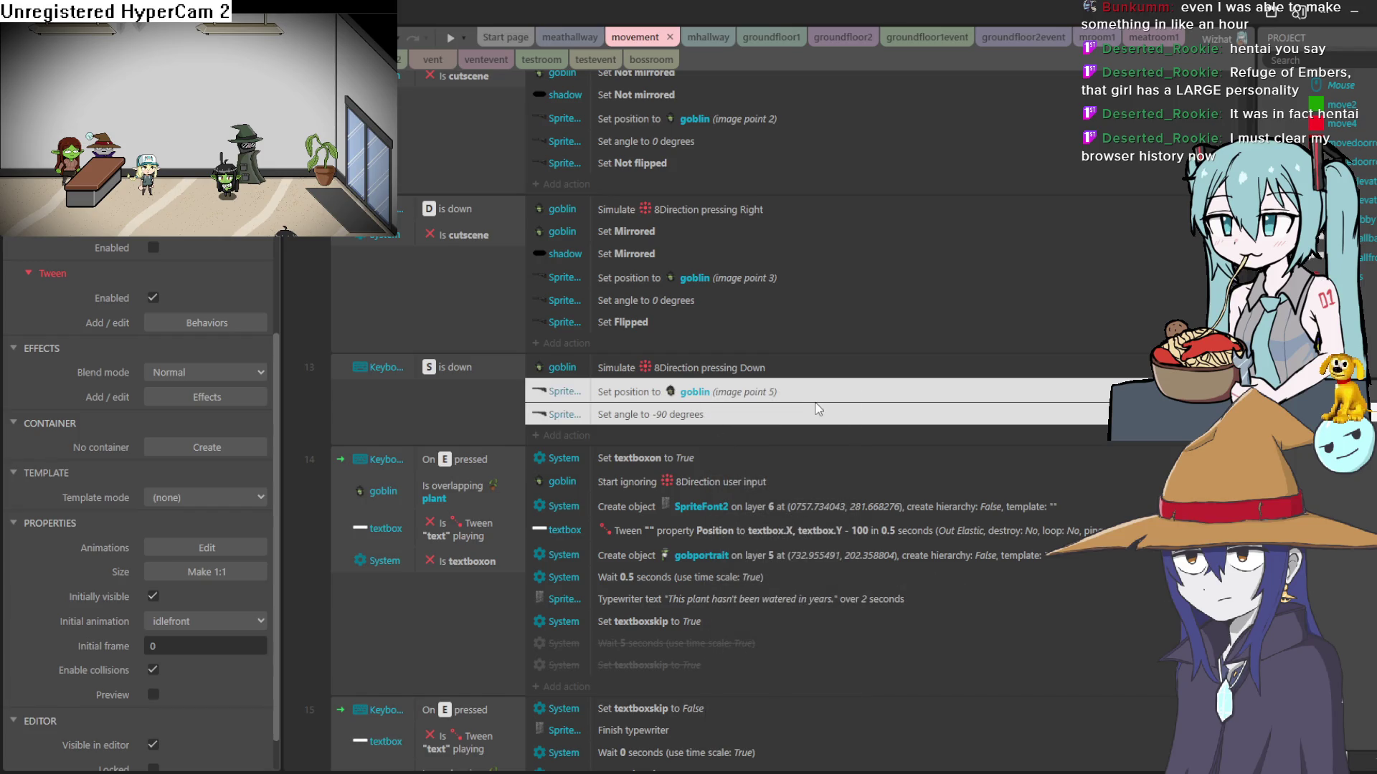
Step: Preview the game, walking the goblin down and up, then return to the bossroom layout
{"action": "left_click", "coordinate": [448, 39]}
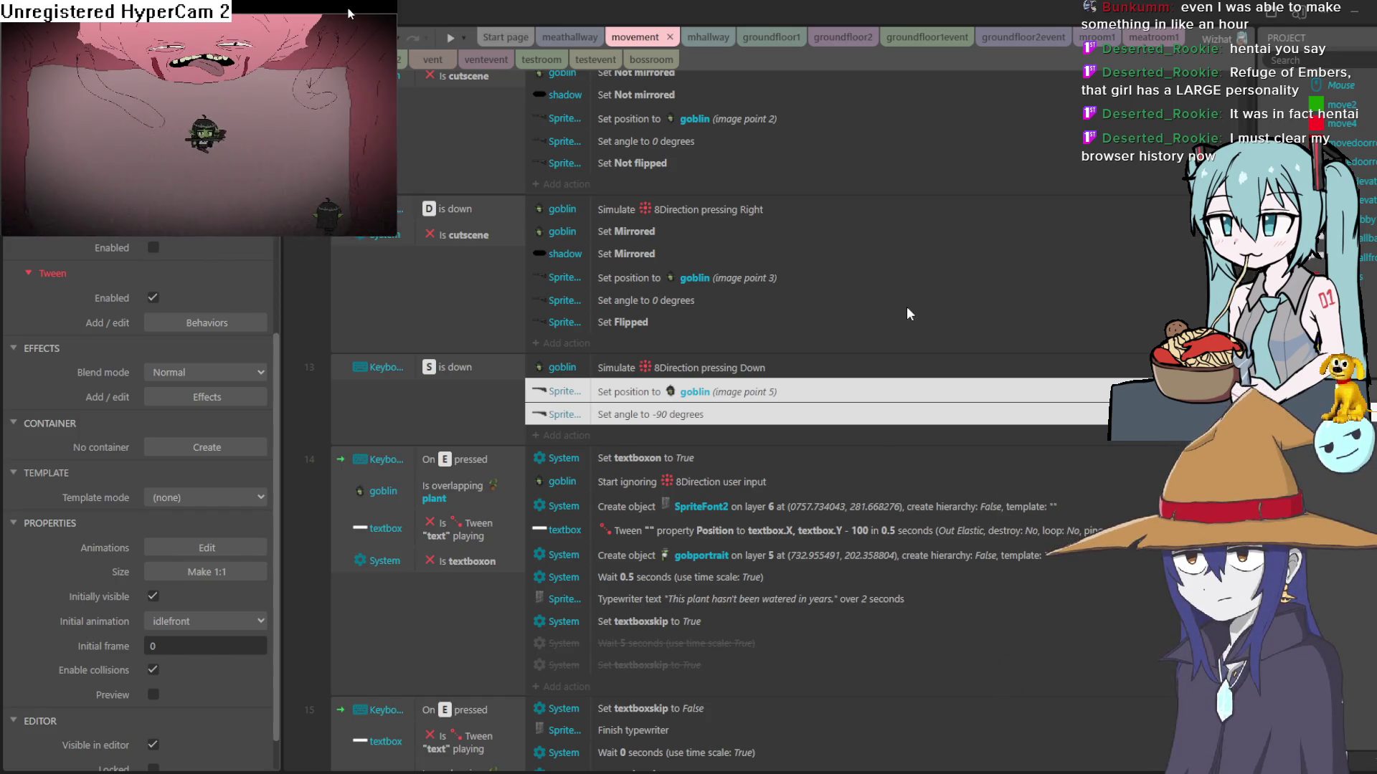
{"action": "key", "text": "s"}
{"action": "key", "text": "w"}
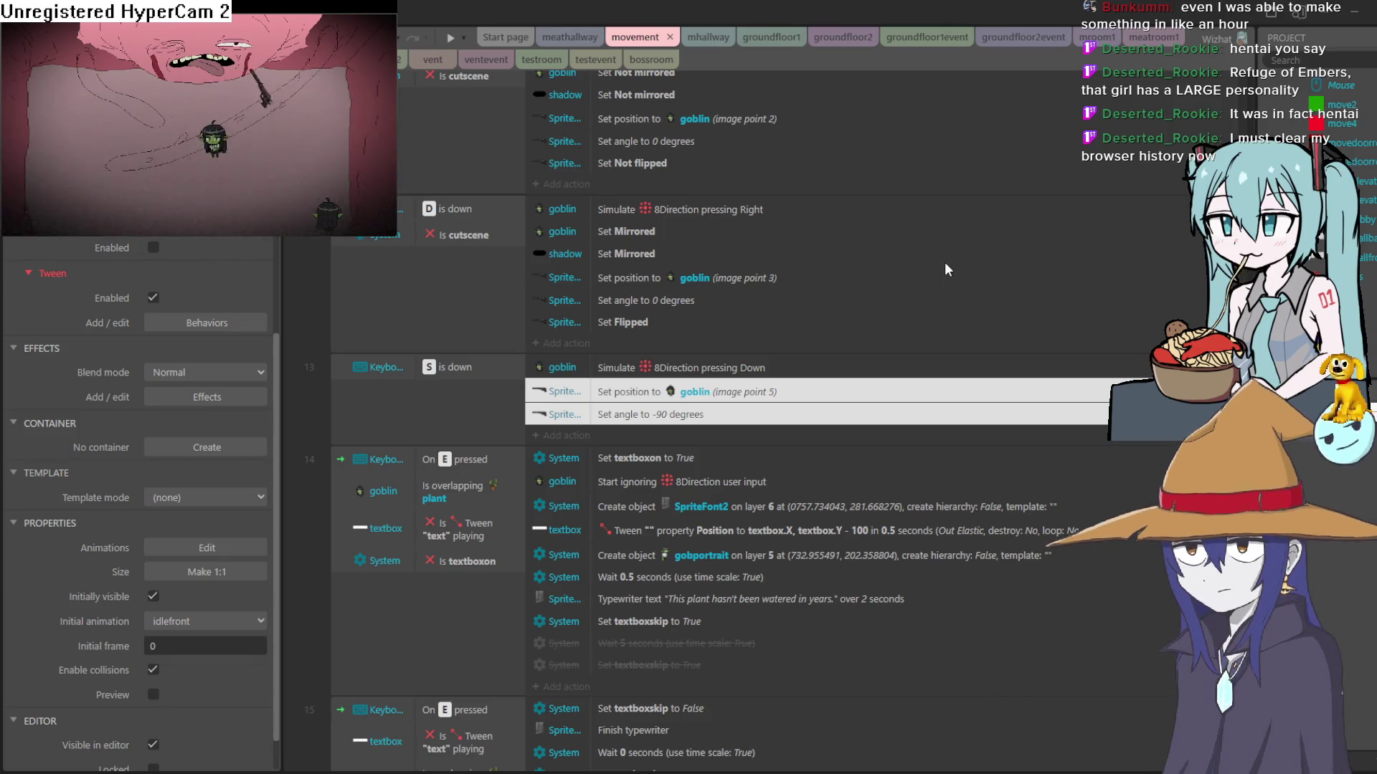
{"action": "left_click", "coordinate": [945, 269]}
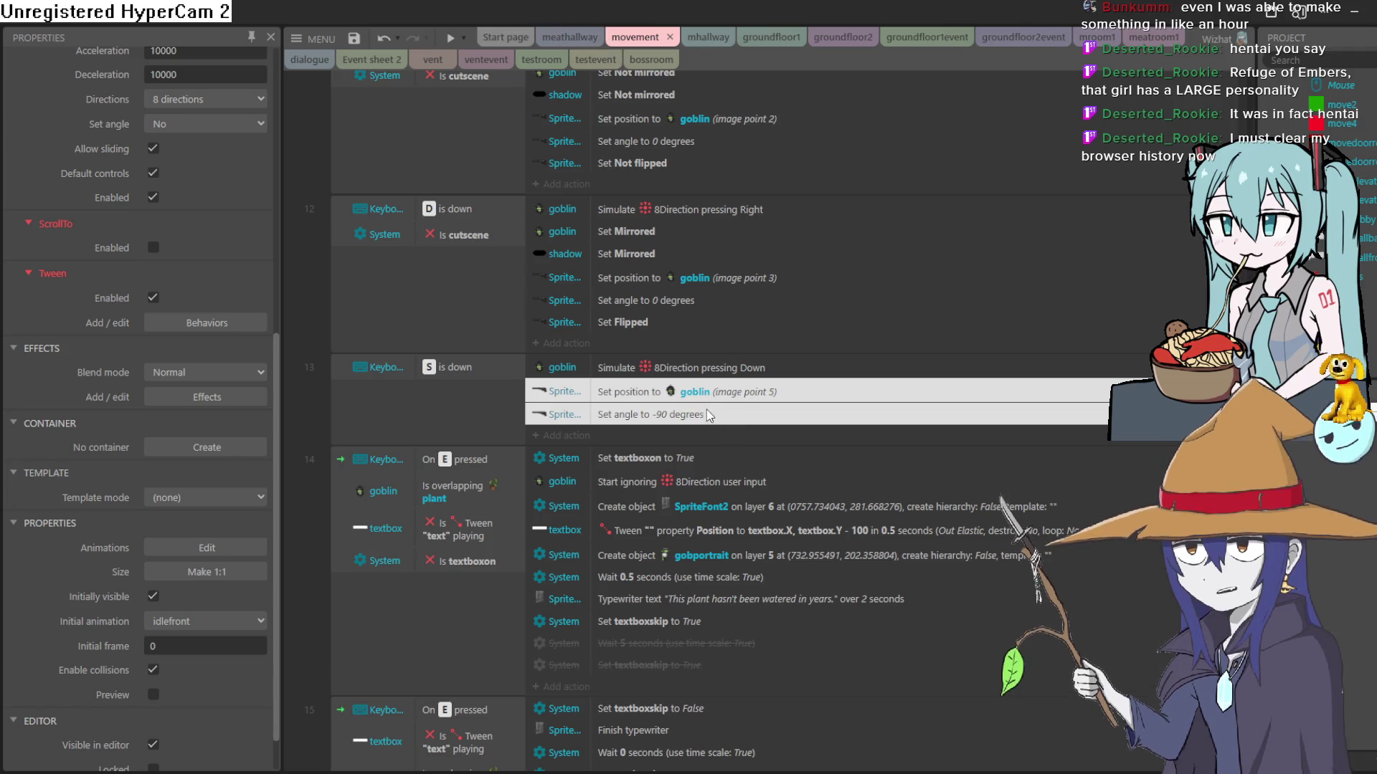
{"action": "scroll", "coordinate": [206, 574], "scroll_direction": "down", "scroll_amount": 1}
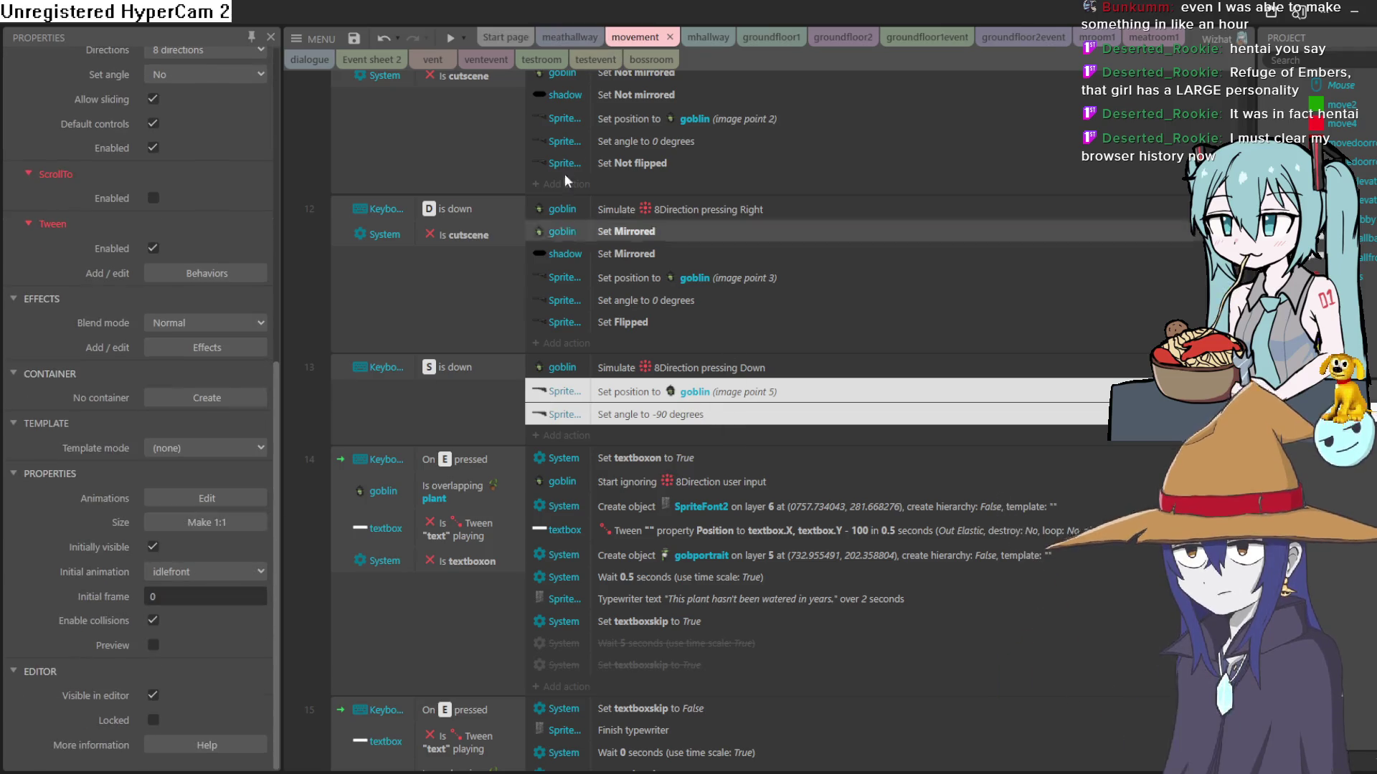
{"action": "left_click", "coordinate": [653, 61]}
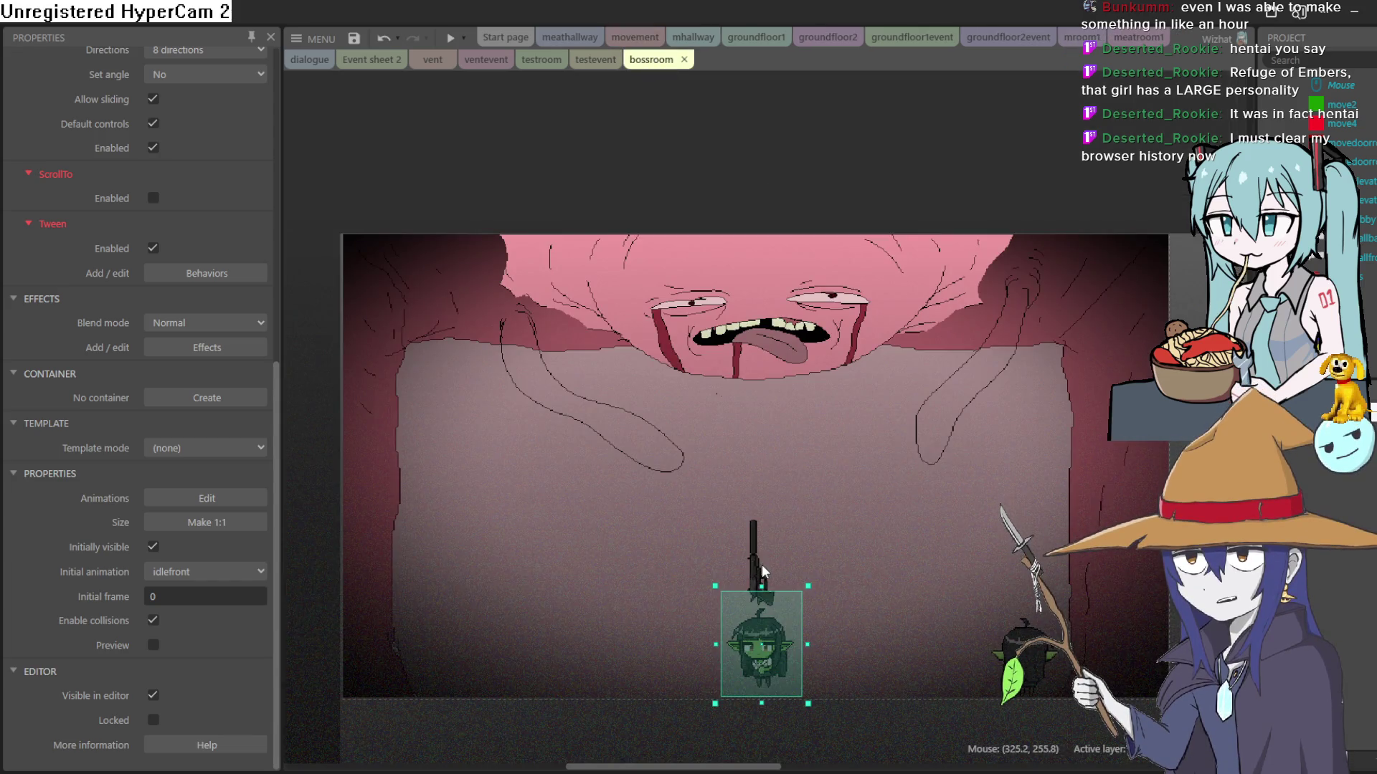
Step: Delete the gun sprite's Orbit behavior, then switch over to Clip Studio Paint
{"action": "left_click", "coordinate": [762, 572]}
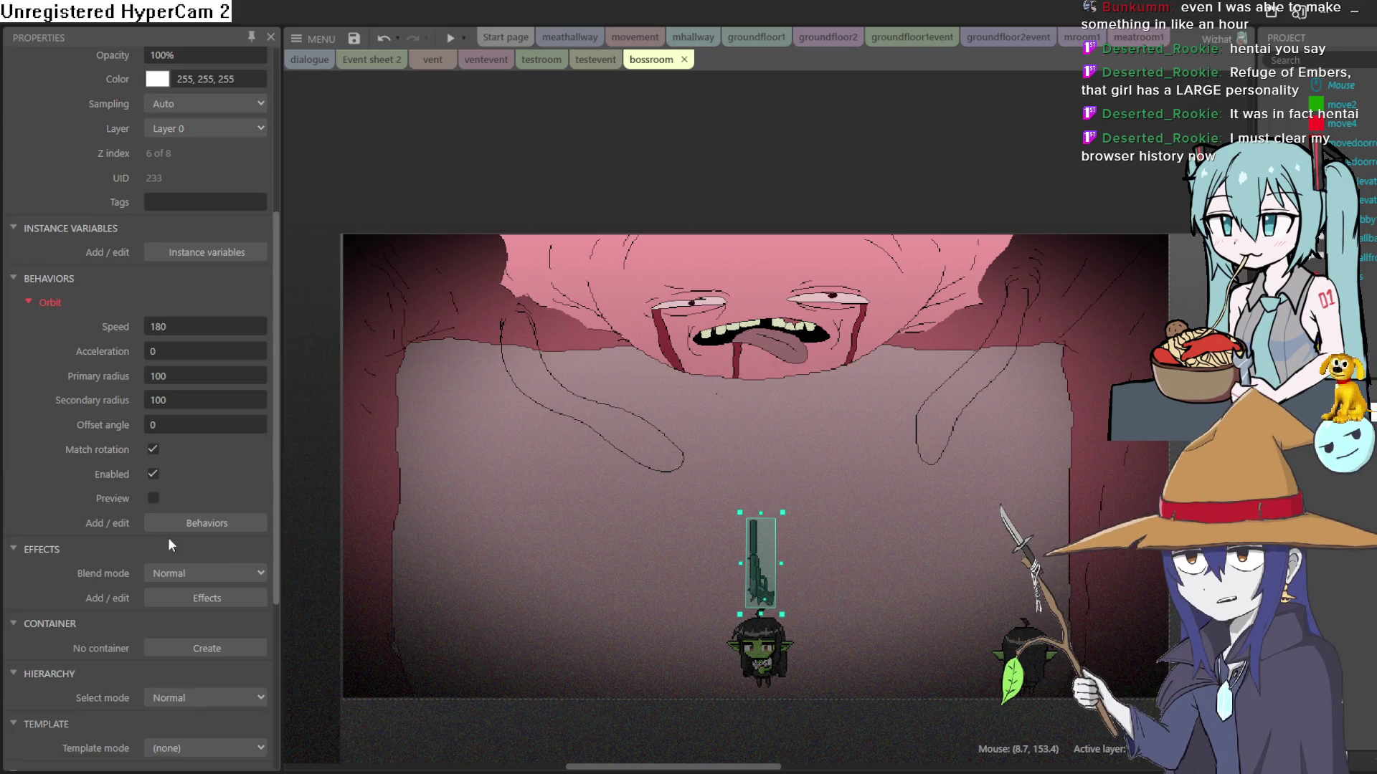
{"action": "left_click", "coordinate": [207, 523]}
{"action": "right_click", "coordinate": [605, 346]}
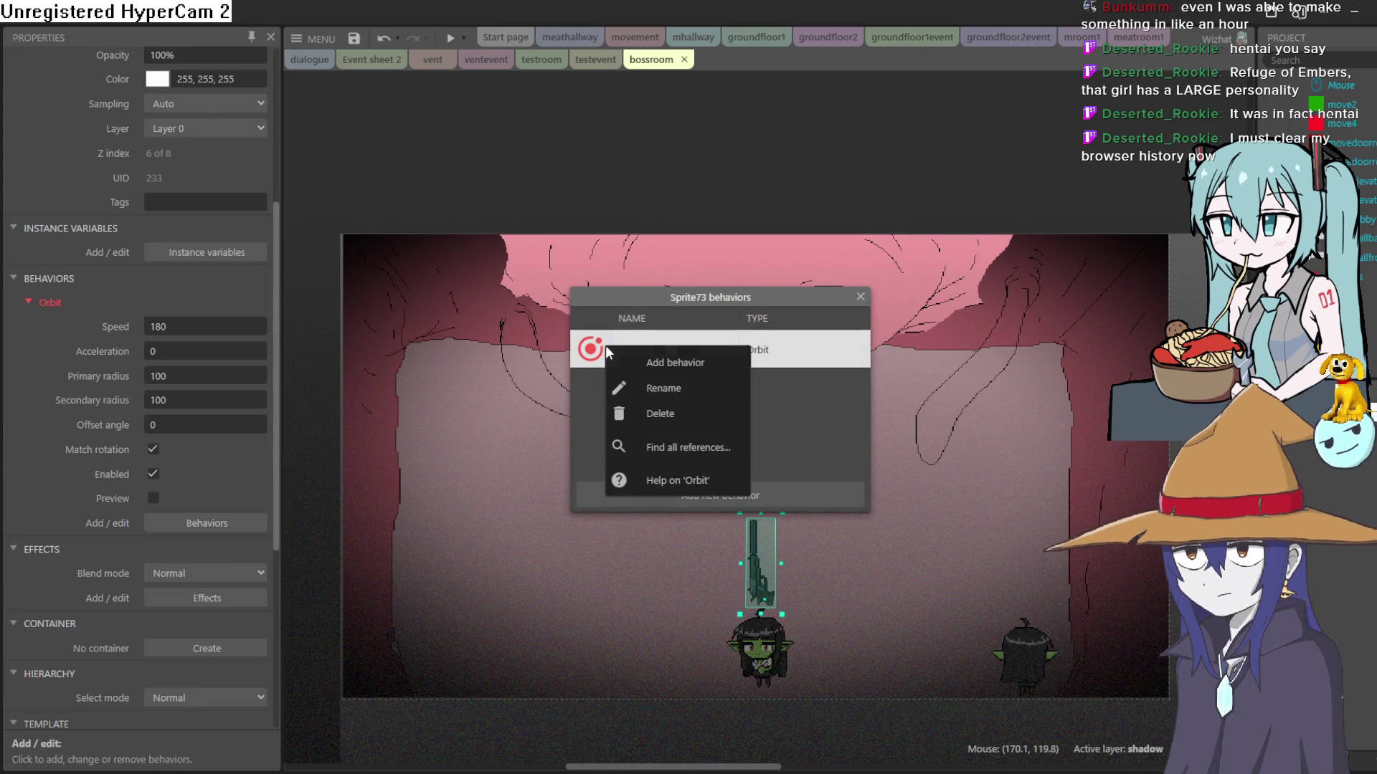
{"action": "left_click", "coordinate": [696, 418]}
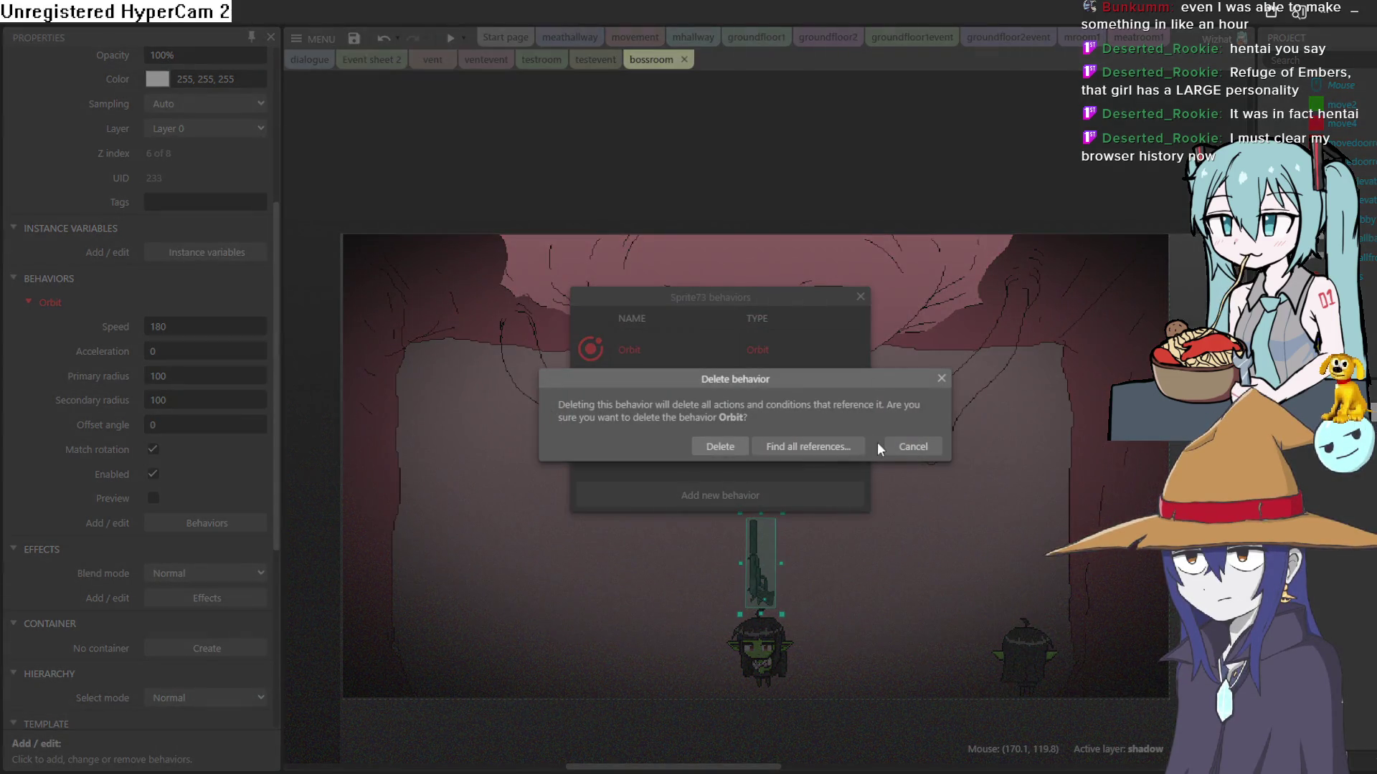
{"action": "left_click", "coordinate": [740, 440]}
{"action": "left_click", "coordinate": [860, 297]}
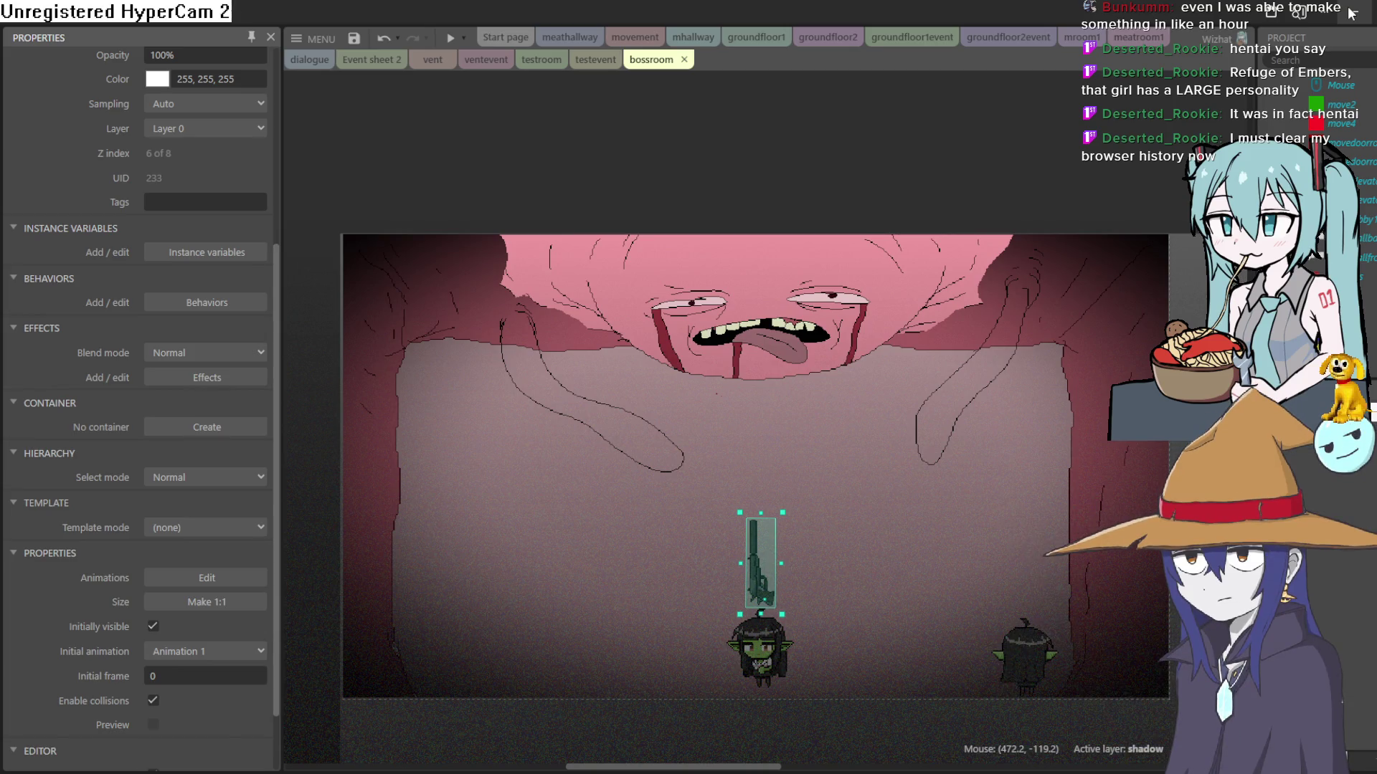
{"action": "key", "text": "alt+Tab"}
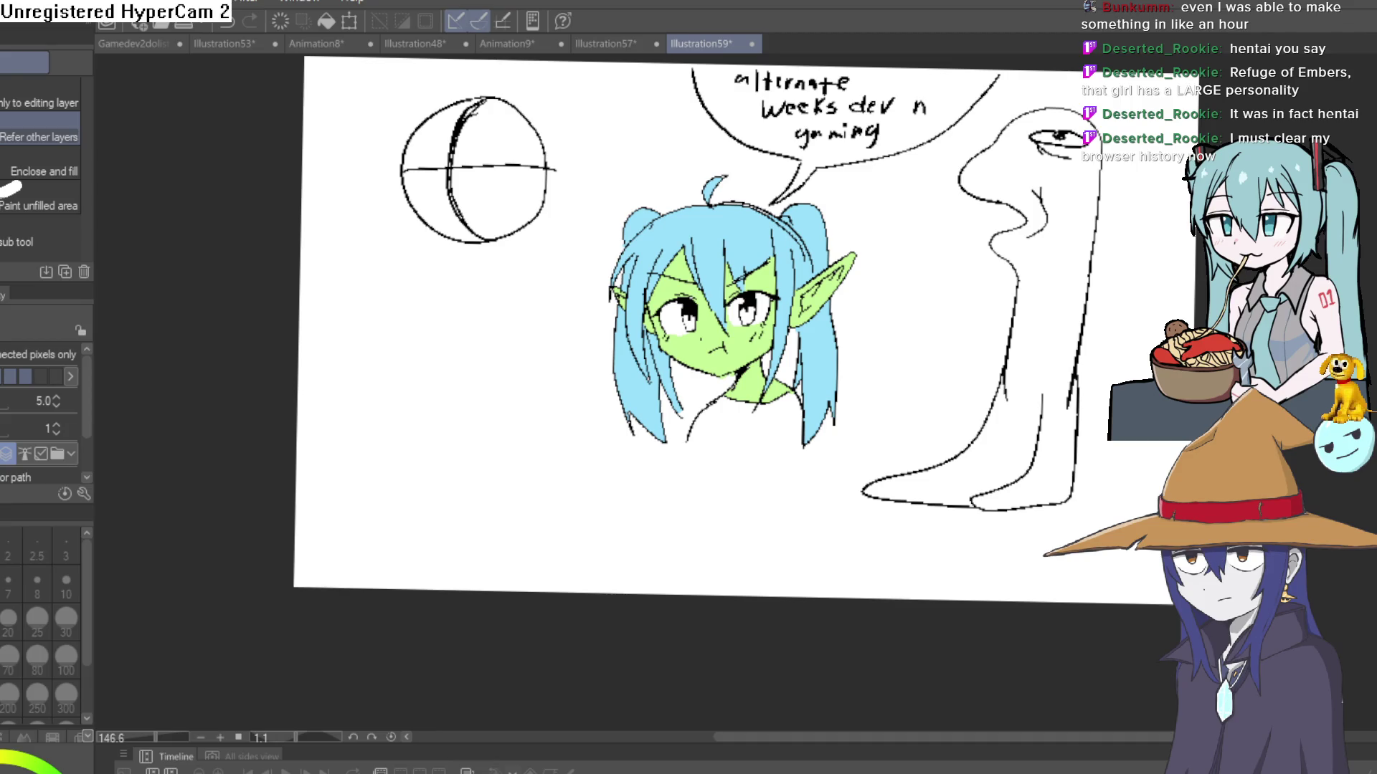
{"action": "scroll", "coordinate": [746, 358], "scroll_direction": "up", "scroll_amount": 3}
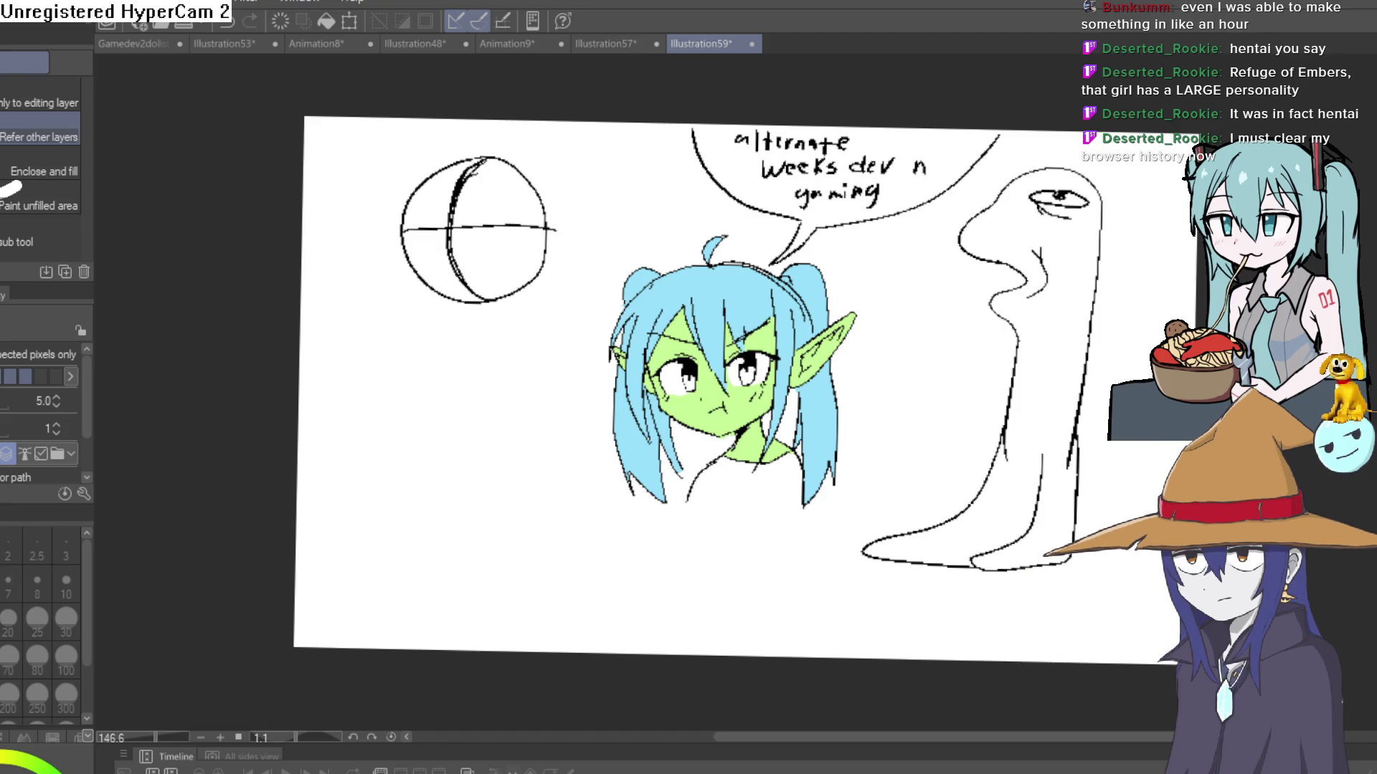
{"action": "key", "text": "alt+Tab"}
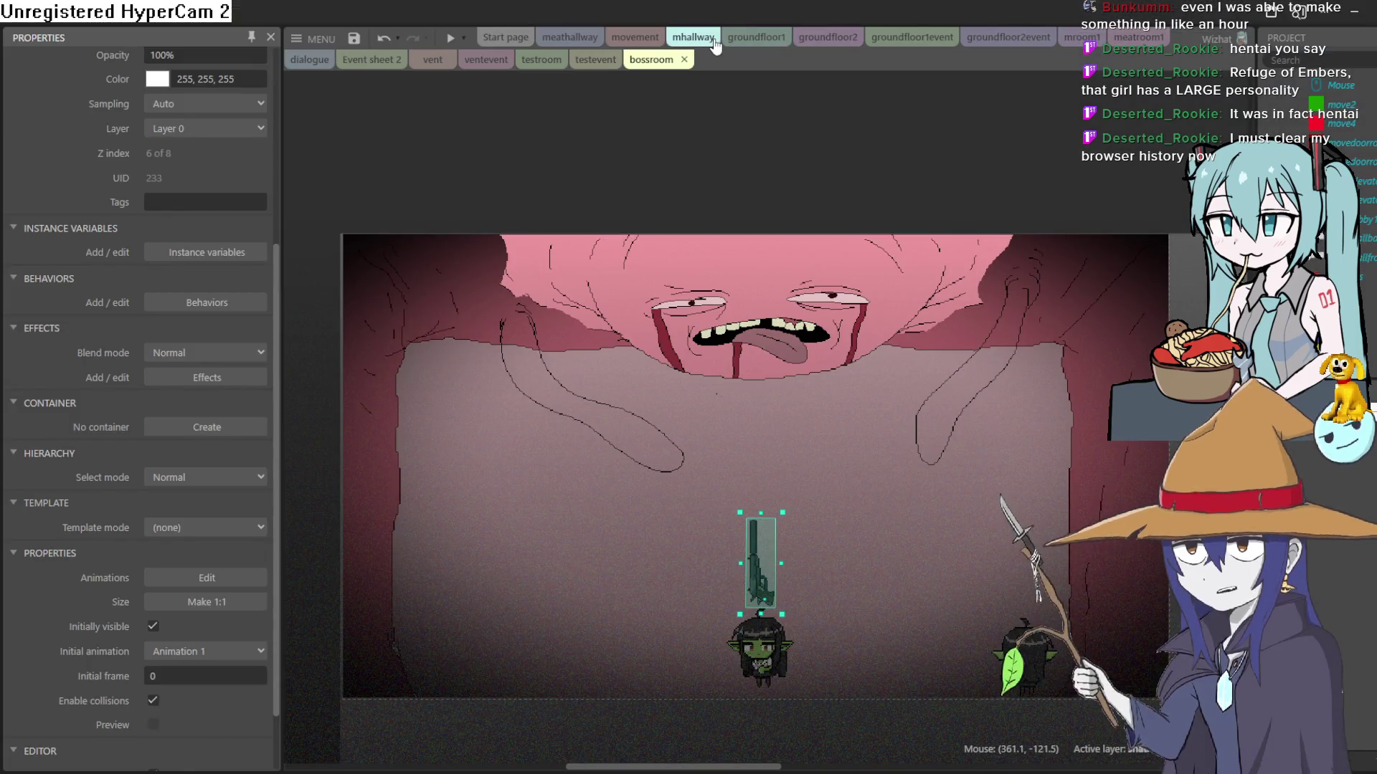
Step: Set the gun's angle action under the S event to -90, then return to bossroom
{"action": "left_click", "coordinate": [635, 37]}
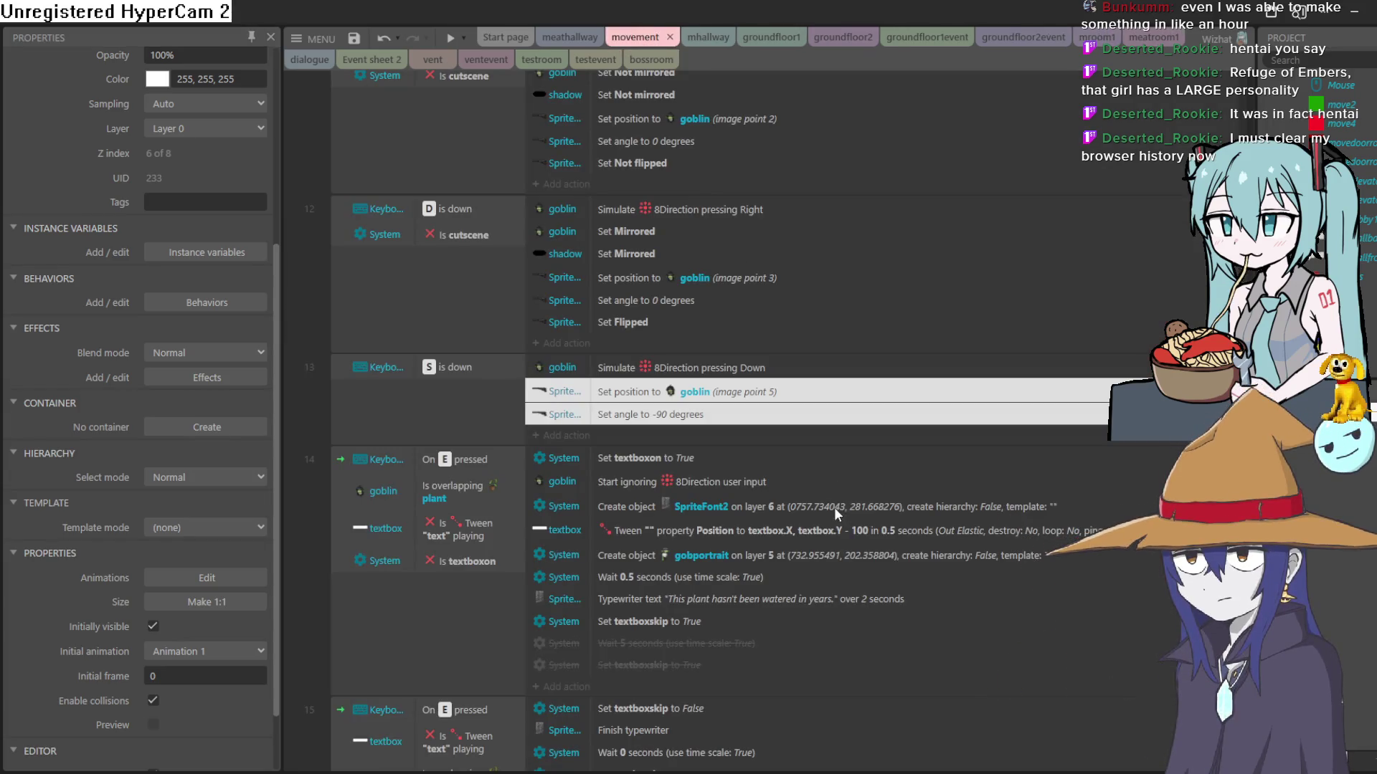
{"action": "double_click", "coordinate": [713, 414]}
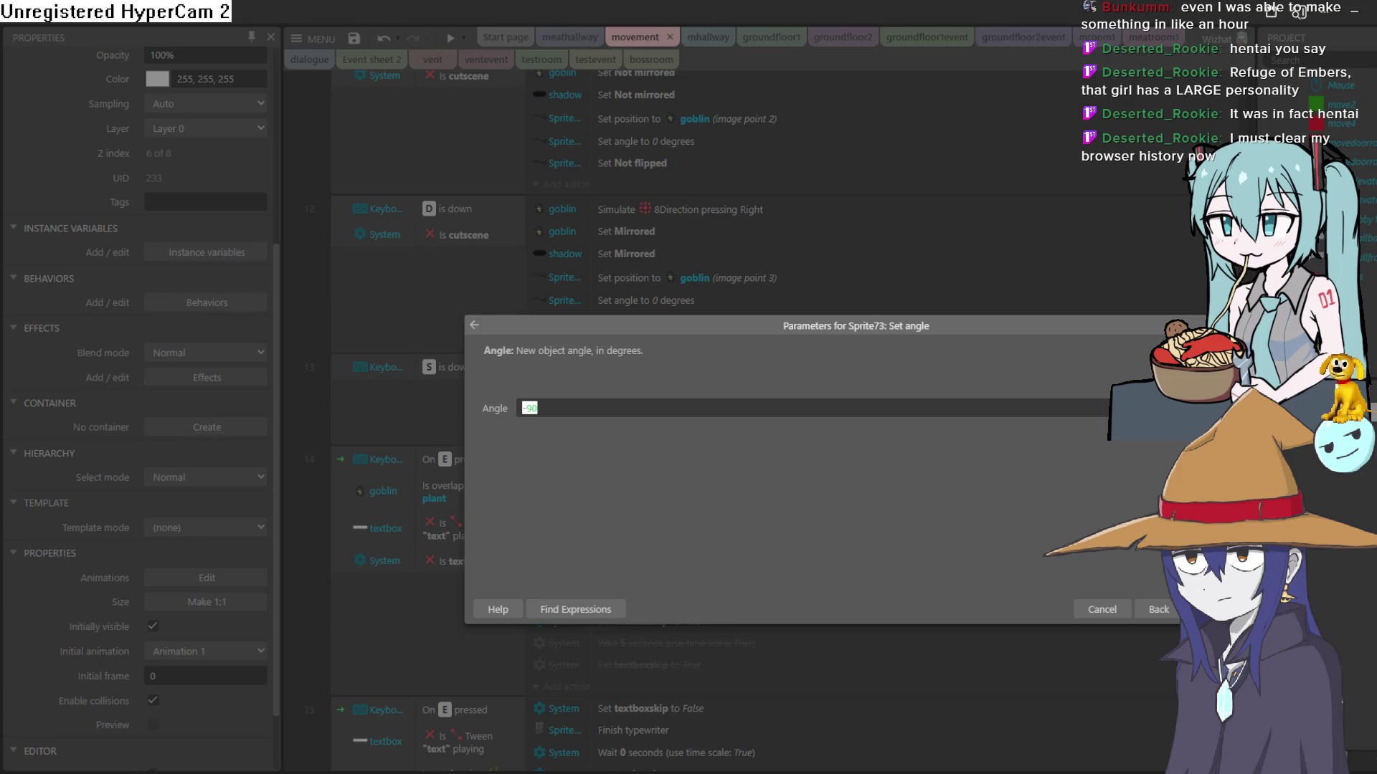
{"action": "type", "text": "-90"}
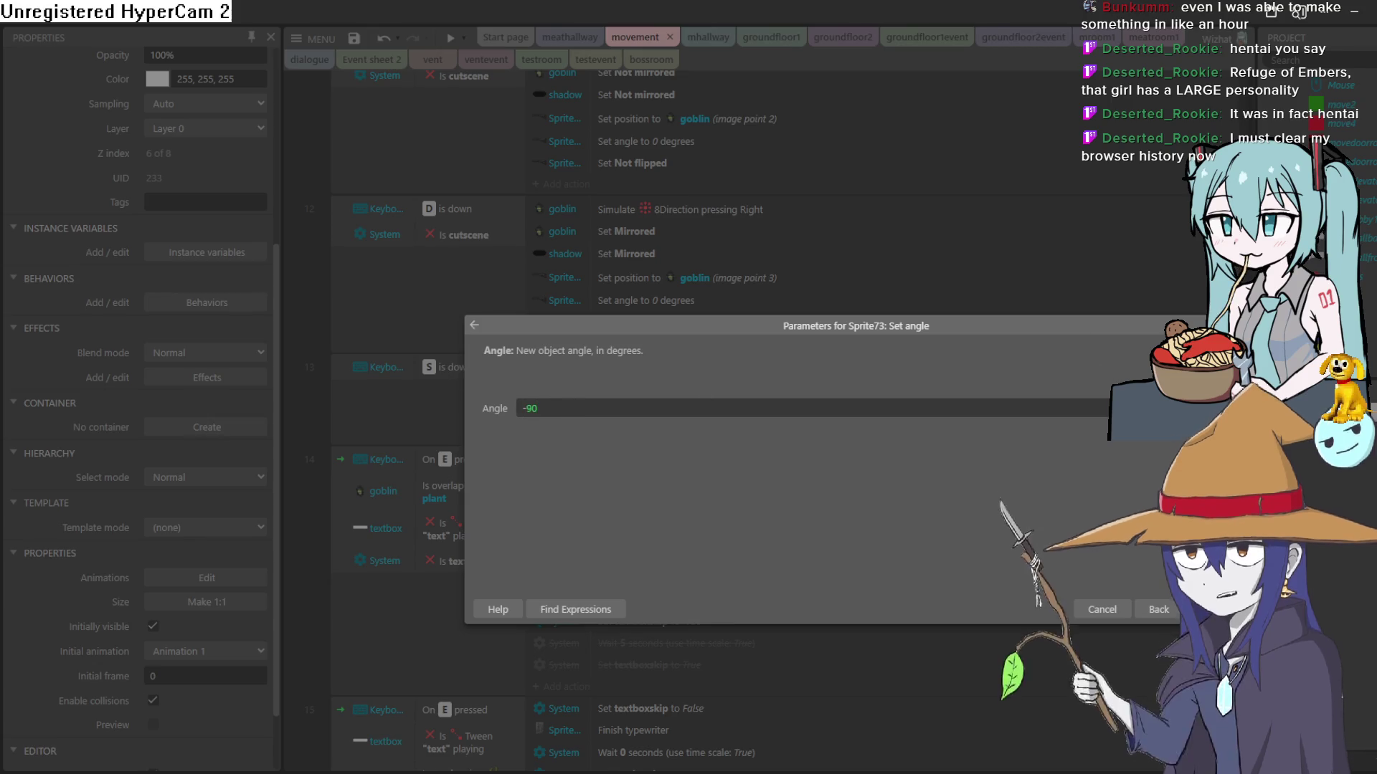
{"action": "key", "text": "Return"}
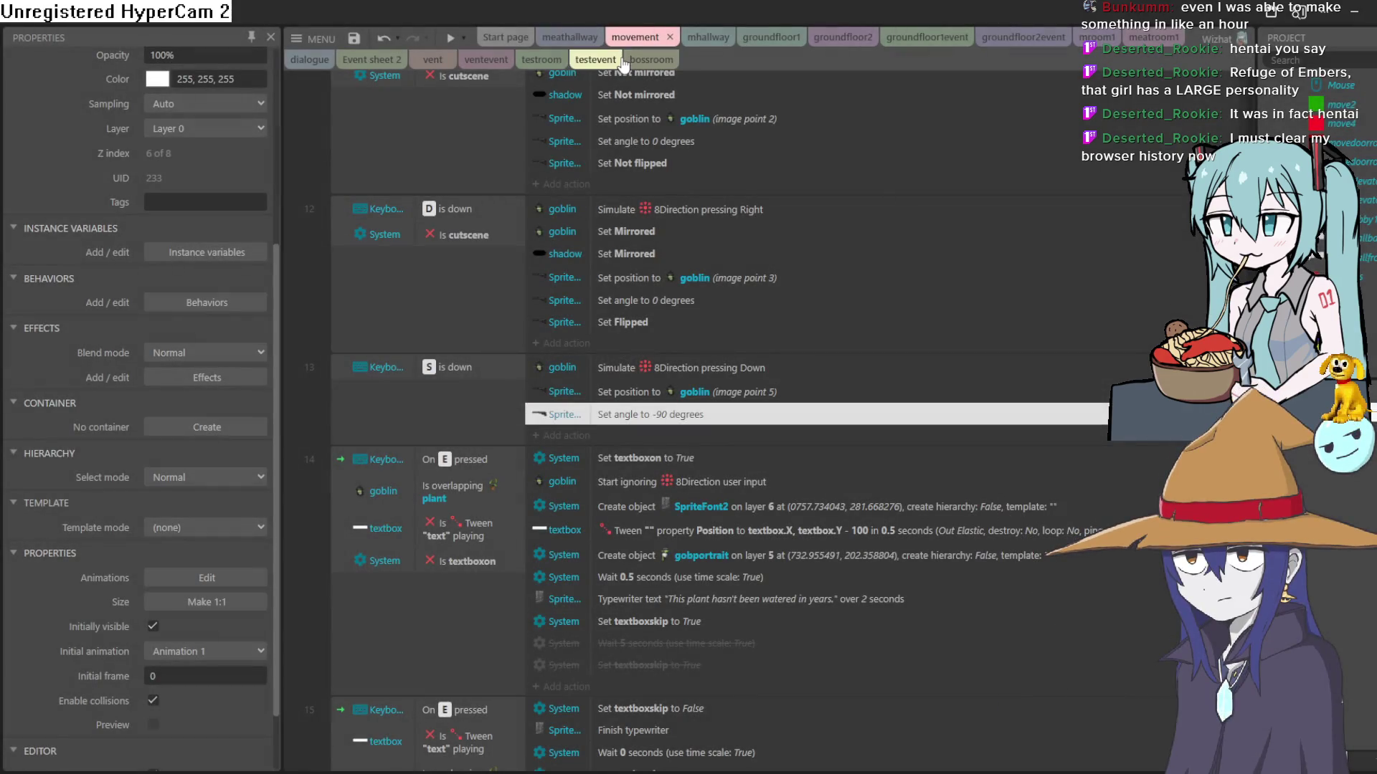
{"action": "left_click", "coordinate": [624, 62]}
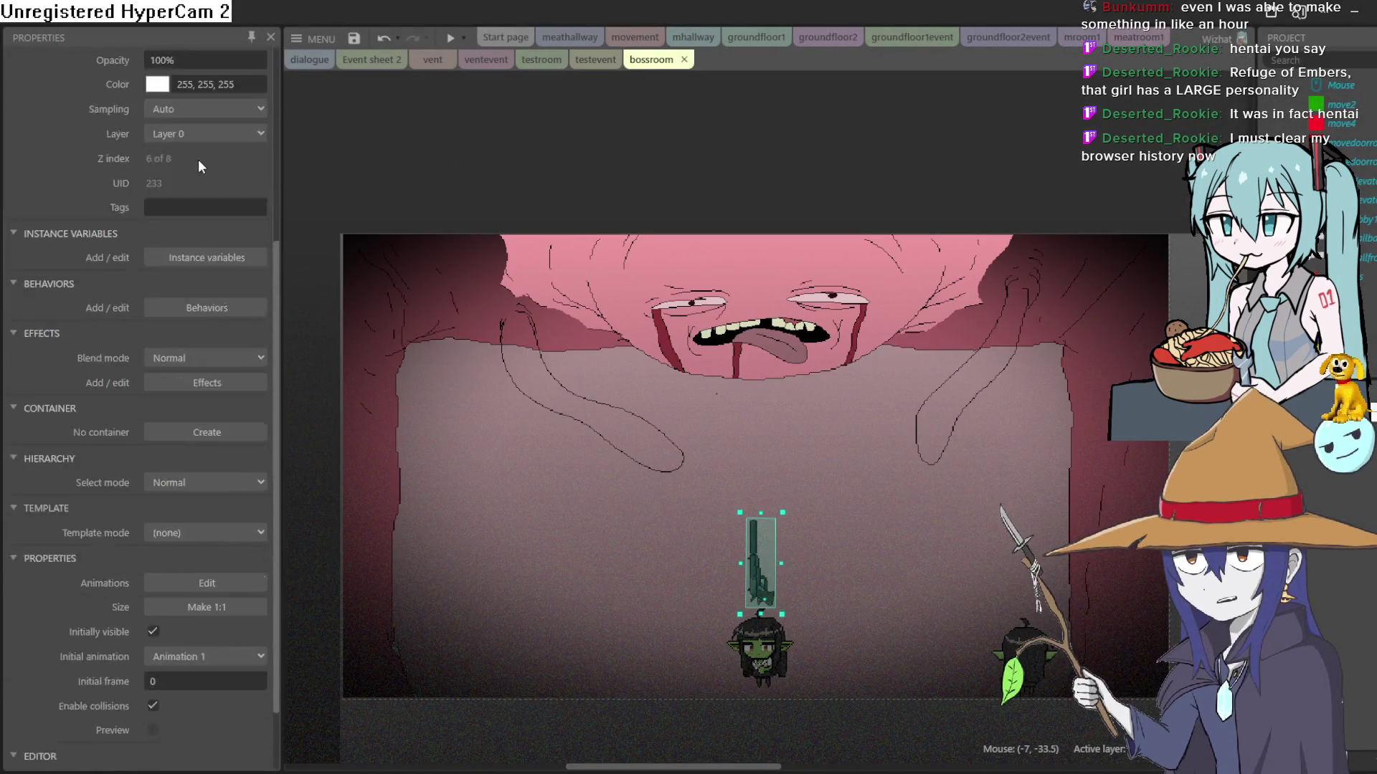
{"action": "scroll", "coordinate": [198, 166], "scroll_direction": "up", "scroll_amount": 5}
{"action": "scroll", "coordinate": [197, 167], "scroll_direction": "down", "scroll_amount": 2}
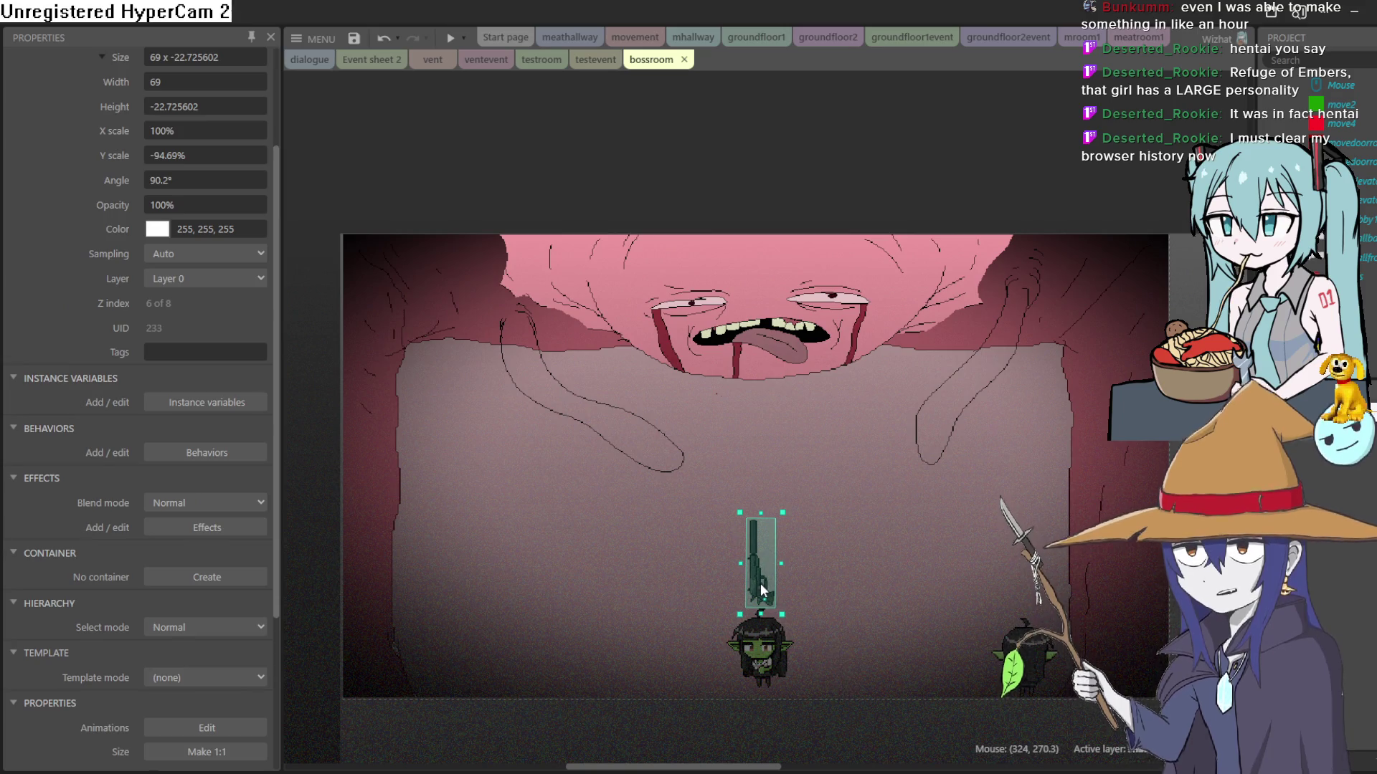
{"action": "double_click", "coordinate": [761, 589]}
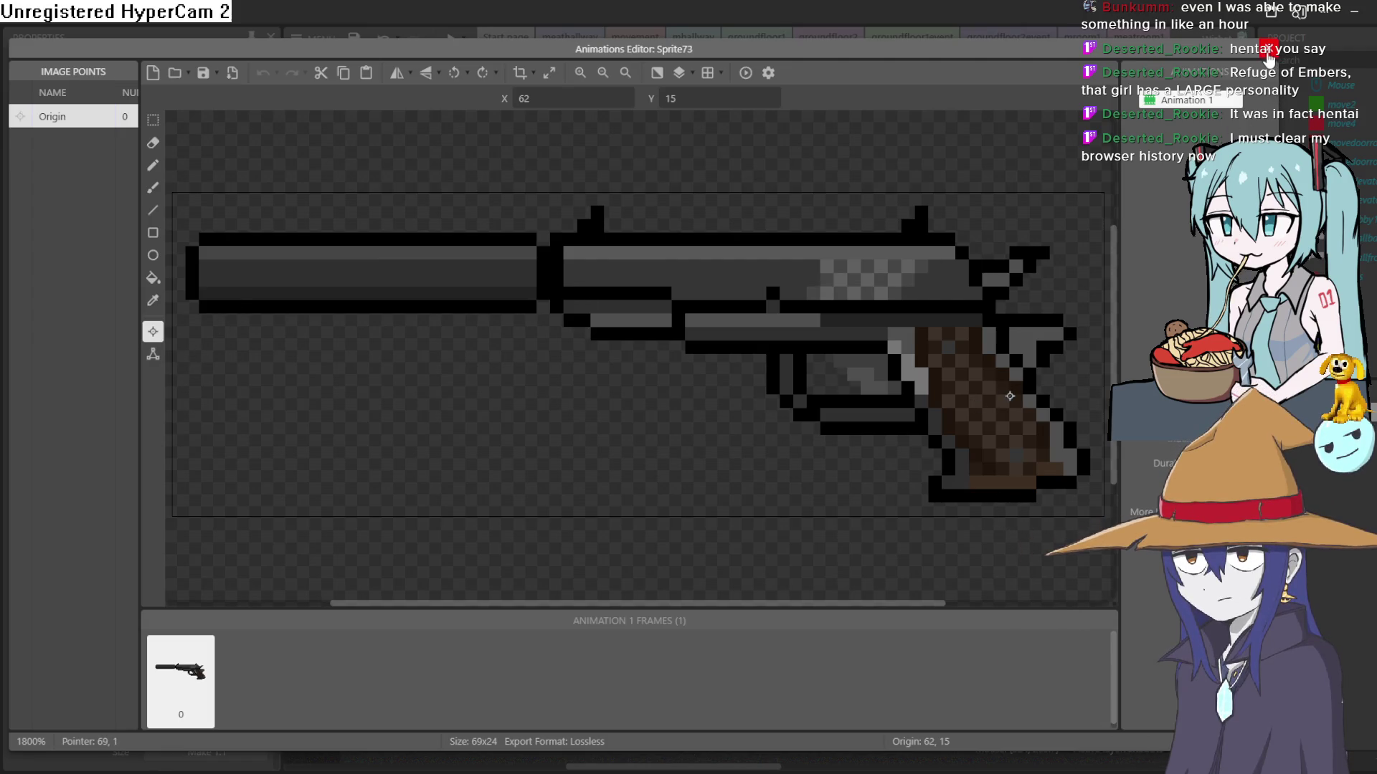
{"action": "left_click", "coordinate": [1265, 49]}
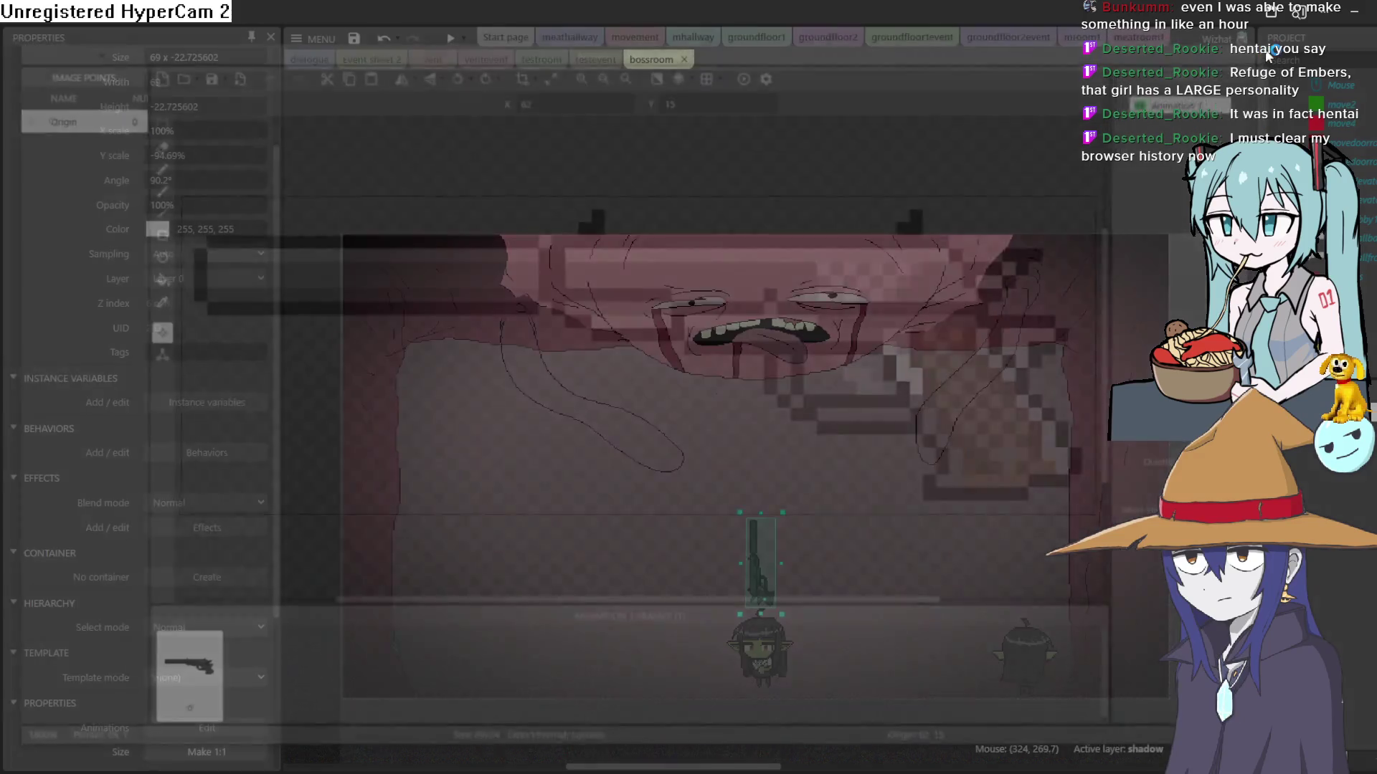
{"action": "left_click", "coordinate": [450, 37]}
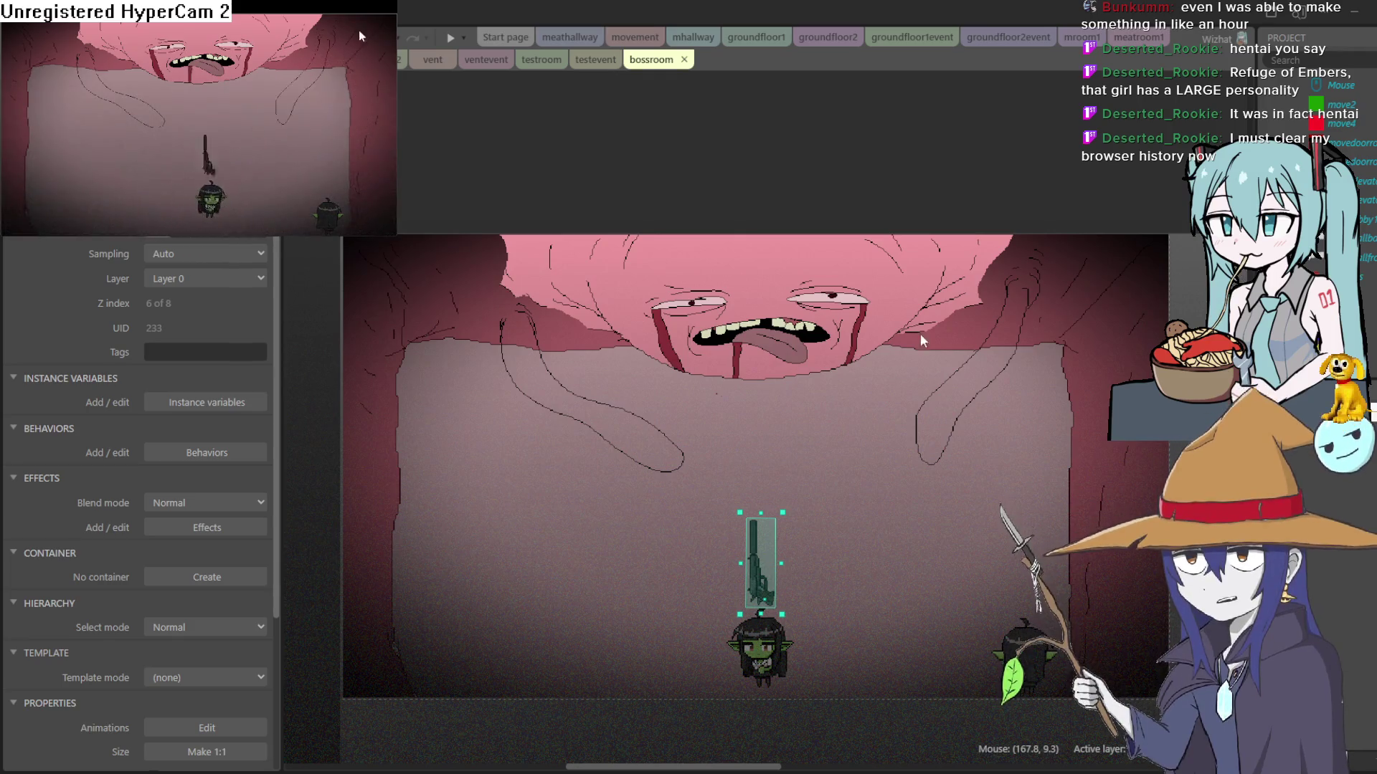
{"action": "left_click", "coordinate": [842, 69]}
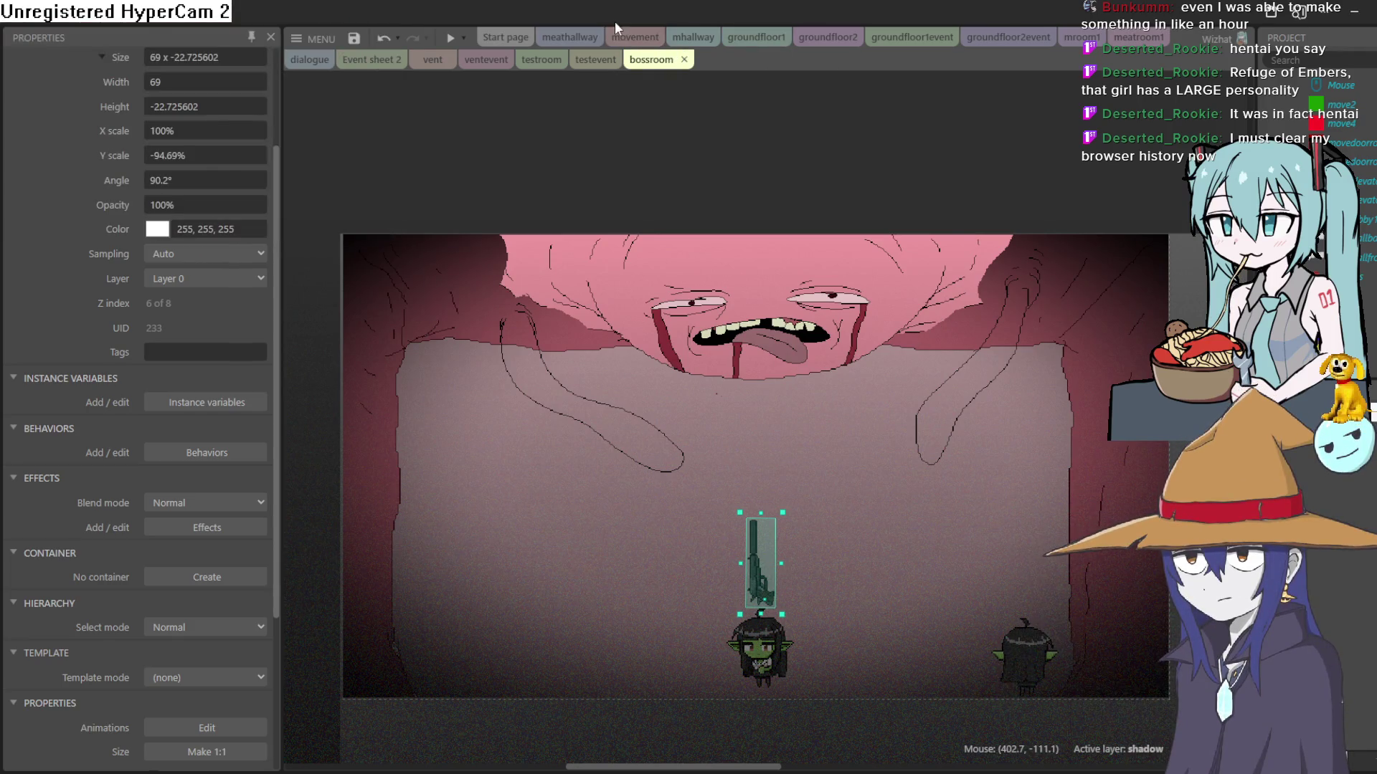
Step: Return to the movement event sheet and bring the W, A, S, D gun-angle events 7–13 into view
{"action": "left_click", "coordinate": [634, 40]}
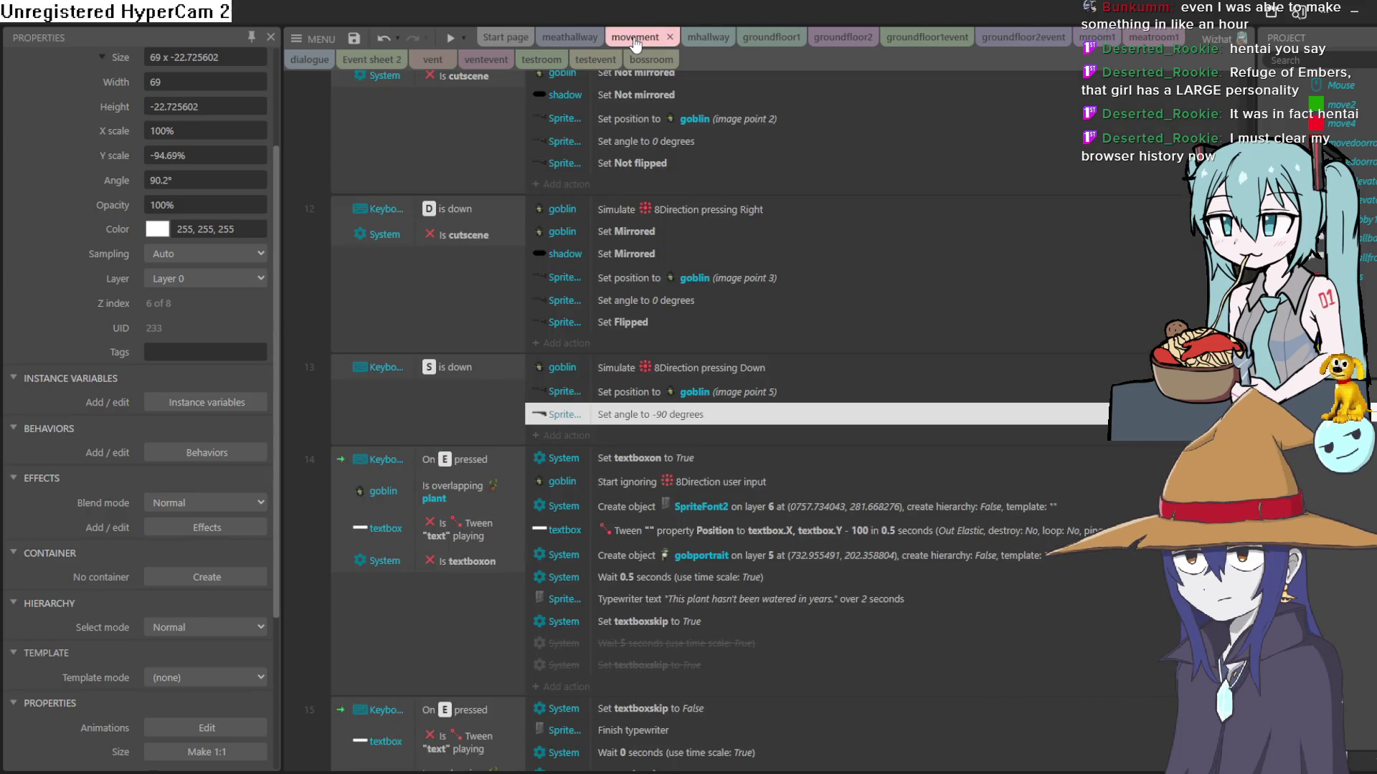
{"action": "scroll", "coordinate": [693, 236], "scroll_direction": "up", "scroll_amount": 2}
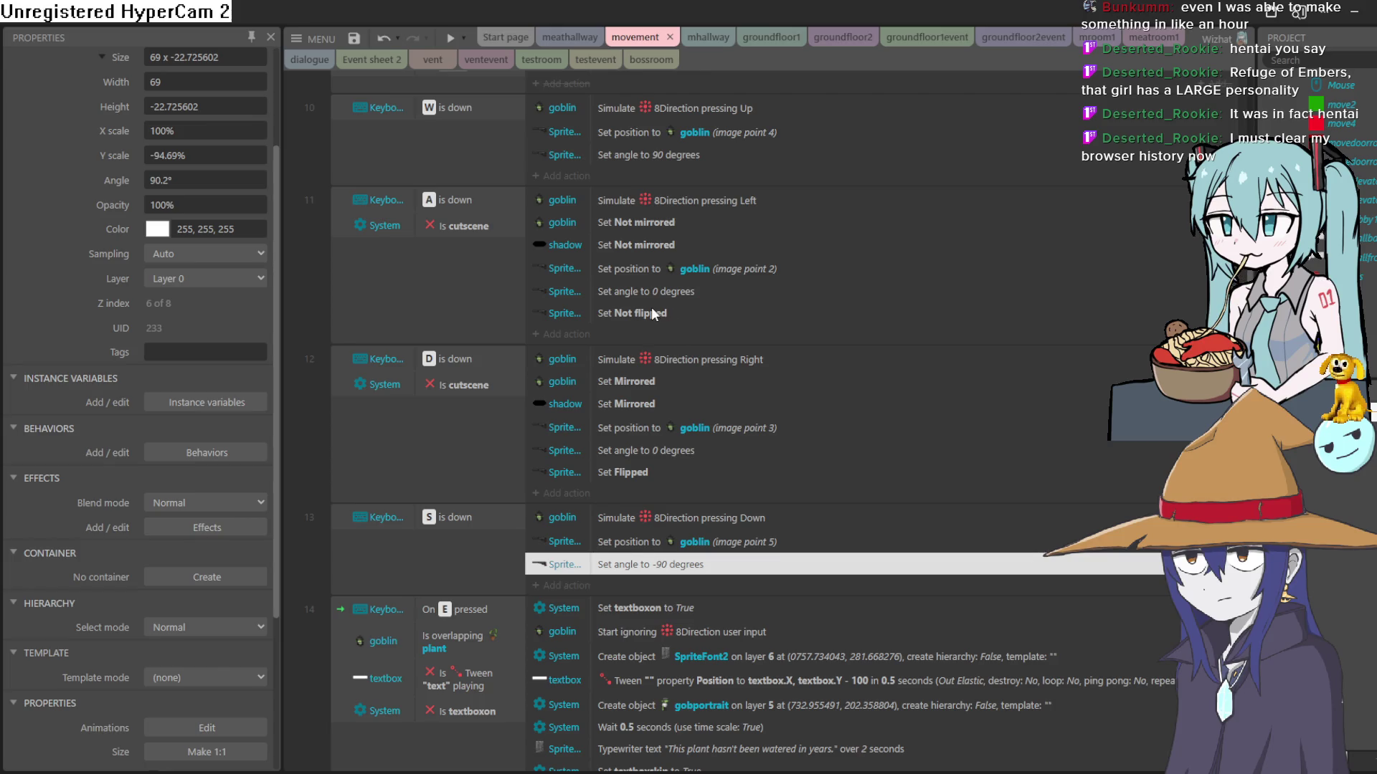
{"action": "scroll", "coordinate": [651, 313], "scroll_direction": "up", "scroll_amount": 2}
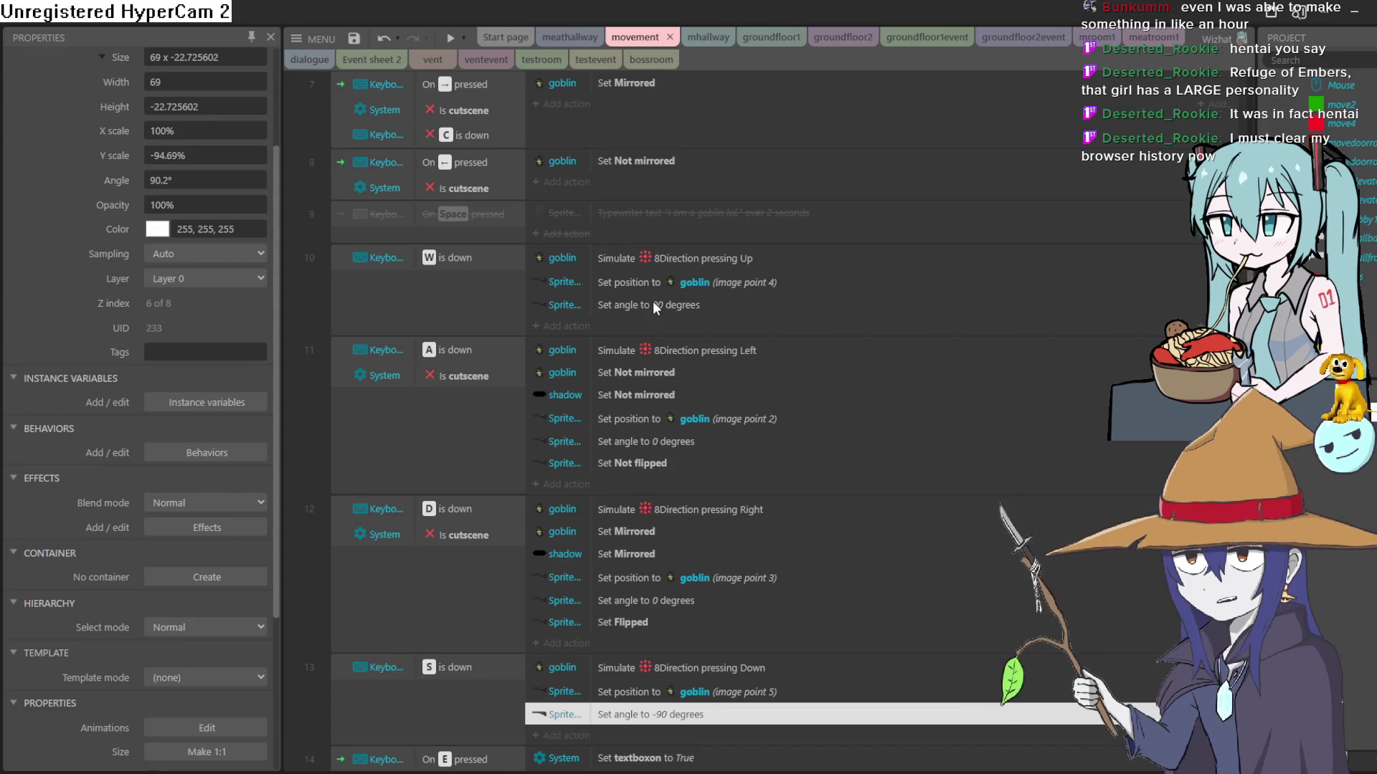
{"action": "scroll", "coordinate": [652, 303], "scroll_direction": "up", "scroll_amount": 1}
{"action": "scroll", "coordinate": [651, 306], "scroll_direction": "down", "scroll_amount": 1}
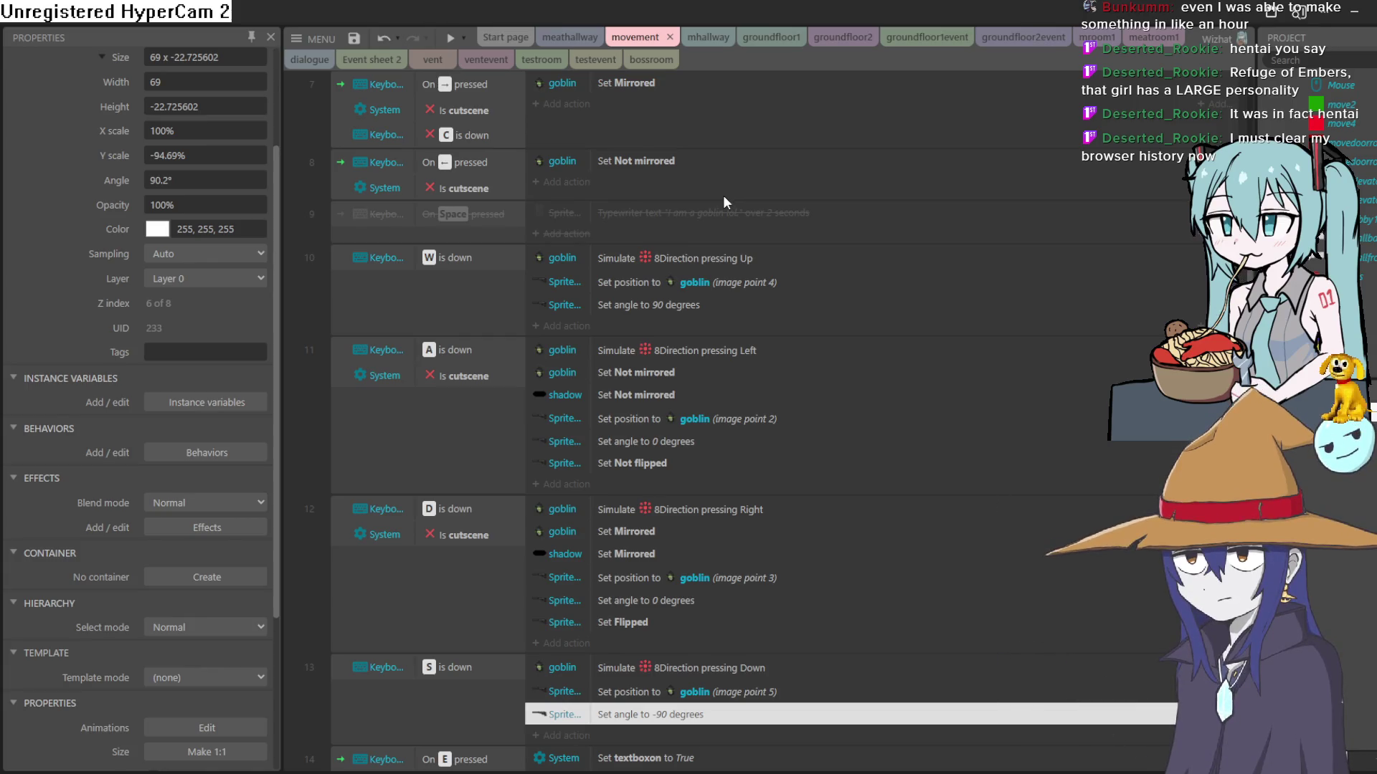
{"action": "scroll", "coordinate": [717, 226], "scroll_direction": "up", "scroll_amount": 1}
{"action": "scroll", "coordinate": [716, 228], "scroll_direction": "down", "scroll_amount": 1}
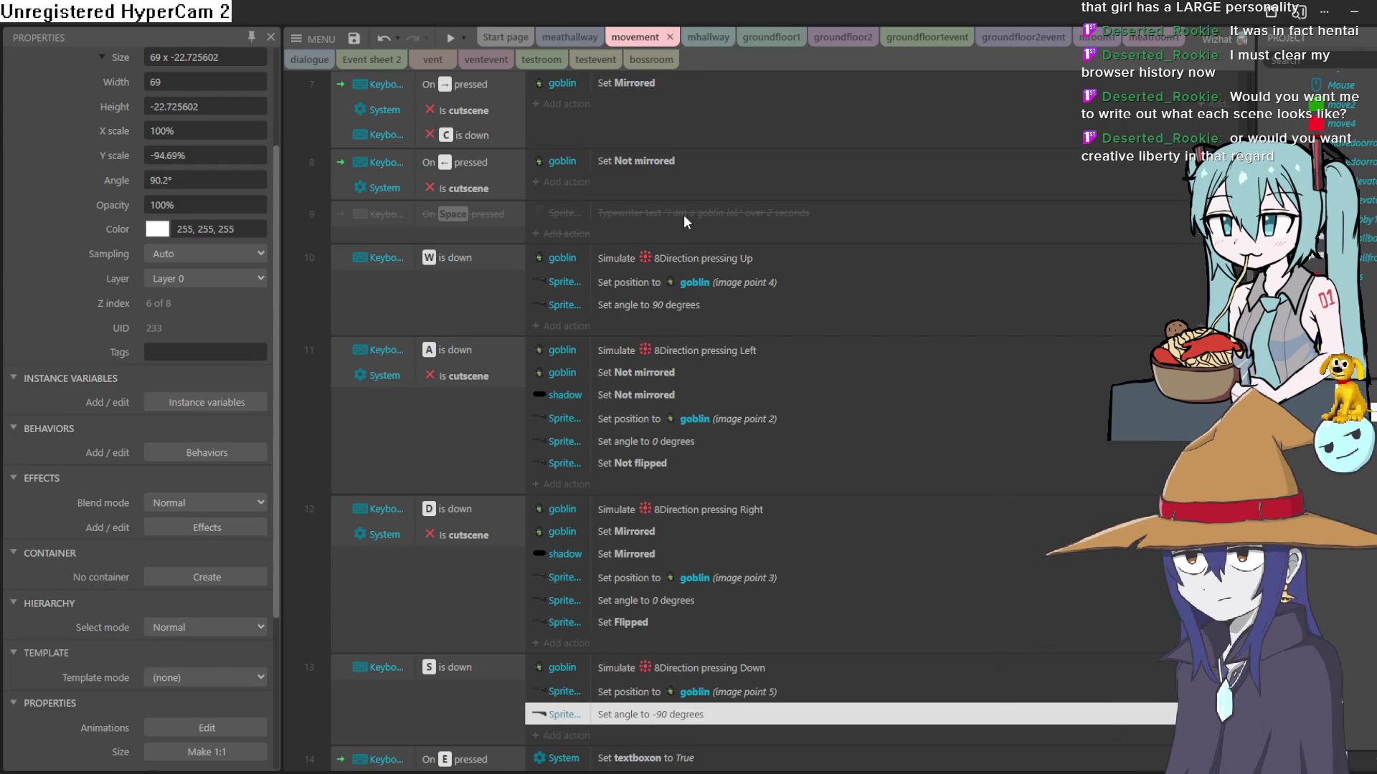
{"action": "scroll", "coordinate": [734, 386], "scroll_direction": "down", "scroll_amount": 2}
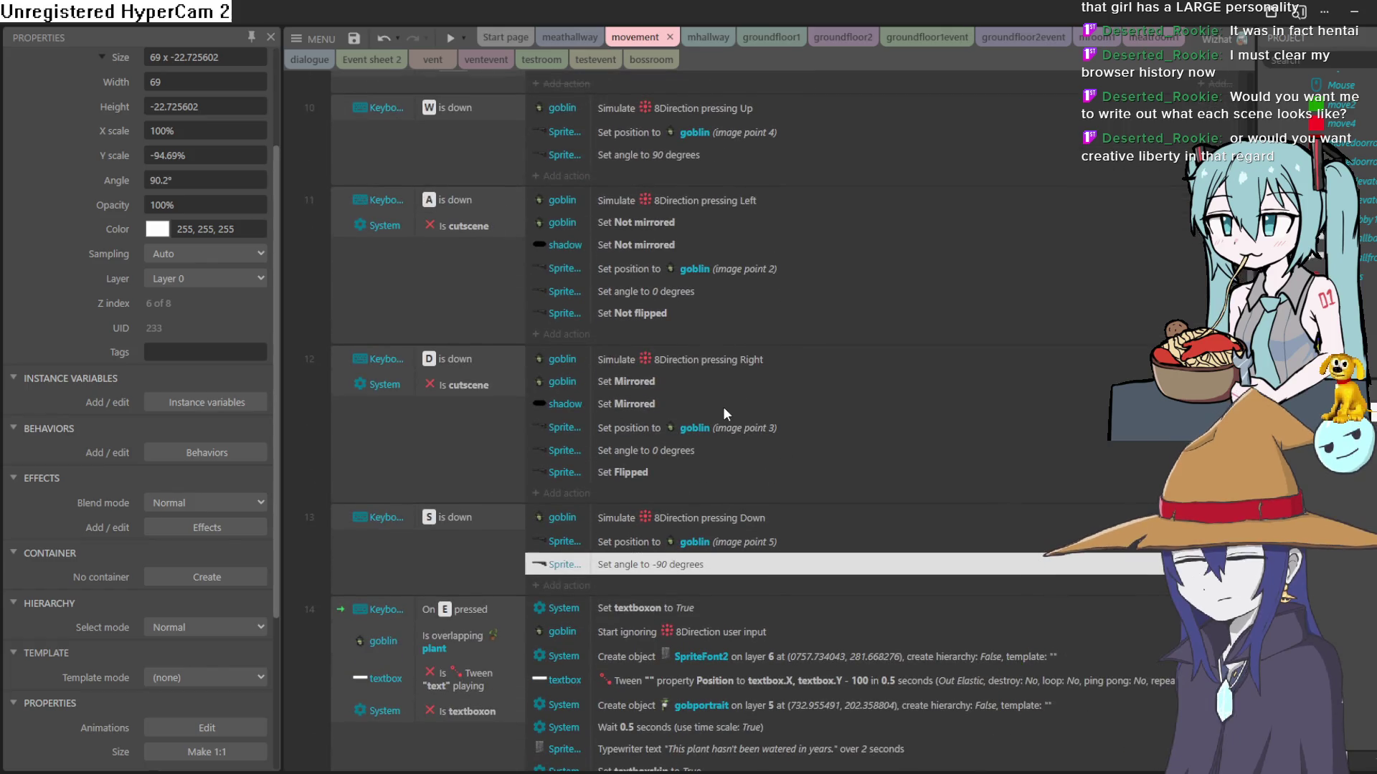
{"action": "scroll", "coordinate": [724, 413], "scroll_direction": "down", "scroll_amount": 2}
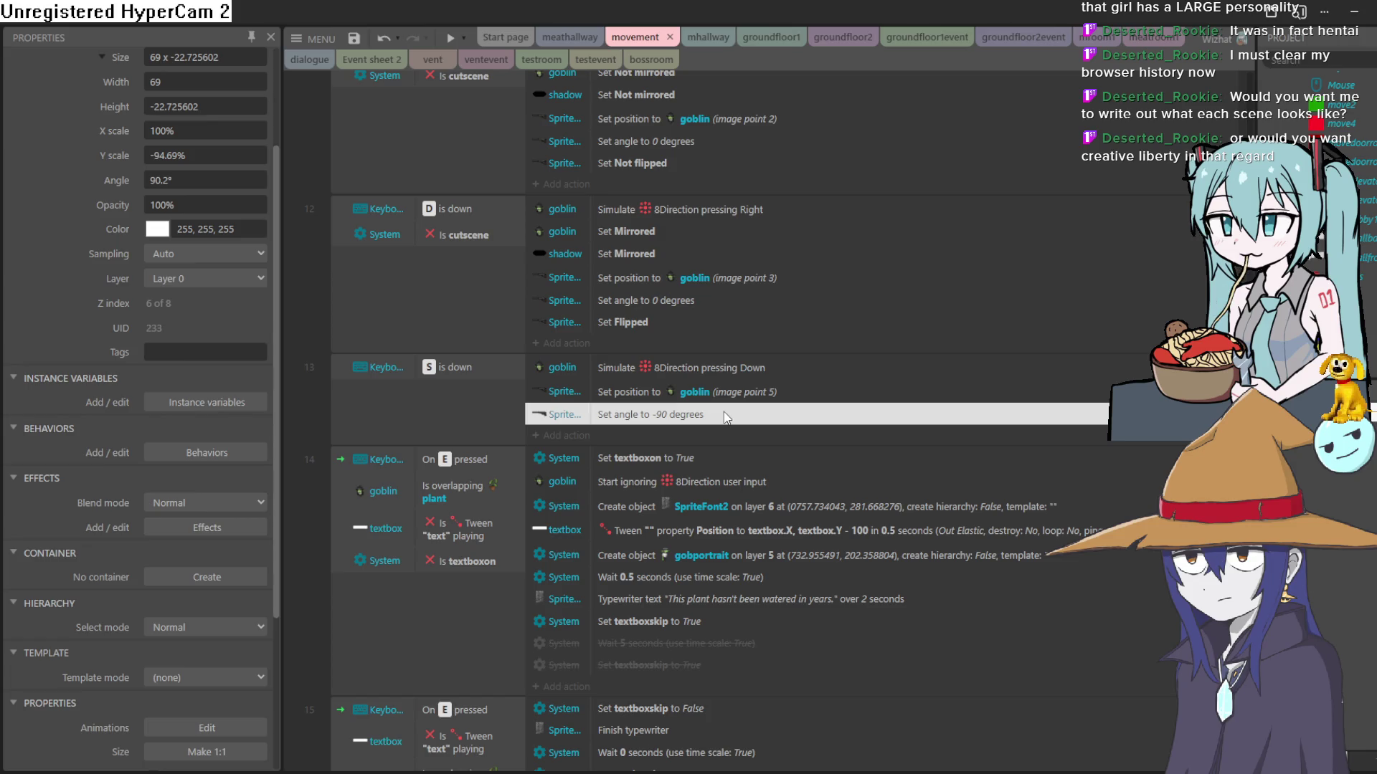
{"action": "scroll", "coordinate": [725, 418], "scroll_direction": "up", "scroll_amount": 2}
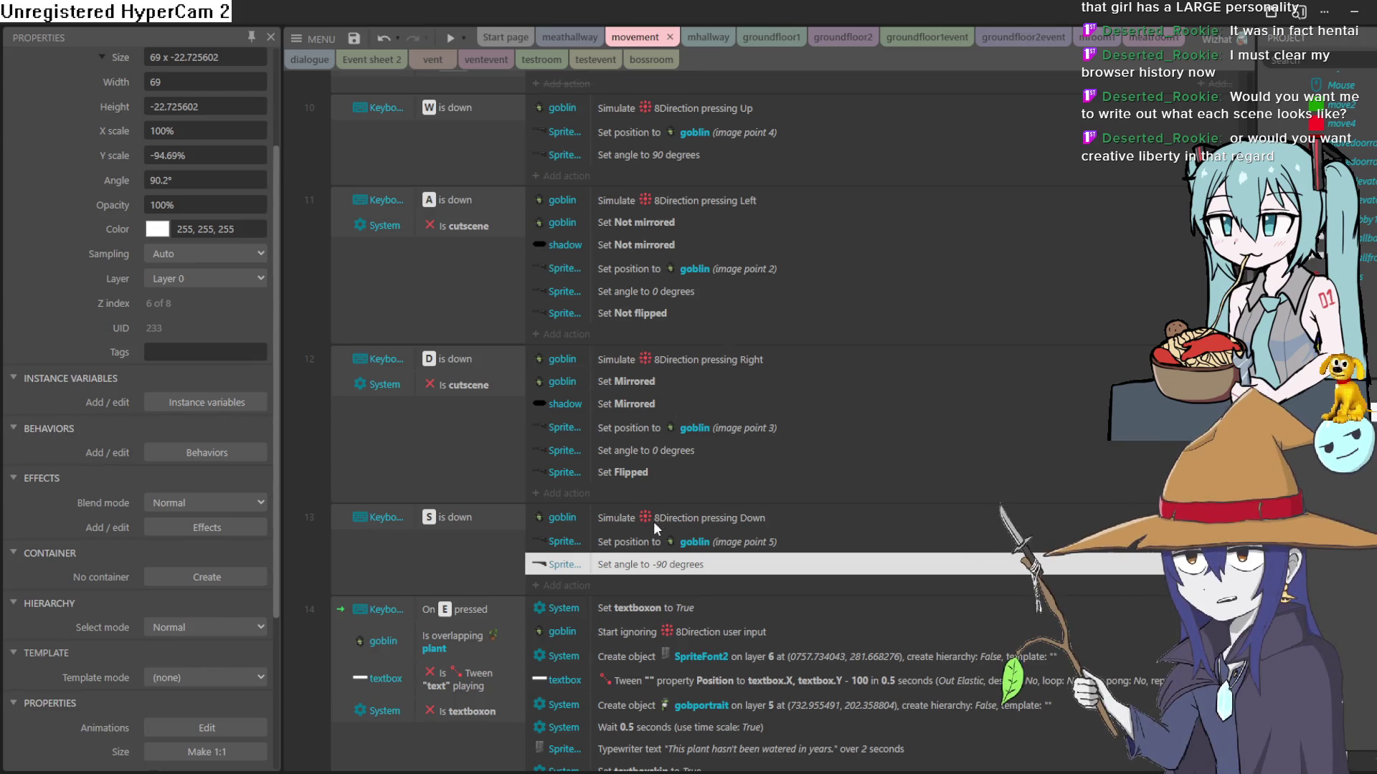
{"action": "scroll", "coordinate": [677, 558], "scroll_direction": "up", "scroll_amount": 5}
{"action": "scroll", "coordinate": [681, 552], "scroll_direction": "down", "scroll_amount": 8}
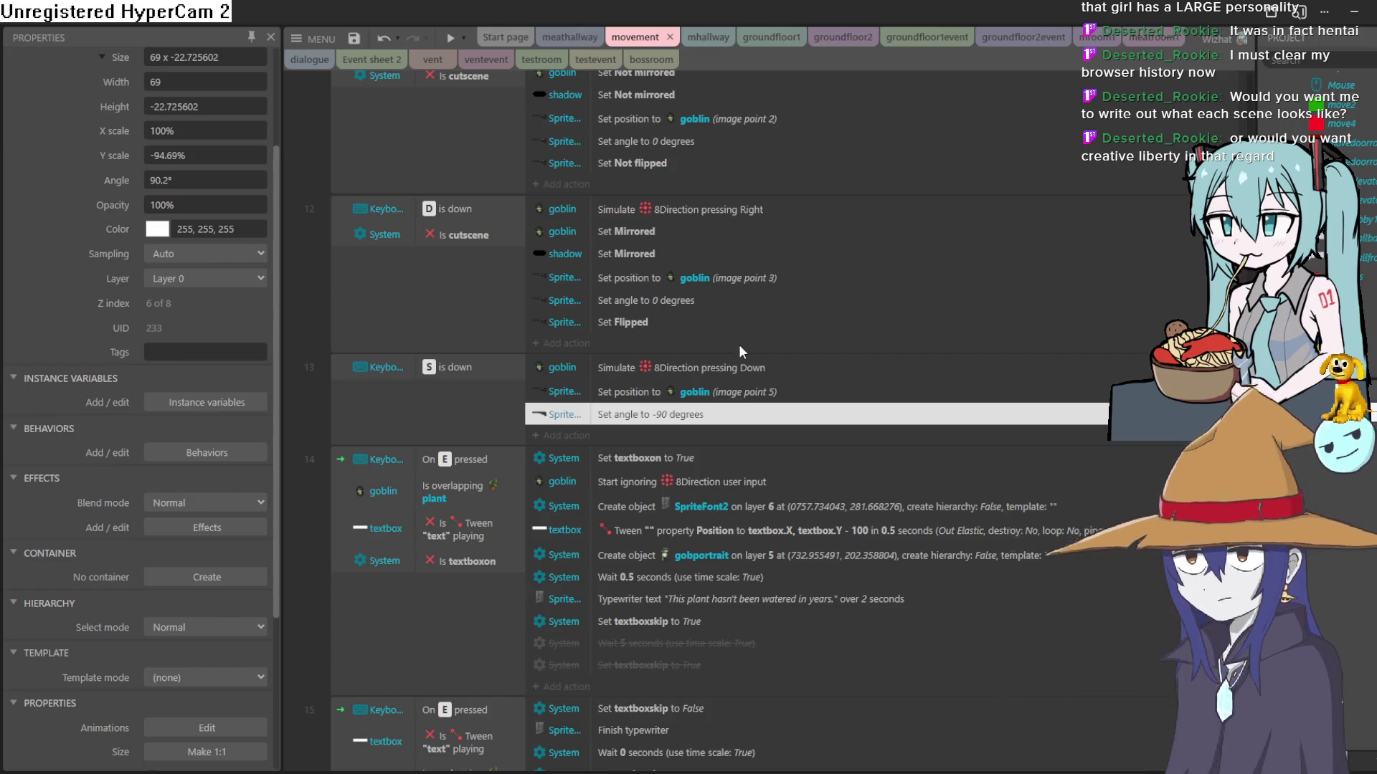
Step: Confirm the down-key gun angle stays at -90 degrees, then launch a game preview
{"action": "double_click", "coordinate": [681, 416]}
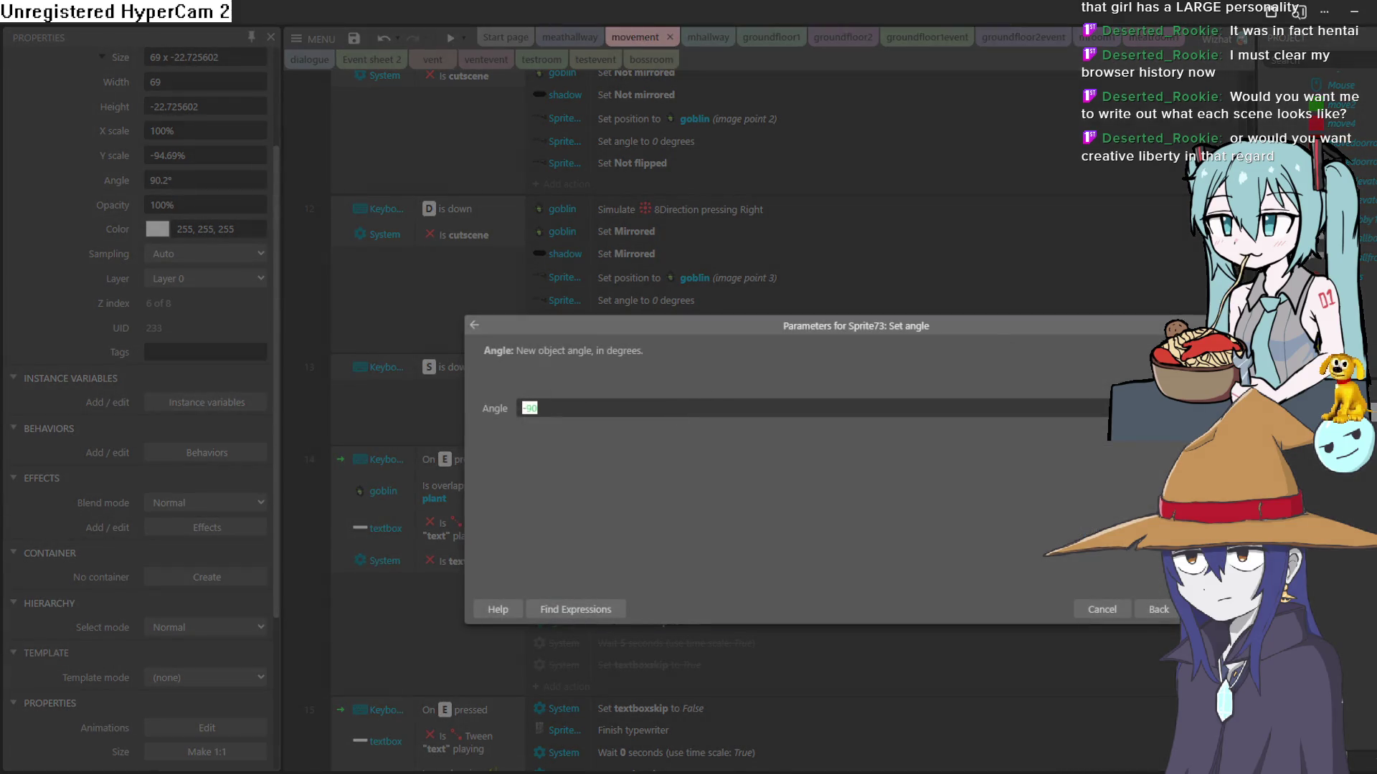
{"action": "key", "text": "Return"}
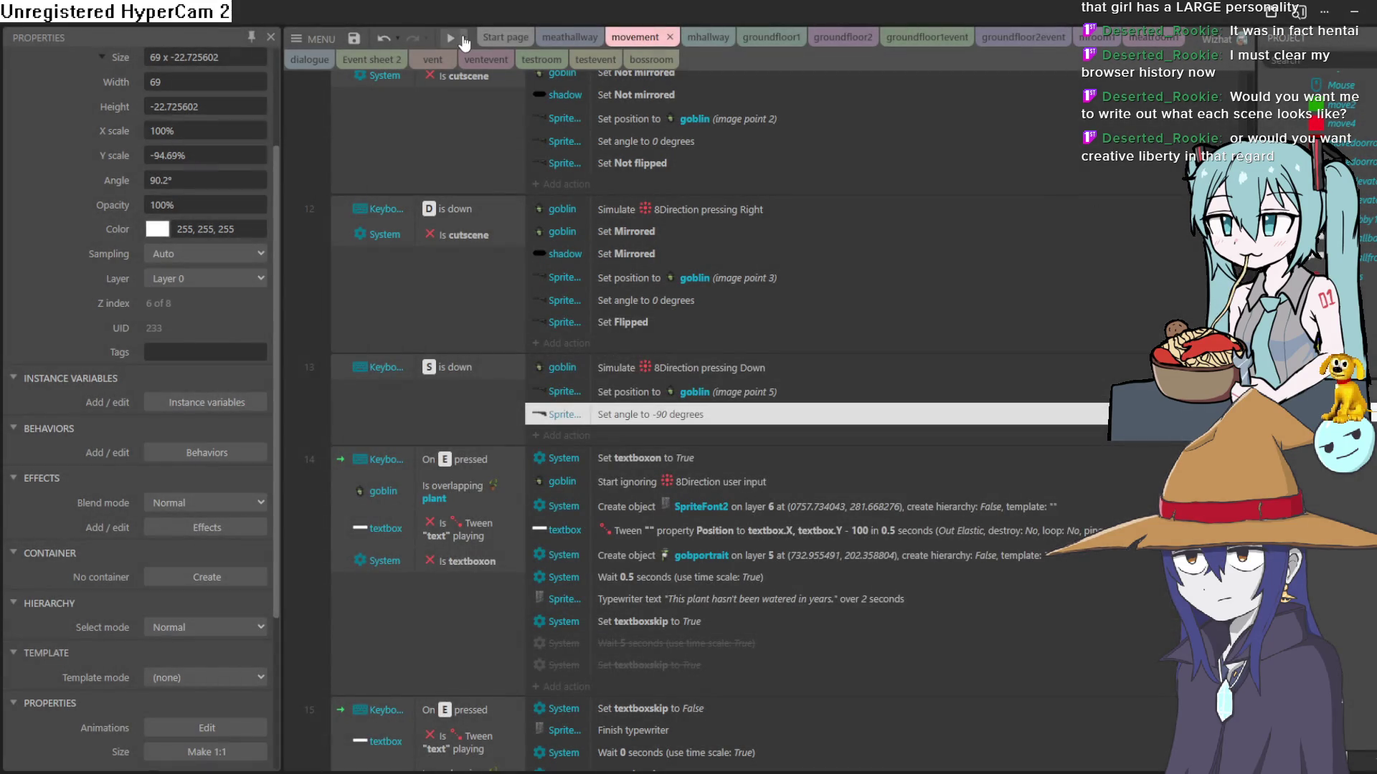
{"action": "left_click", "coordinate": [453, 40]}
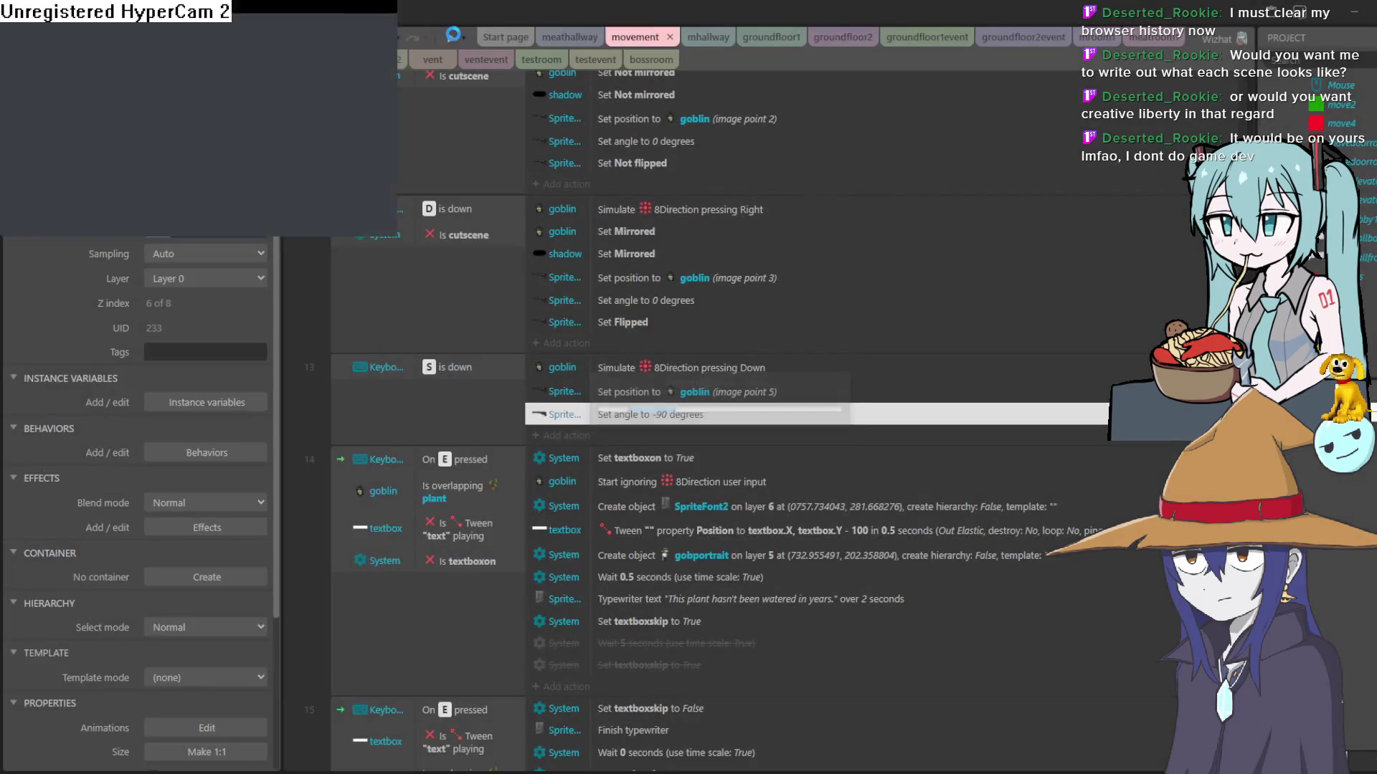